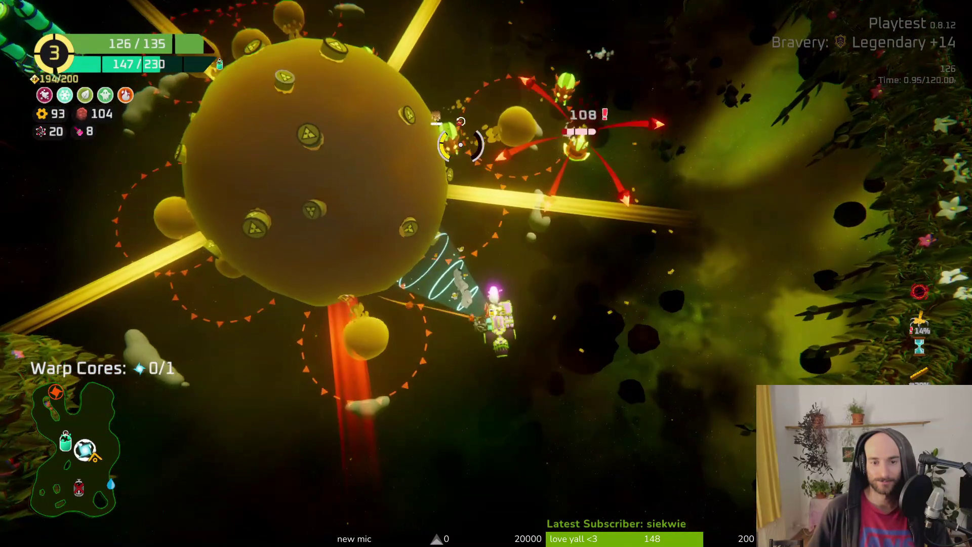
Fly to the level's warp core, collect it, and take the Winged Bullets upgrade.
key("s")
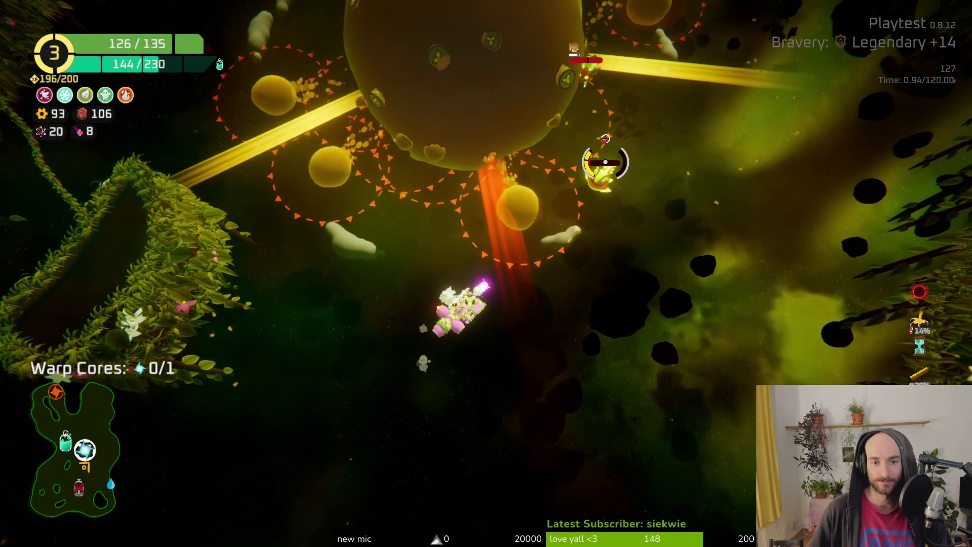
key("d")
key("w")
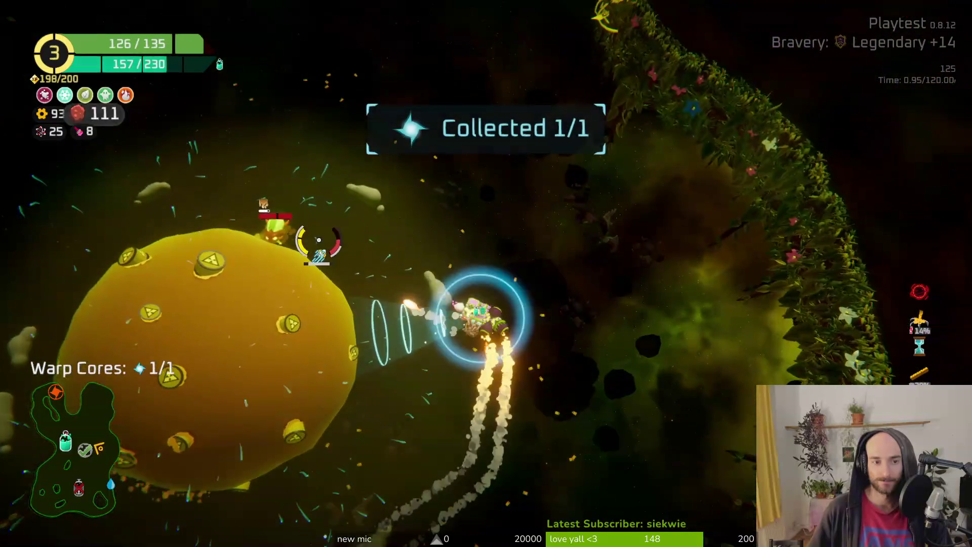
key("w")
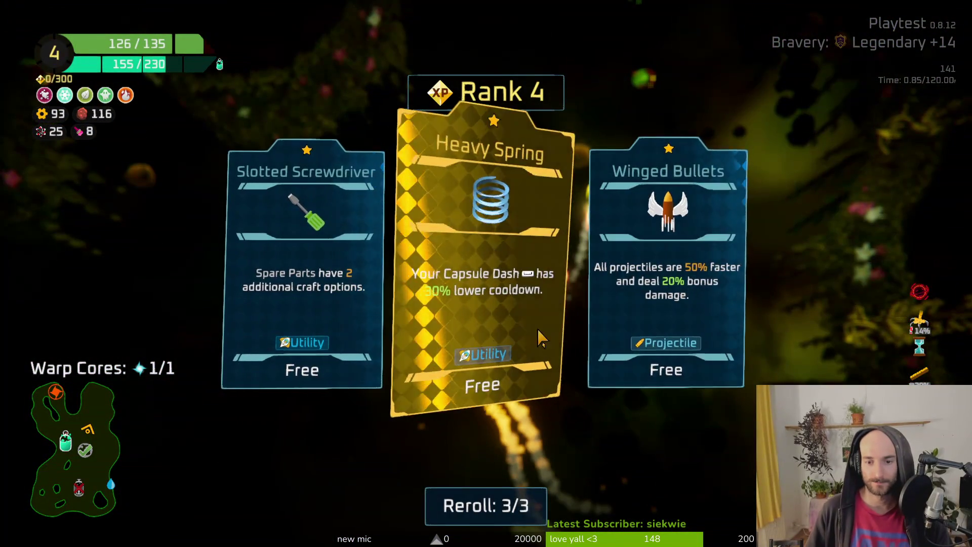
left_click(617, 237)
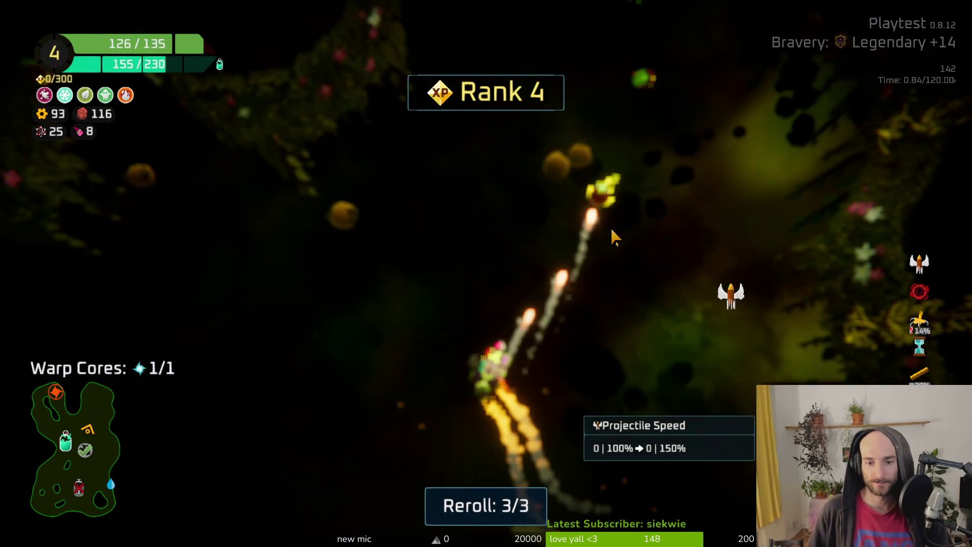
Claim the 115 copper reward at the oxygen station.
key("a")
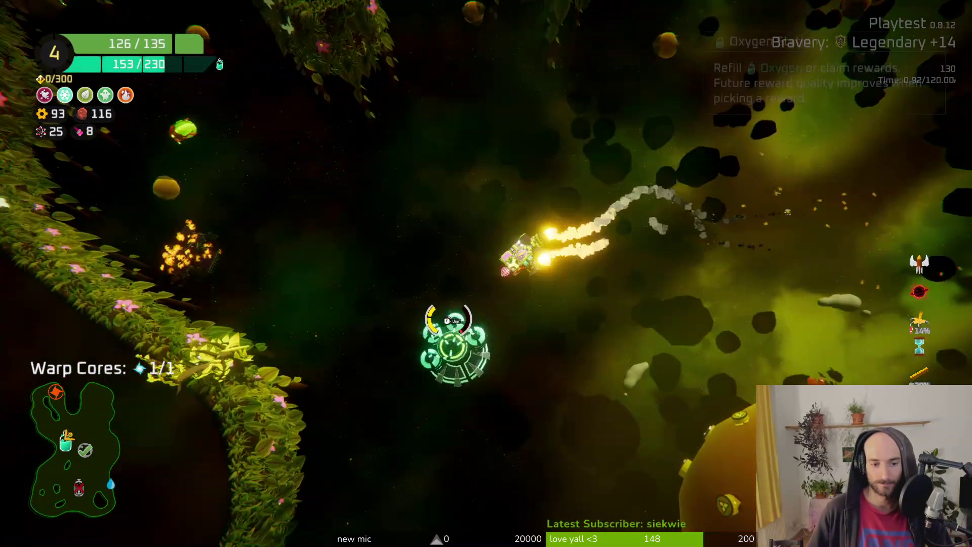
key("e")
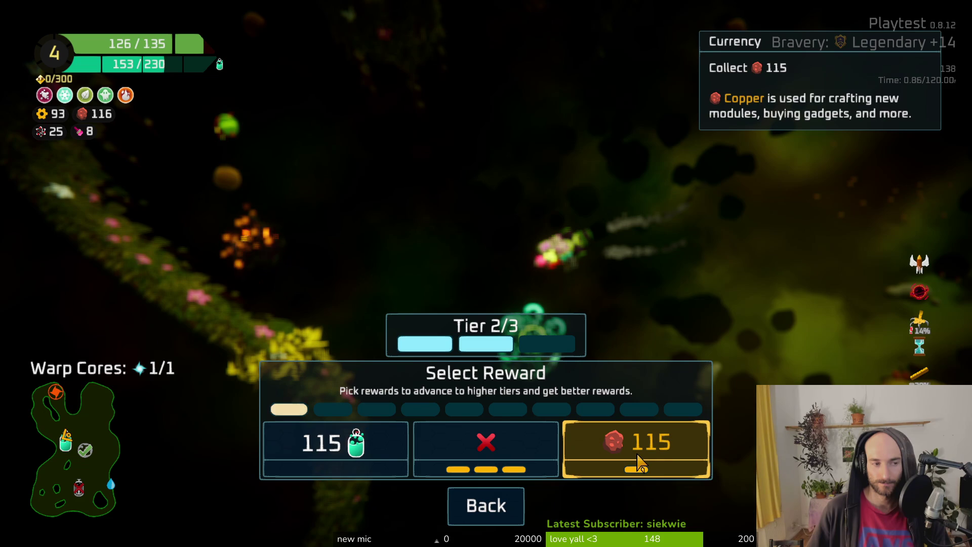
left_click(639, 458)
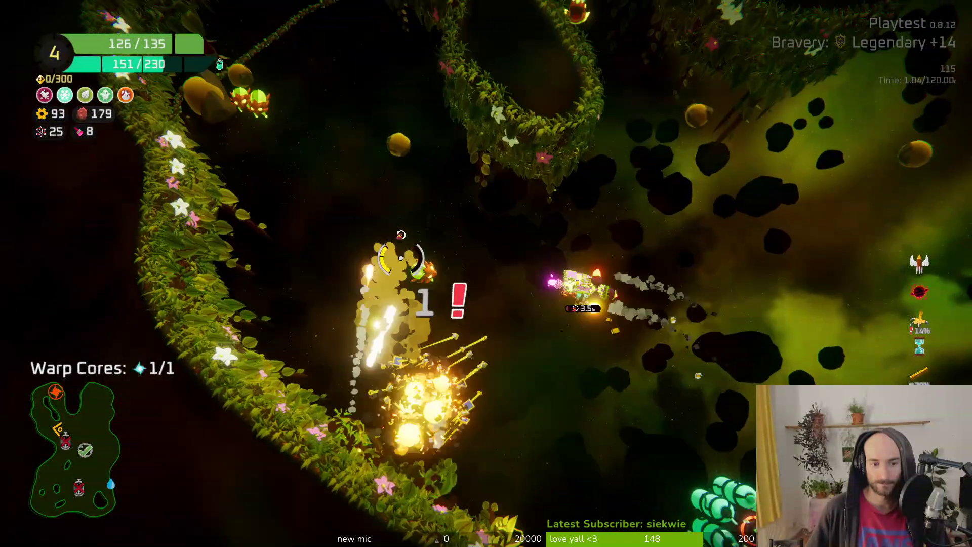
Dash up-left into a new area, lasering enemy clusters through the cave.
key("d")
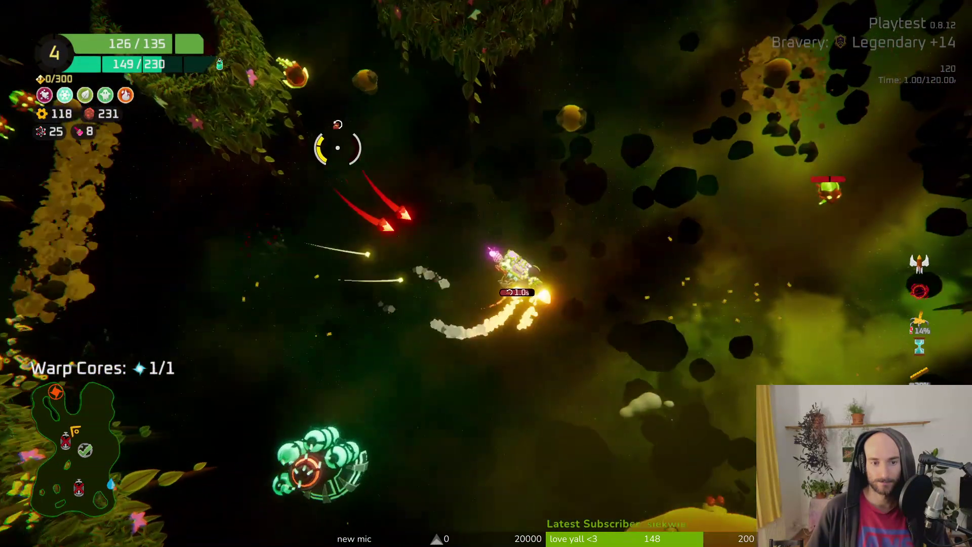
key("w")
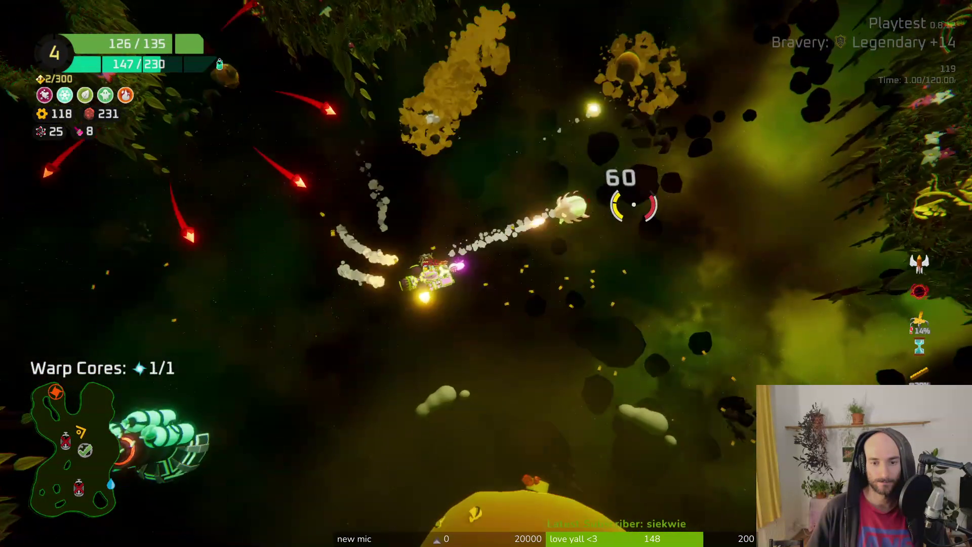
key("a")
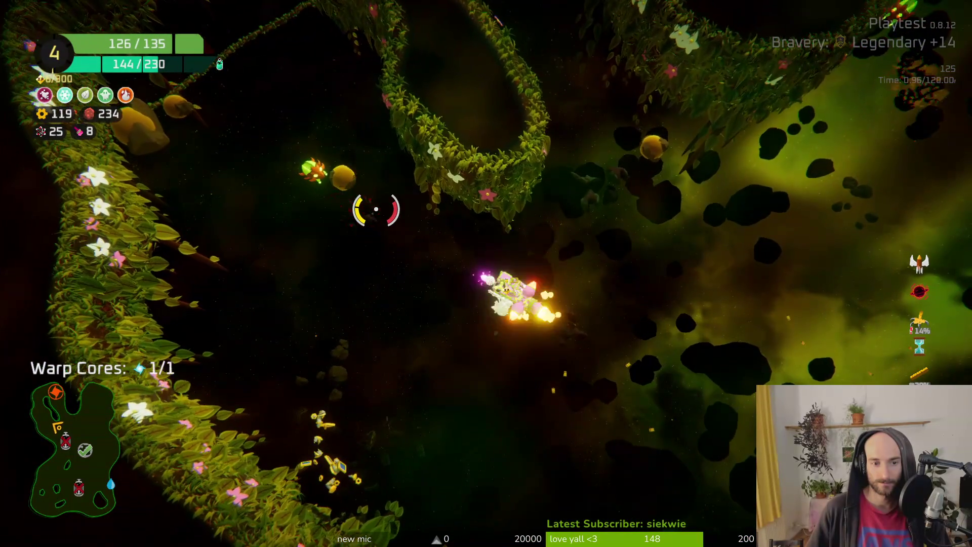
left_click(369, 208)
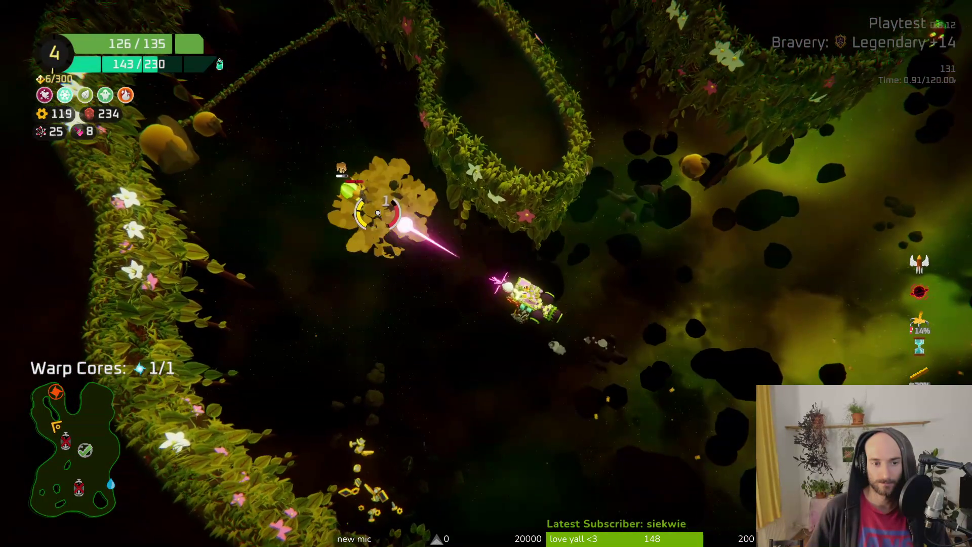
key("w")
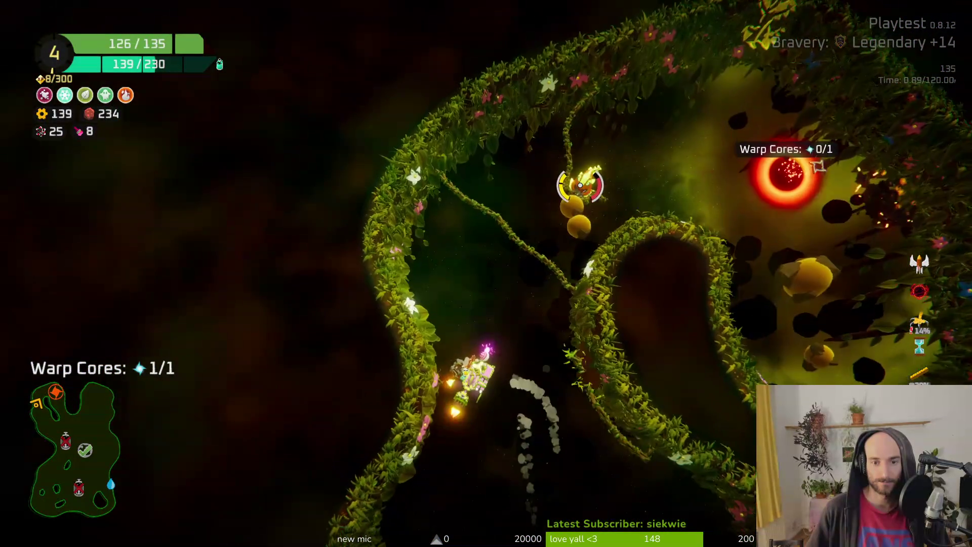
left_click(576, 186)
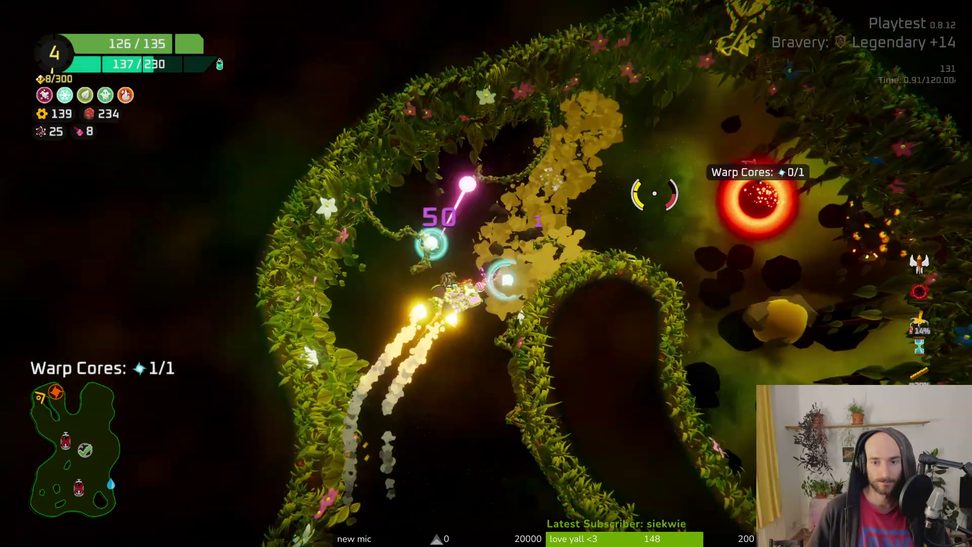
key("w")
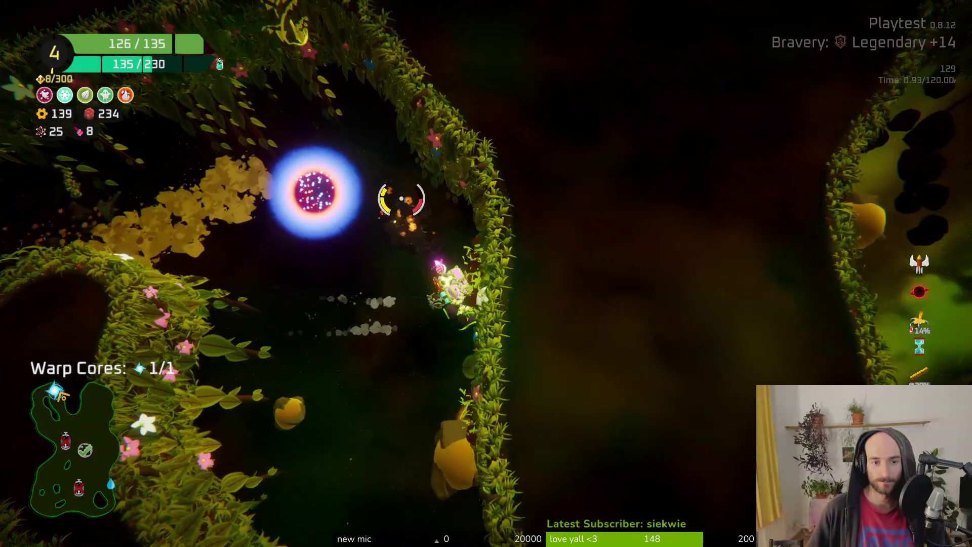
key("w")
left_click(436, 192)
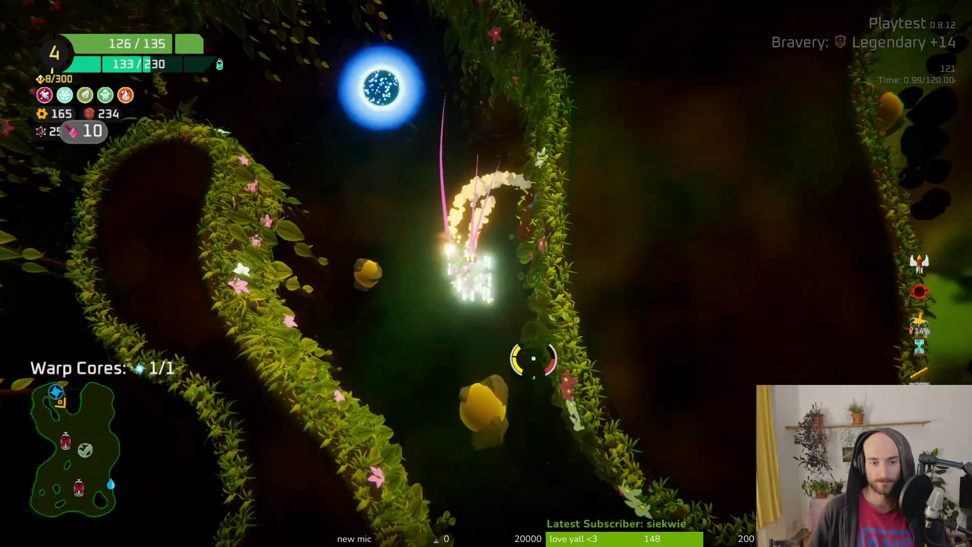
key("w")
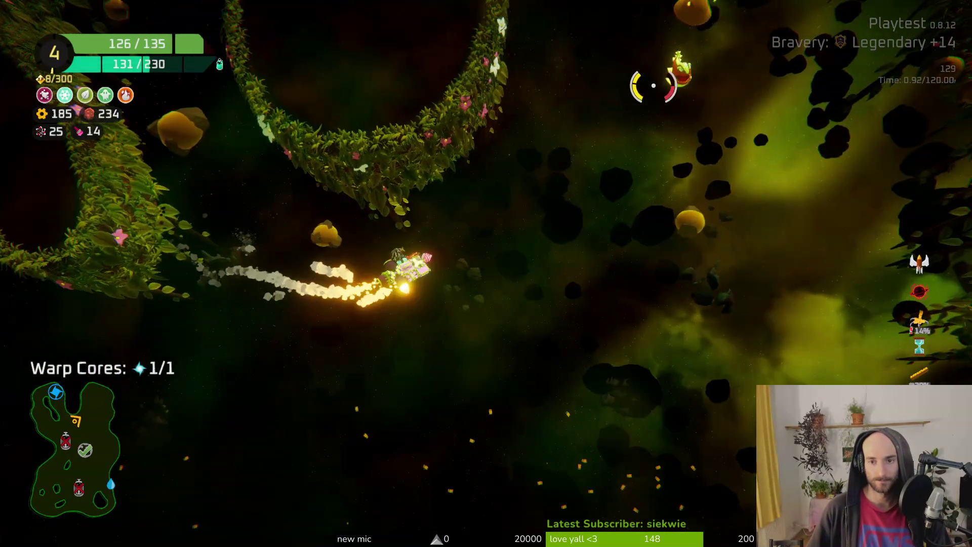
Shoot asteroids apart while flying along the curving path toward the warp portal.
left_click(623, 136)
key("w")
left_click(624, 137)
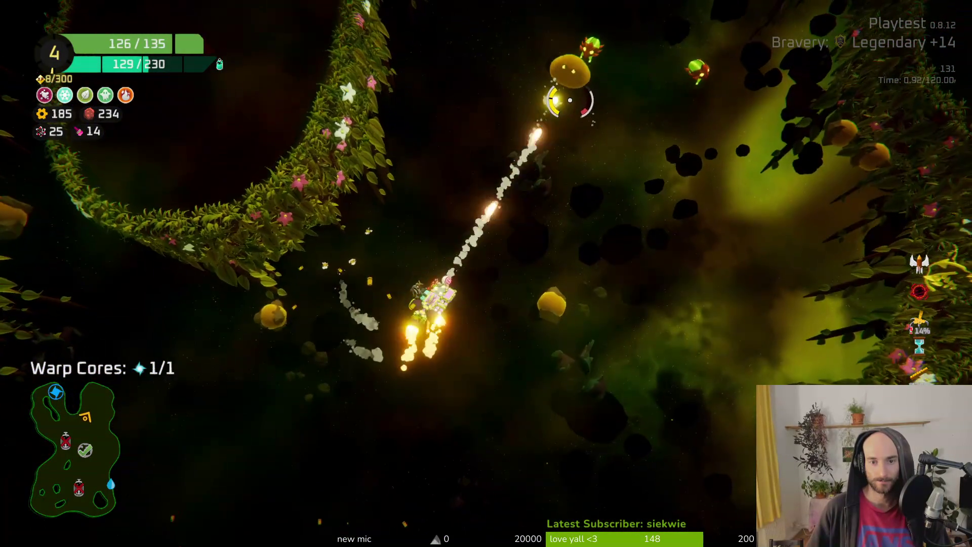
key("w")
left_click(577, 136)
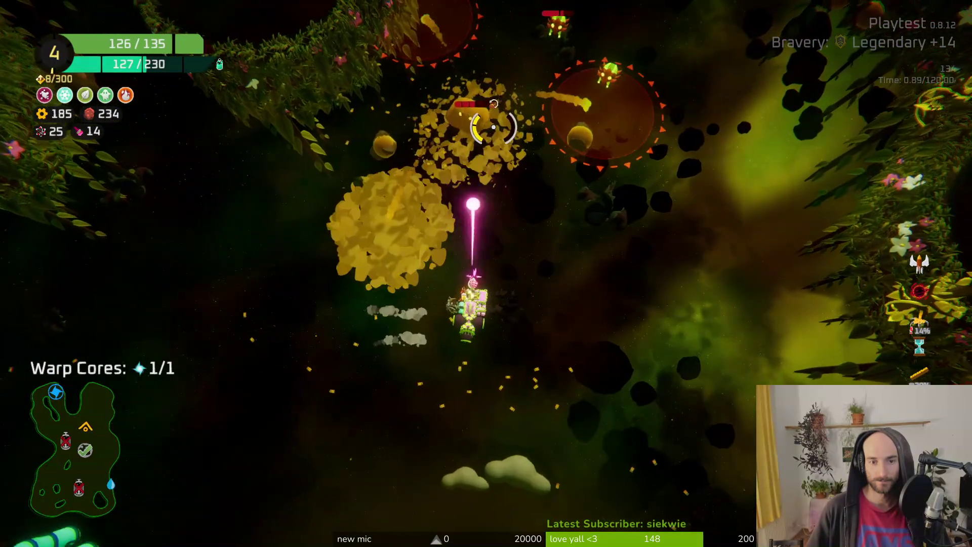
key("s")
left_click(494, 126)
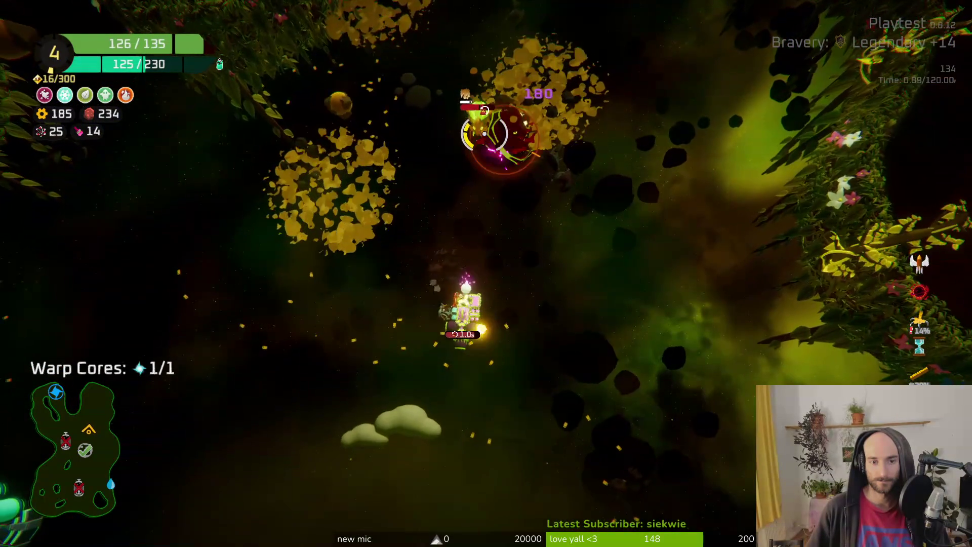
key("w")
left_click(541, 151)
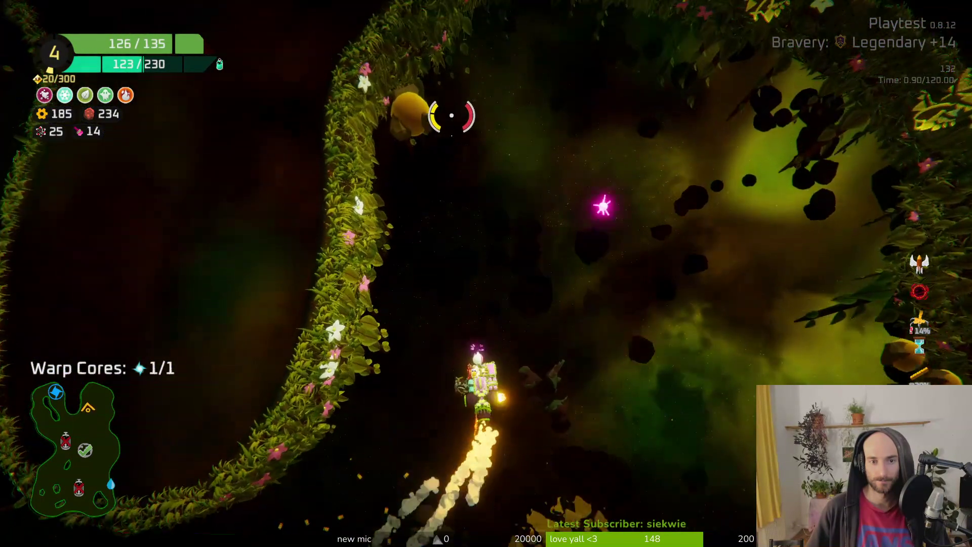
key("w")
left_click(608, 434)
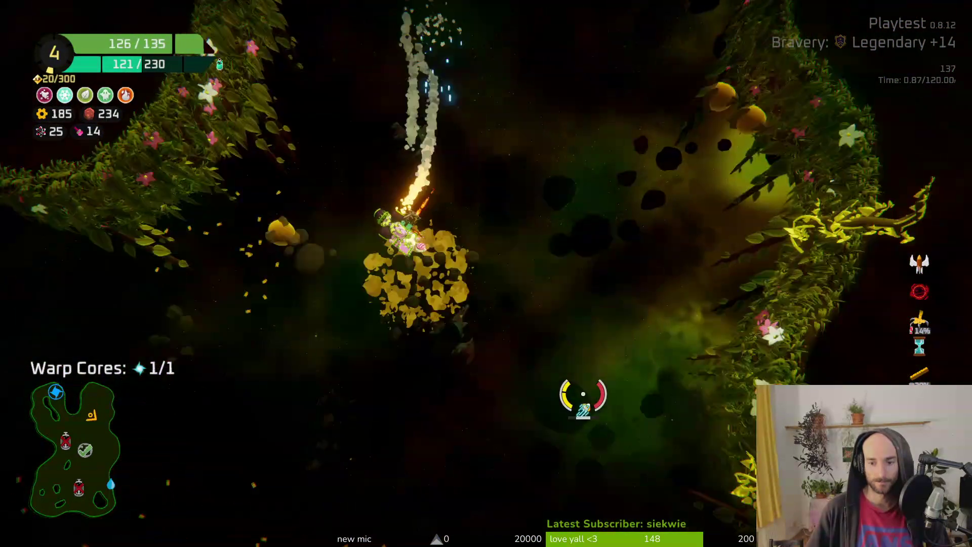
Warp out through the portal and travel to the Cargo Ship node.
key("w")
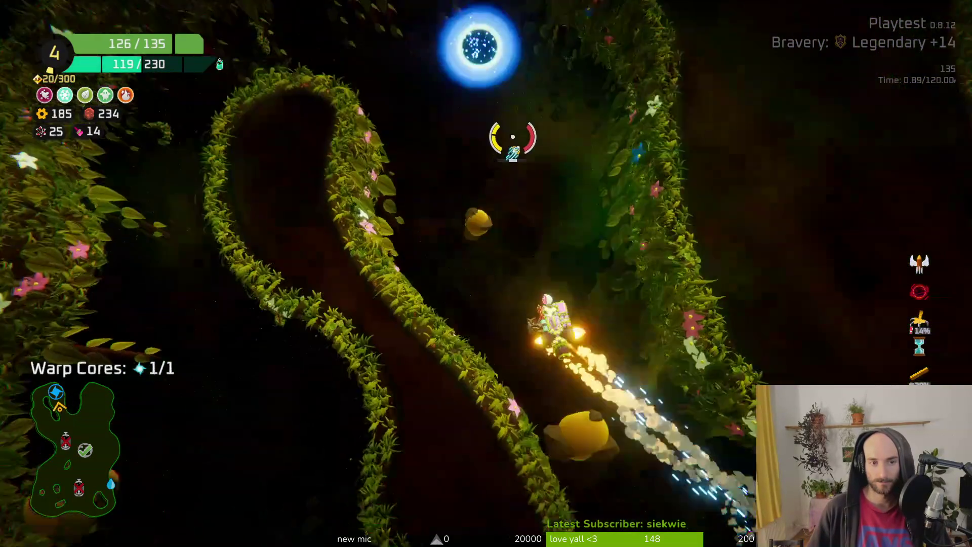
key("w")
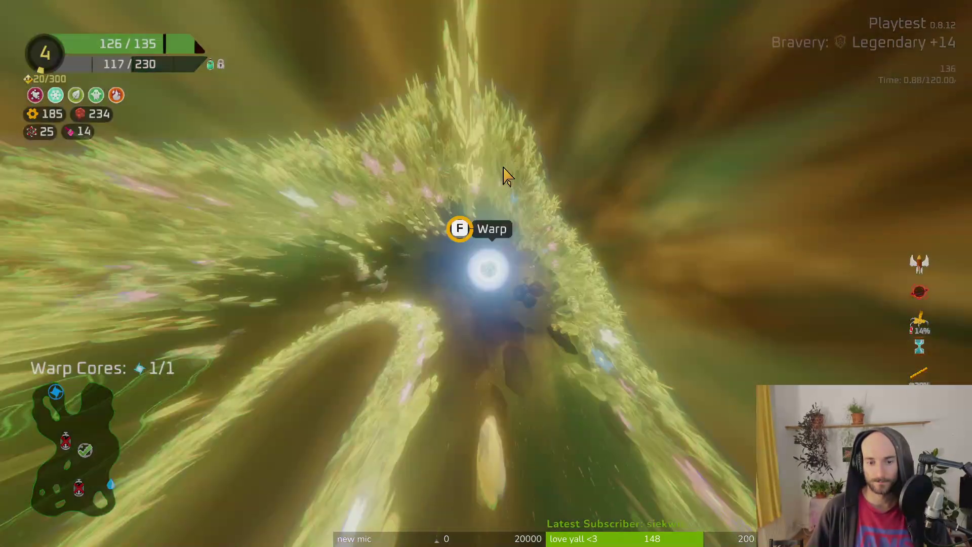
key("f")
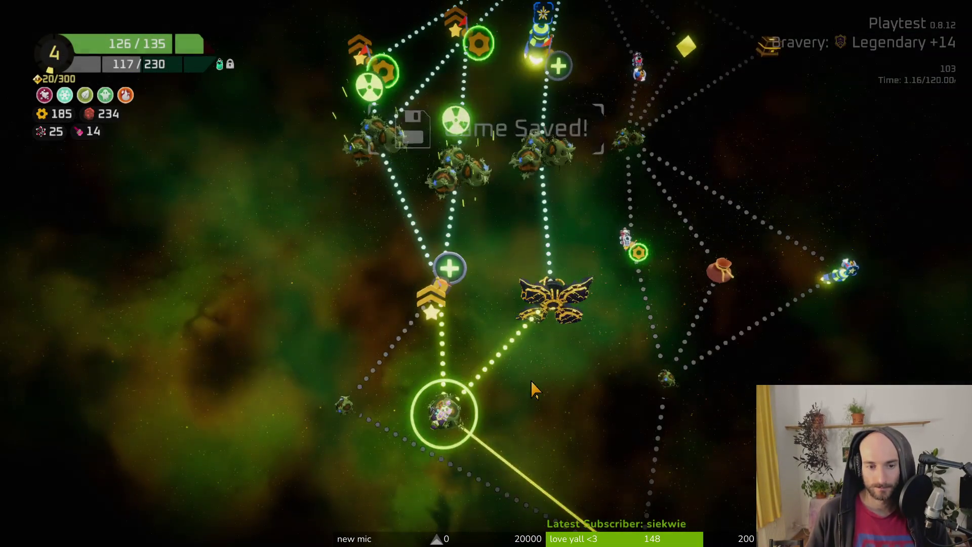
left_click(549, 386)
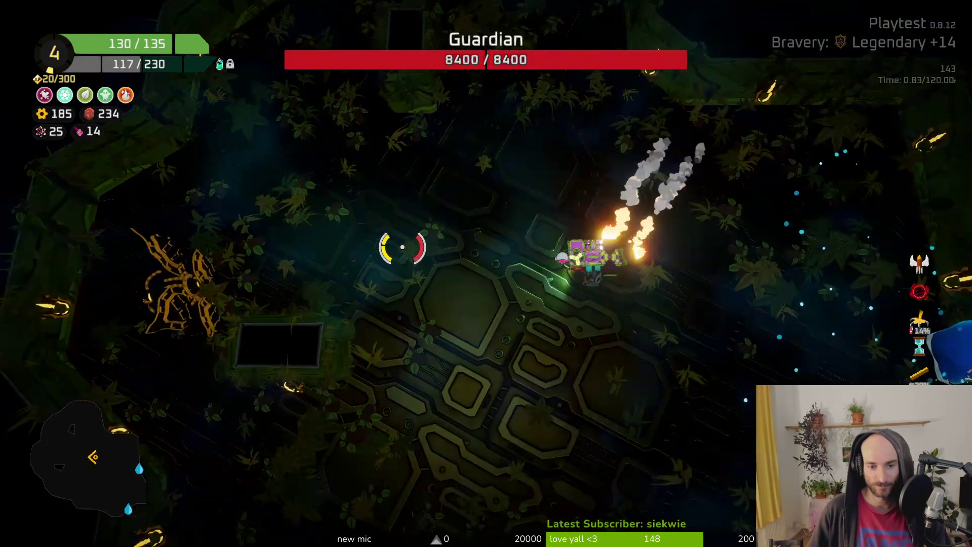
Circle the arena while shooting the Guardian down to about 2780/8400 health.
key("a")
key("s")
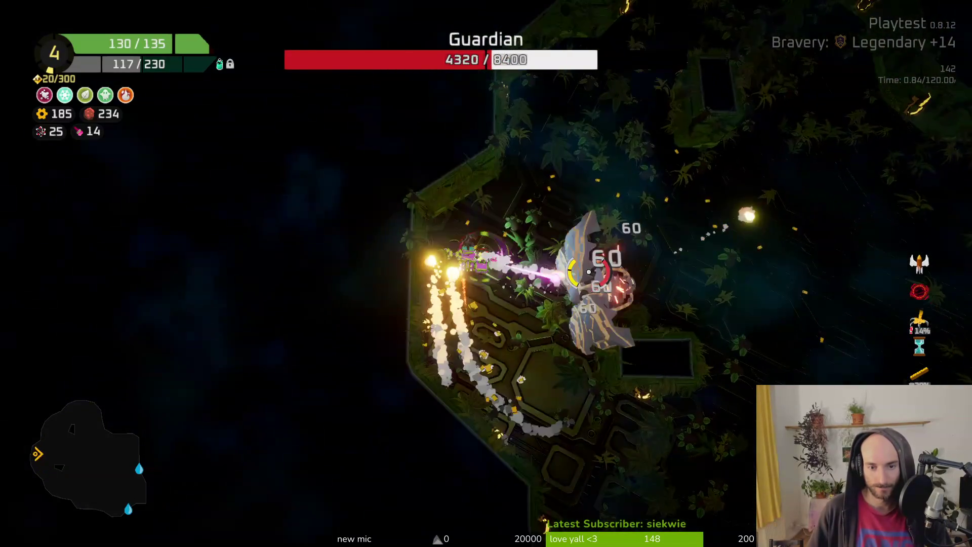
key("d")
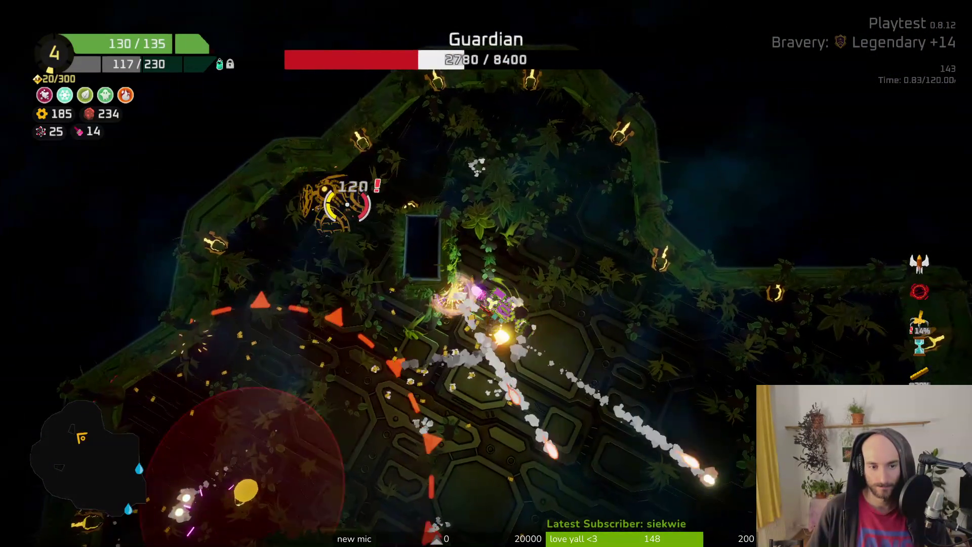
key("w")
key("w")
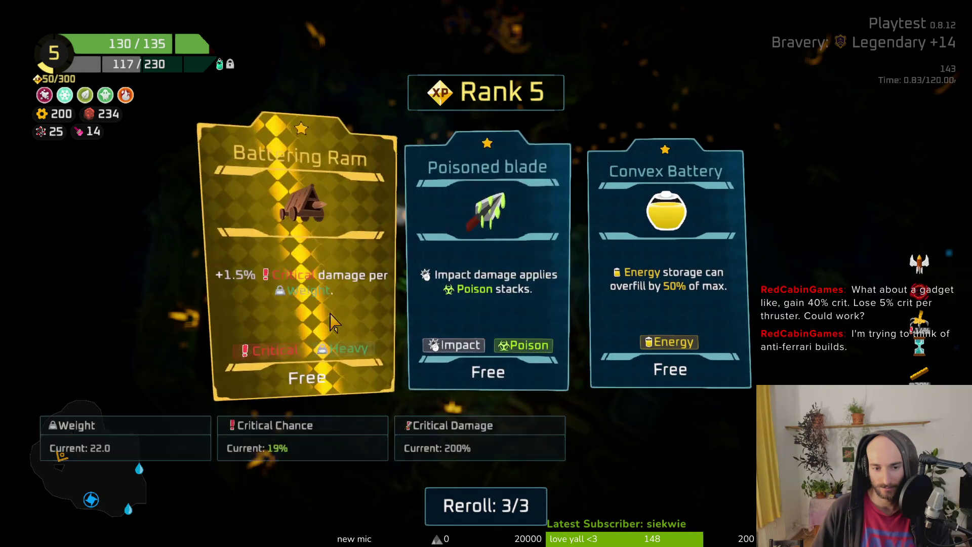
Take the Poisoned blade upgrade, open the supply crate, and pull parts off the ship.
left_click(472, 315)
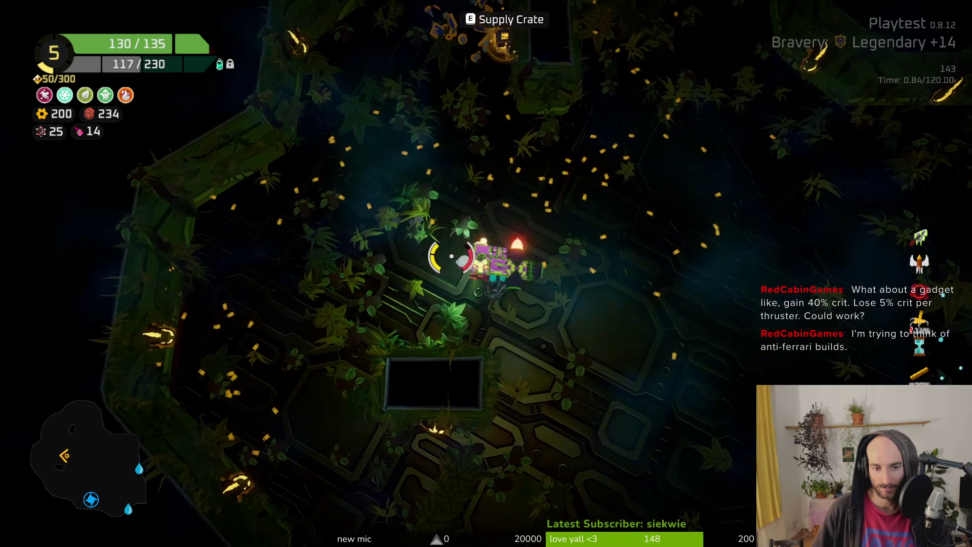
key("e")
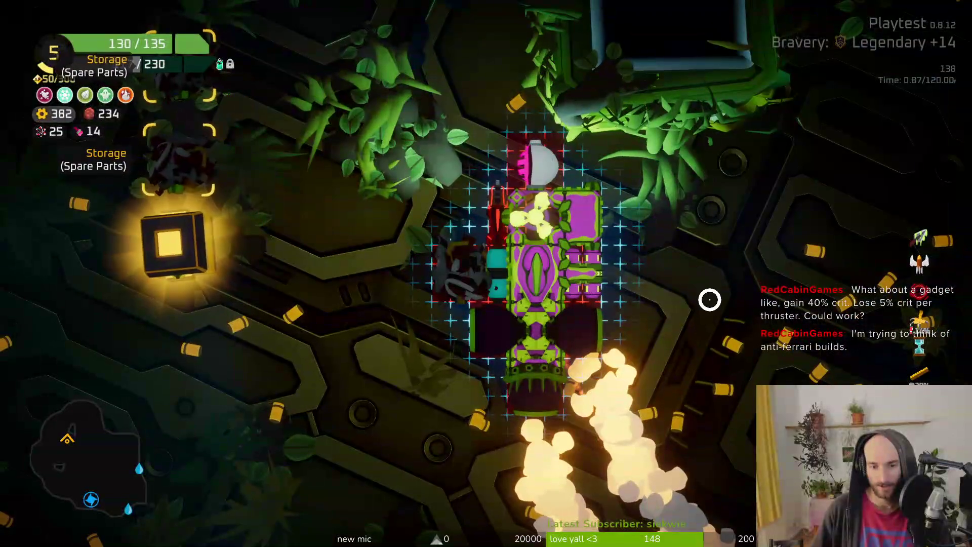
mouse_move(531, 347)
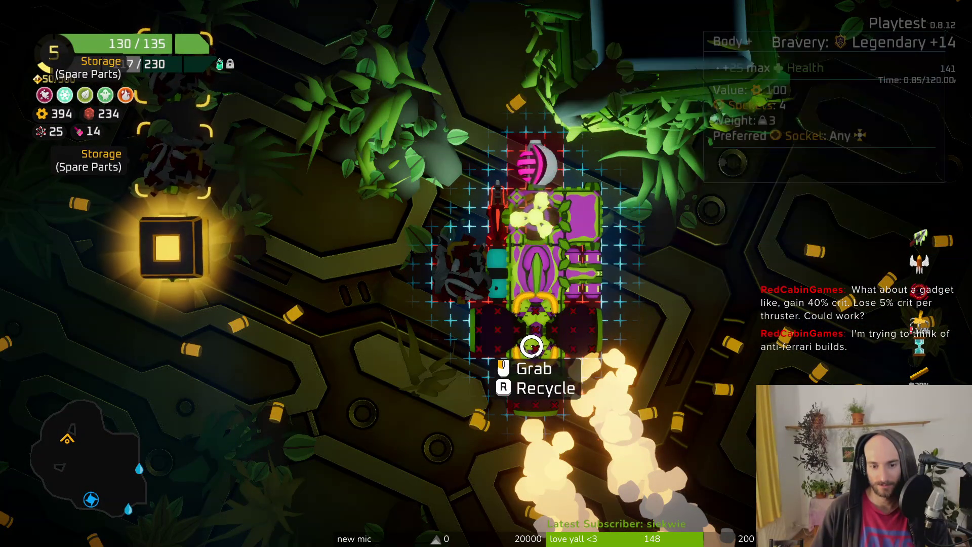
mouse_move(170, 233)
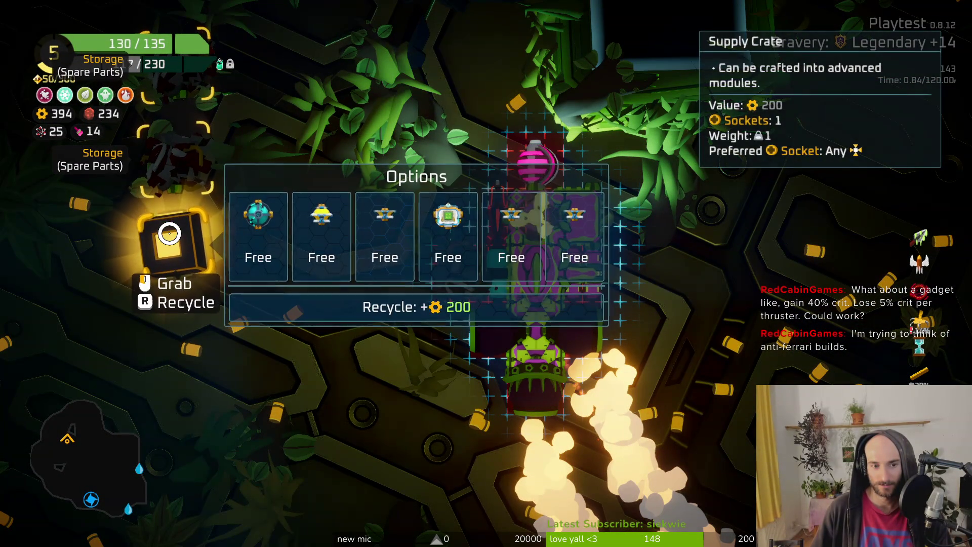
mouse_move(320, 248)
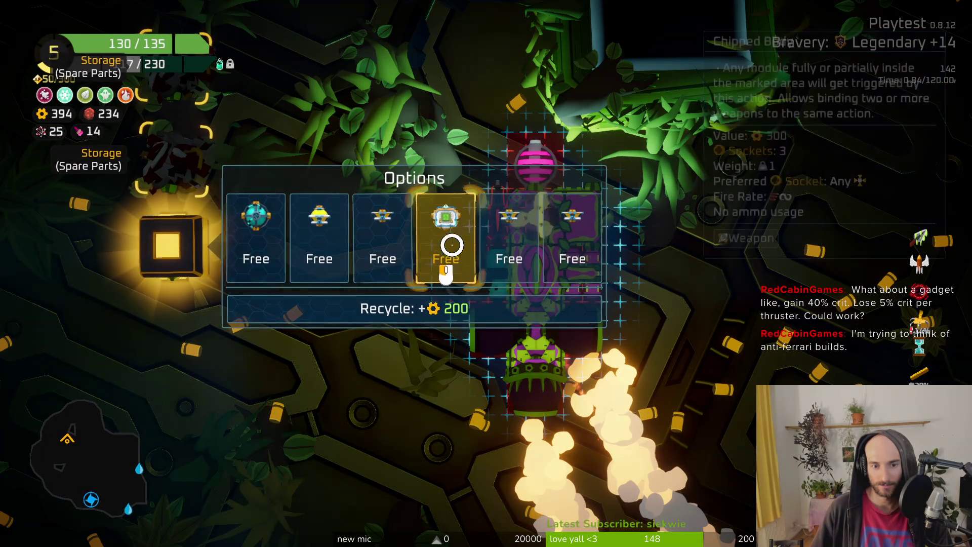
mouse_move(493, 248)
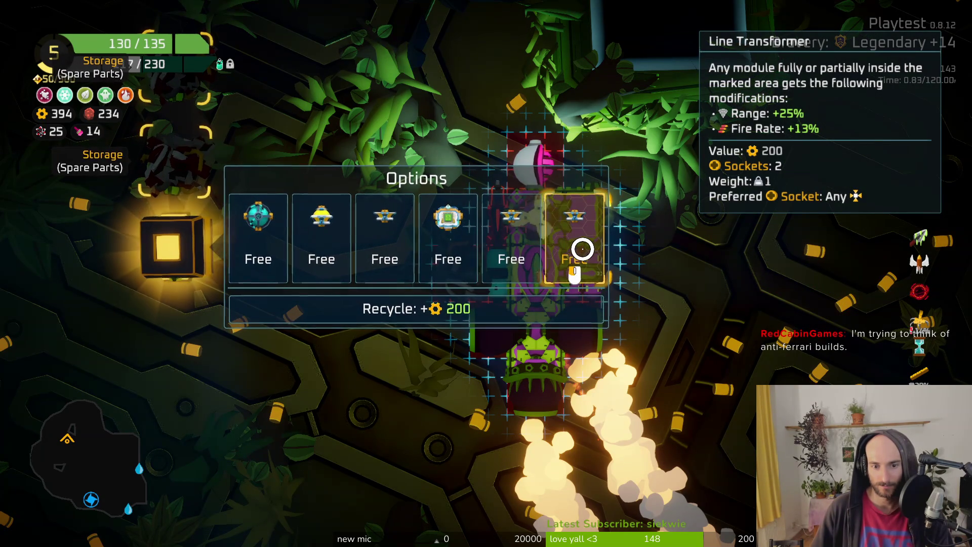
left_click_drag(534, 217, 257, 334)
Fit the Line Transformer, a spare part, the rifle and a red part onto the ship.
mouse_move(248, 522)
left_mouse_down()
mouse_move(521, 217)
mouse_move(521, 232)
left_mouse_up()
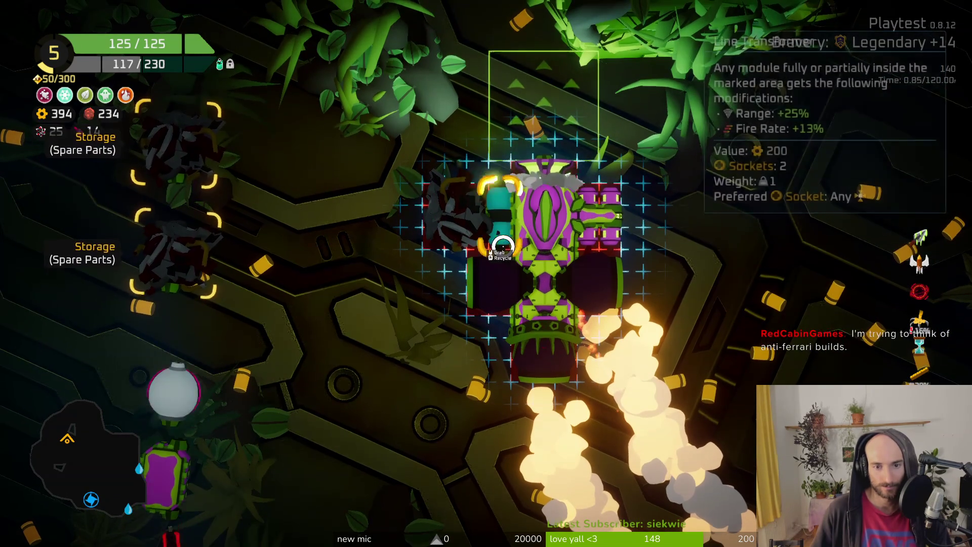
left_click_drag(174, 445, 486, 161)
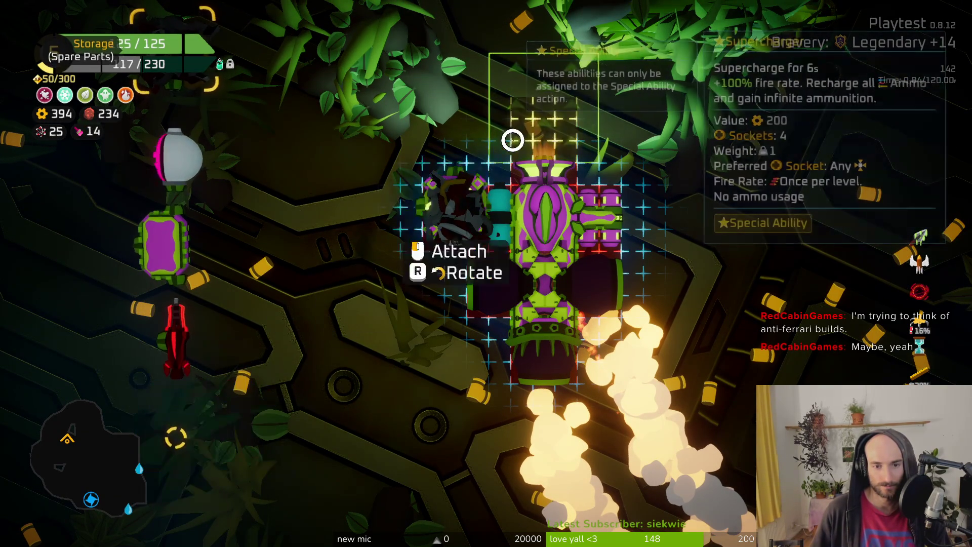
left_click_drag(172, 166, 531, 160)
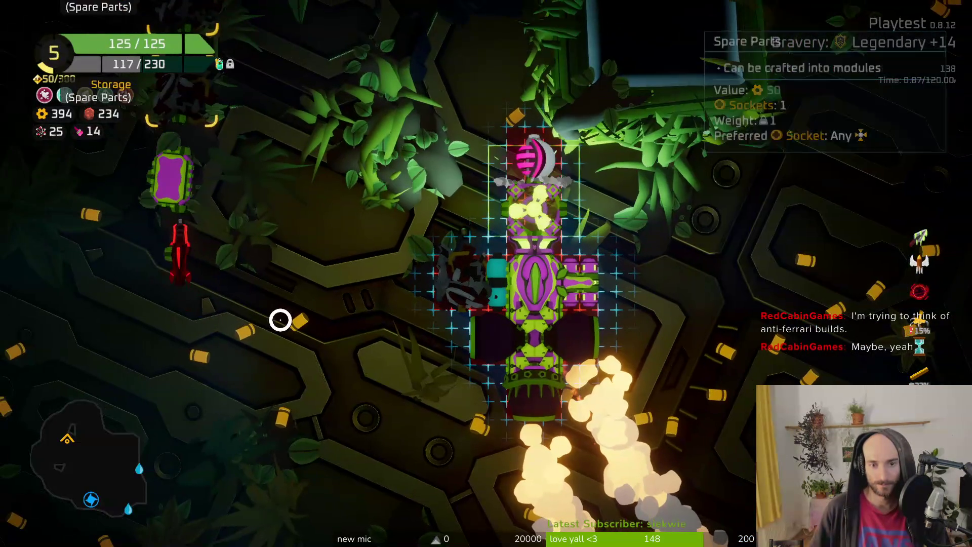
left_click_drag(163, 261, 481, 231)
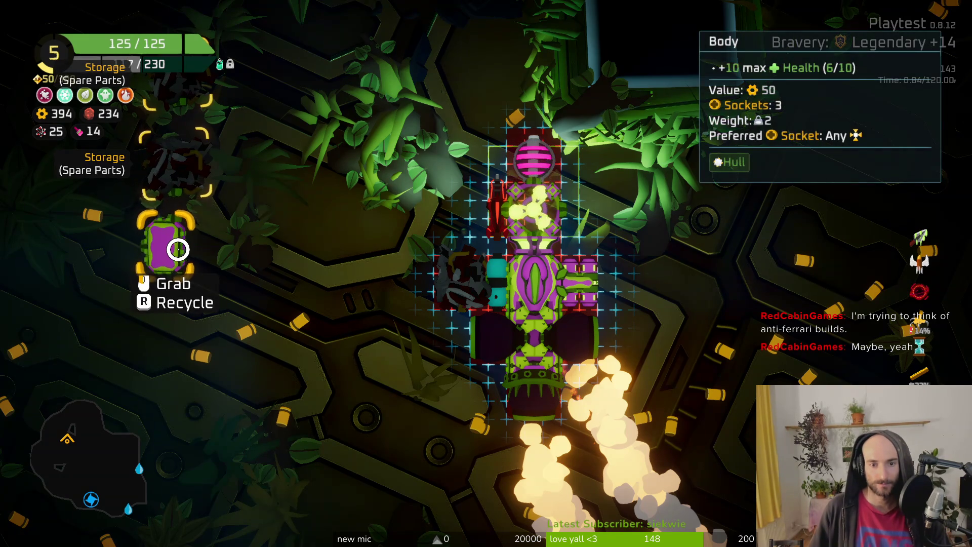
Craft a thruster from spare parts and attach it to the ship.
mouse_move(463, 292)
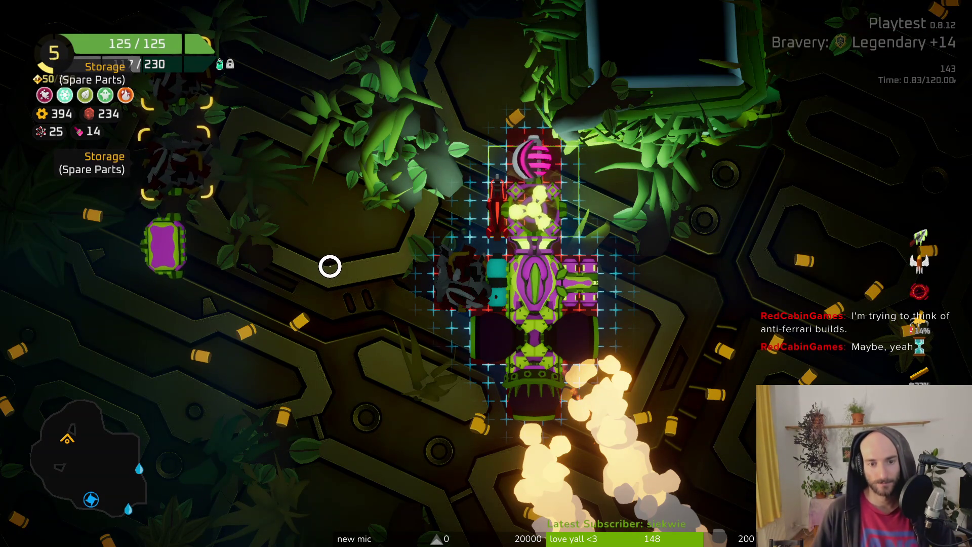
mouse_move(164, 169)
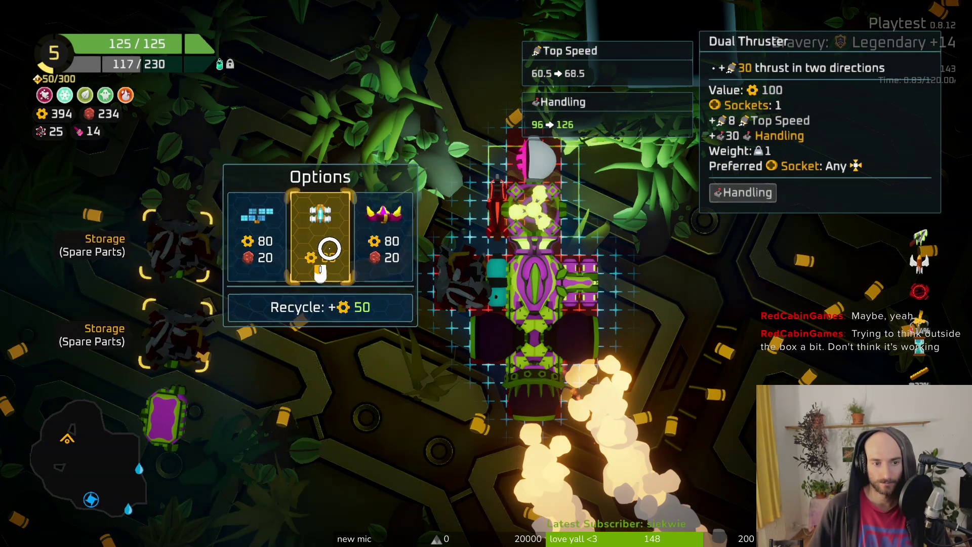
left_click(329, 248)
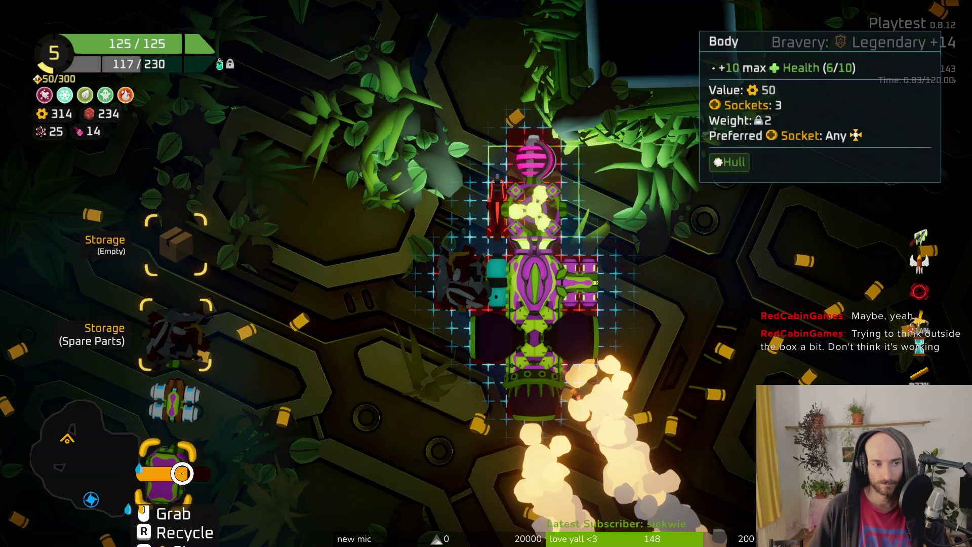
mouse_move(204, 394)
left_mouse_down()
mouse_move(569, 211)
mouse_move(405, 258)
mouse_move(458, 283)
mouse_move(541, 232)
left_mouse_up()
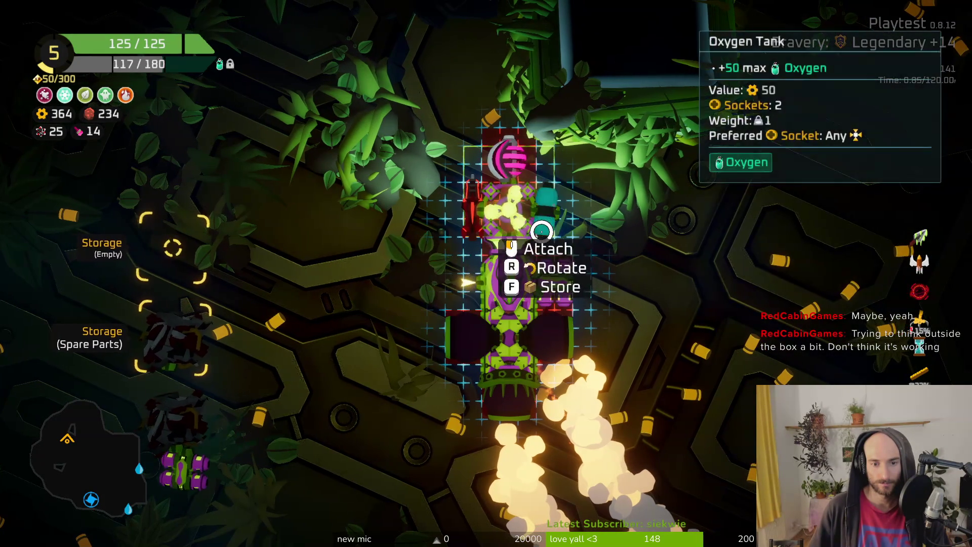
Swap in the Dual Thruster, add the Oxygen Tank, and re-attach the body segment upright.
mouse_move(465, 416)
left_mouse_down()
mouse_move(393, 453)
mouse_move(215, 502)
mouse_move(489, 419)
left_mouse_up()
left_click(489, 420)
mouse_move(512, 389)
left_mouse_down()
mouse_move(456, 310)
mouse_move(403, 309)
left_mouse_up()
left_click(517, 397)
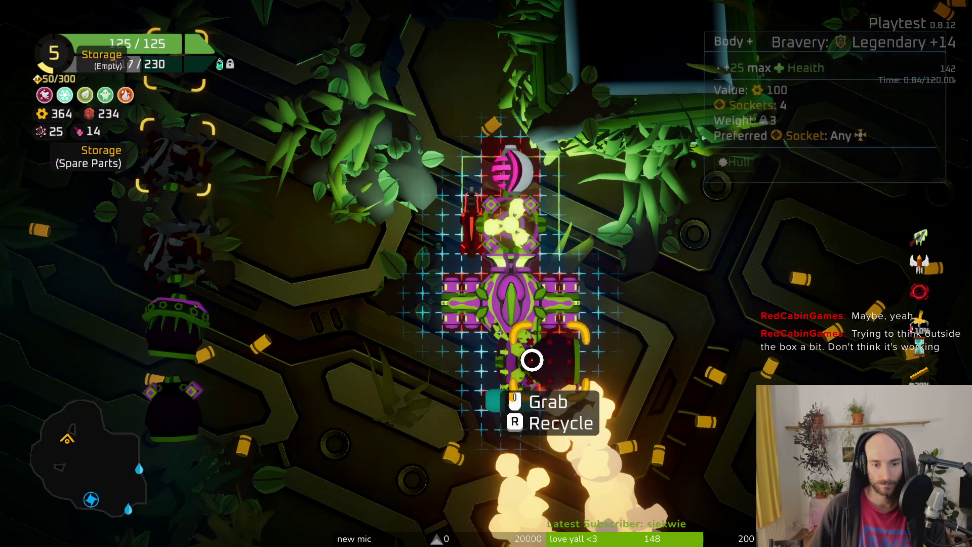
left_click(499, 373)
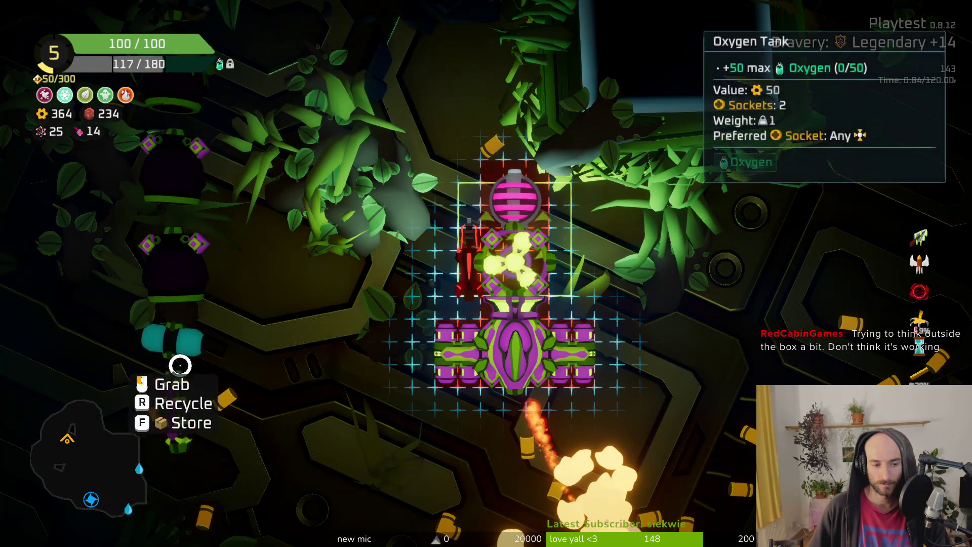
key("r")
left_click(510, 413)
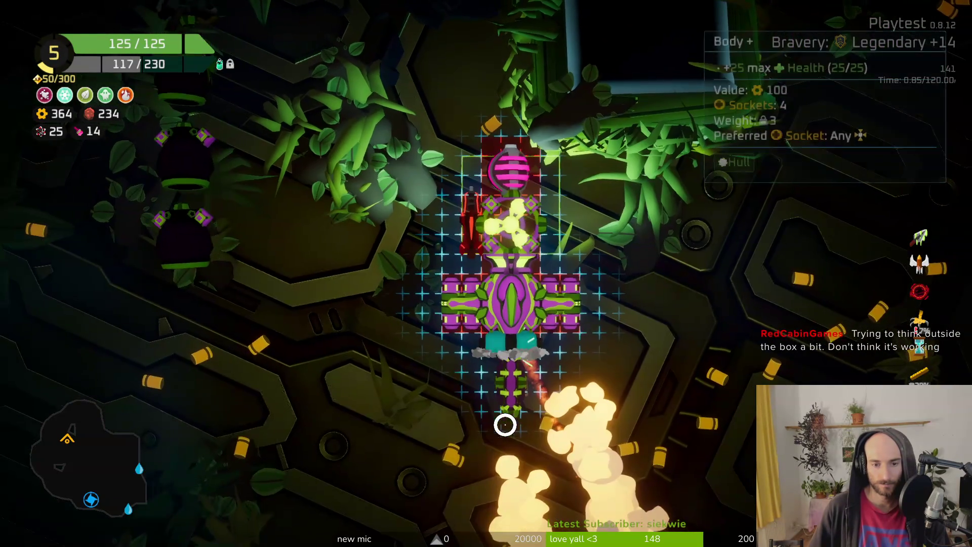
Move the oxygen tank and pink module to the top, thrusters at the bottom, then exit build mode.
left_click(506, 162)
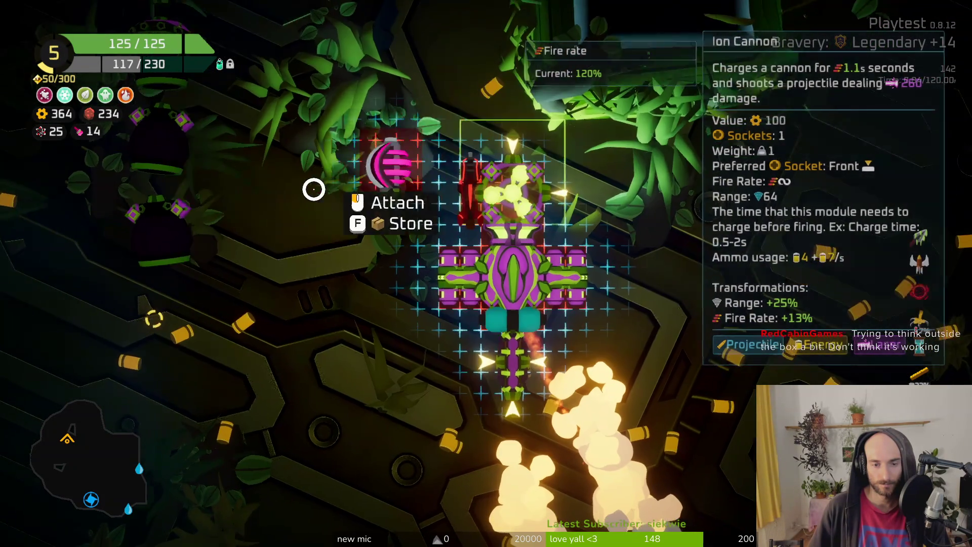
left_click(185, 332)
left_click(501, 321)
left_click(516, 174)
left_click(173, 344)
left_click(514, 152)
left_click(180, 346)
left_click(521, 385)
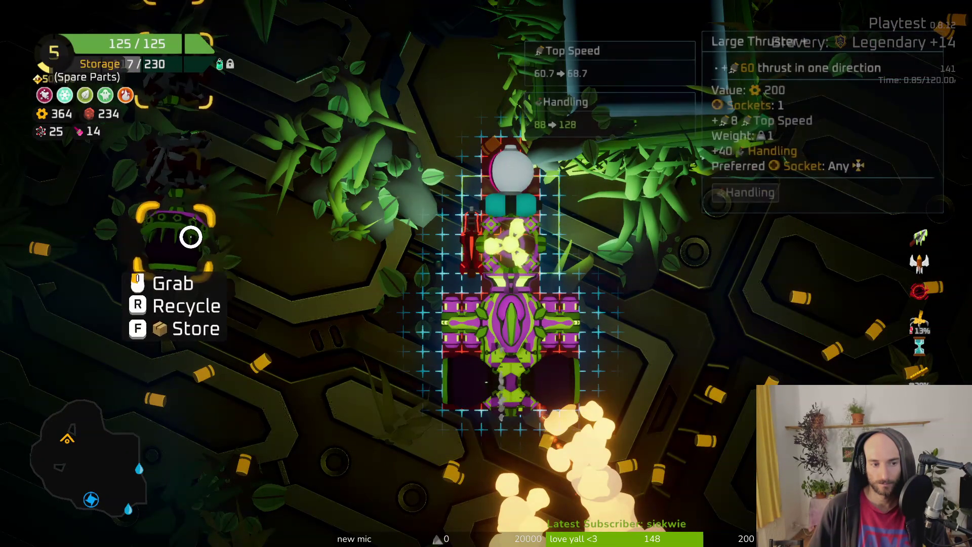
left_click(190, 234)
left_click(475, 432)
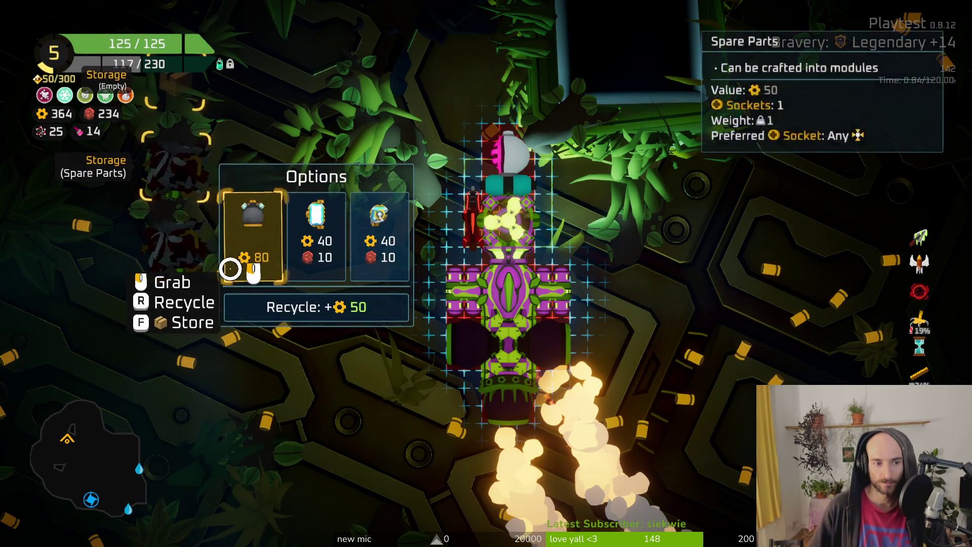
left_click(174, 341)
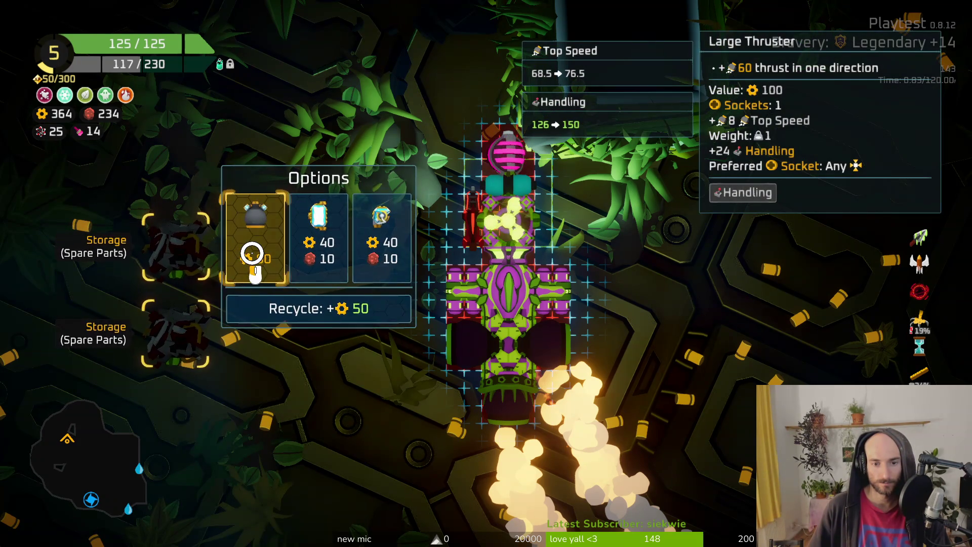
key("Escape")
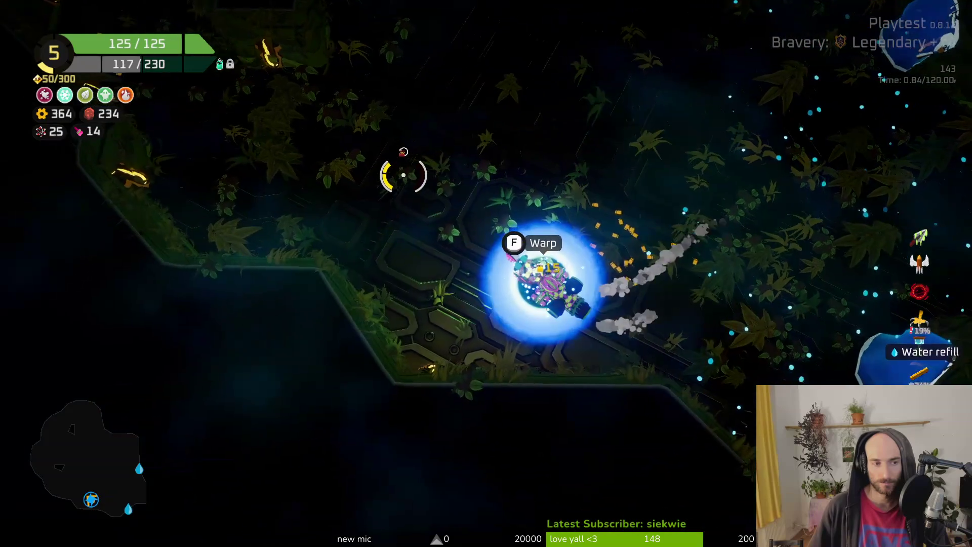
Warp out through the blue vortex and travel to the next planet.
key("e")
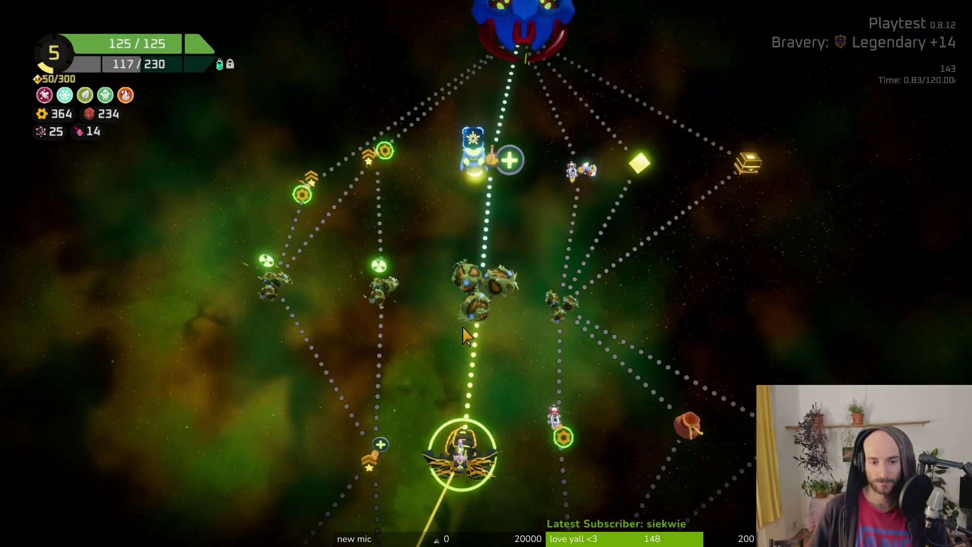
left_click(476, 304)
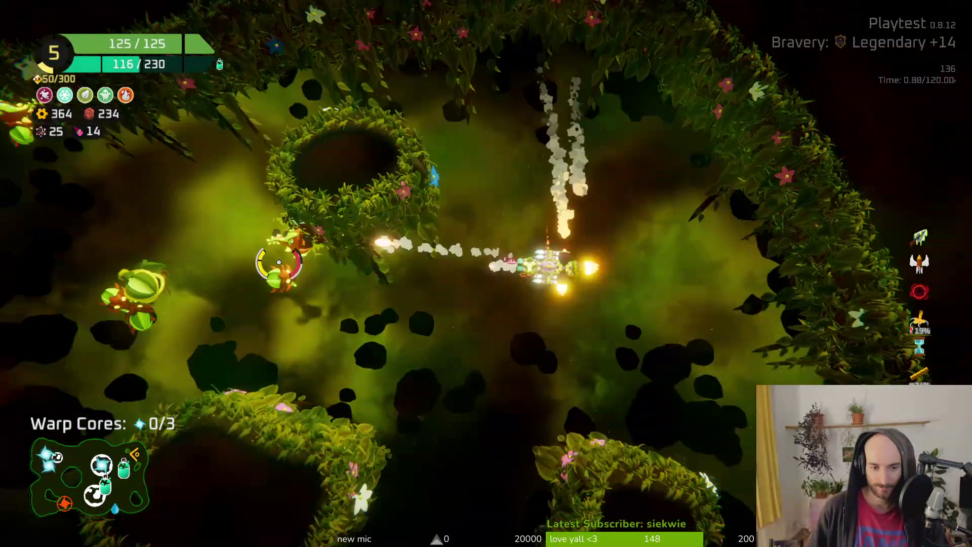
Fly through the overgrown level, fighting enemies past the grass ridge and yellow planet.
key("a")
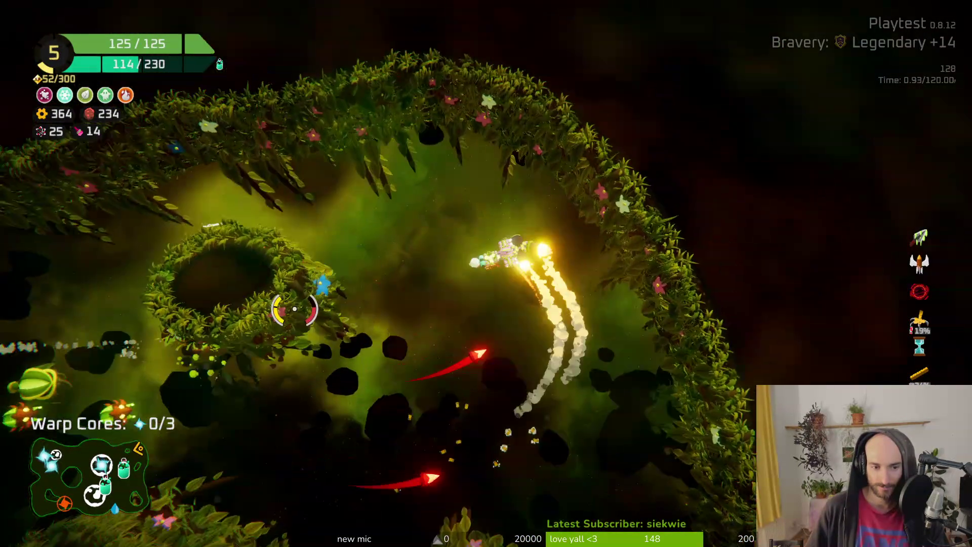
key("s")
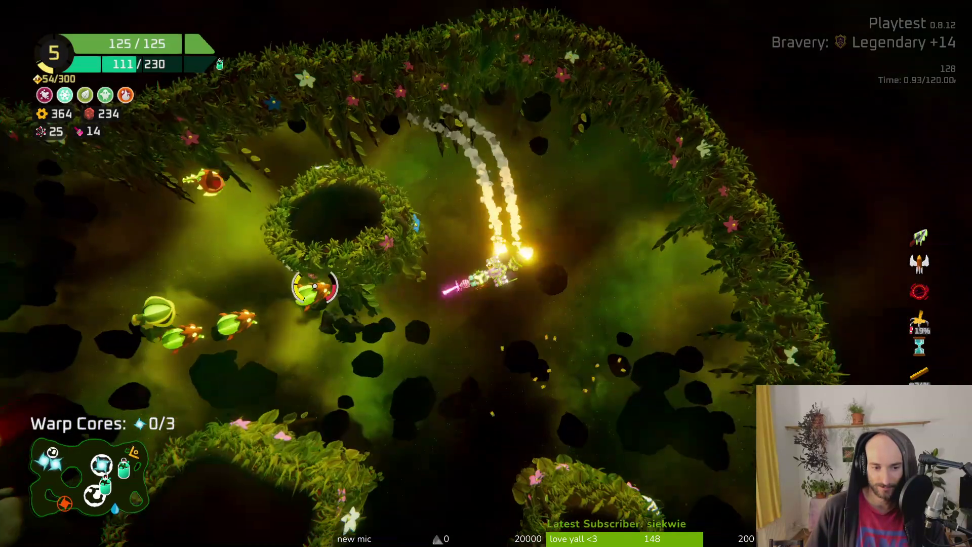
key("d")
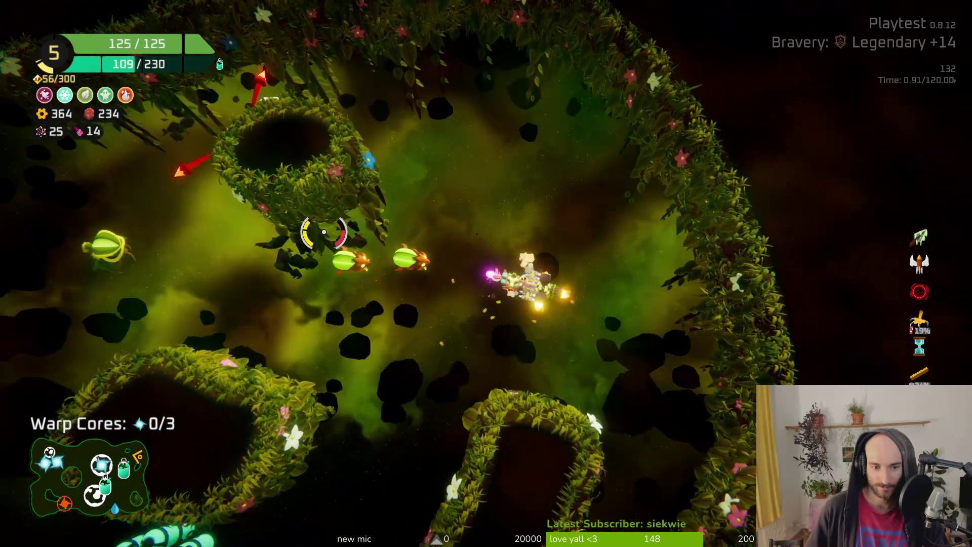
key("w")
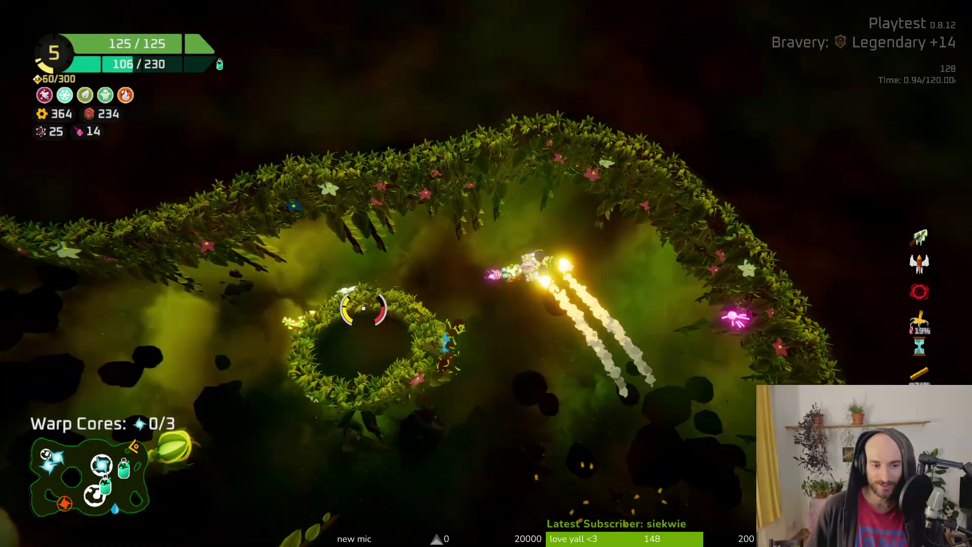
key("s")
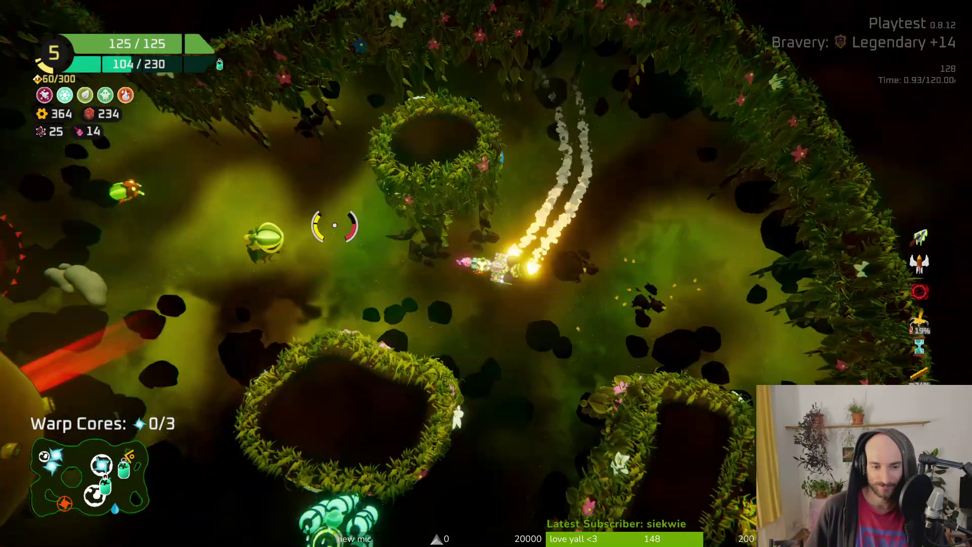
key("a")
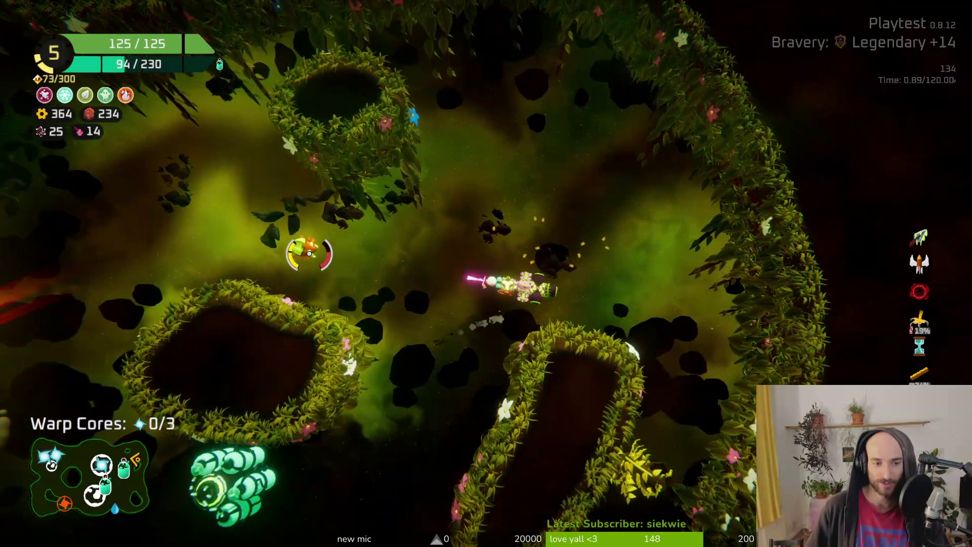
key("d")
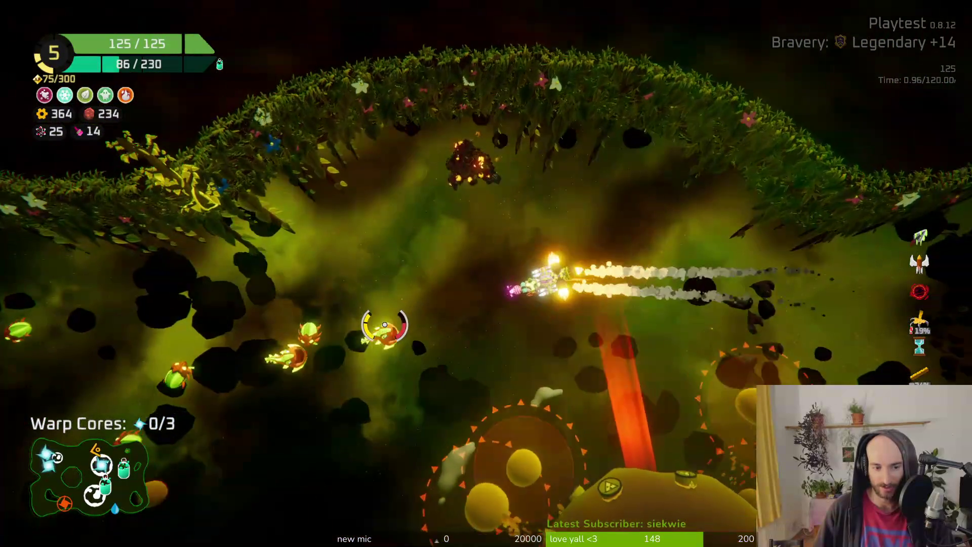
key("w")
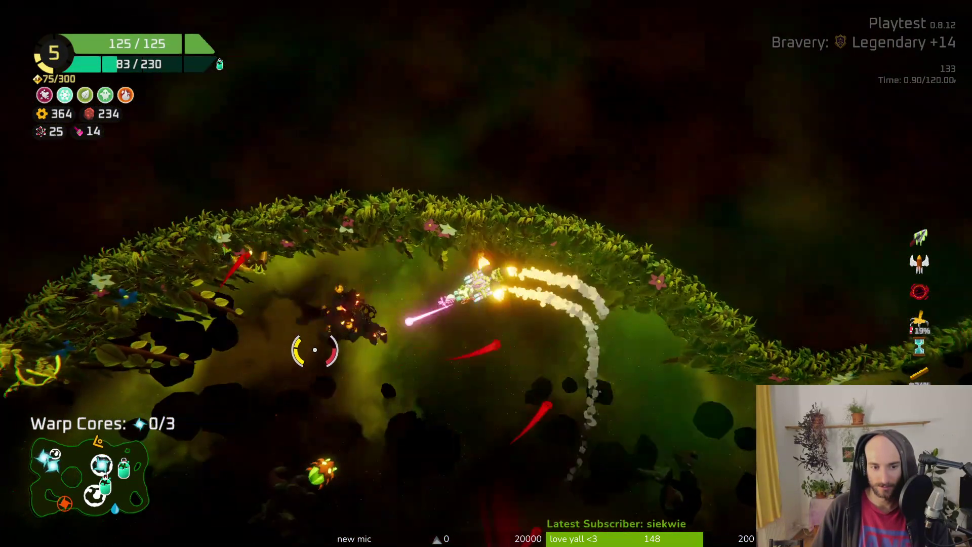
key("w")
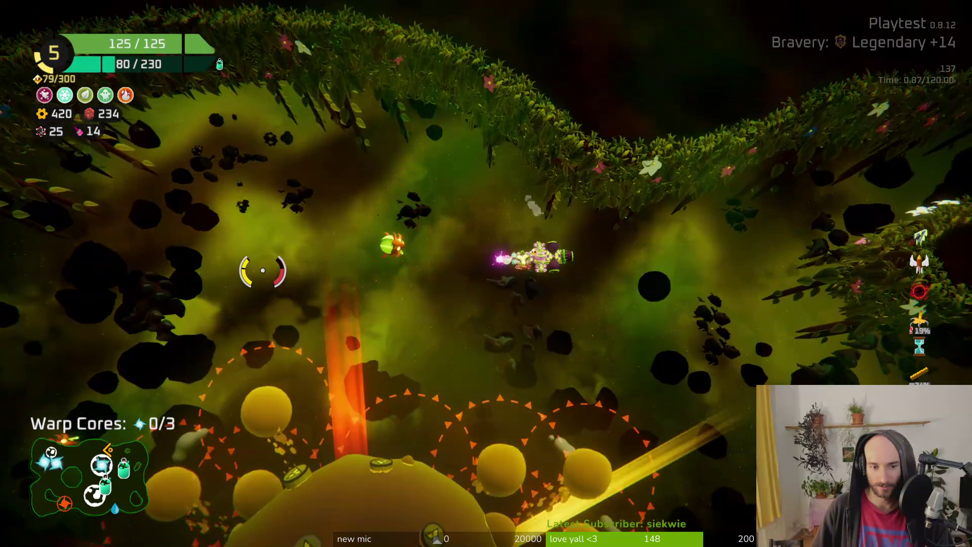
key("s")
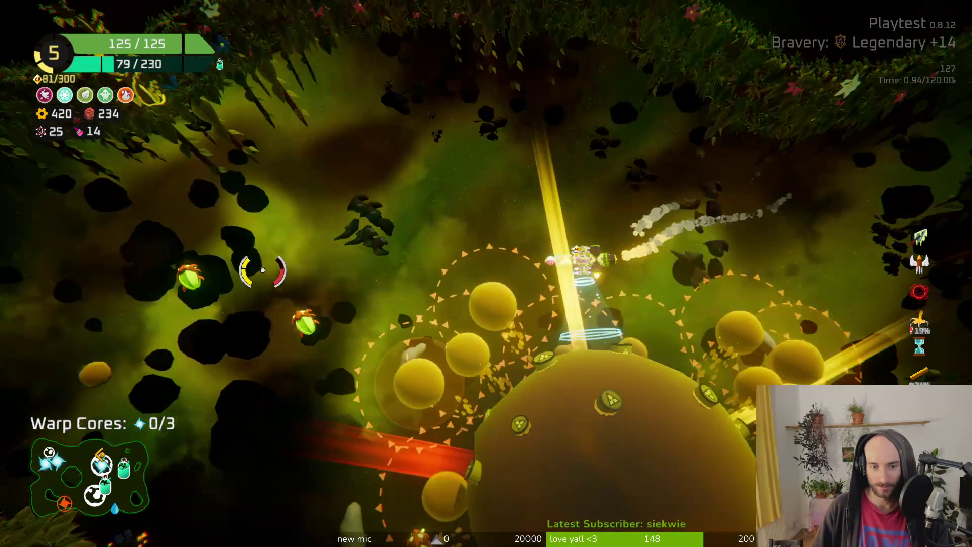
key("d")
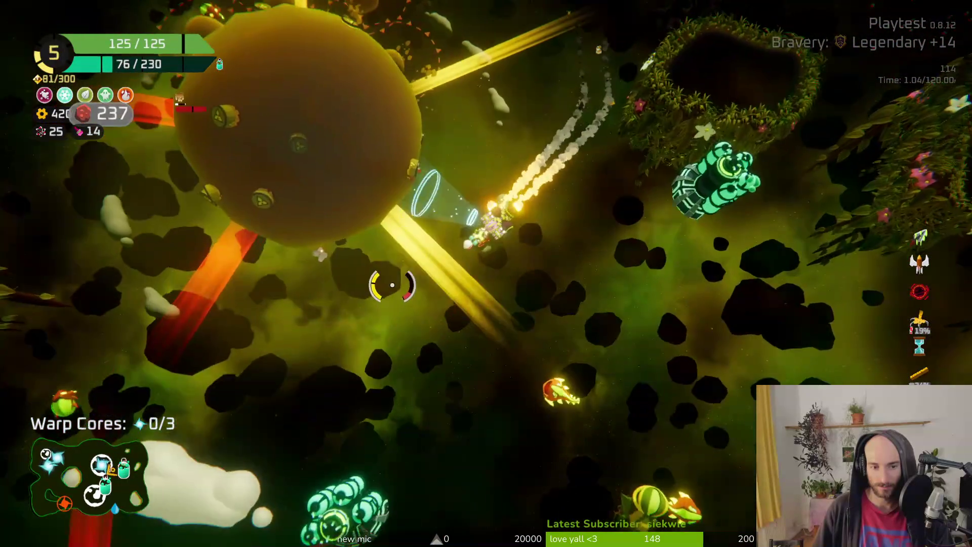
Fly up past the green ring and across the asteroid field to the Oxygen Station.
key("w")
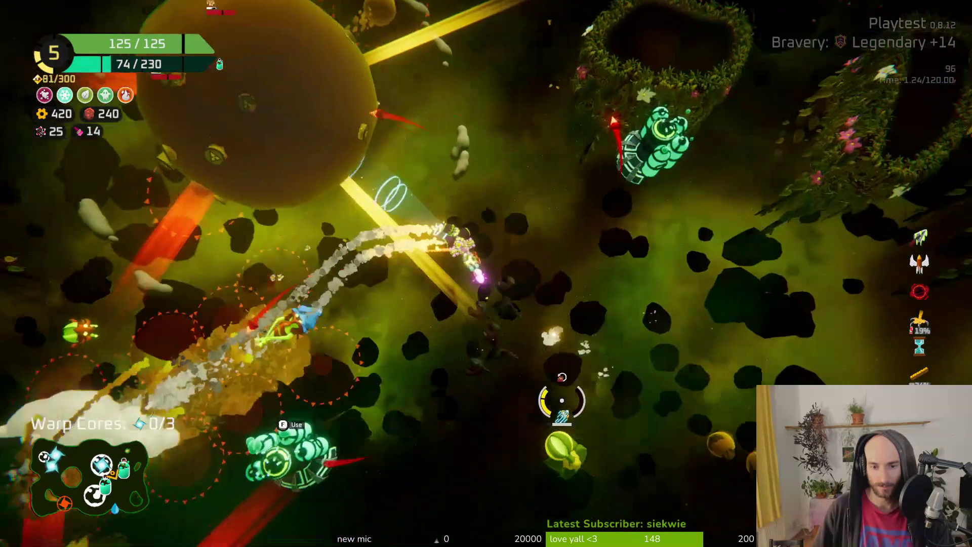
key("d")
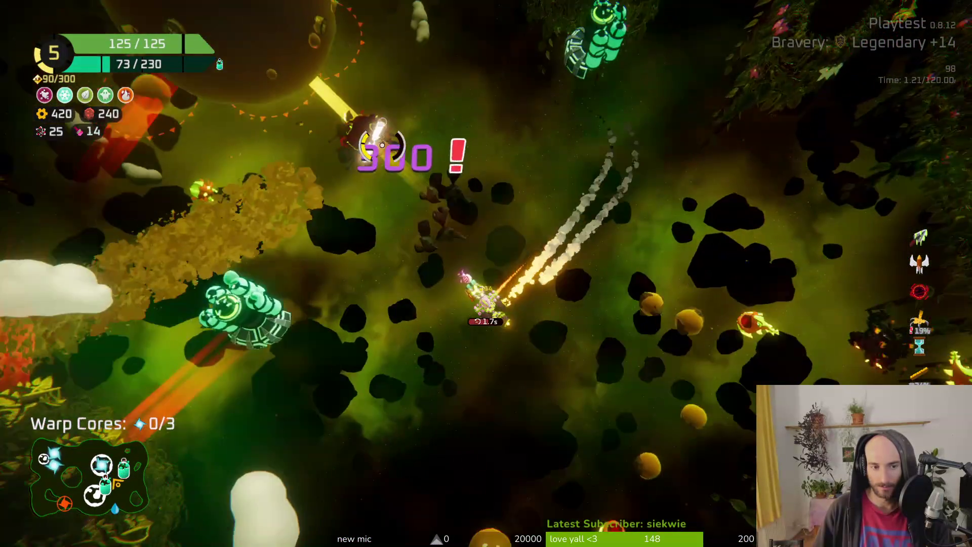
key("w")
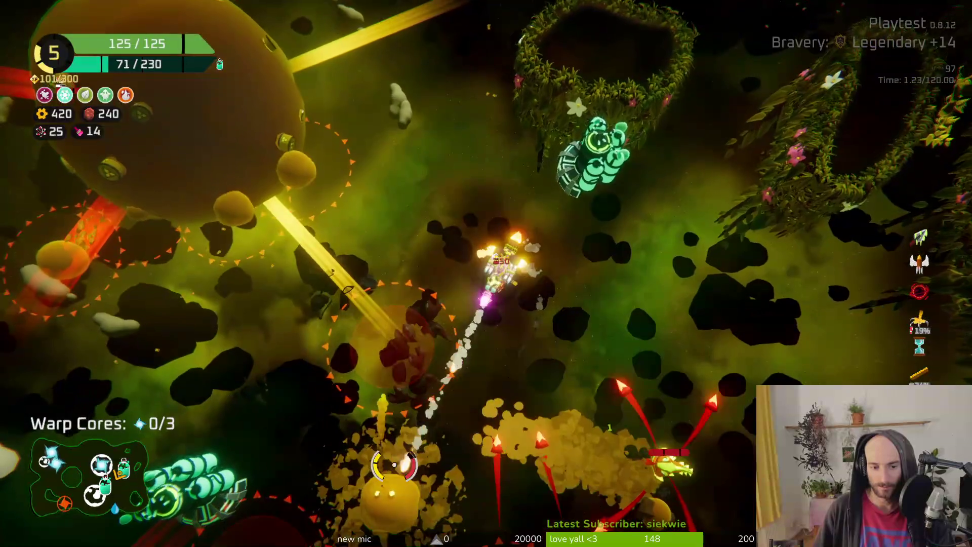
key("w")
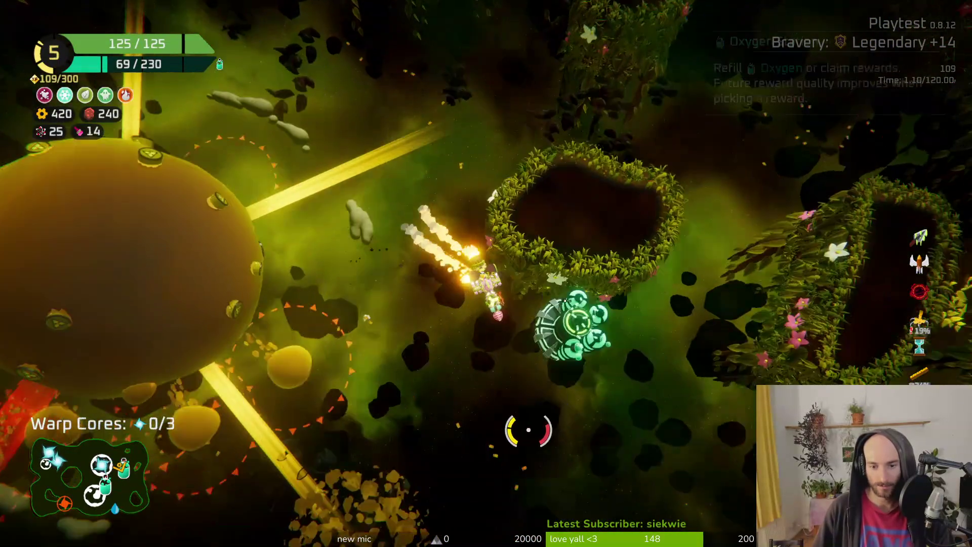
key("w")
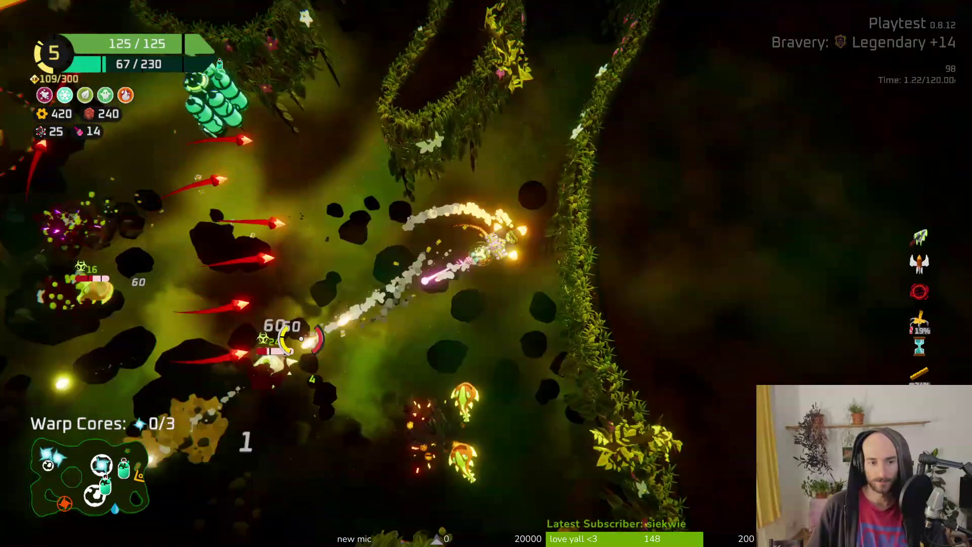
key("w")
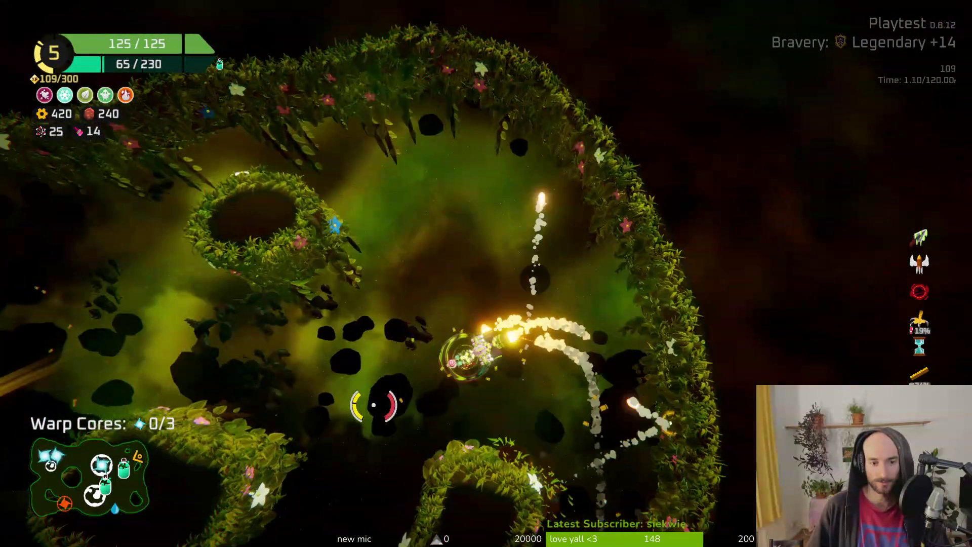
key("w")
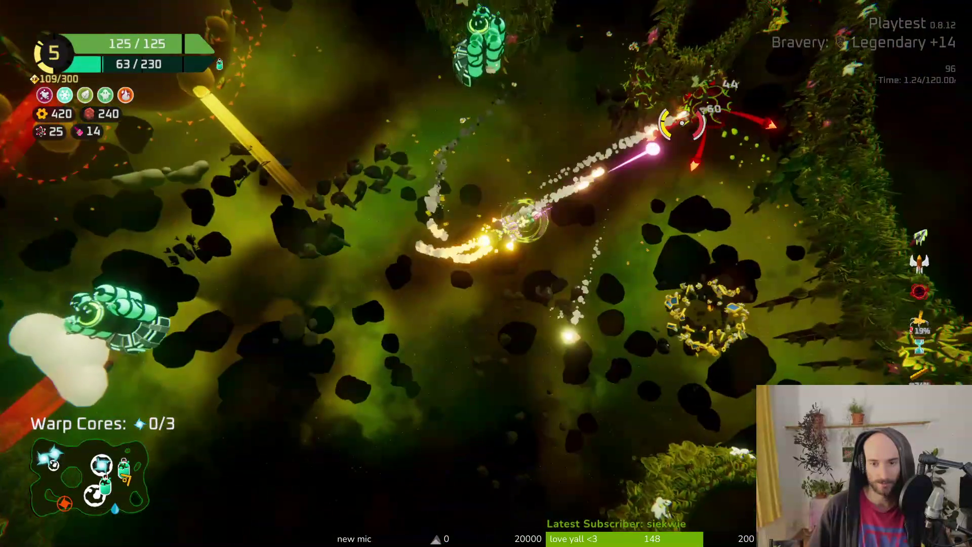
key("w")
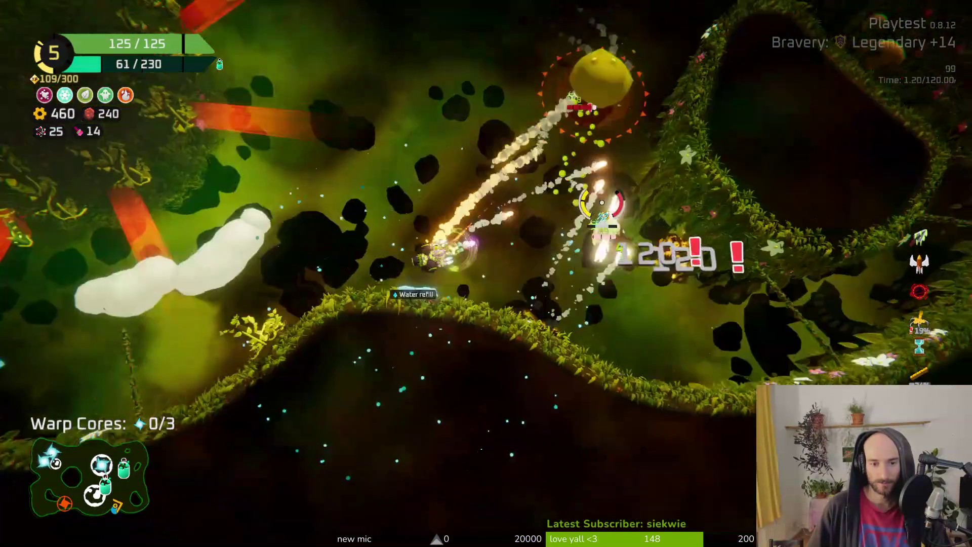
key("w")
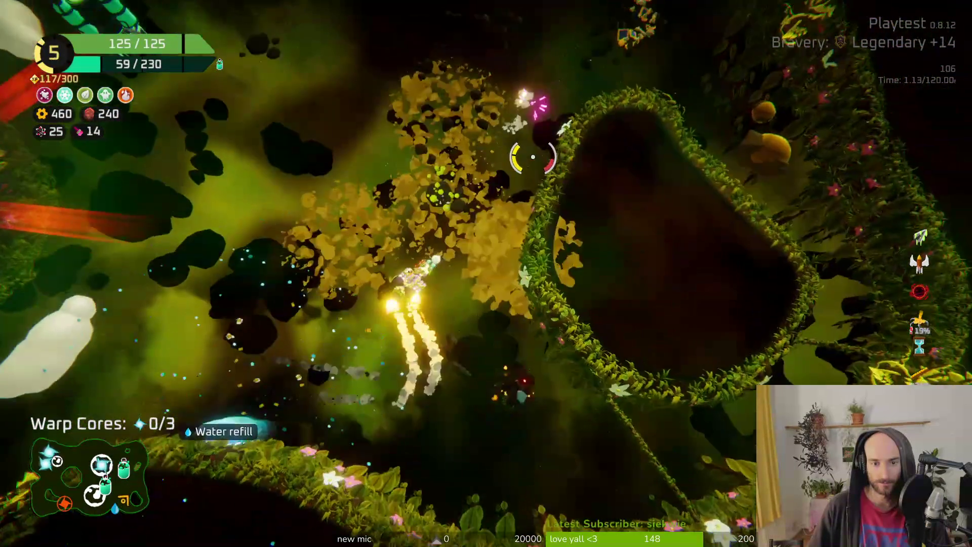
key("w")
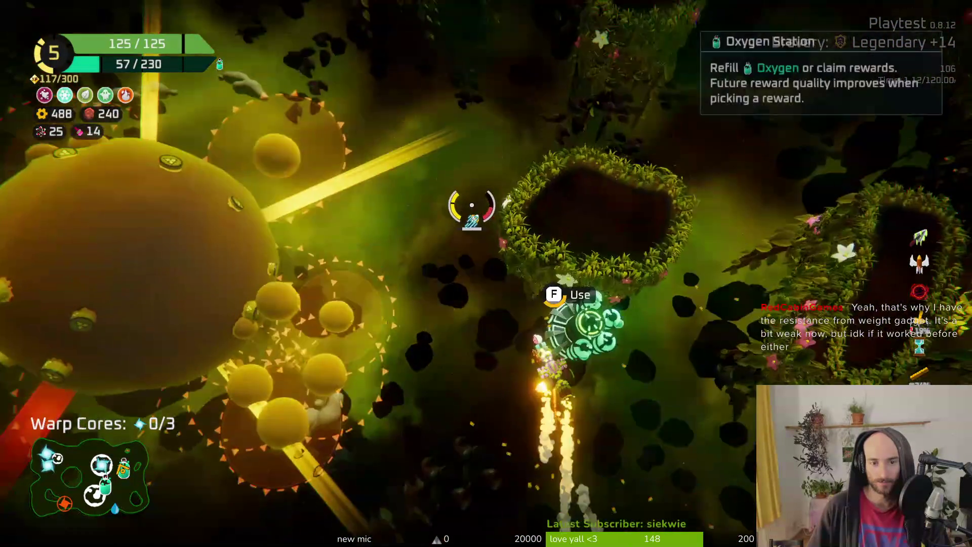
key("f")
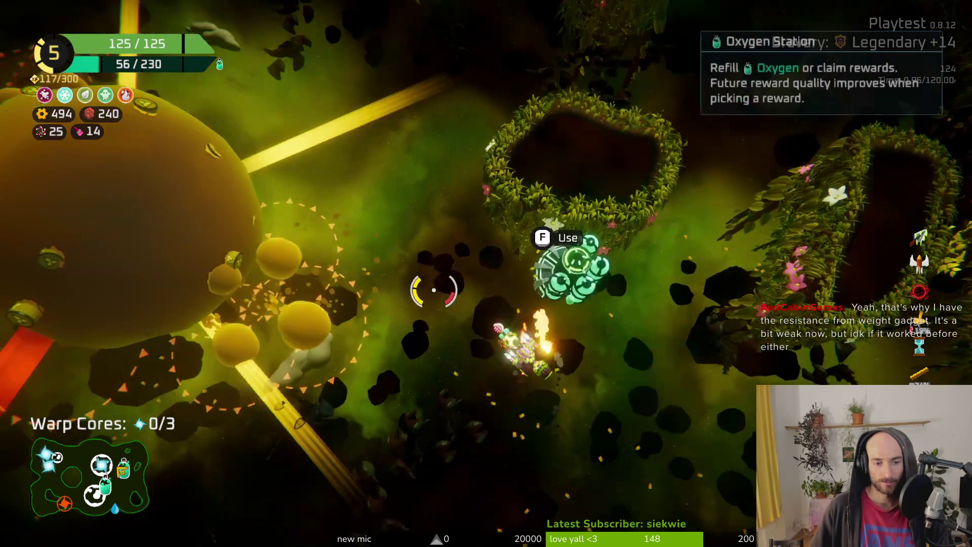
Take the 115 oxygen reward from the Oxygen Station.
key("f")
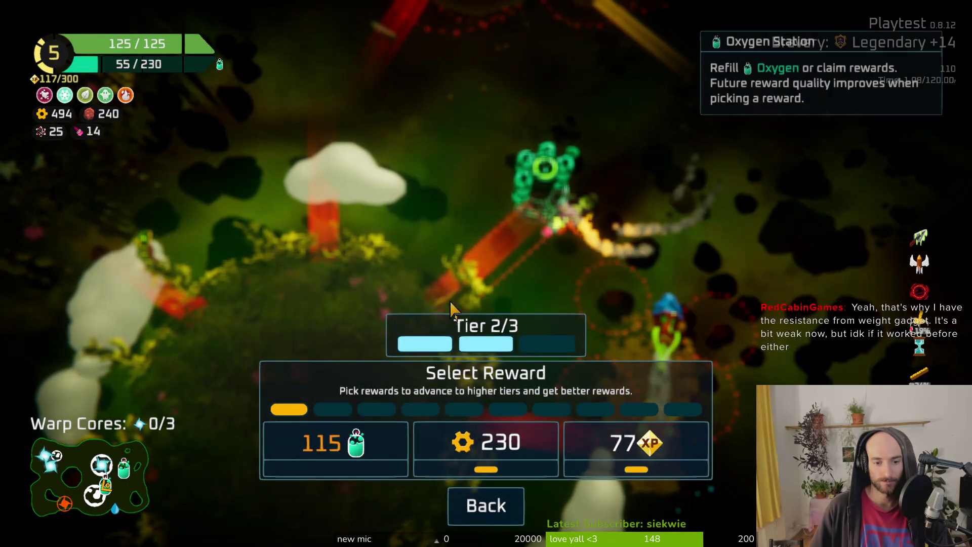
left_click(336, 443)
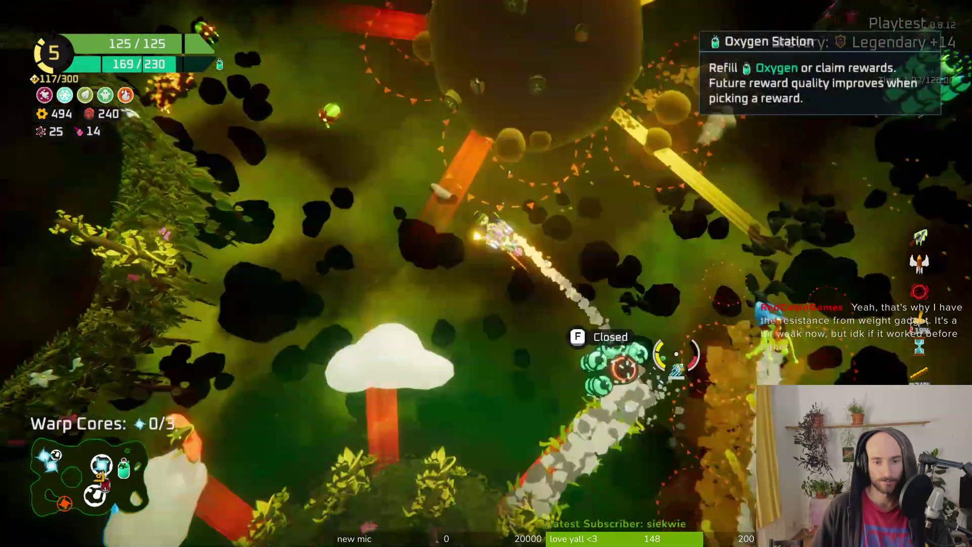
key("d")
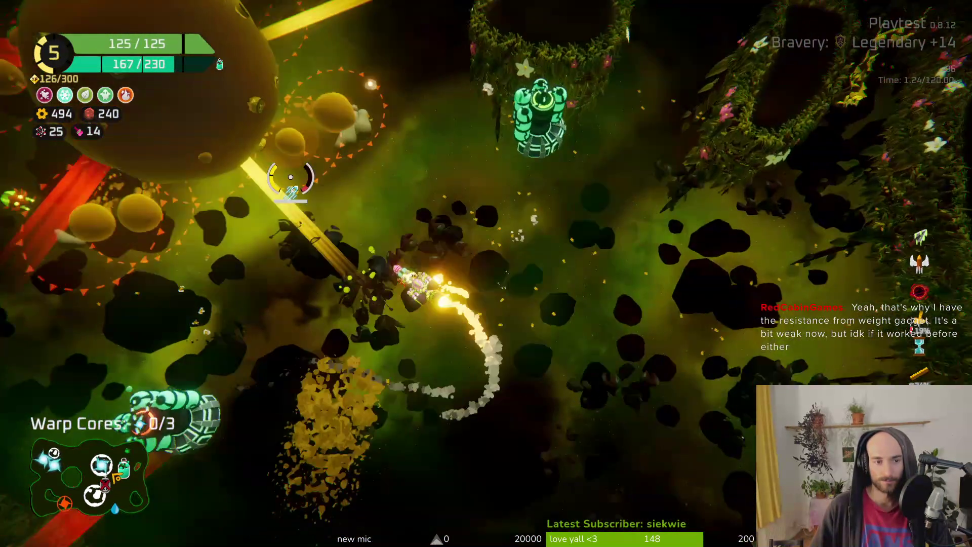
key("a")
key("w")
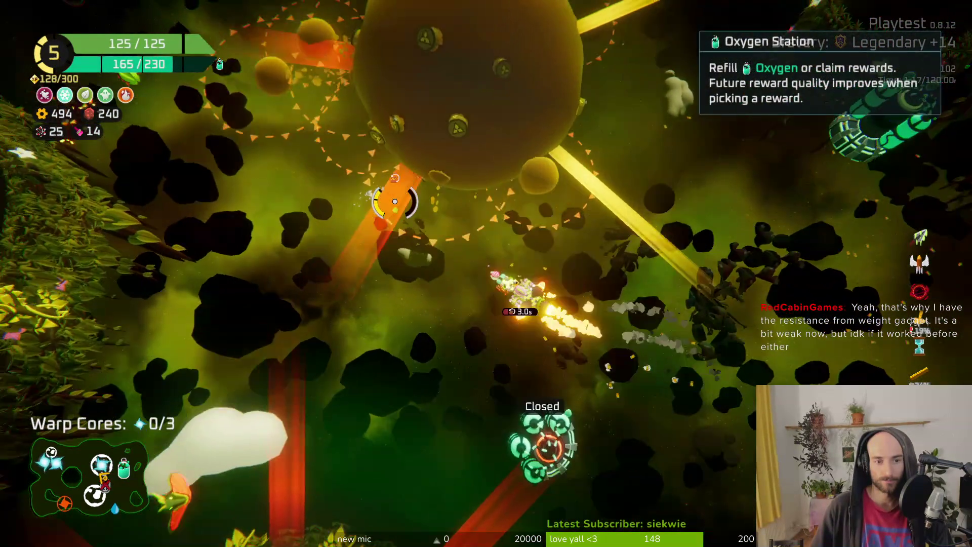
Collect the first warp core and craft the spare parts into a Laser Drone.
key("a")
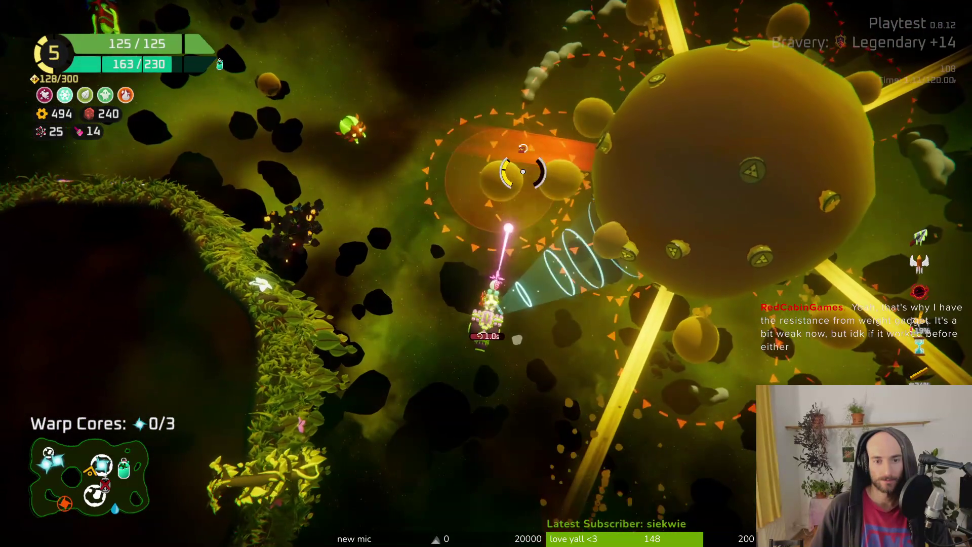
key("w")
key("a")
key("s")
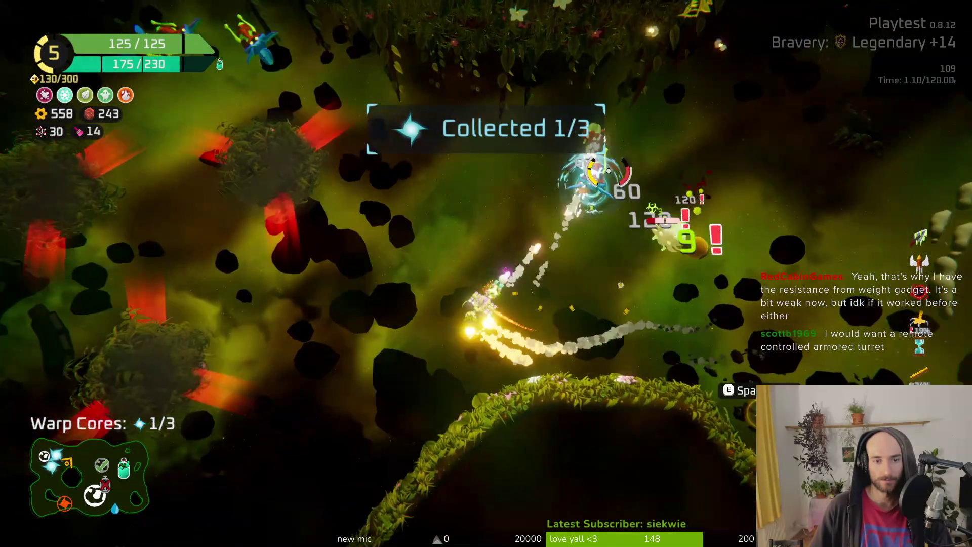
key("d")
key("w")
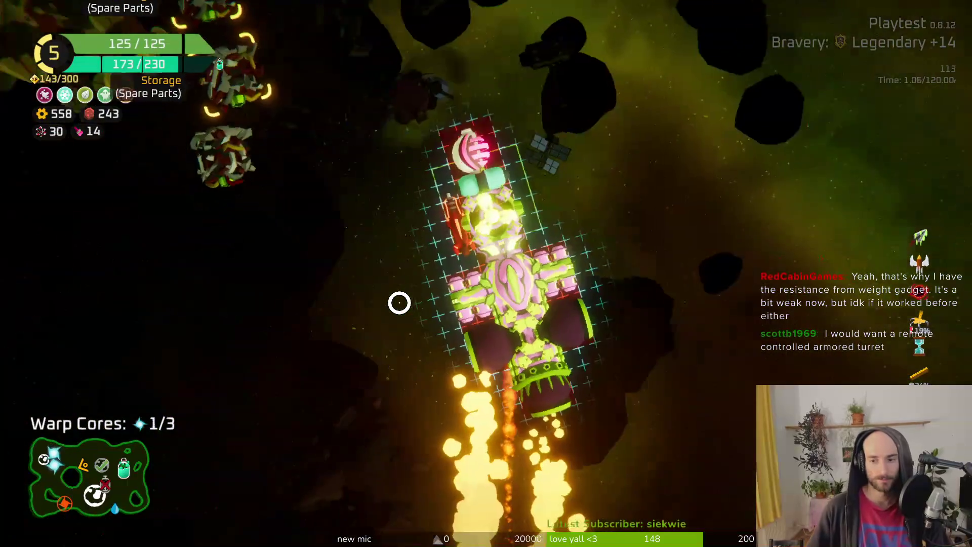
mouse_move(163, 258)
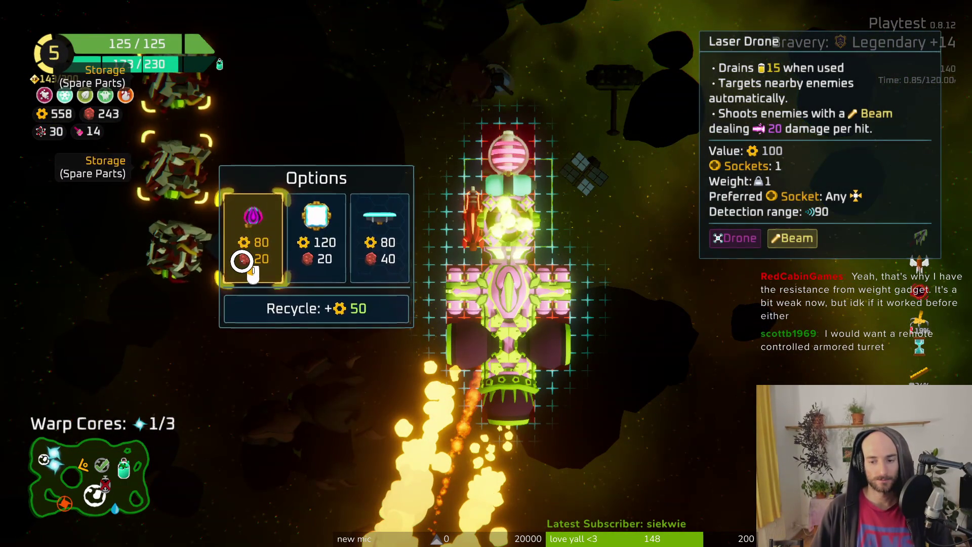
key("Tab")
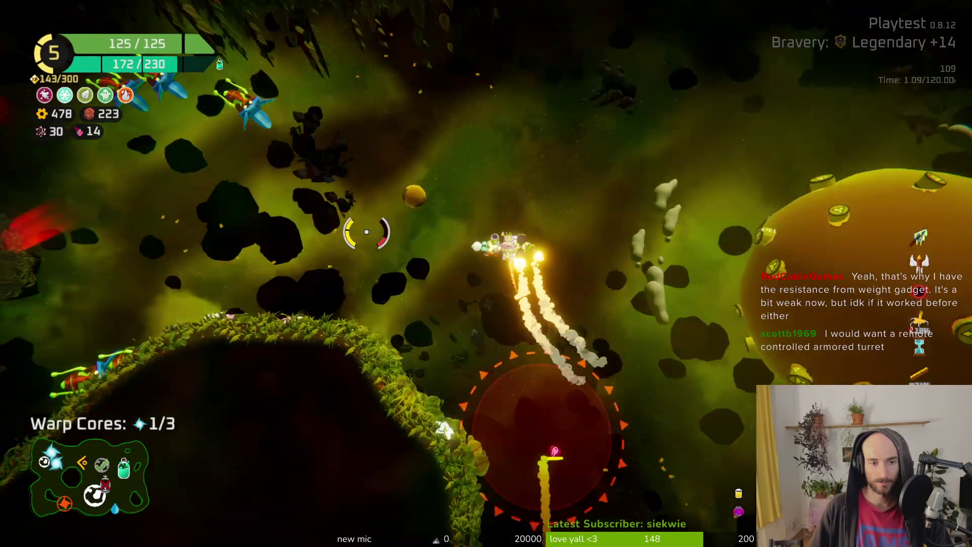
Fight past the yellow planet, gather all 3 warp cores, and open the Oxygen Station rewards.
key("s")
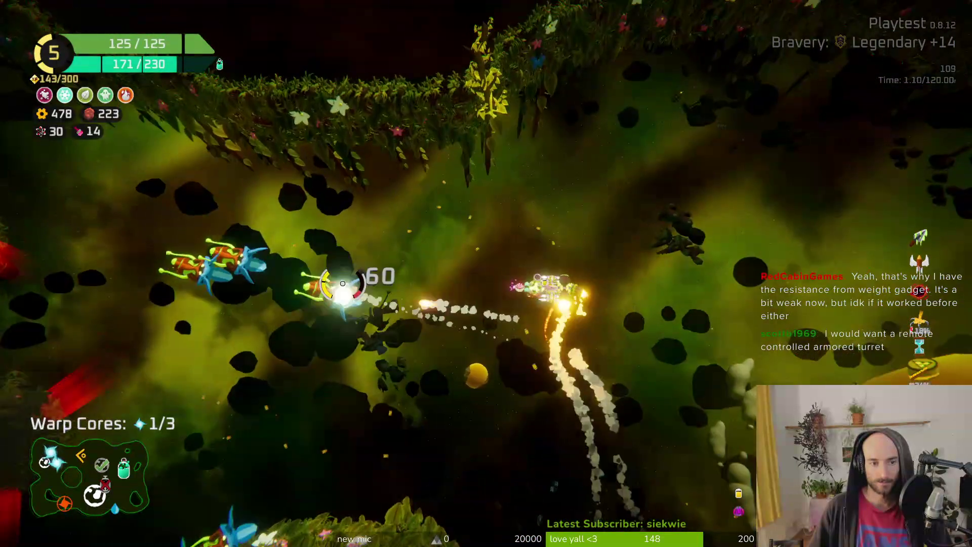
key("s")
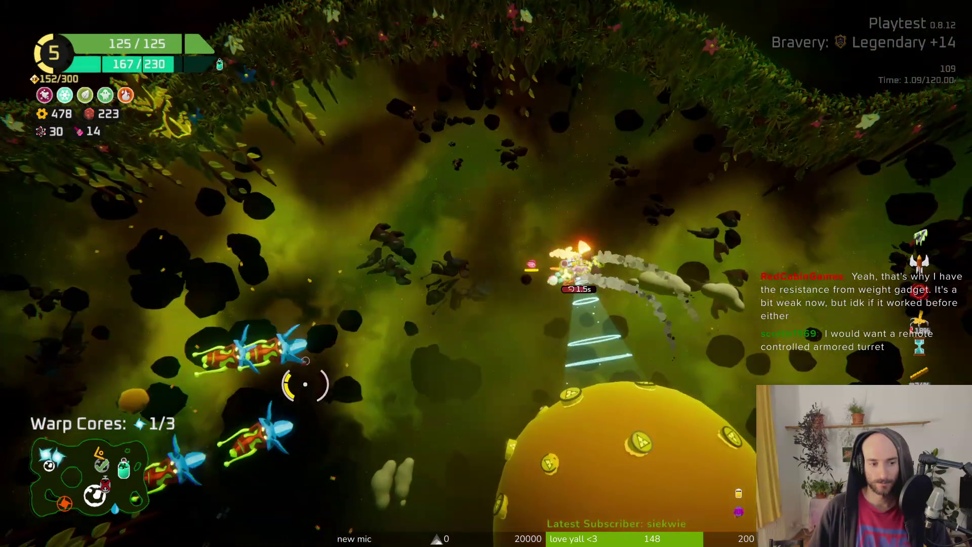
key("space")
key("d")
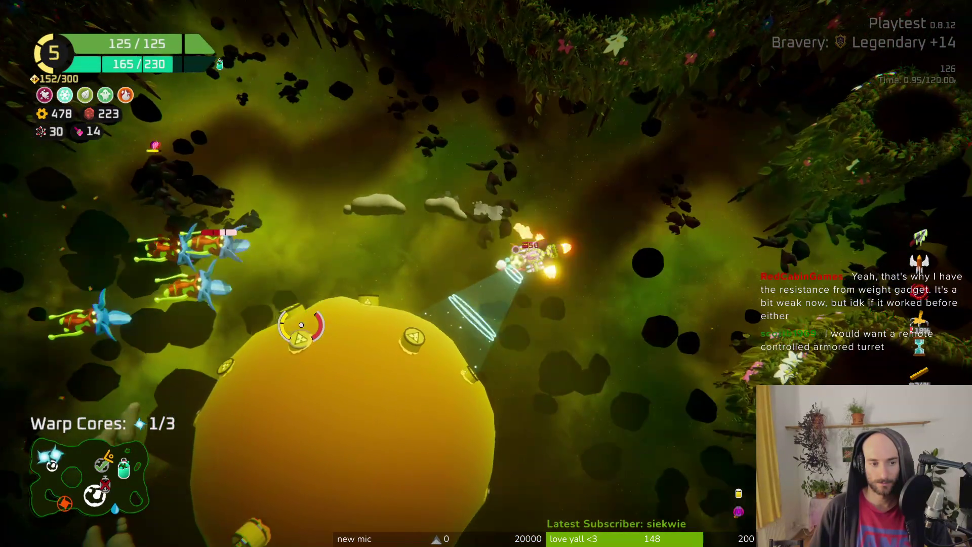
key("w")
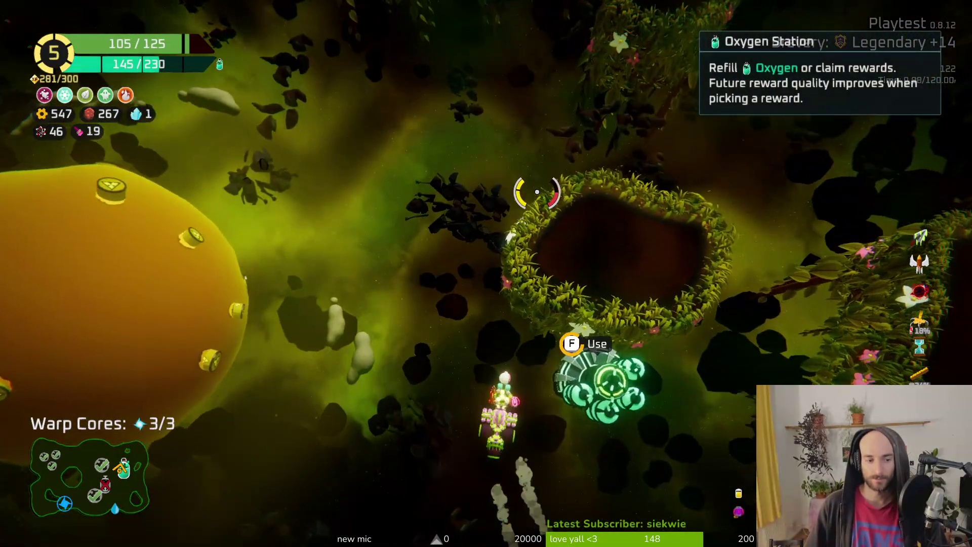
key("f")
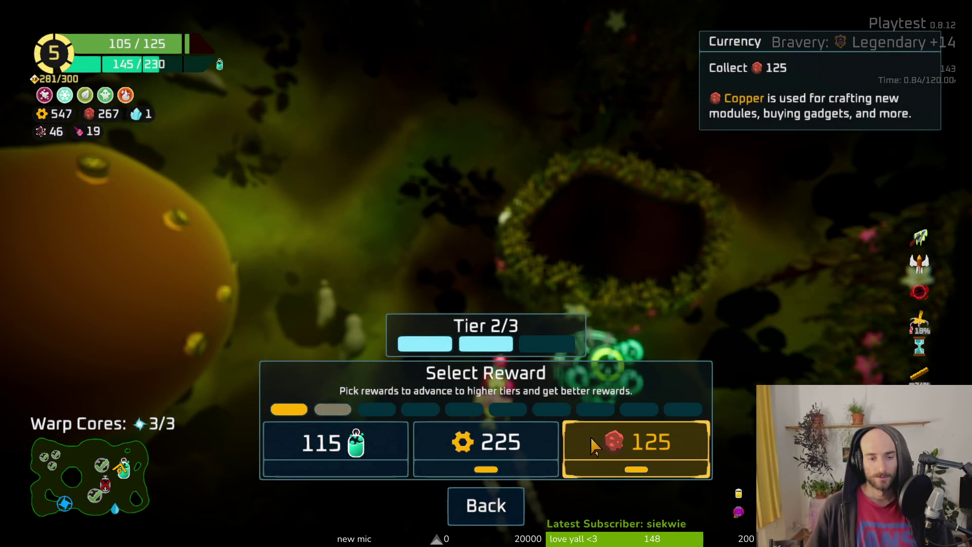
Check the Jungle map, dismiss the station reward, and warp through the blue portal.
key("Tab")
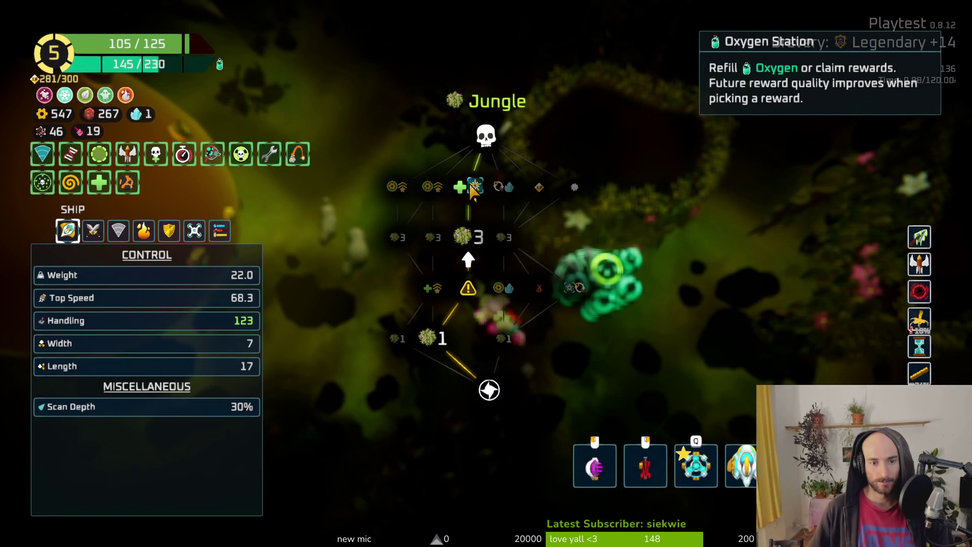
key("Tab")
key("f")
key("Escape")
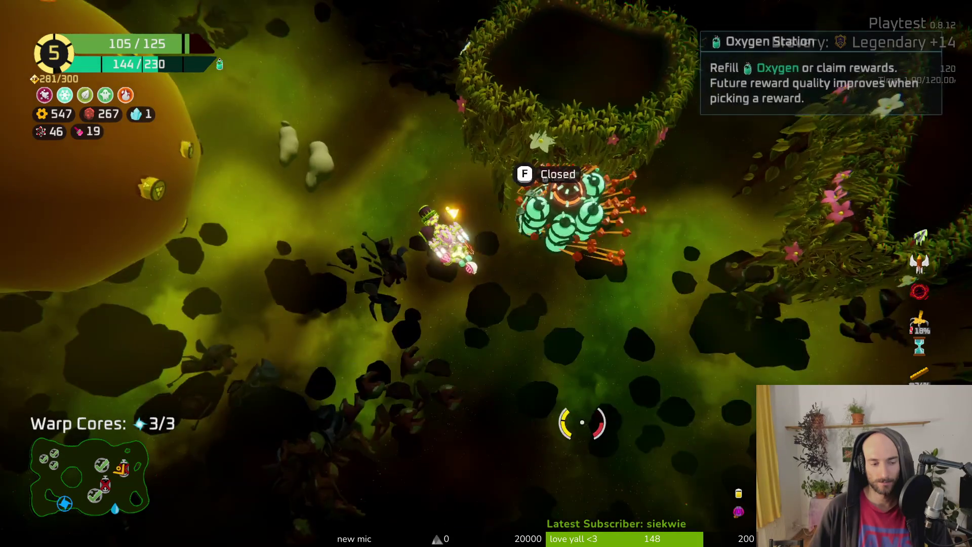
key("a")
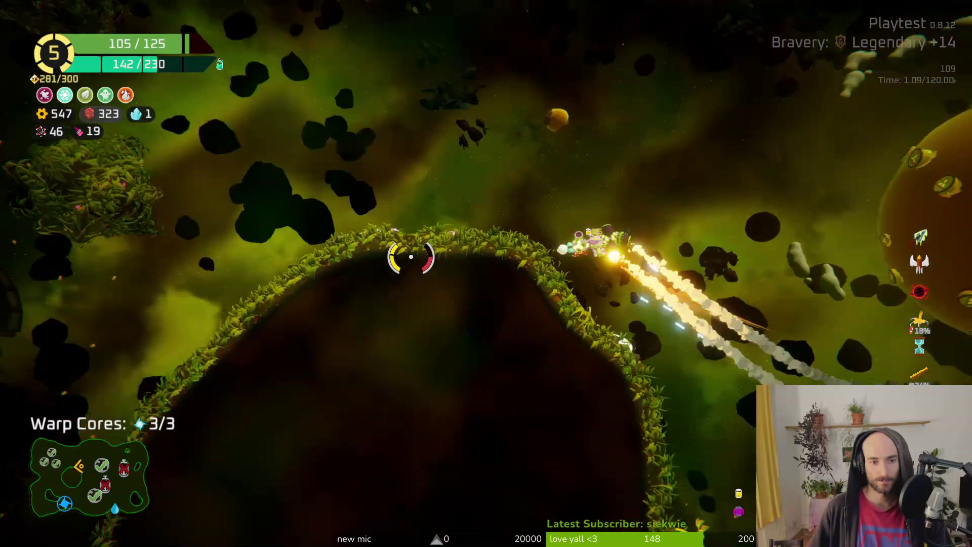
key("s")
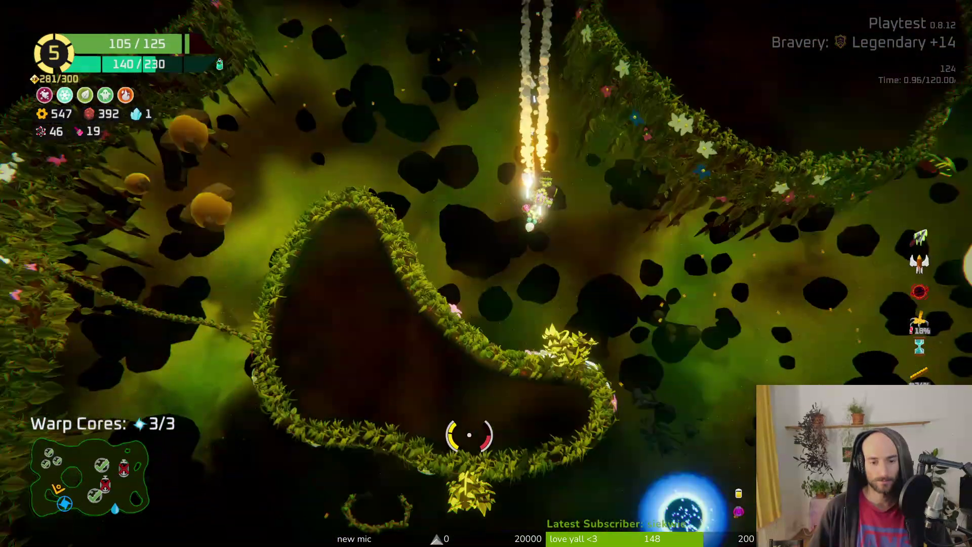
key("f")
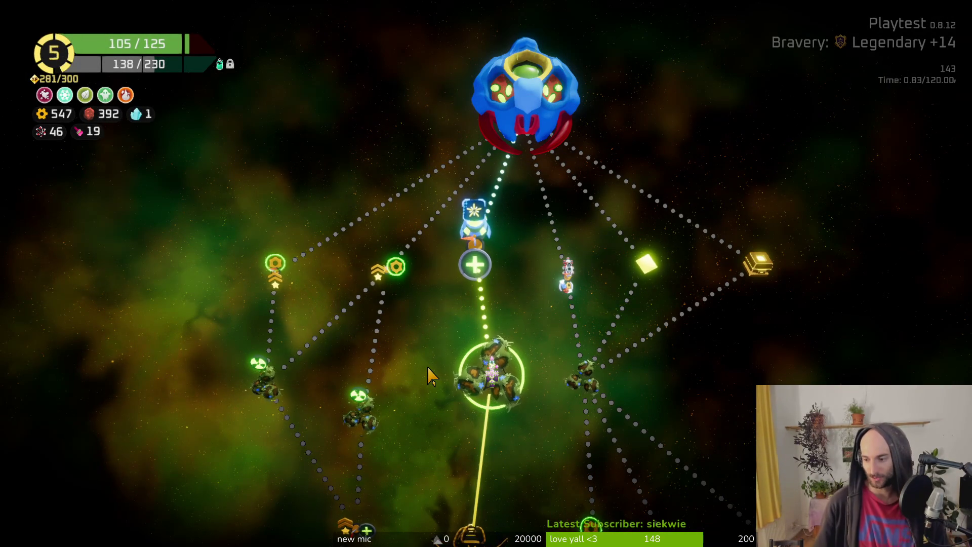
Travel to the Hideout node, then pause and resume once it loads.
left_click(473, 245)
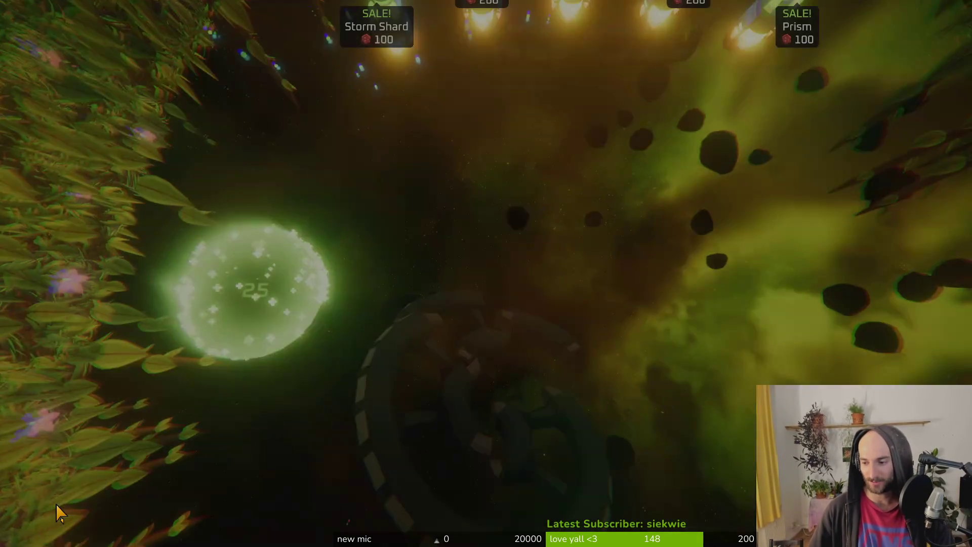
key("Escape")
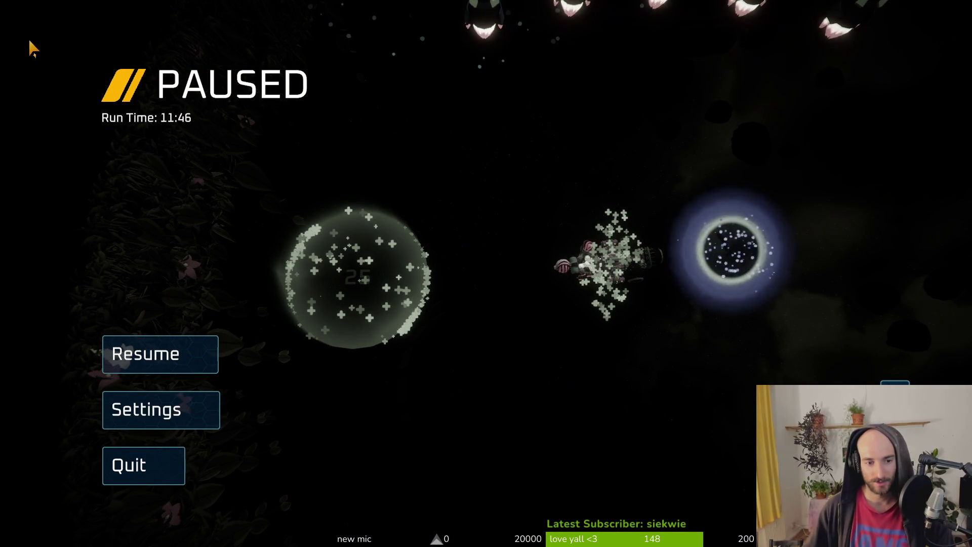
key("Escape")
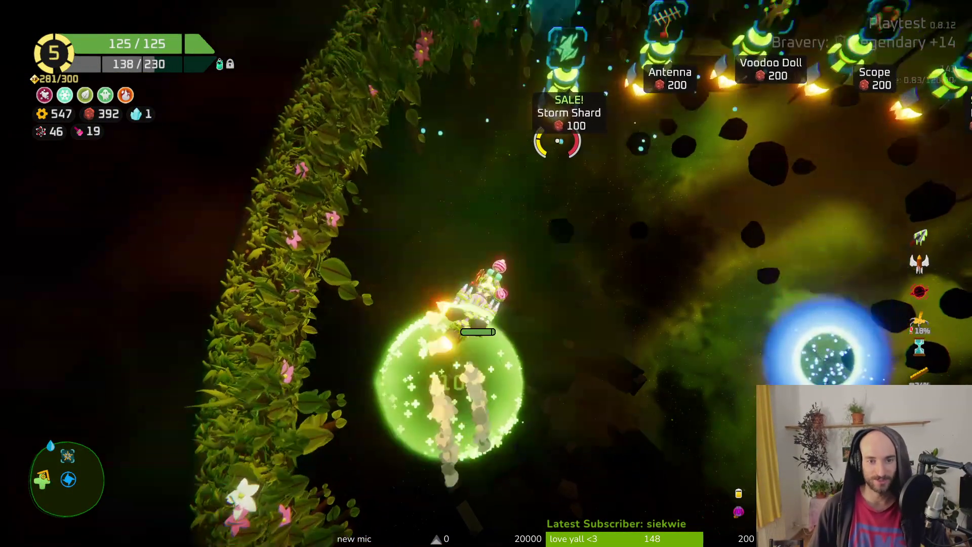
Fly along the Hideout shop row past the Scope, Storm Shard, Antenna and Voodoo Doll shops.
key("w")
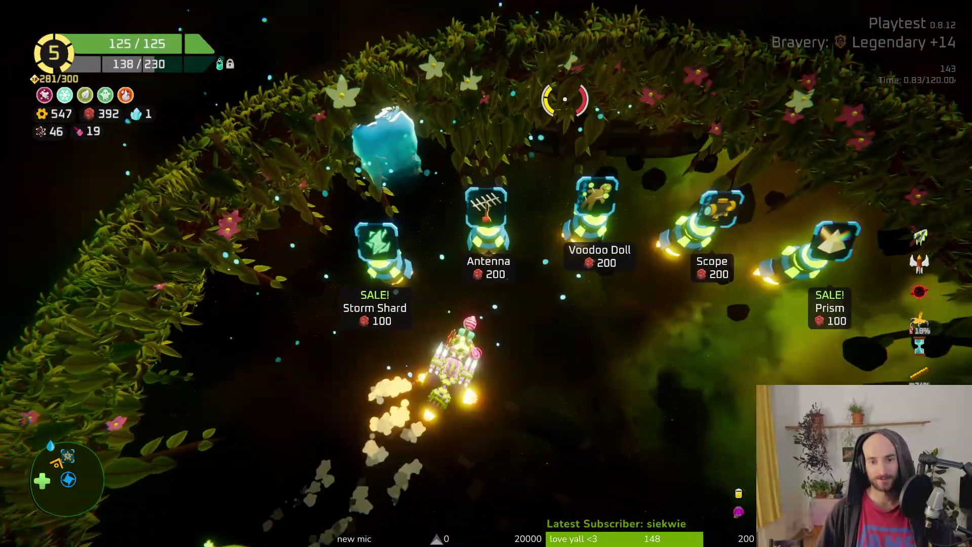
key("d")
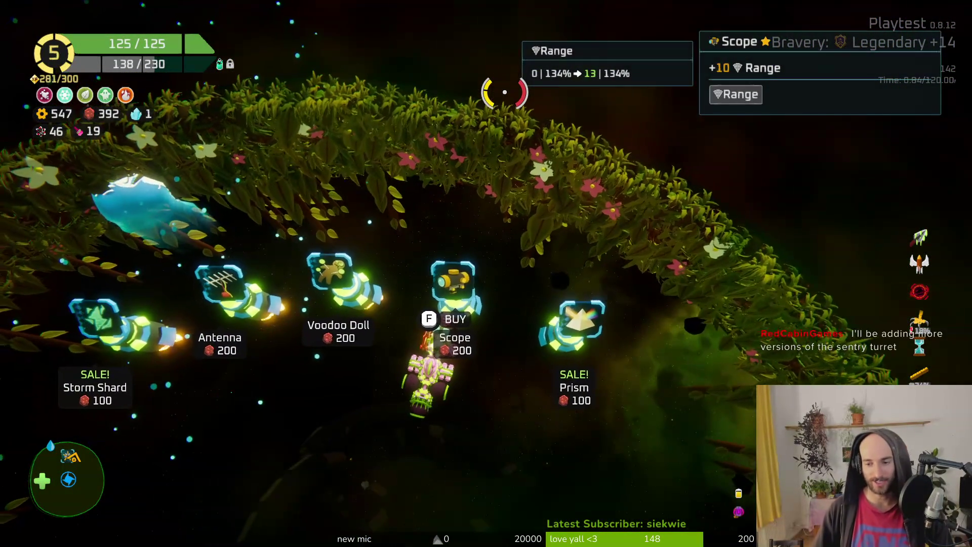
key("s")
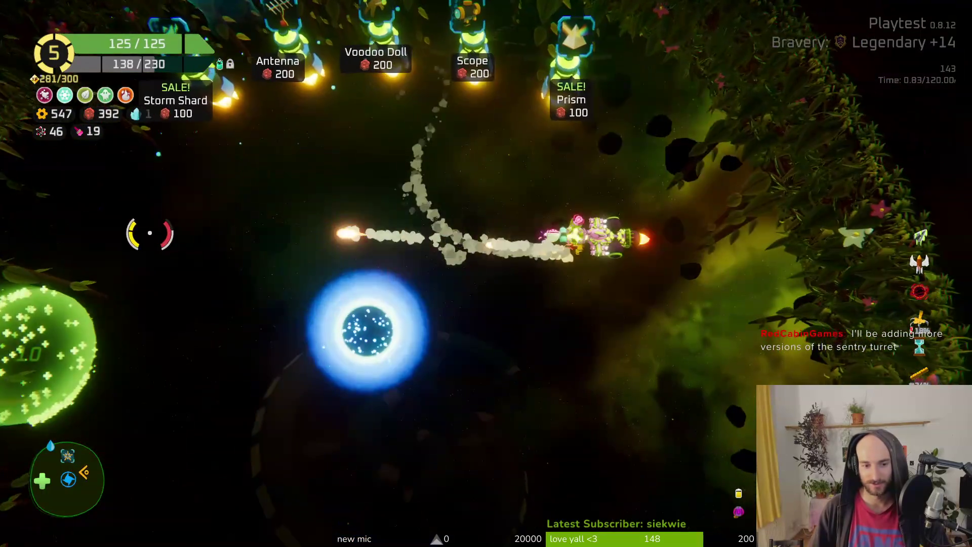
key("d")
key("w")
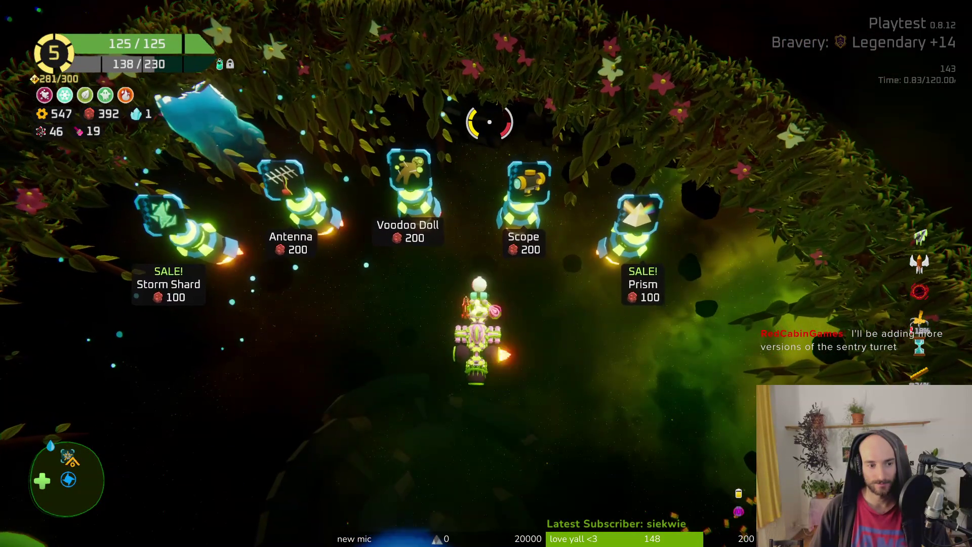
key("a")
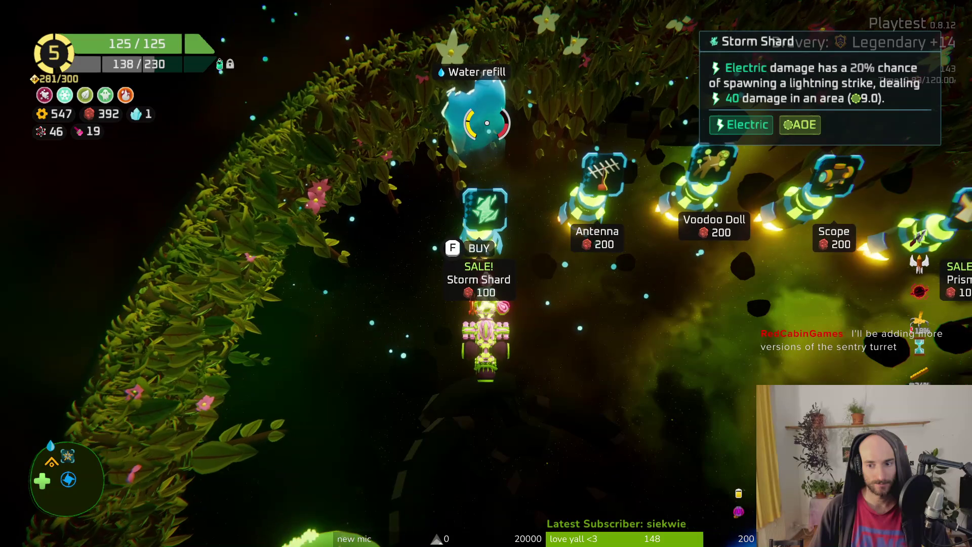
key("d")
key("d")
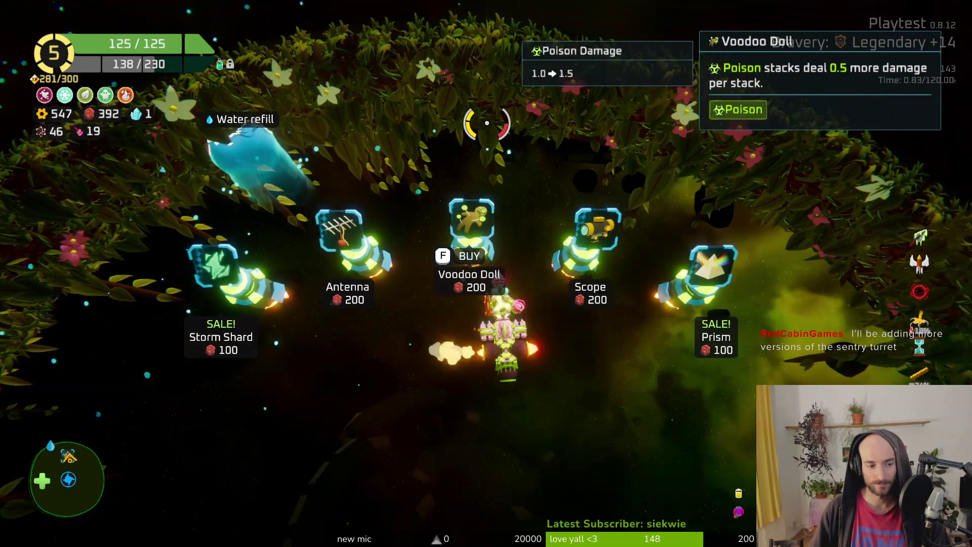
Check the ship build grid, buy the Voodoo Doll, then warp to the boss battle node.
key("s")
key("Tab")
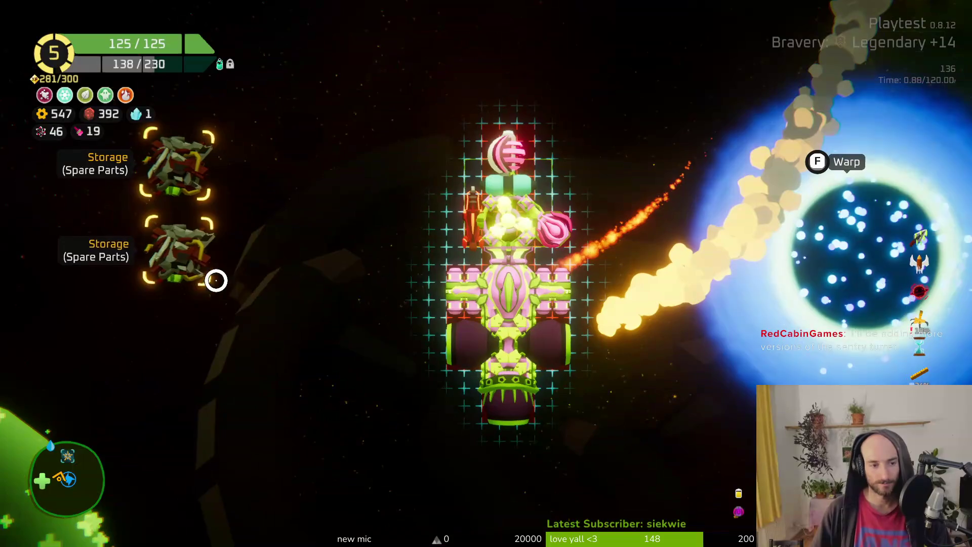
key("Tab")
key("w")
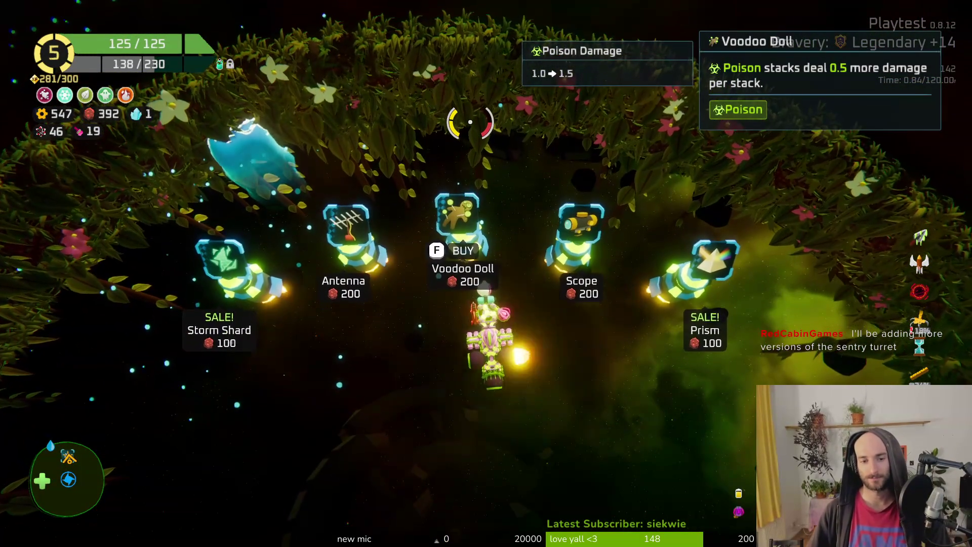
key("f")
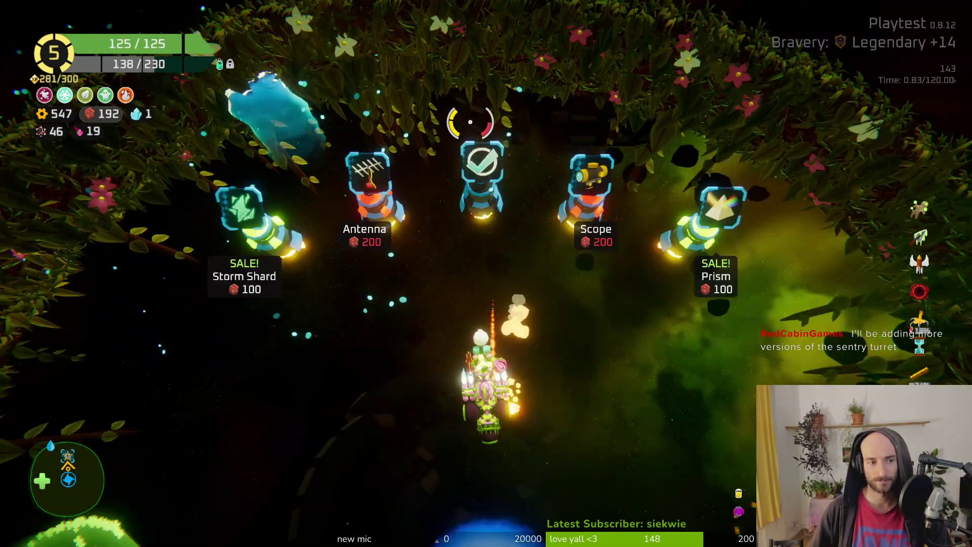
key("s")
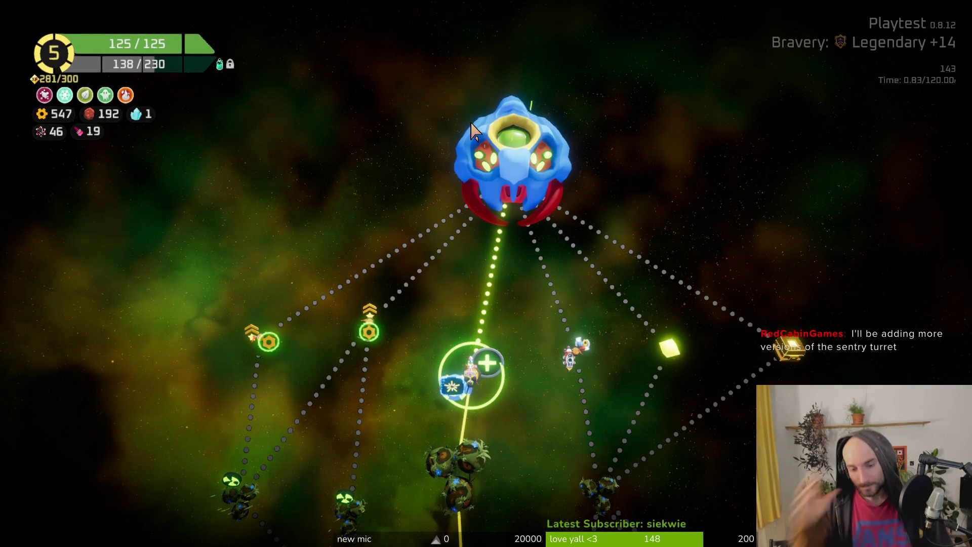
left_click(472, 125)
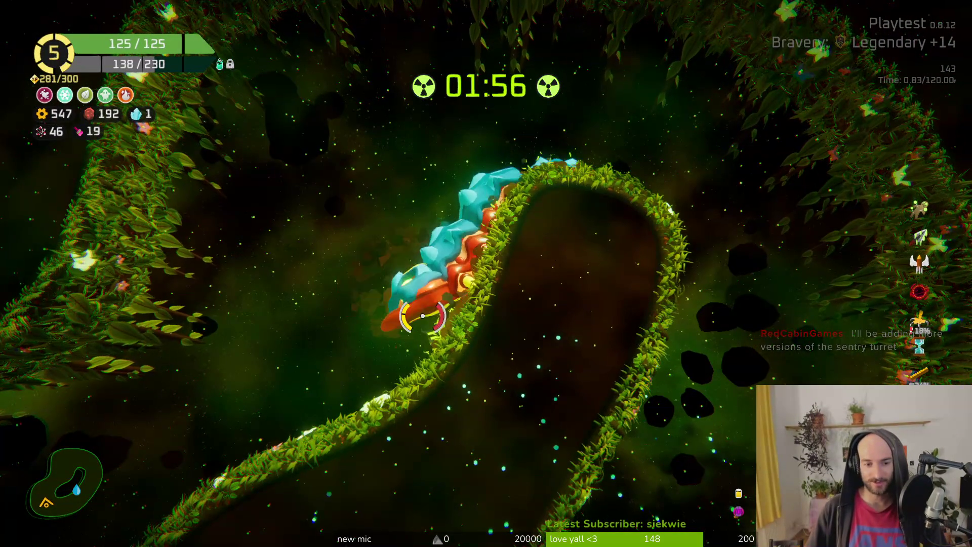
Keep chasing and shooting The Crawler boss until the run ends.
key("w")
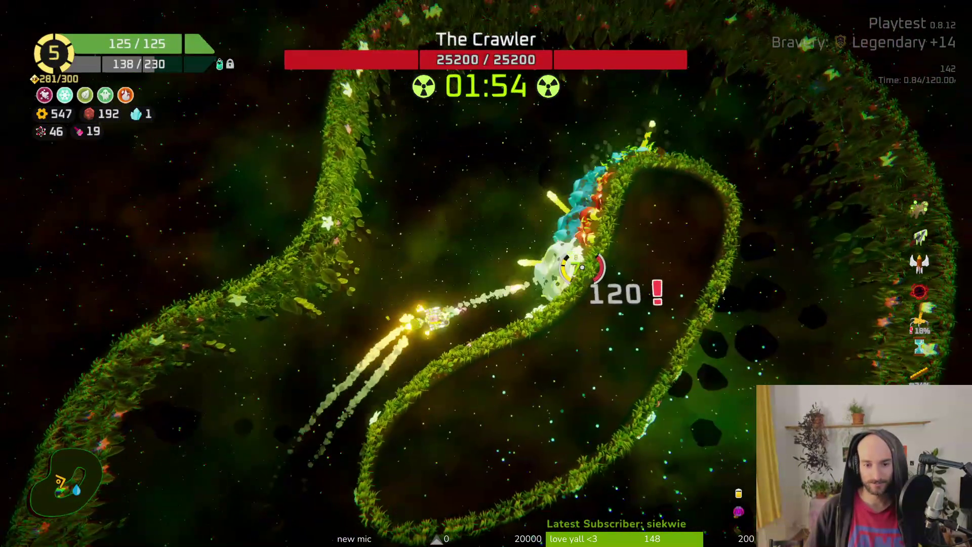
key("w")
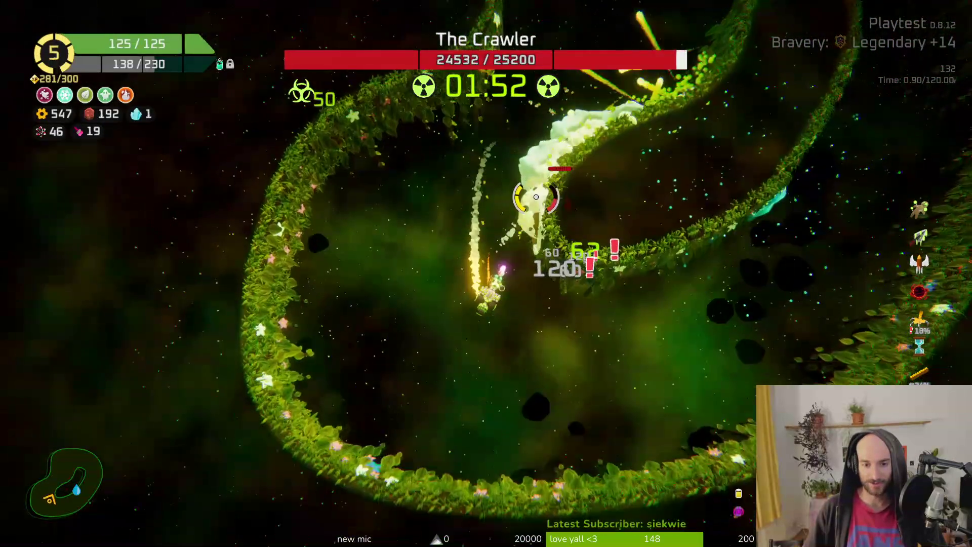
key("w")
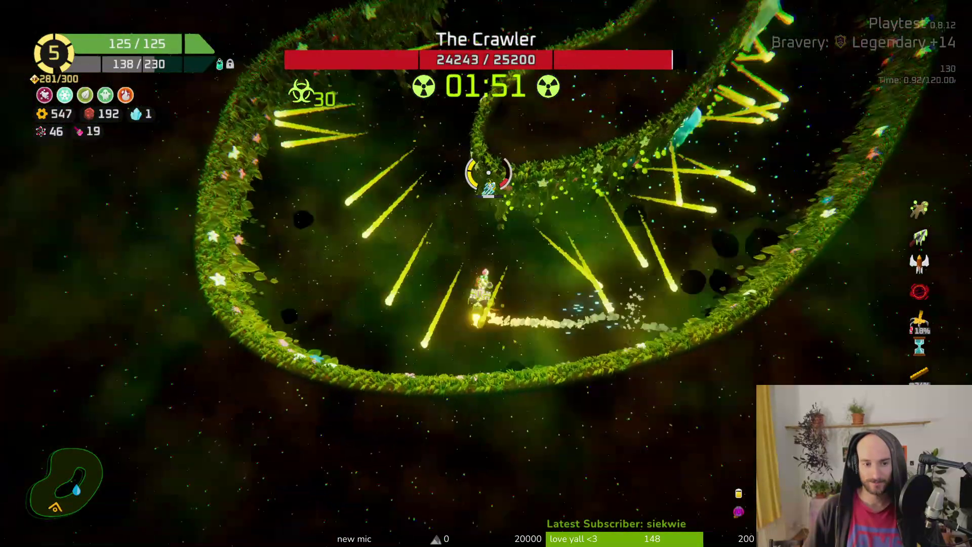
key("w")
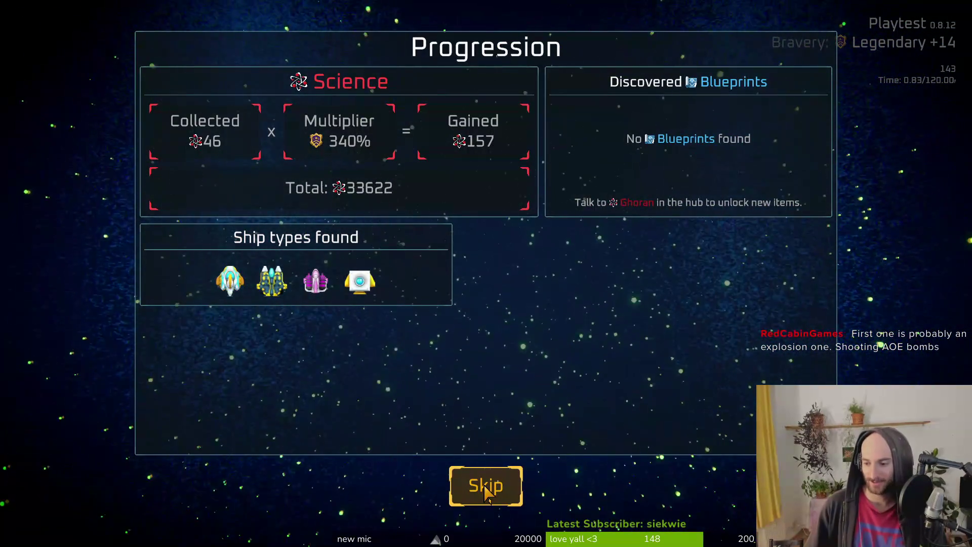
Skip the Progression screen, return to the hub, then pause and choose Quit to exit.
left_click(494, 499)
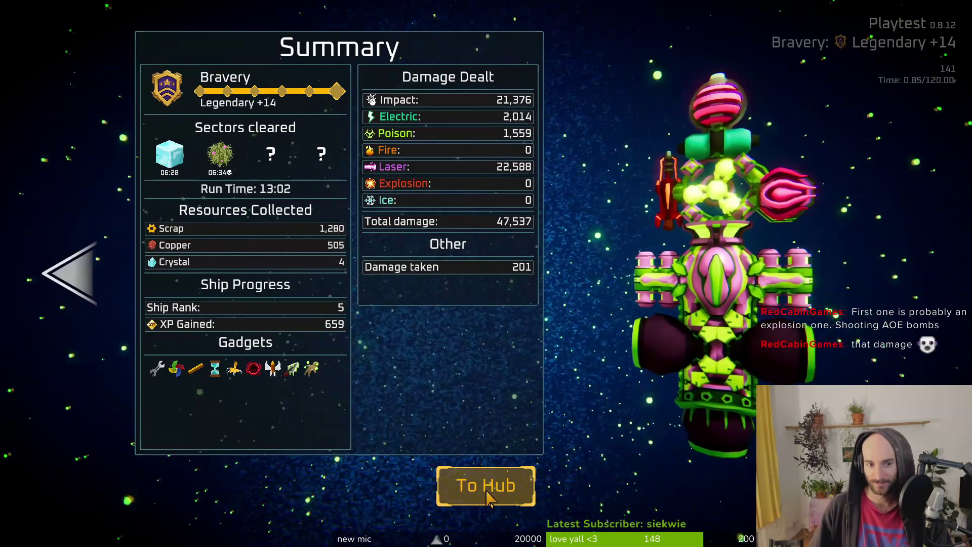
left_click(489, 498)
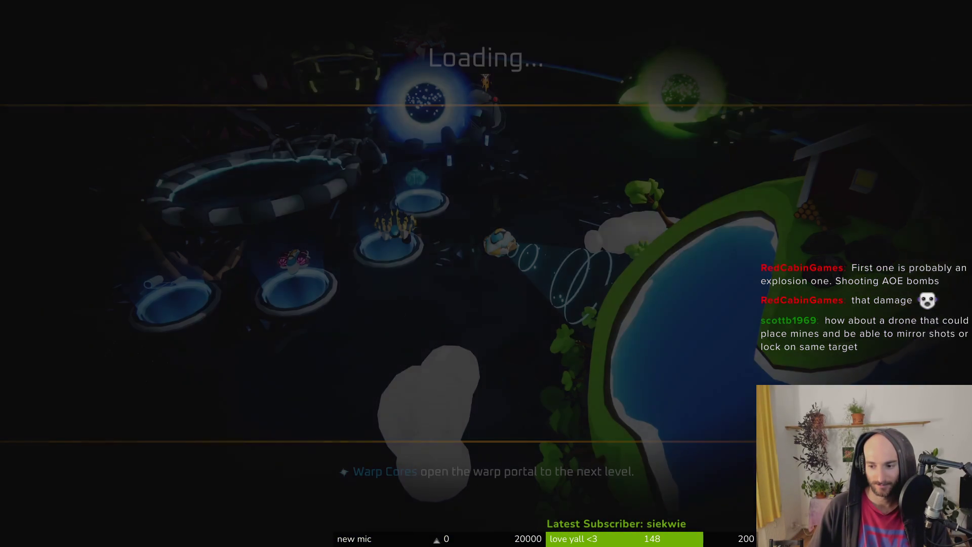
key("Escape")
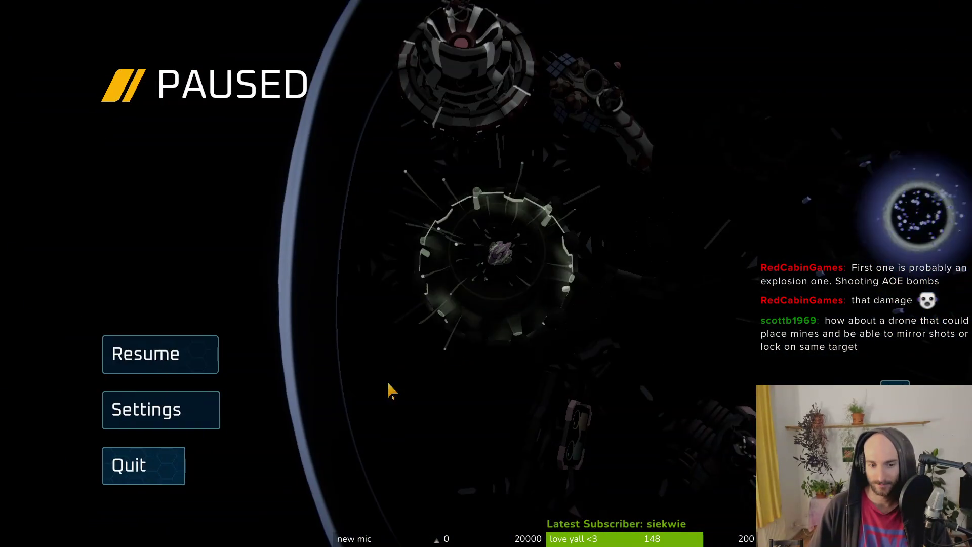
left_click(109, 465)
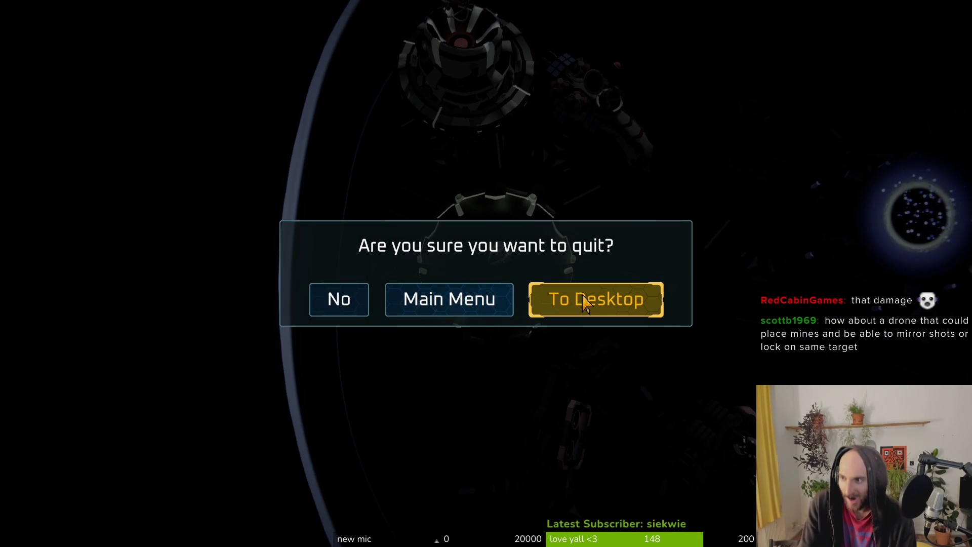
left_click(586, 303)
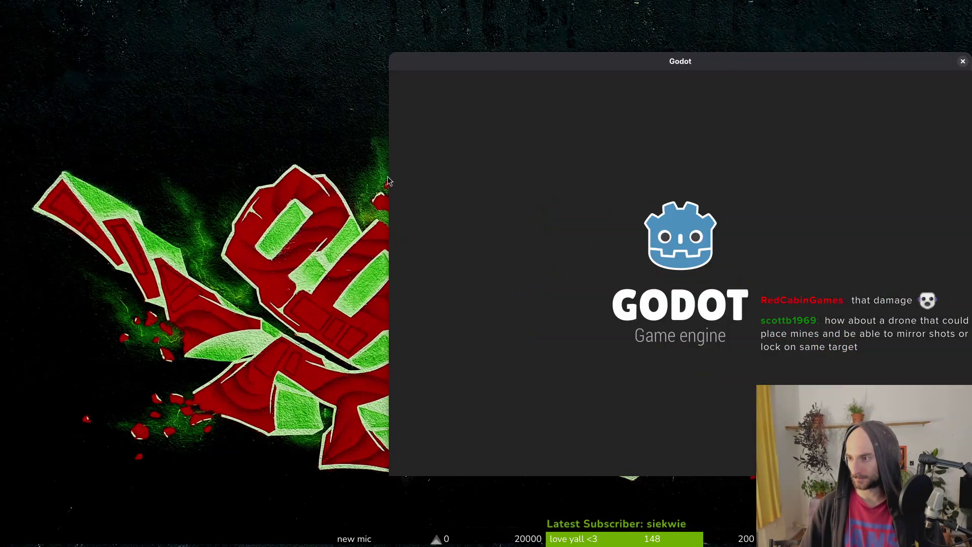
Launch Godot and remove the two Missing Project entries from the project list.
double_click(548, 133)
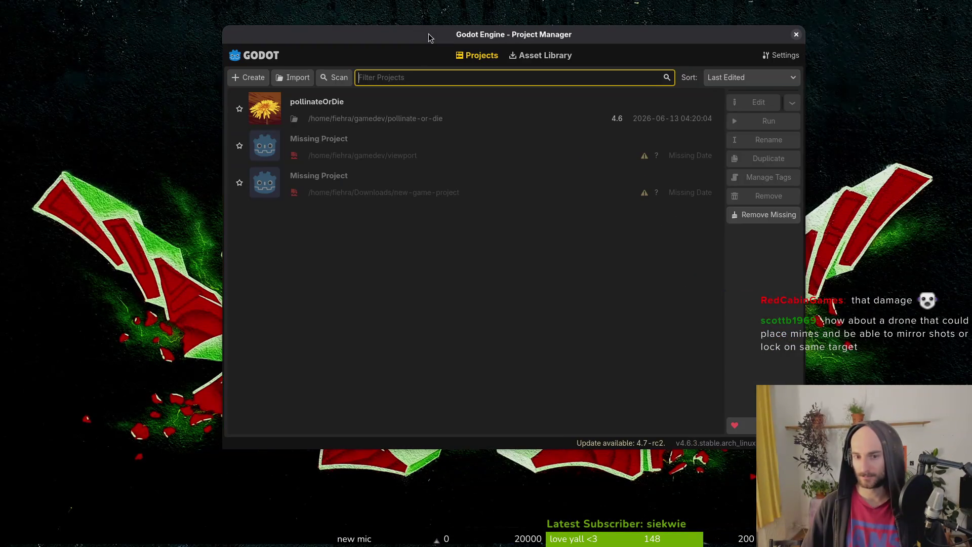
left_click(572, 152)
left_click(769, 196)
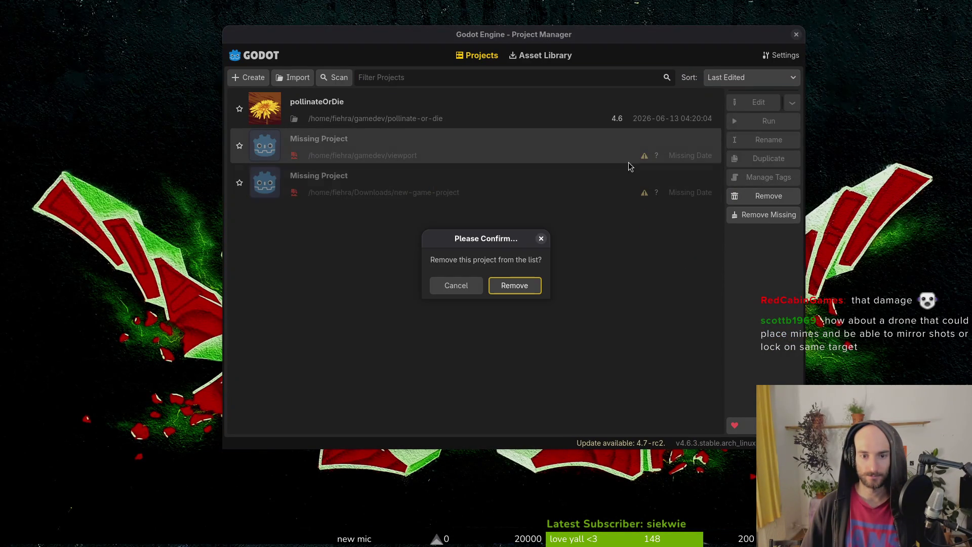
left_click(514, 286)
left_click(769, 196)
left_click(501, 286)
Open the pollinateOrDie project, maximize the editor, and bring the GitLab page forward.
left_click(796, 35)
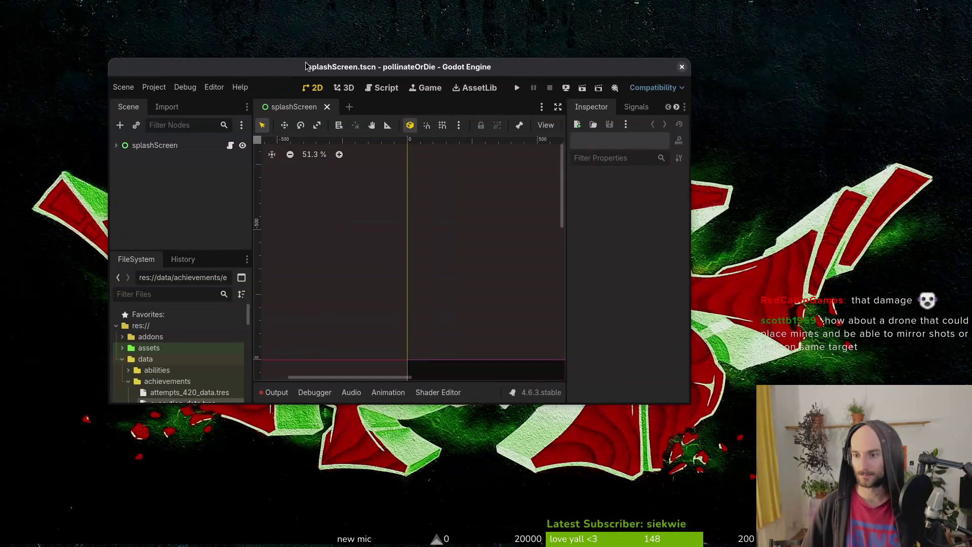
double_click(286, 68)
key("alt+Tab")
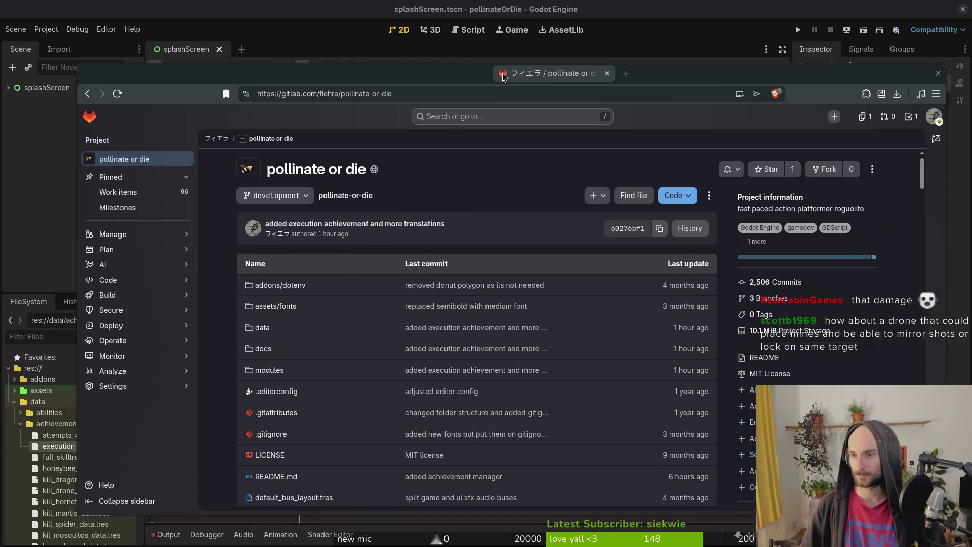
Close the 'refactor memories into achievements' issue in the steam nextfest demo milestone.
mouse_move(142, 253)
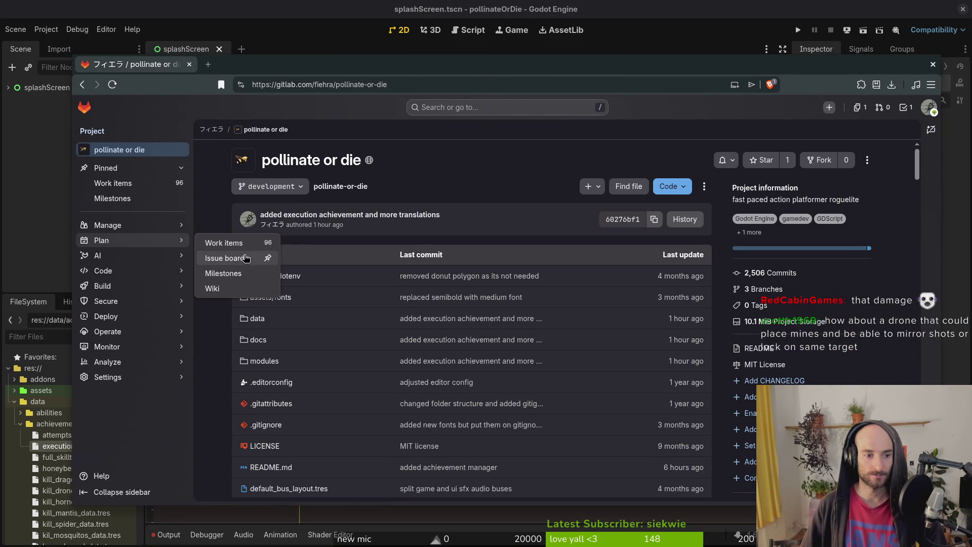
left_click(234, 274)
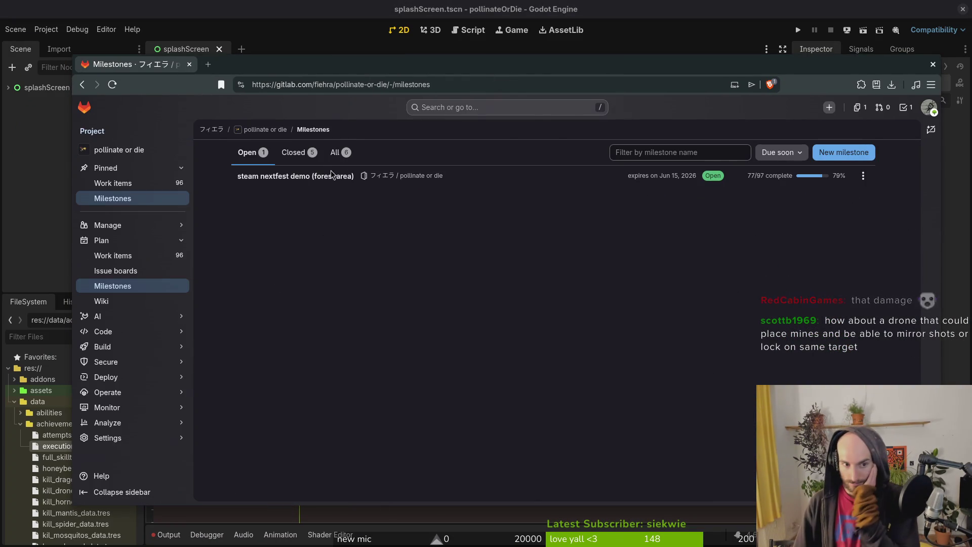
left_click(328, 180)
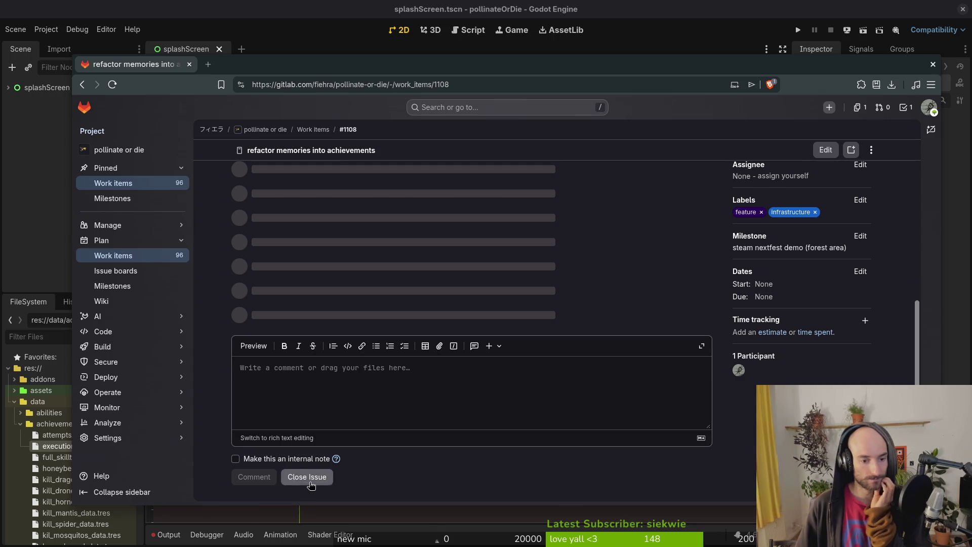
left_click(309, 483)
Review the milestone's work item board, then close the browser to return to Godot.
key("alt+Left")
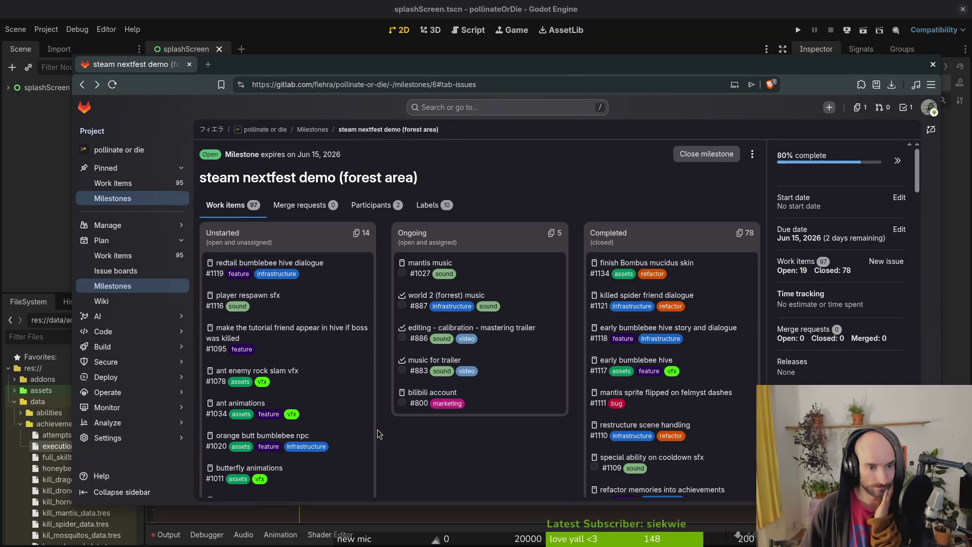
scroll(292, 294, "down", 2)
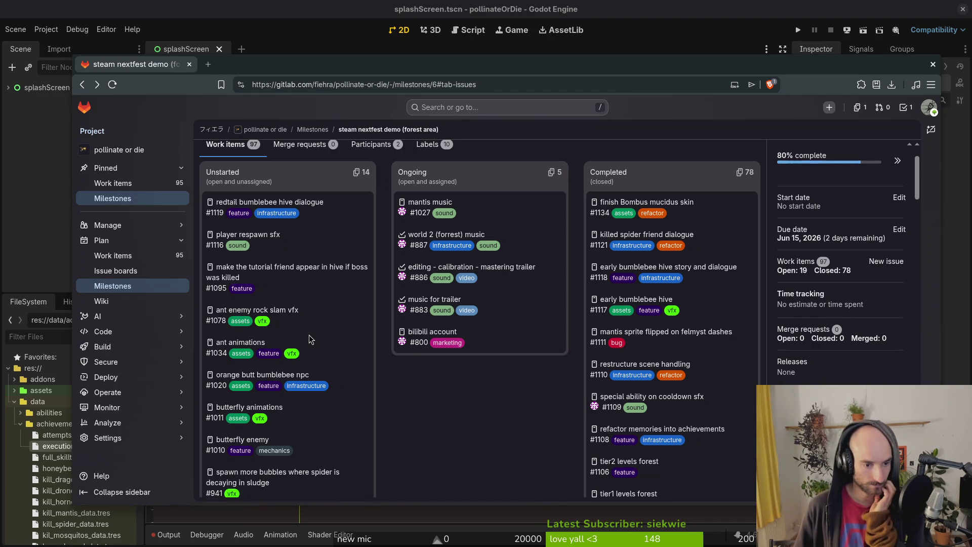
scroll(282, 375, "down", 2)
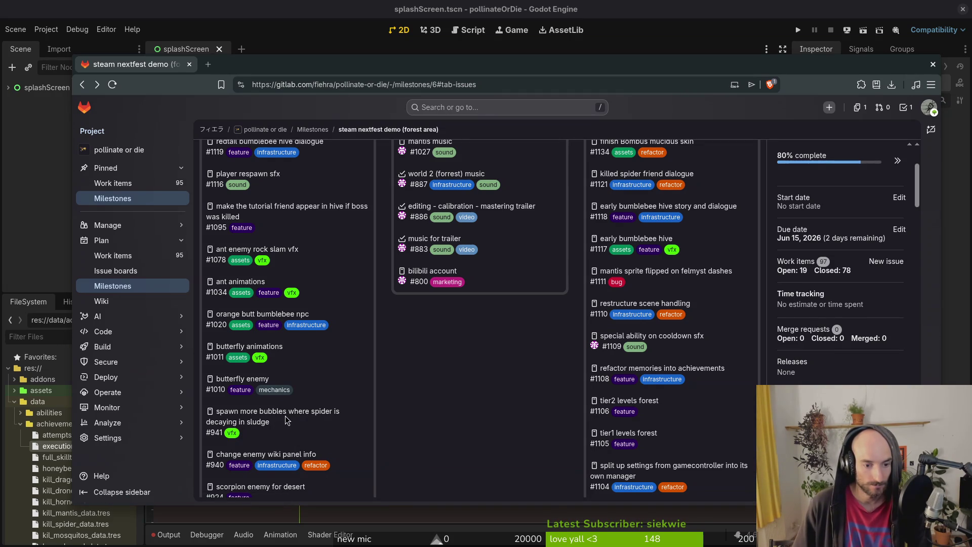
scroll(311, 447, "down", 2)
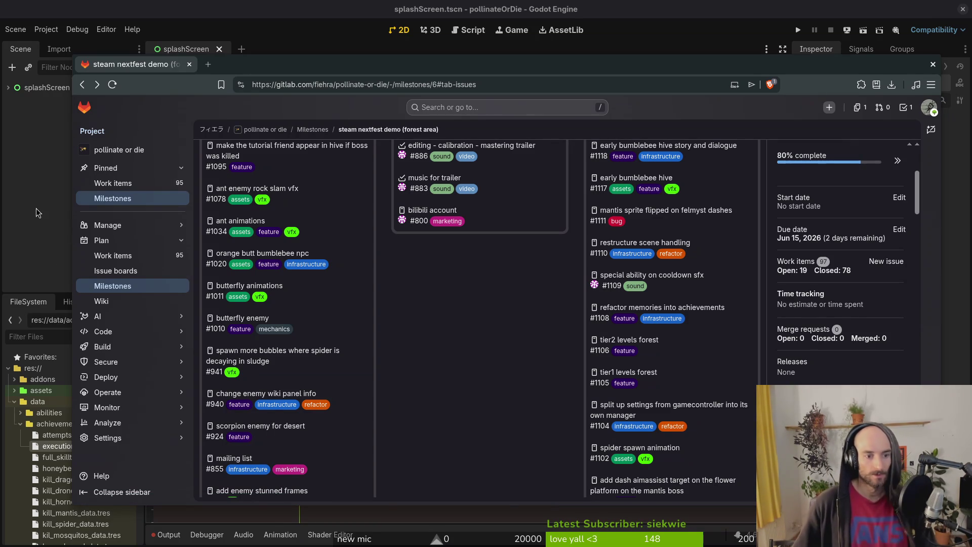
left_click(15, 189)
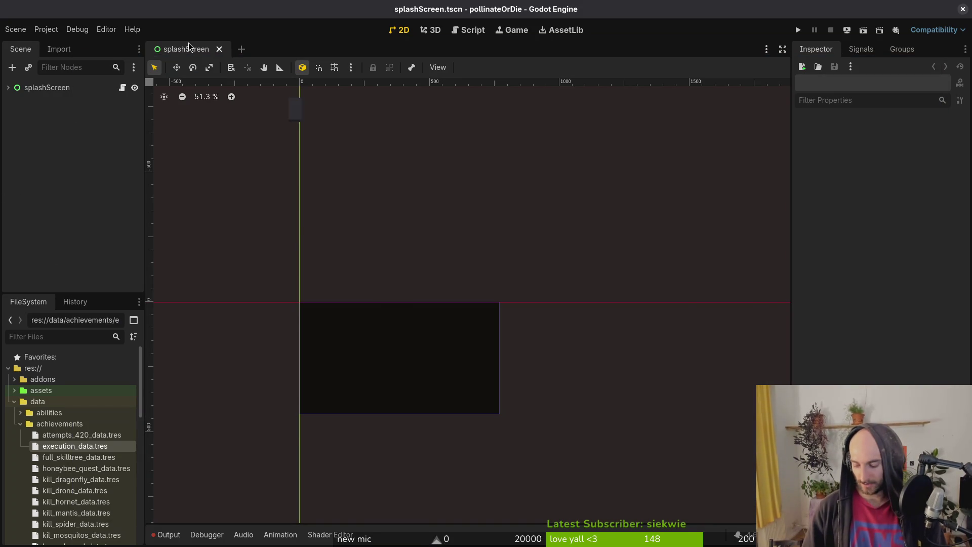
Open arena_spider.tscn via quick search for 'arespider' and zoom into the sludge floor.
key("alt+shift+o")
type("arespider")
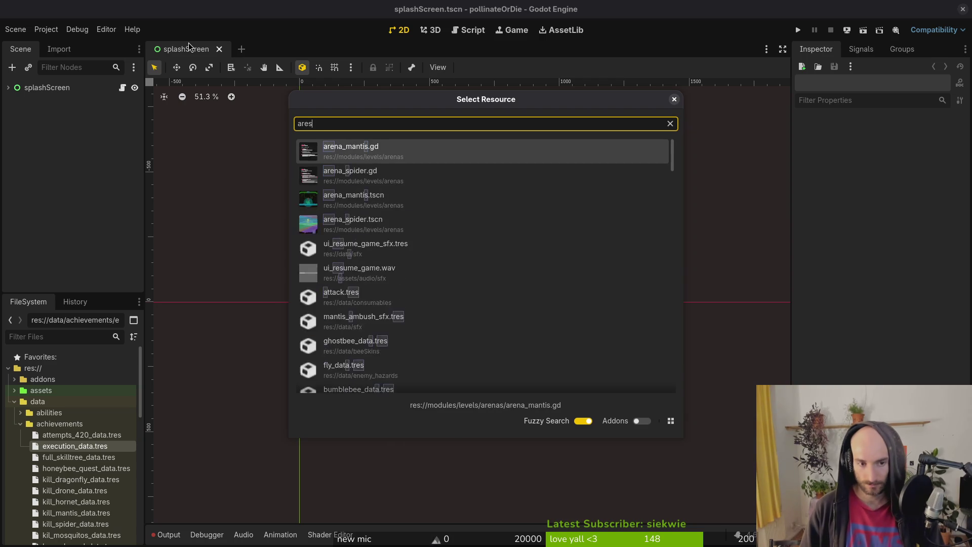
key("Down")
key("Return")
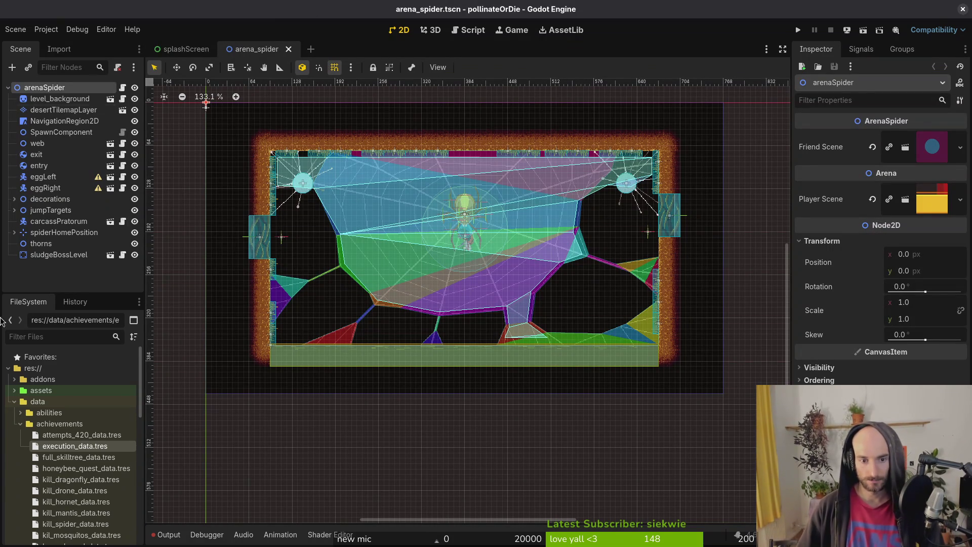
scroll(451, 353, "up", 3)
scroll(452, 353, "up", 5)
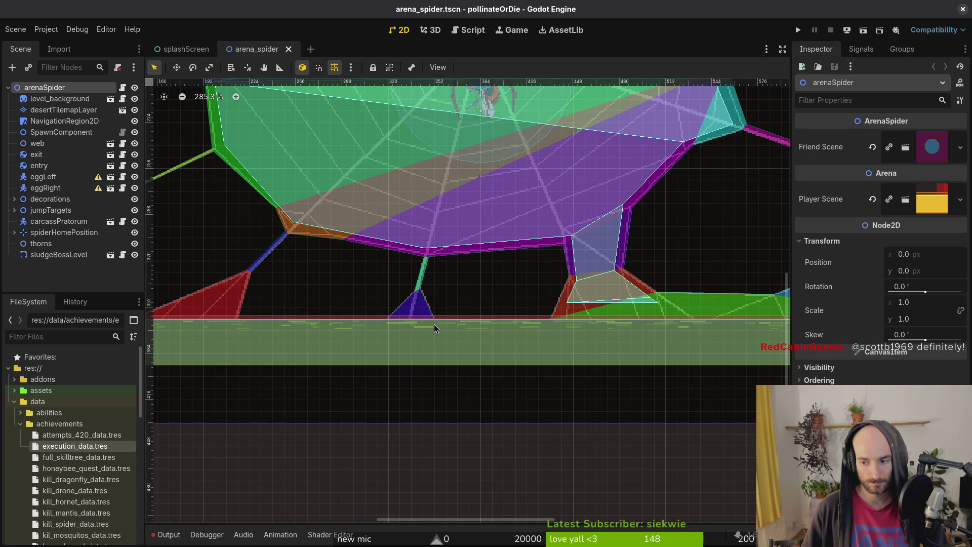
scroll(432, 326, "up", 3)
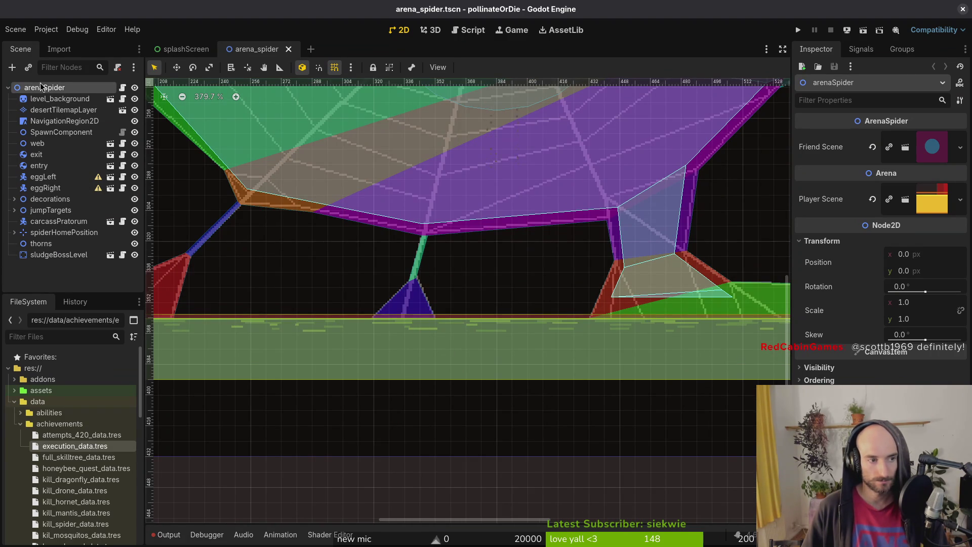
Add a Node2D under arenaSpider and name it bubbleMarker.
key("ctrl+a")
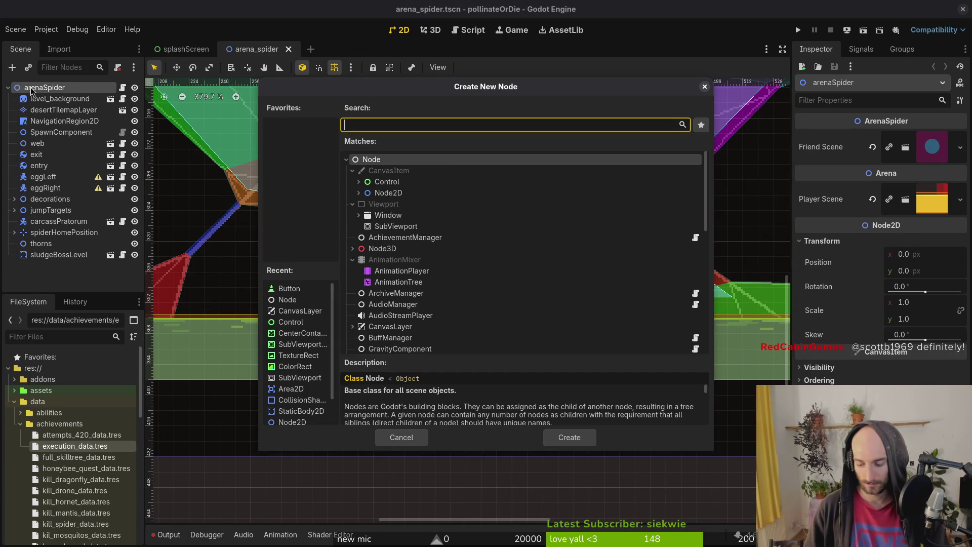
type("node")
key("Return")
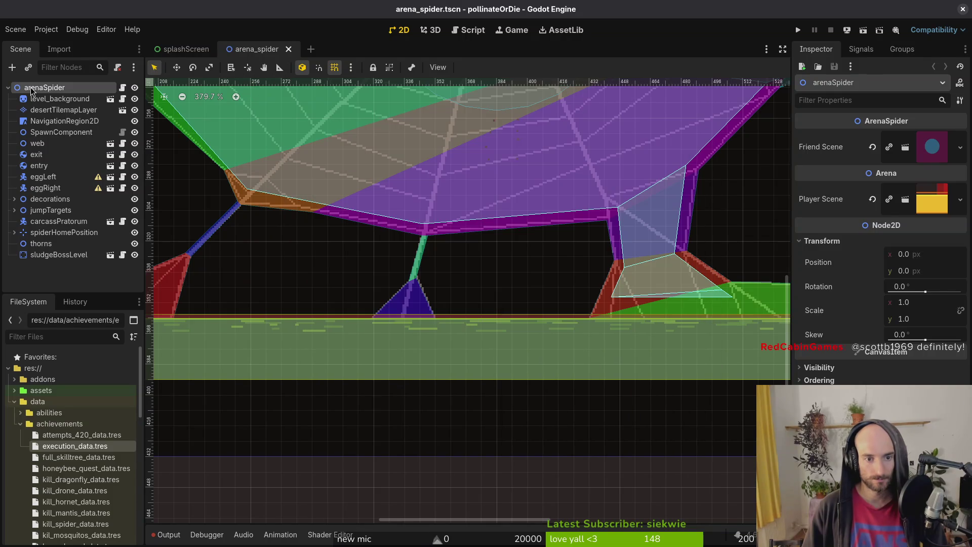
type("bubbleMarker")
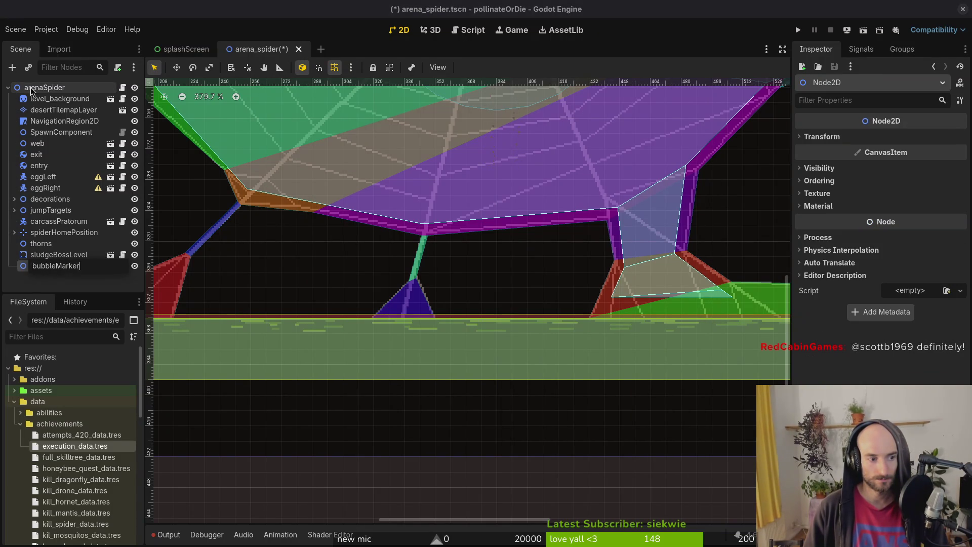
key("Return")
Give bubbleMarker a Marker2D child, duplicate it to three markers, and select all three.
key("ctrl+a")
type("marker")
key("Return")
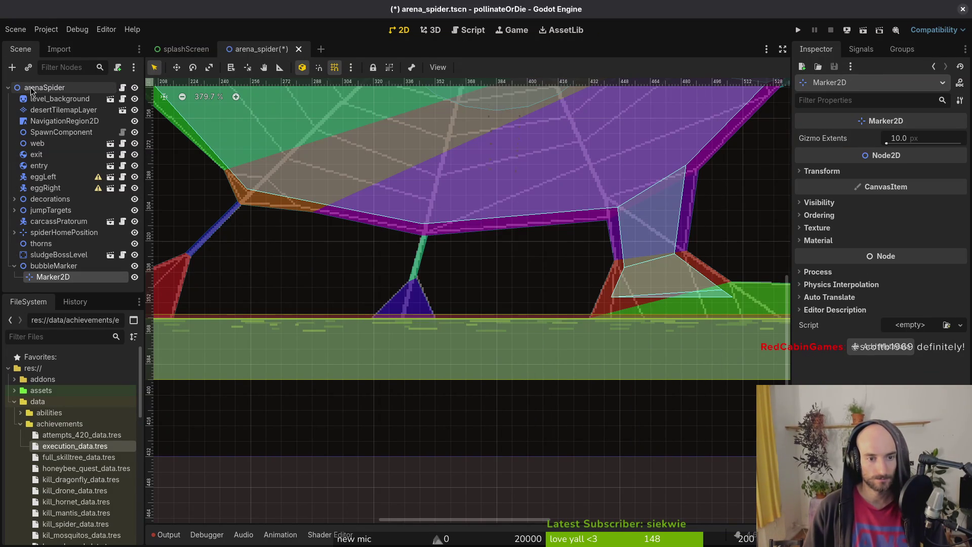
double_click(49, 277)
key("Escape")
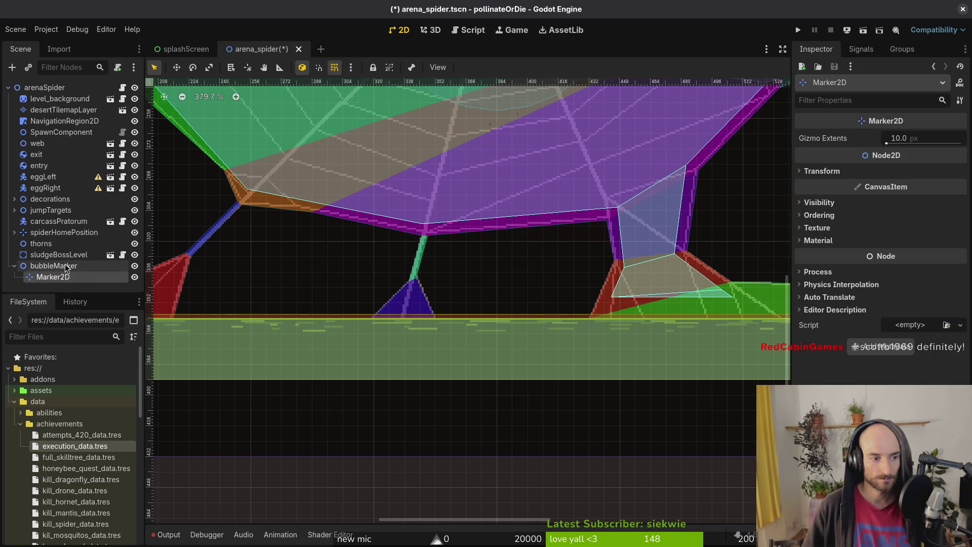
key("ctrl+d")
key("ctrl+d")
left_click(57, 238)
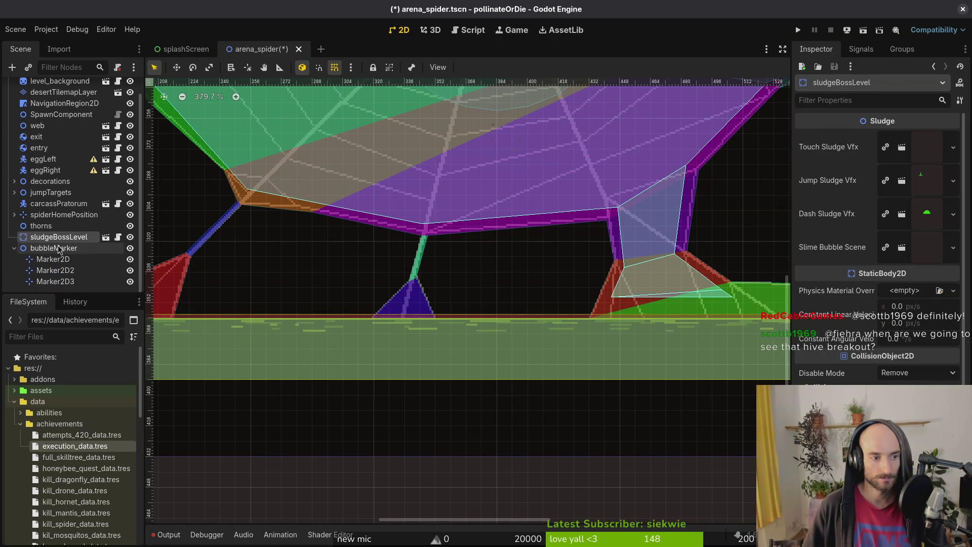
left_click(53, 258)
left_click(71, 281, "shift")
Drag the three markers onto the left sludge floor, nudging Marker2D3 apart.
scroll(334, 242, "down", 3)
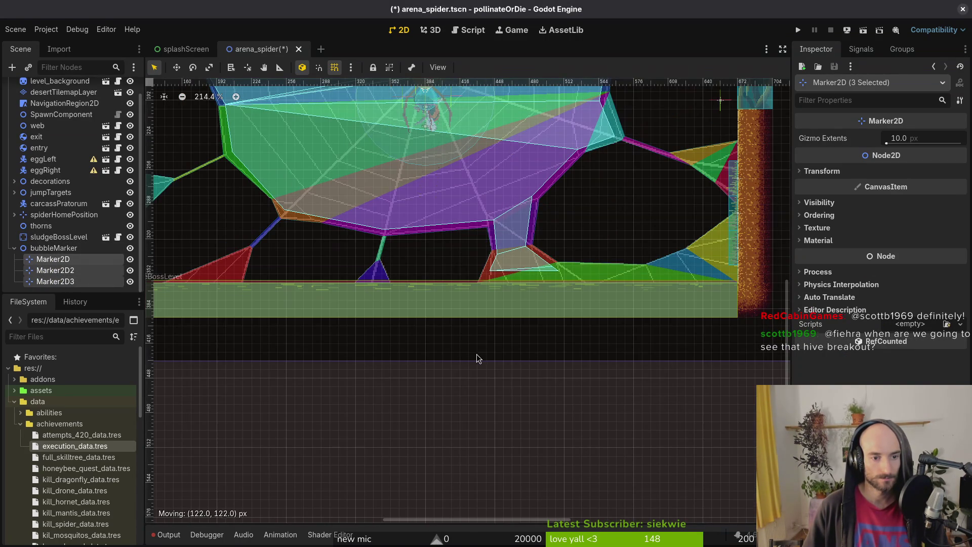
left_click_drag(358, 234, 297, 259)
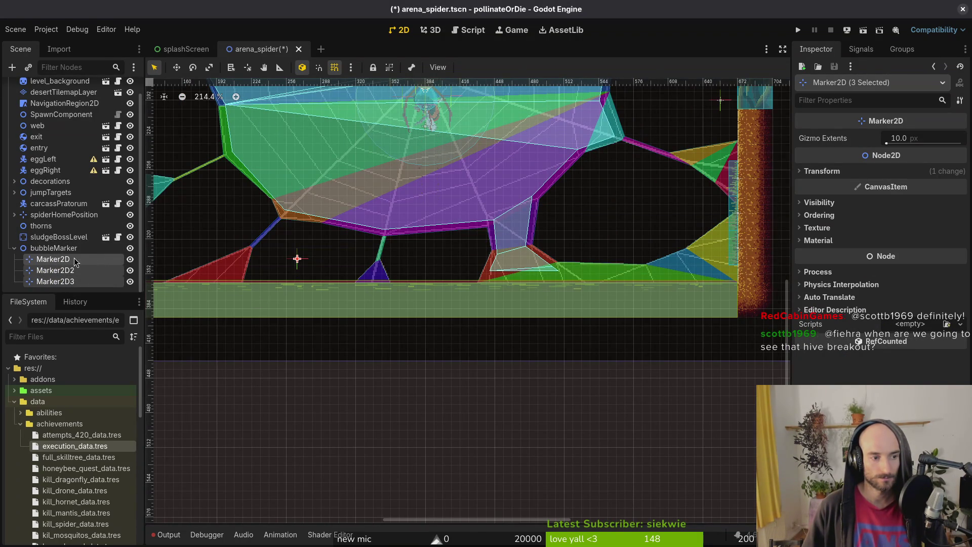
scroll(282, 260, "up", 3)
mouse_move(276, 256)
left_mouse_down()
mouse_move(300, 256)
mouse_move(281, 239)
mouse_move(302, 257)
mouse_move(359, 243)
mouse_move(200, 271)
left_mouse_up()
left_click(53, 259)
left_click(59, 281, "shift")
Duplicate the markers up and left, then collapse and remove the bubbleMarker node from the arena.
key("ctrl+d")
key("ctrl+d")
mouse_move(290, 258)
left_mouse_down()
mouse_move(238, 241)
mouse_move(262, 248)
left_mouse_up()
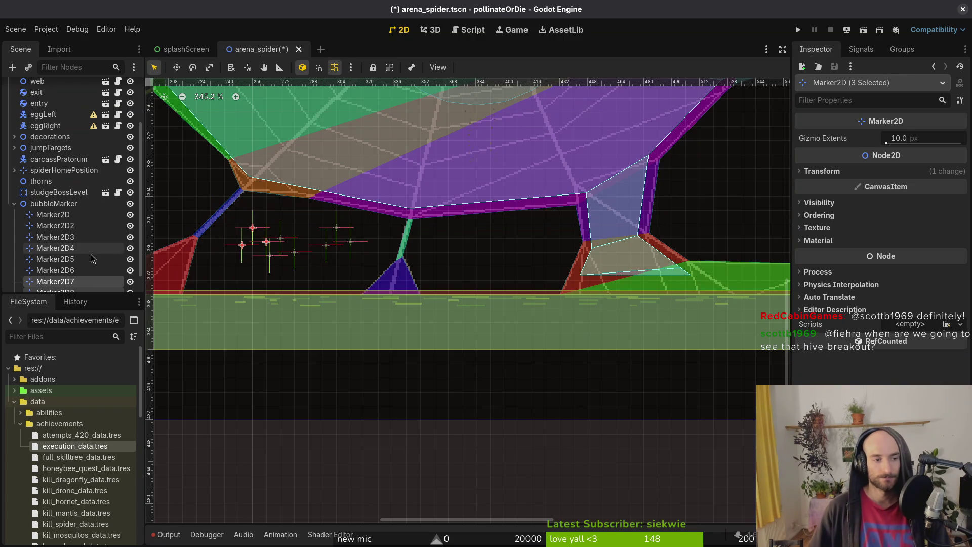
left_click(437, 277)
scroll(436, 277, "down", 3)
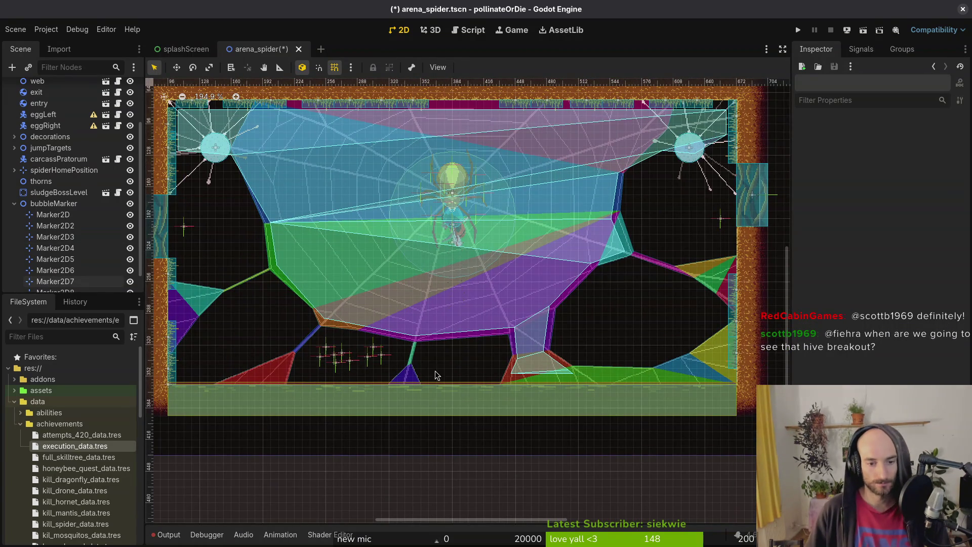
scroll(430, 358, "up", 1)
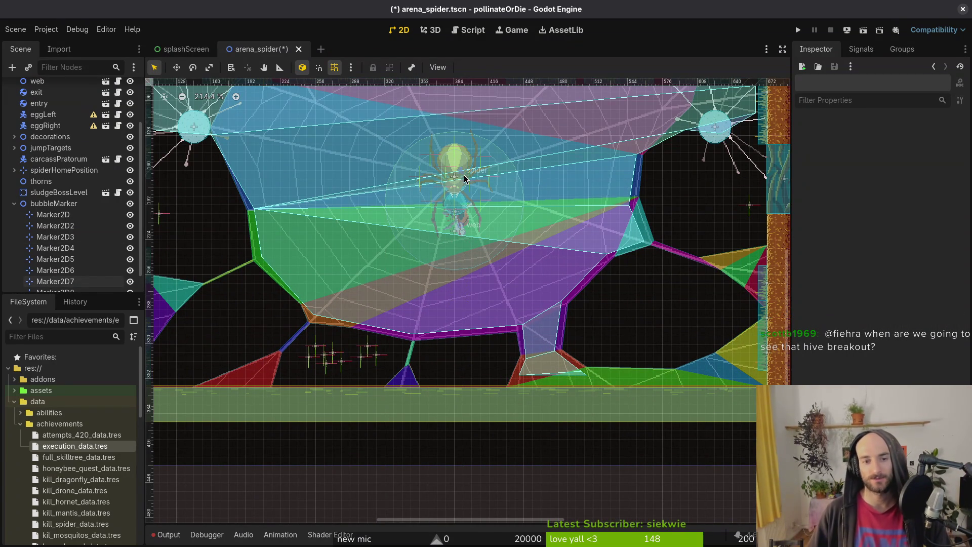
left_click(341, 363)
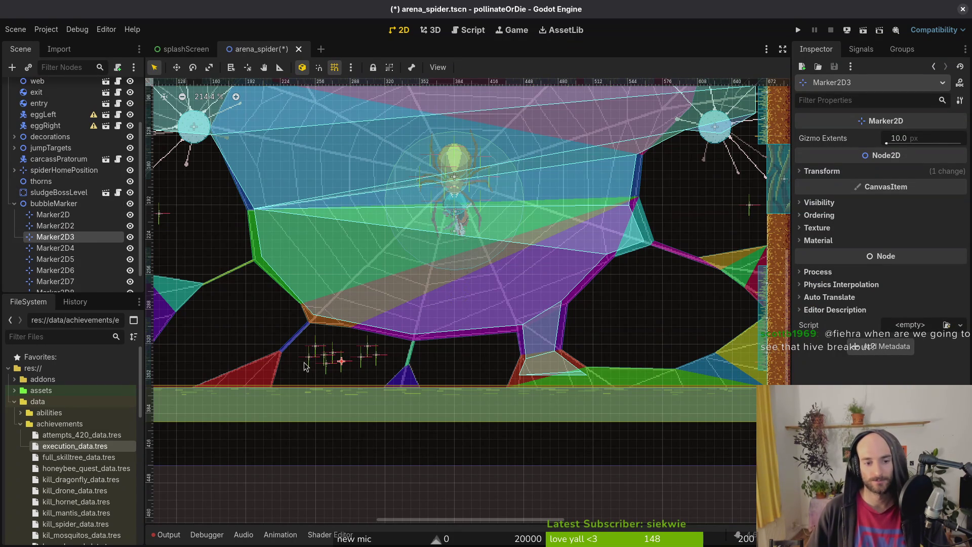
left_click(26, 207)
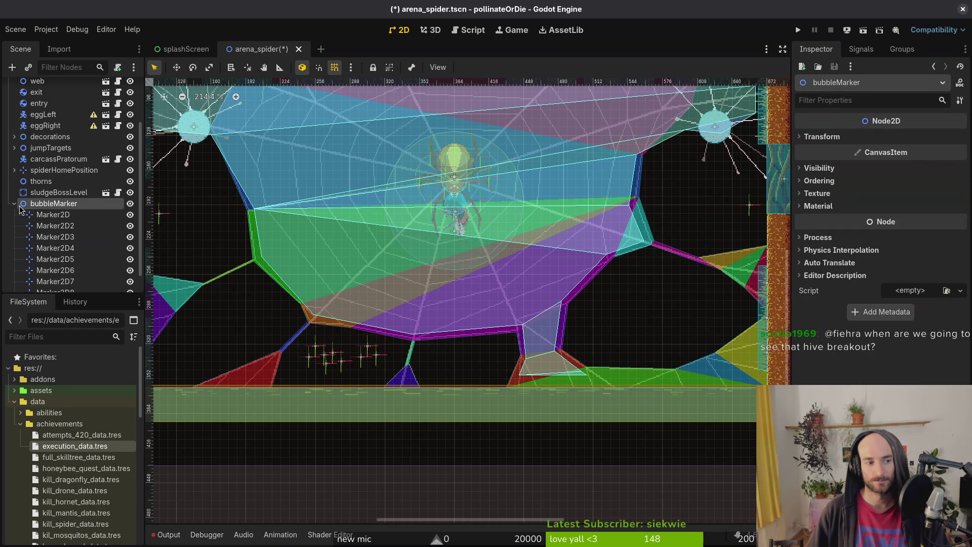
left_click(12, 204)
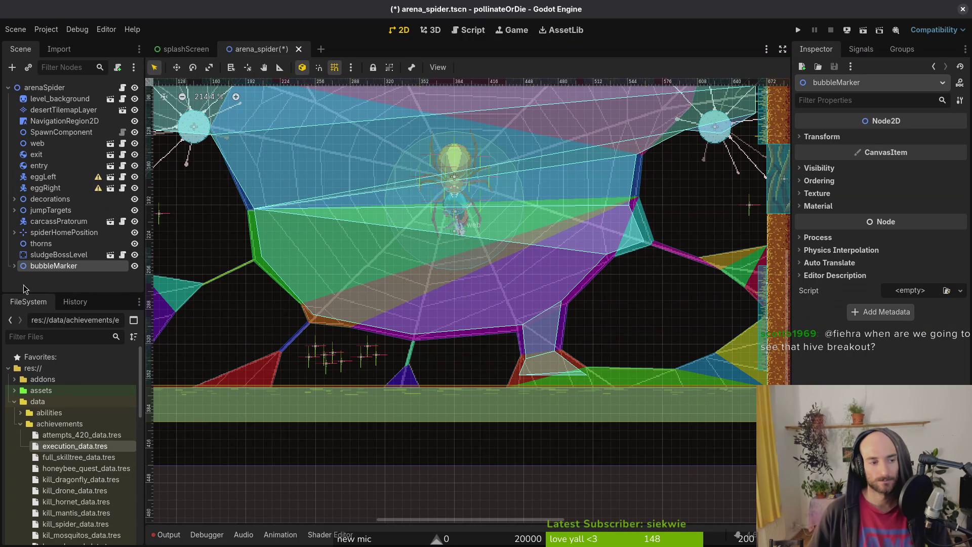
key("Delete")
Open spider.tscn through quick search.
key("ctrl+s")
key("alt+shift+o")
type("spider.tscn")
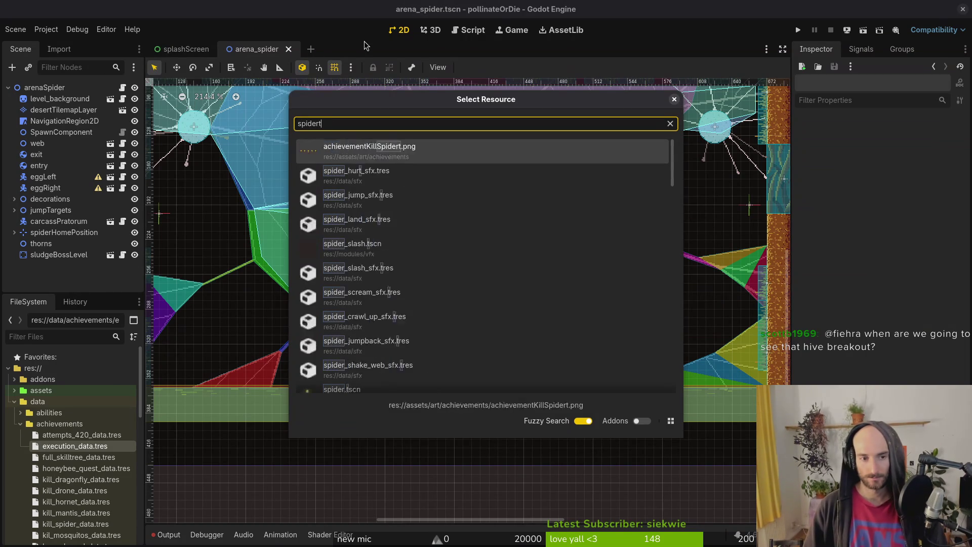
key("Return")
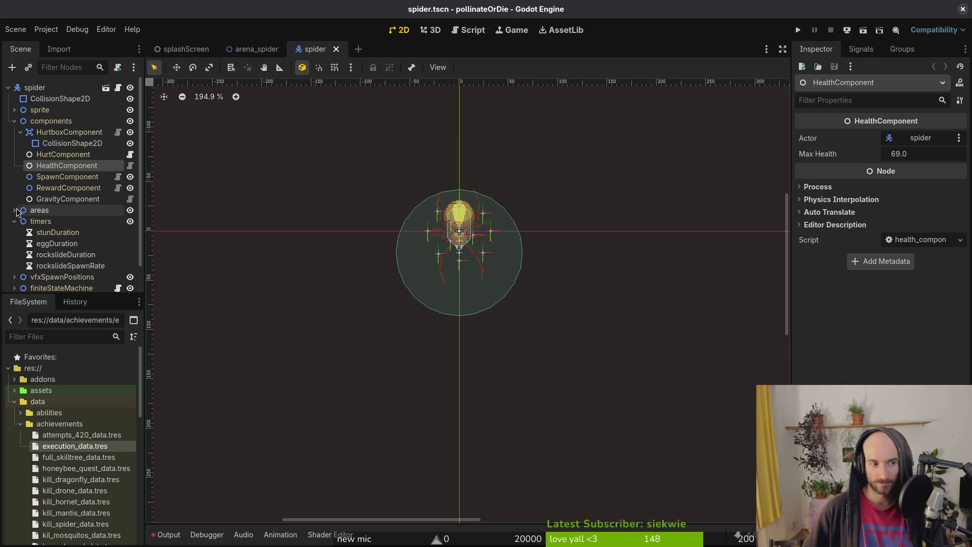
Collapse the components and timers groups, paste bubbleMarker under spider, and save.
left_click(14, 122)
left_click(14, 144)
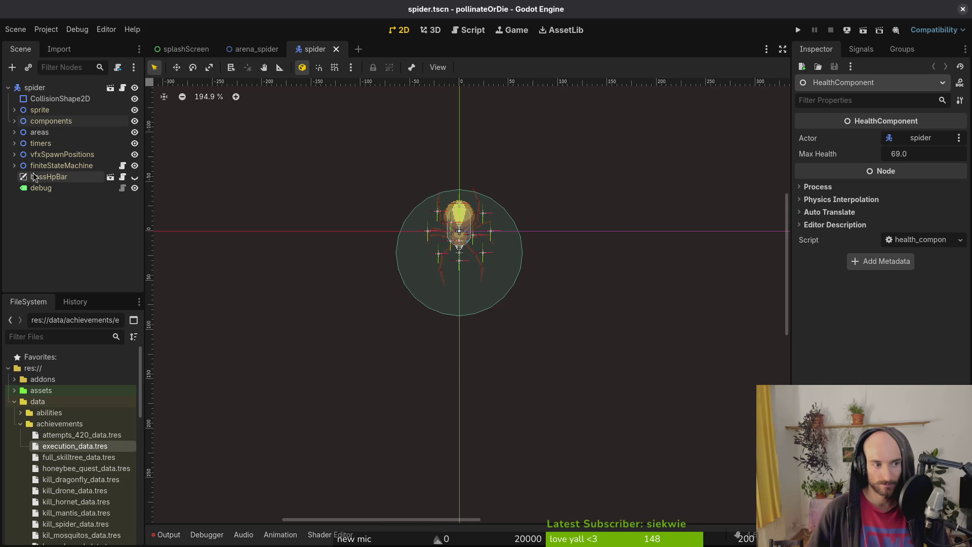
left_click(25, 84)
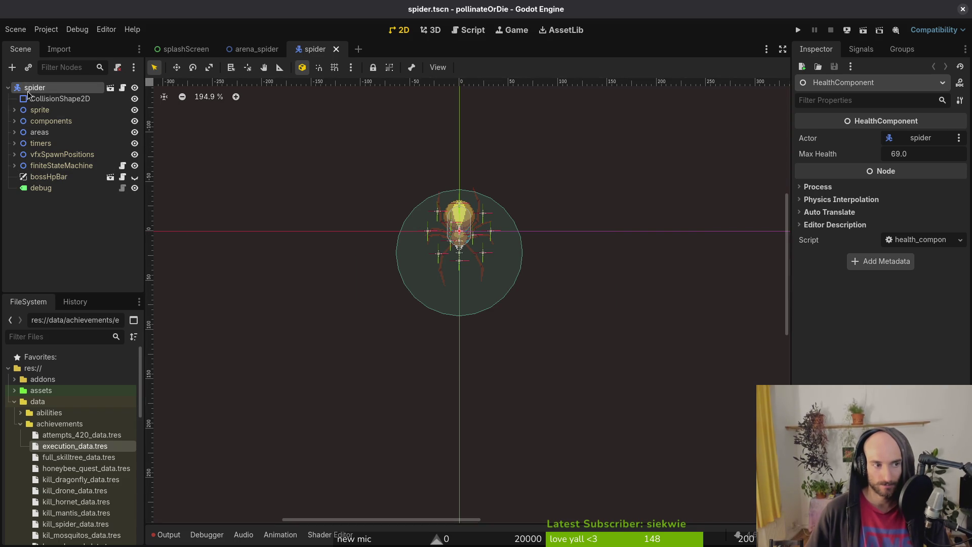
key("ctrl+a")
key("Escape")
key("ctrl+v")
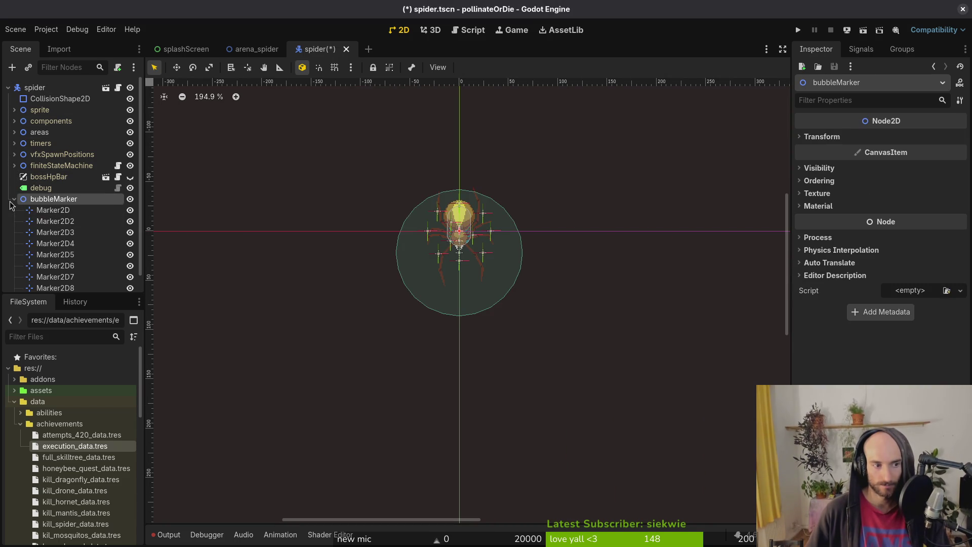
left_click(14, 199)
key("ctrl+s")
Select Marker2D through Marker2D9, move them into a cluster below the spider, and save.
left_click(13, 199)
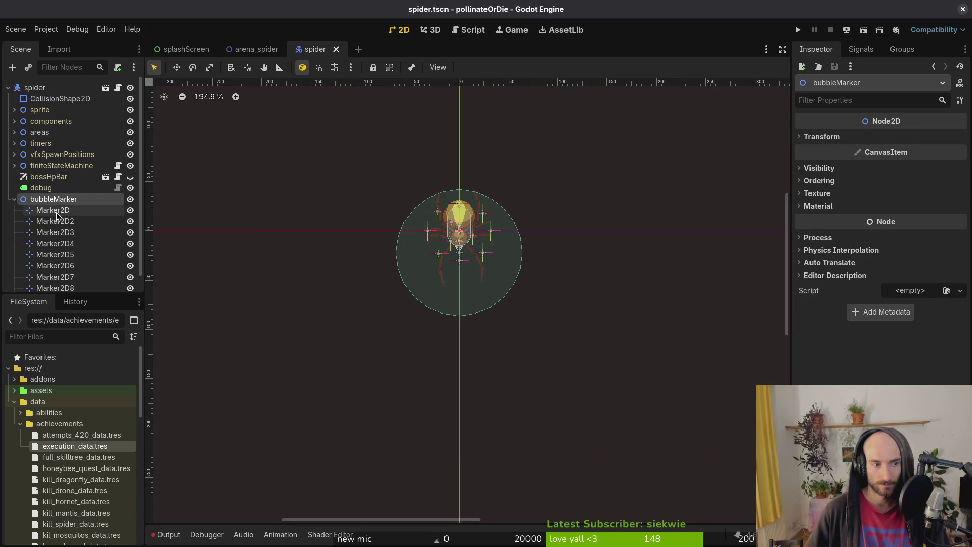
left_click(51, 210)
scroll(56, 243, "down", 1)
left_click(55, 282, "shift")
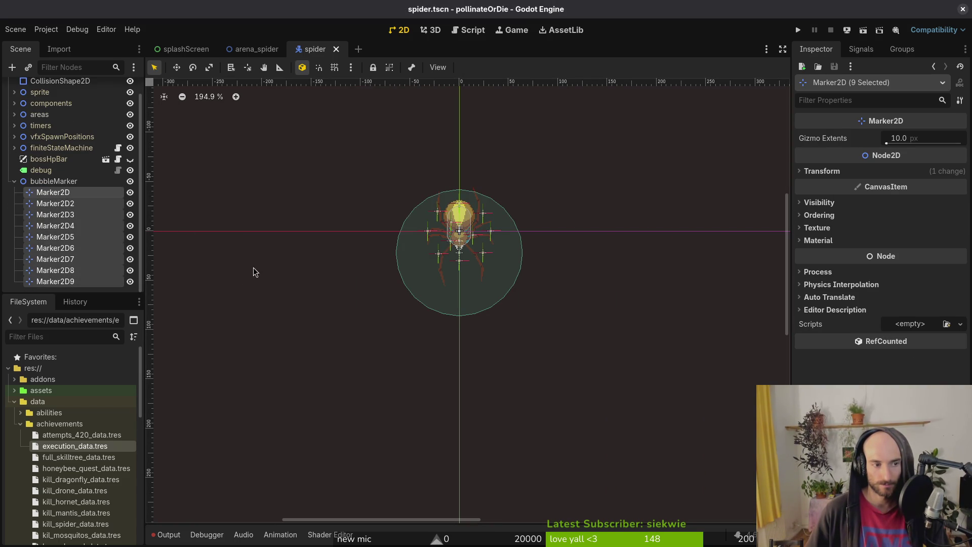
mouse_move(335, 362)
left_mouse_down()
mouse_move(215, 259)
mouse_move(426, 291)
mouse_move(503, 342)
mouse_move(528, 385)
mouse_move(511, 347)
left_mouse_up()
left_click(512, 348)
key("ctrl+s")
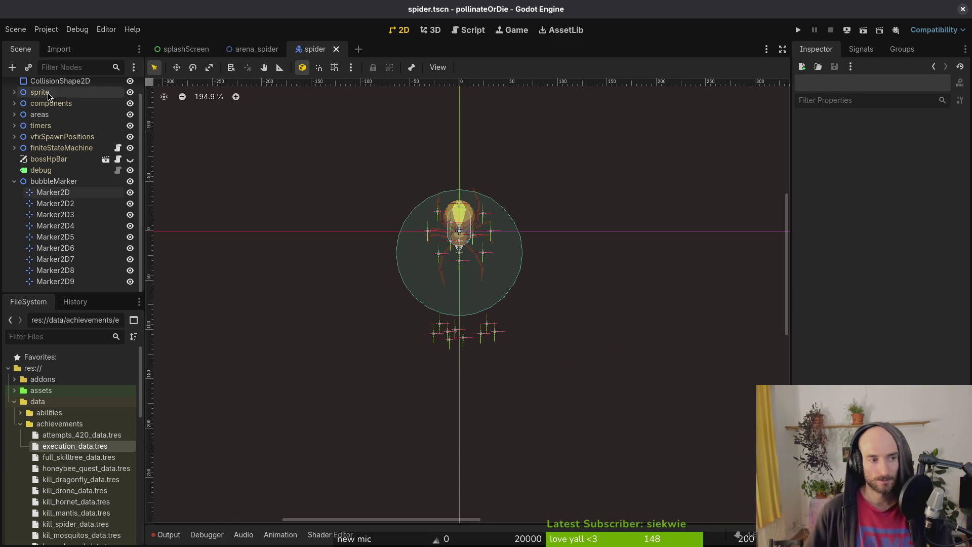
scroll(68, 163, "up", 1)
left_click(15, 110)
left_click(63, 132)
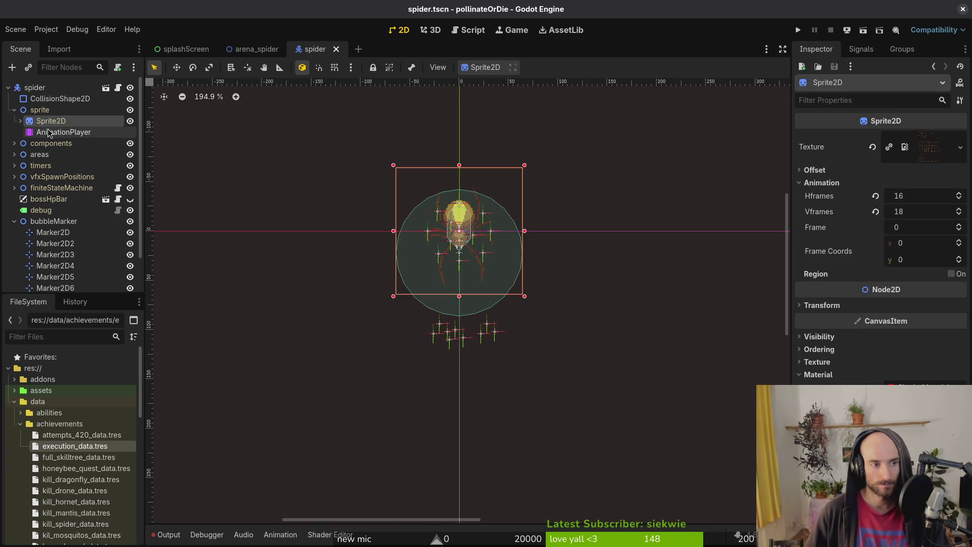
Load the spider's decay animation and scrub it to 0.5833 (frame 7).
left_click(394, 319)
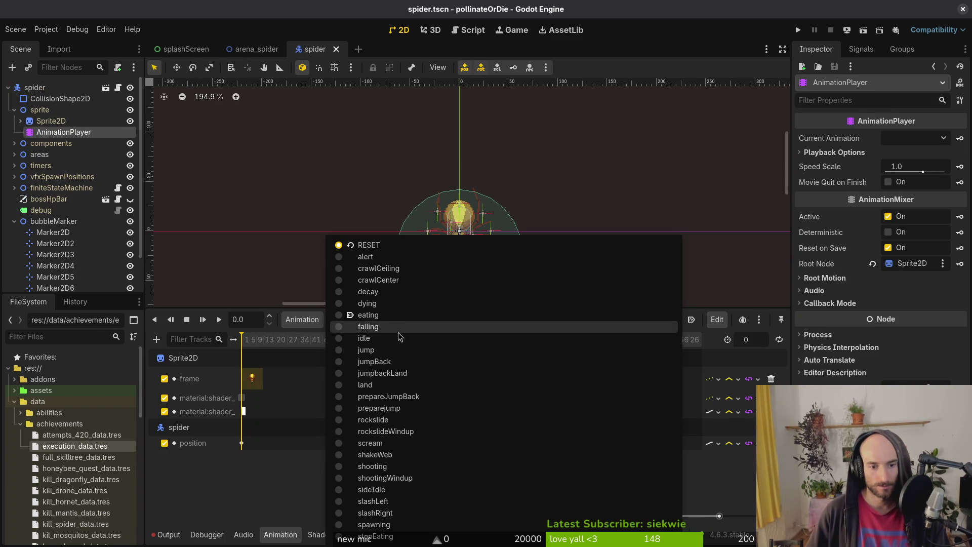
left_click(393, 292)
scroll(455, 256, "up", 6)
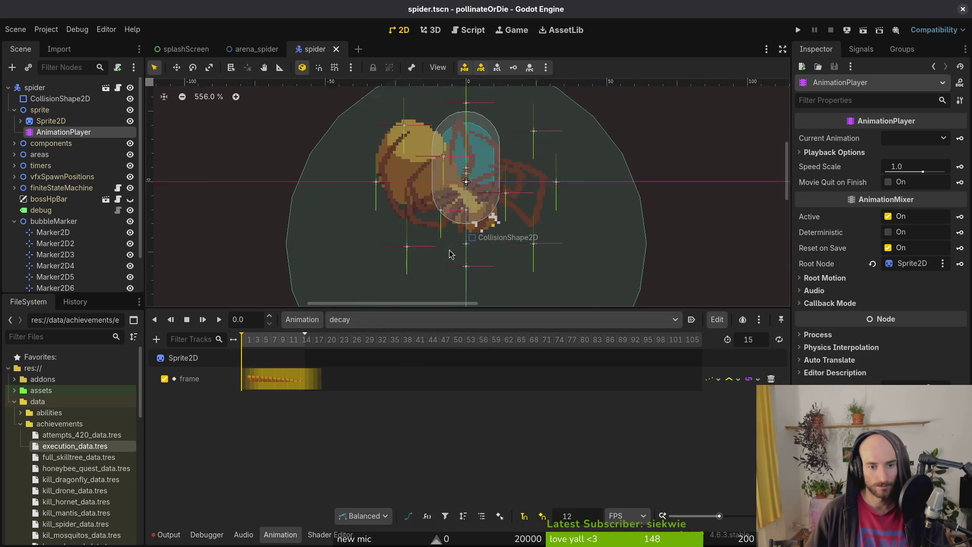
left_click_drag(304, 339, 270, 342)
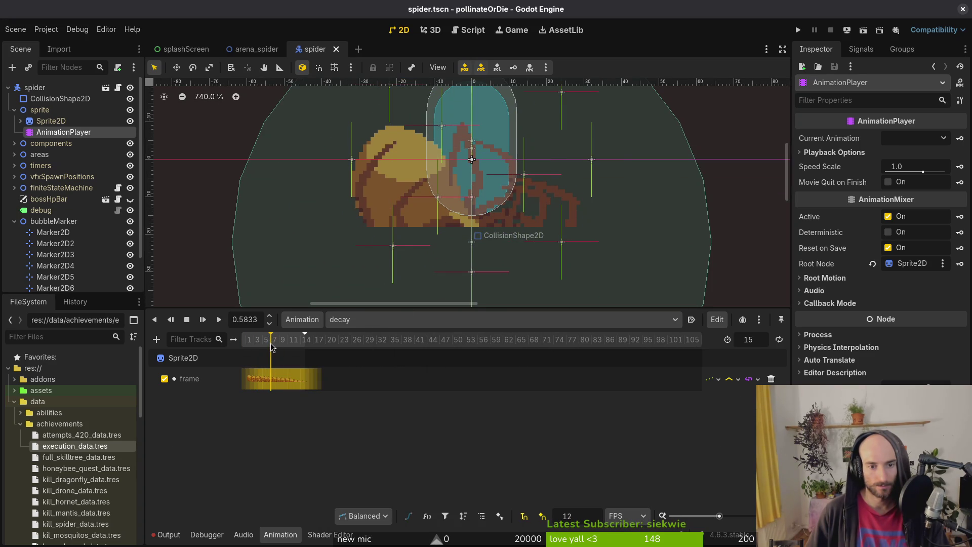
scroll(411, 228, "down", 2)
Select Marker2D, cancel an accidental Marker2D5 move, and enlarge the 2D canvas.
left_click(455, 250)
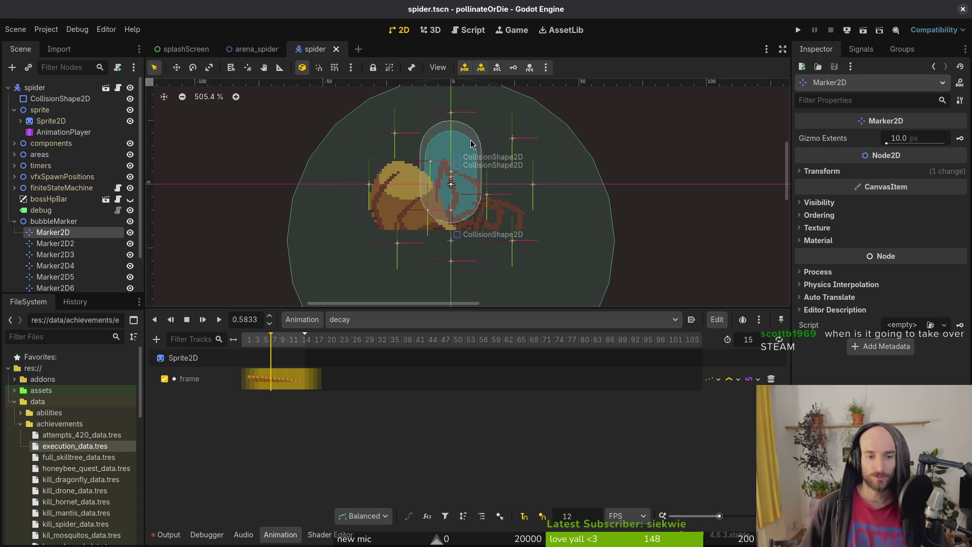
scroll(476, 243, "down", 2)
scroll(451, 253, "down", 3)
left_click(456, 204)
scroll(456, 227, "up", 1)
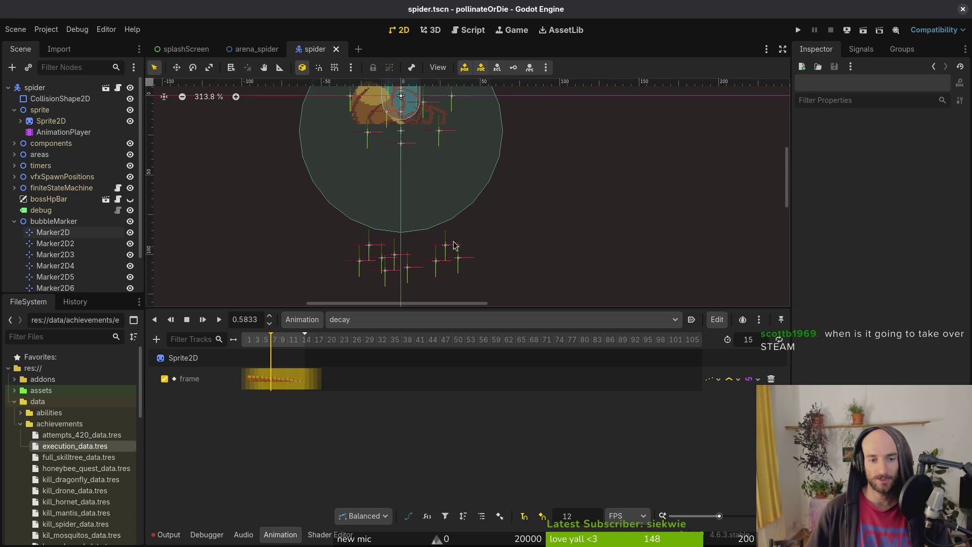
mouse_move(450, 247)
left_mouse_down()
mouse_move(430, 165)
mouse_move(456, 200)
mouse_move(472, 259)
left_mouse_up()
scroll(433, 172, "up", 3)
right_click(463, 262)
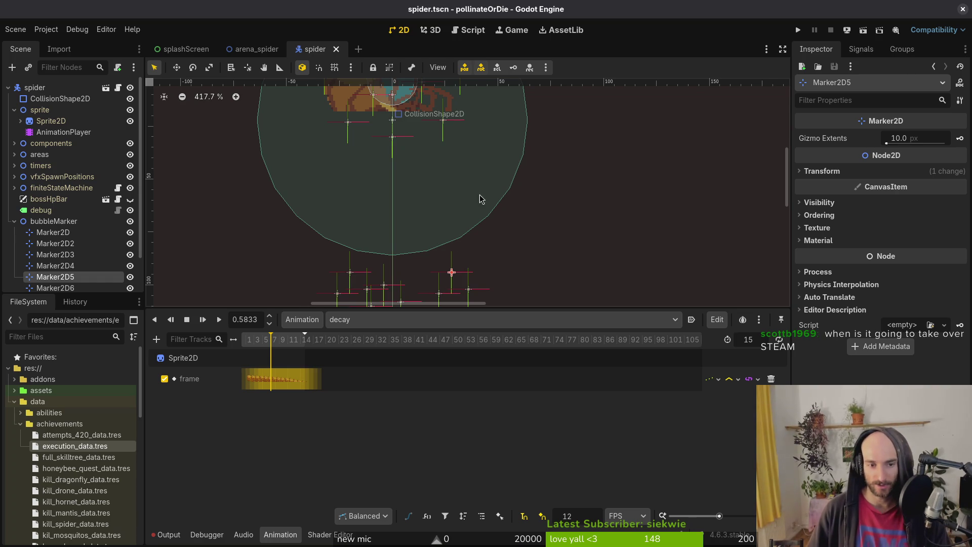
scroll(485, 246, "down", 1)
left_click_drag(473, 307, 491, 390)
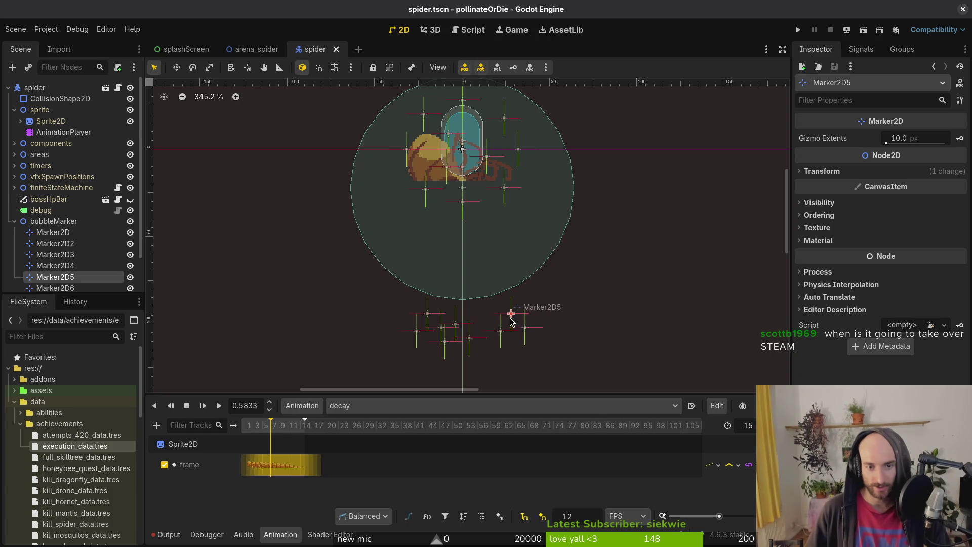
Move Marker2D5 up onto the spider sprite's centre line.
mouse_move(511, 315)
left_mouse_down()
mouse_move(484, 242)
mouse_move(502, 215)
mouse_move(484, 200)
mouse_move(514, 163)
mouse_move(538, 162)
left_mouse_up()
scroll(501, 216, "up", 3)
scroll(532, 162, "up", 2)
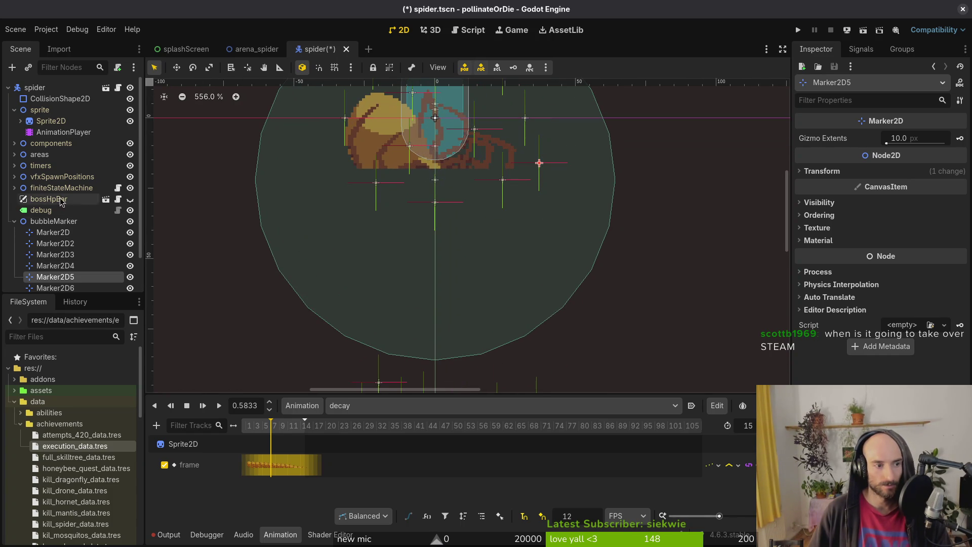
scroll(527, 182, "up", 4)
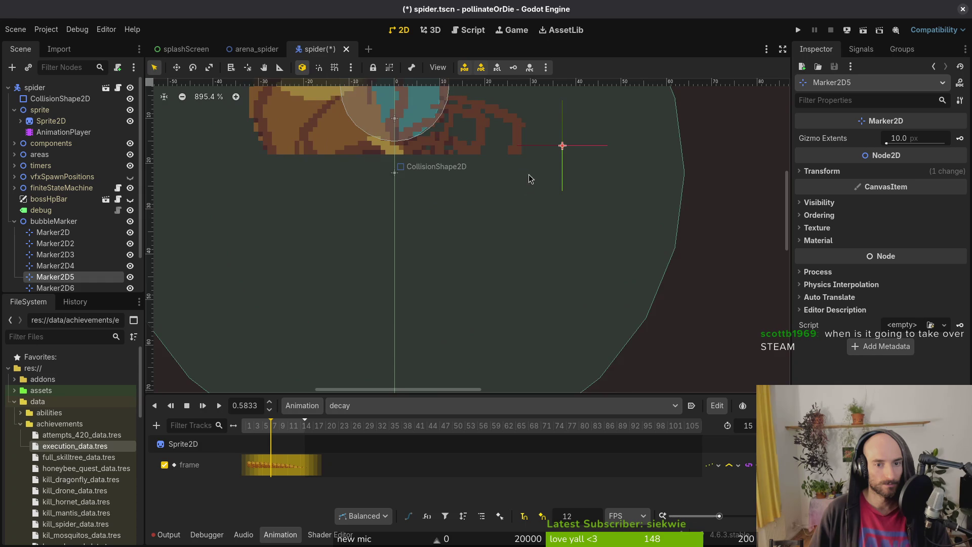
scroll(530, 179, "up", 2)
left_click_drag(567, 197, 399, 206)
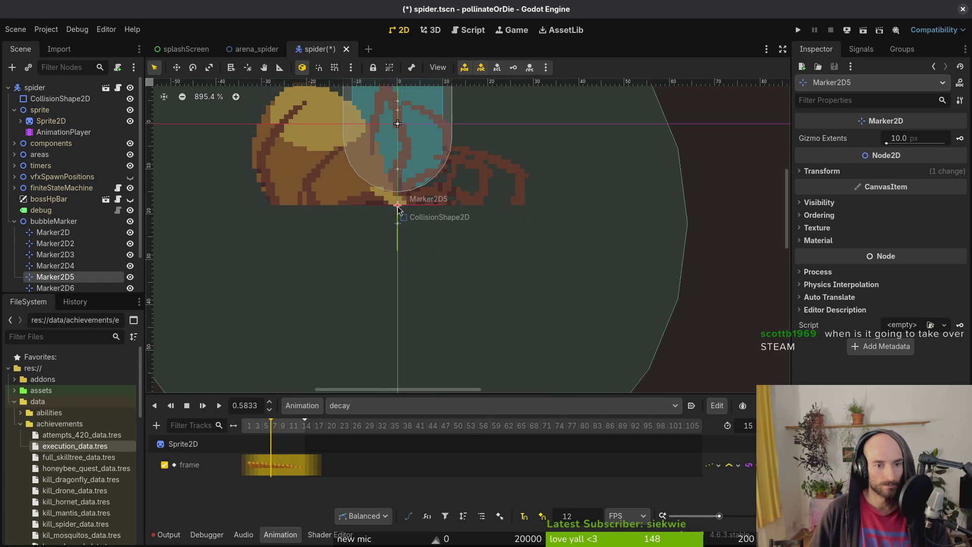
scroll(399, 206, "down", 6)
Line up Marker2D8, 6, 4, 3, 9, 7 and Marker2D along the spider's underside.
mouse_move(362, 345)
left_mouse_down()
mouse_move(360, 175)
mouse_move(387, 152)
left_mouse_up()
mouse_move(497, 362)
left_mouse_down()
mouse_move(481, 271)
mouse_move(434, 148)
mouse_move(424, 148)
left_mouse_up()
left_click_drag(461, 368, 440, 153)
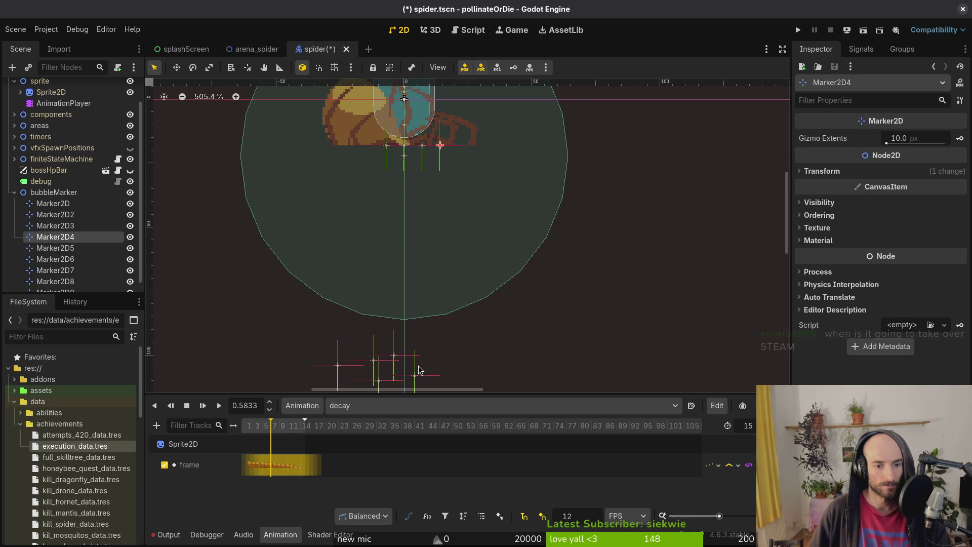
mouse_move(414, 376)
left_mouse_down()
mouse_move(385, 153)
mouse_move(371, 149)
left_mouse_up()
mouse_move(376, 366)
left_mouse_down()
mouse_move(349, 197)
mouse_move(353, 153)
left_mouse_up()
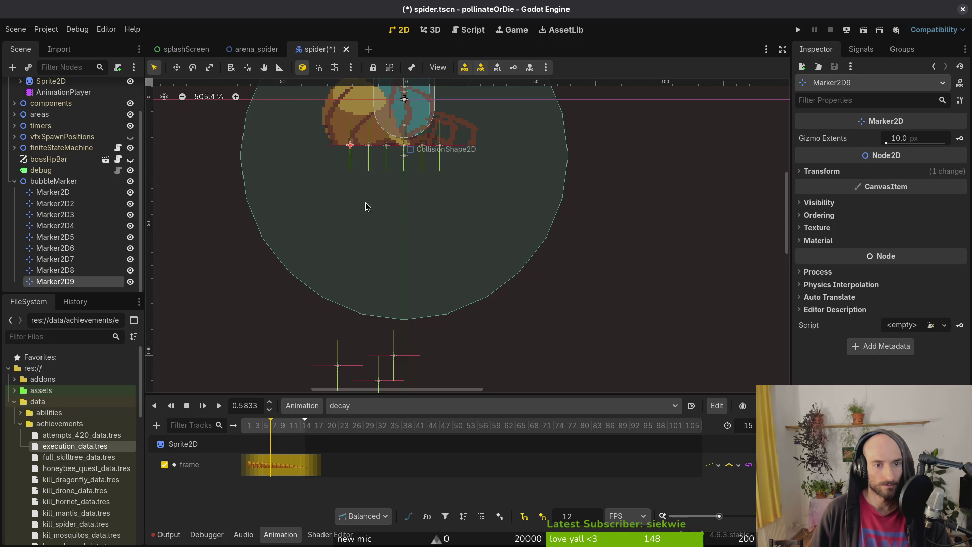
mouse_move(342, 368)
left_mouse_down()
mouse_move(459, 203)
mouse_move(464, 151)
left_mouse_up()
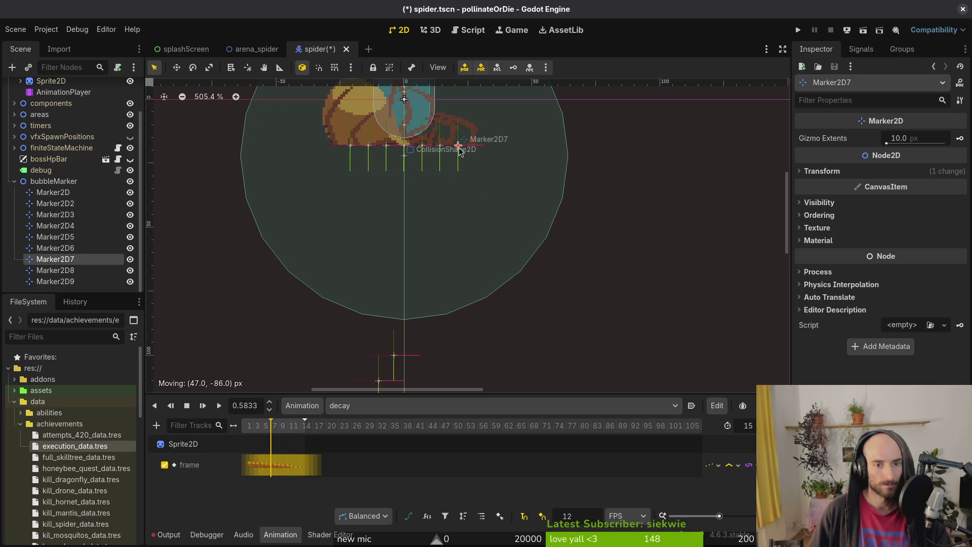
scroll(423, 317, "down", 3)
mouse_move(394, 322)
left_mouse_down()
mouse_move(450, 111)
mouse_move(477, 117)
left_mouse_up()
mouse_move(378, 349)
left_mouse_down()
mouse_move(321, 168)
mouse_move(332, 118)
left_mouse_up()
scroll(427, 243, "up", 4)
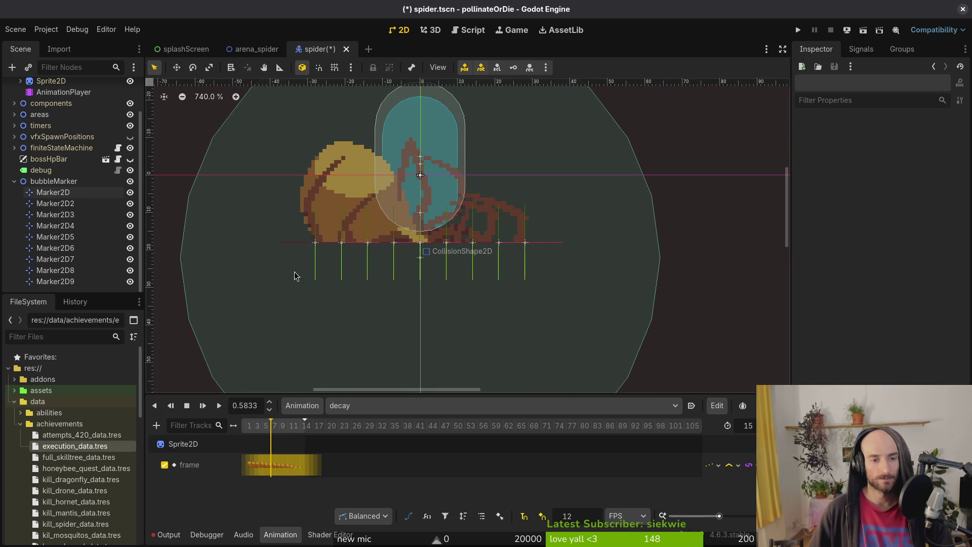
left_click(55, 204)
Duplicate the nine bubble markers and shift the copies left between the originals.
left_click(70, 283, "shift")
left_click(70, 282, "ctrl")
key("ctrl+d")
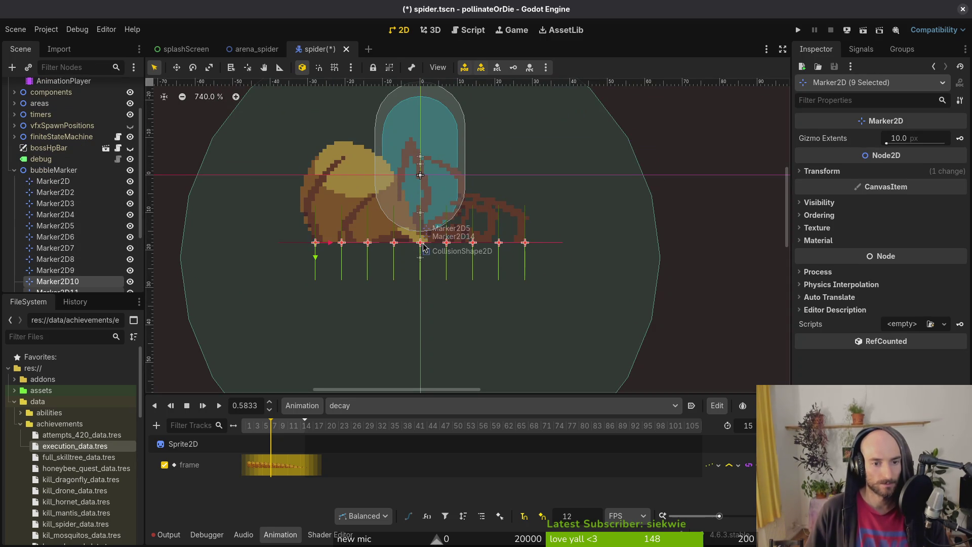
mouse_move(423, 247)
left_mouse_down()
mouse_move(404, 245)
mouse_move(408, 302)
mouse_move(423, 309)
mouse_move(424, 256)
mouse_move(436, 245)
mouse_move(438, 312)
mouse_move(439, 247)
left_mouse_up()
left_click(572, 254)
Drag Marker2D11 to the row's left end, then delete it.
scroll(538, 248, "down", 2)
mouse_move(539, 247)
left_mouse_down()
mouse_move(412, 313)
mouse_move(382, 272)
mouse_move(380, 246)
left_mouse_up()
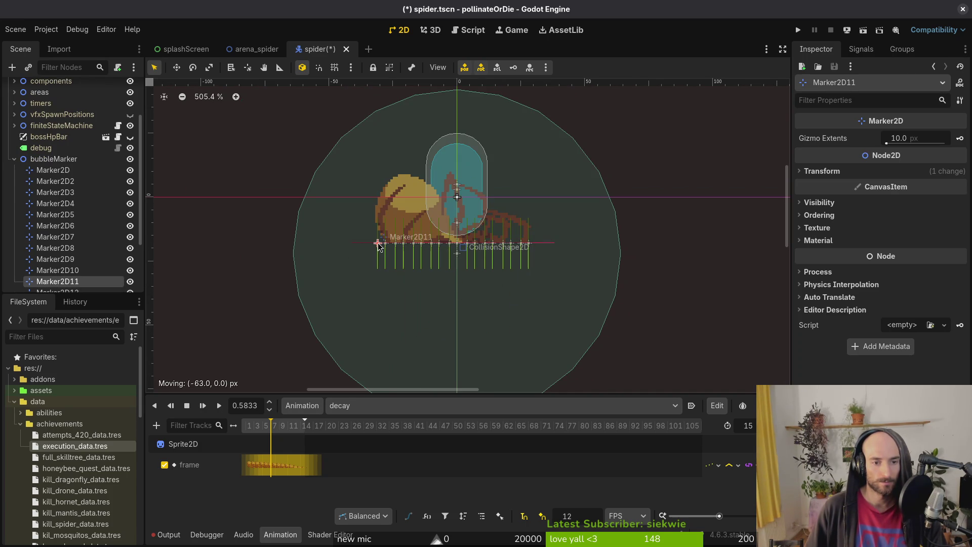
scroll(471, 262, "down", 3)
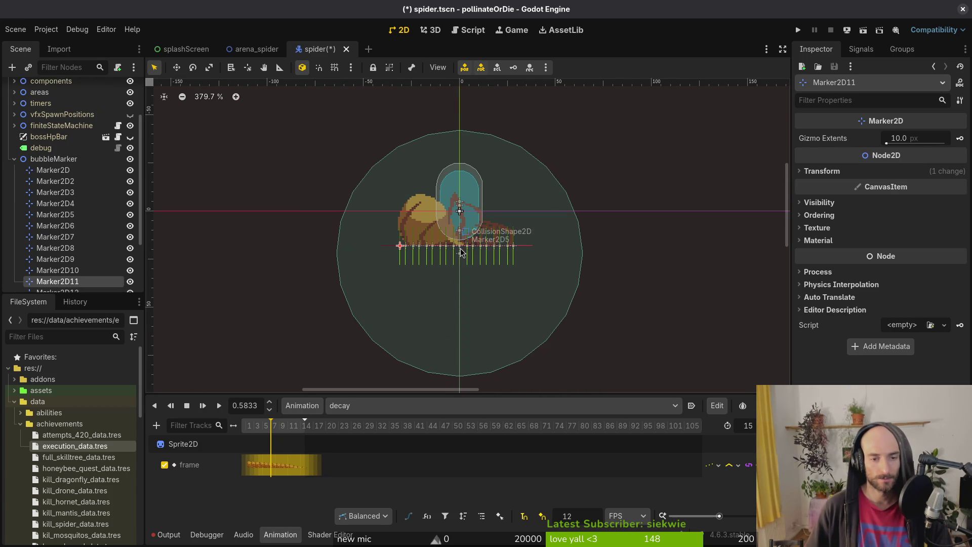
key("Delete")
key("Return")
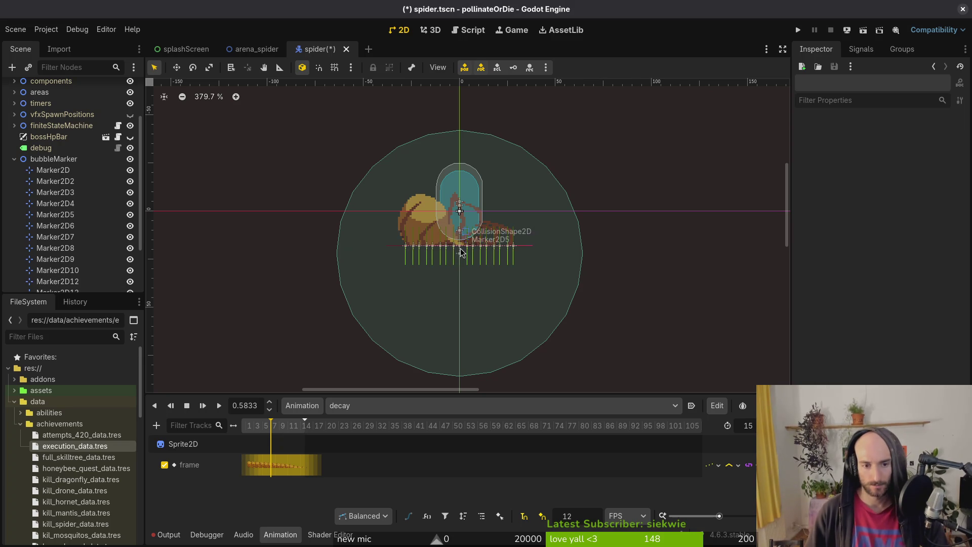
Collapse the bubbleMarker group, save spider.tscn, and select the spider root node.
scroll(466, 259, "up", 3)
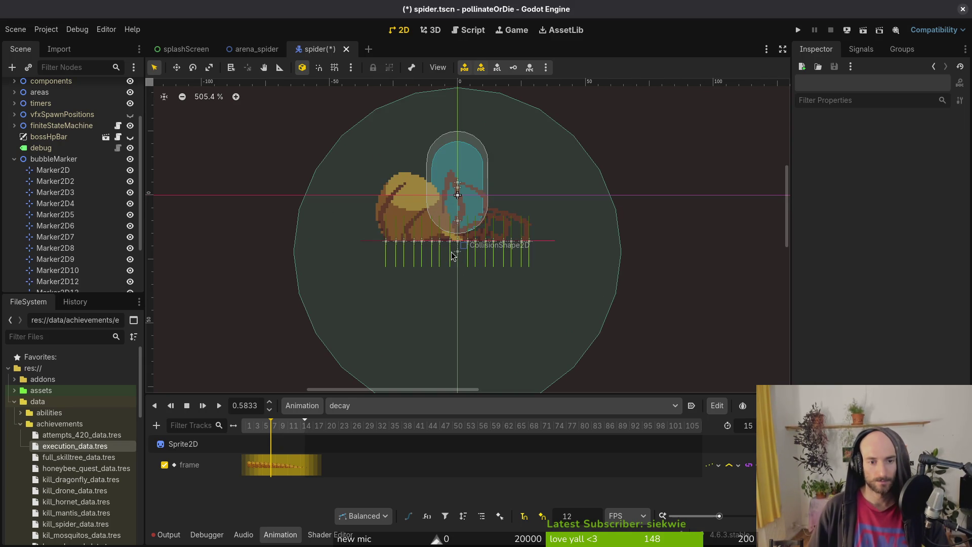
left_click(14, 159)
key("ctrl+s")
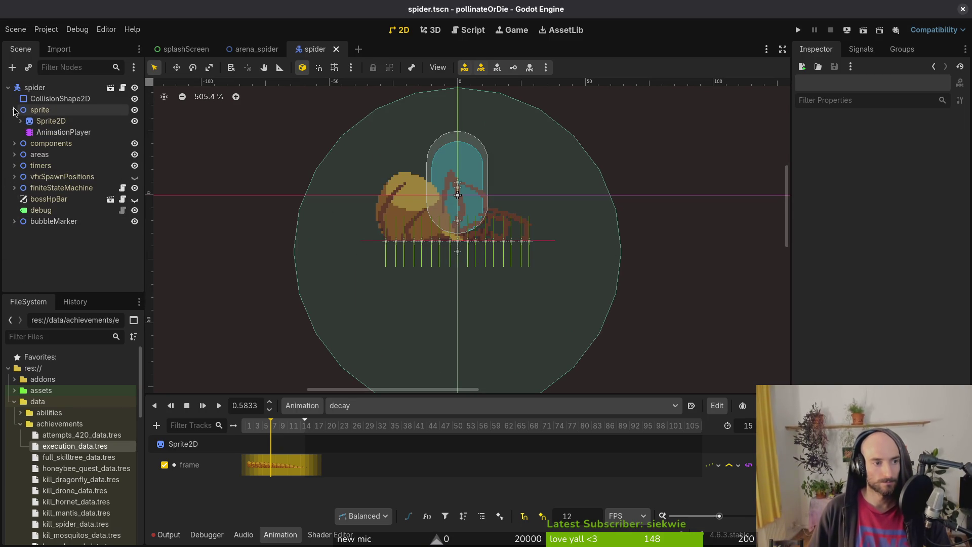
left_click(14, 110)
left_click(34, 88)
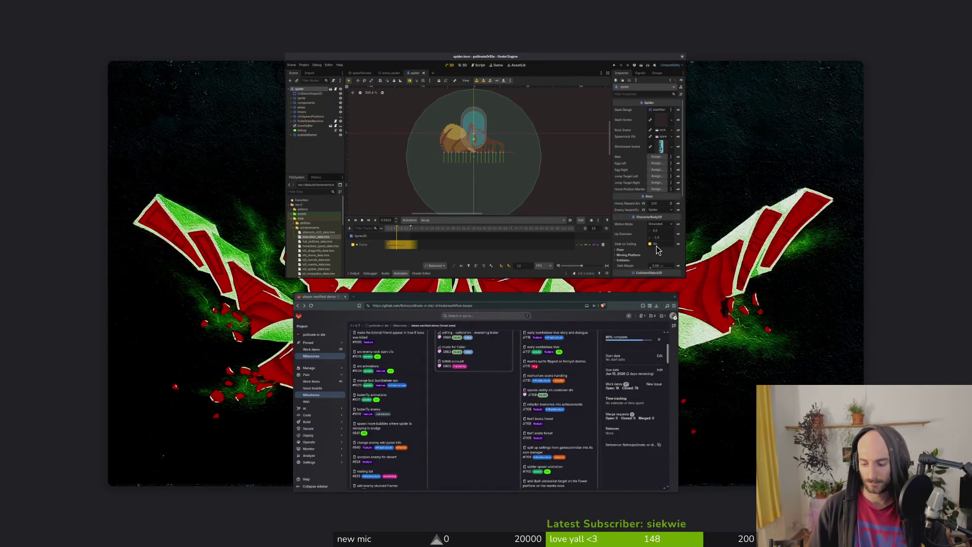
Open a terminal, change into the project folder, and launch Neovim there.
key("super+Return")
type("c")
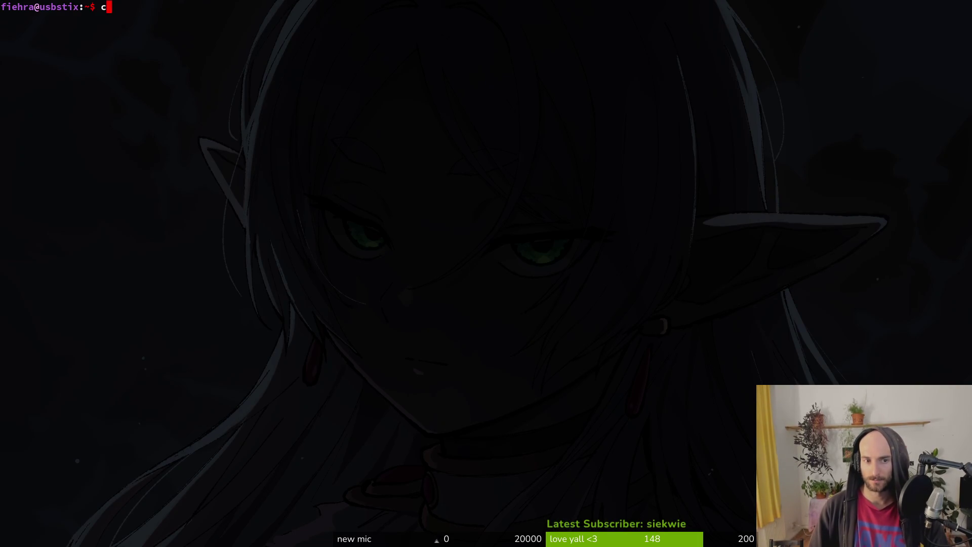
type("medev/po")
key("Tab")
key("Return")
type("v")
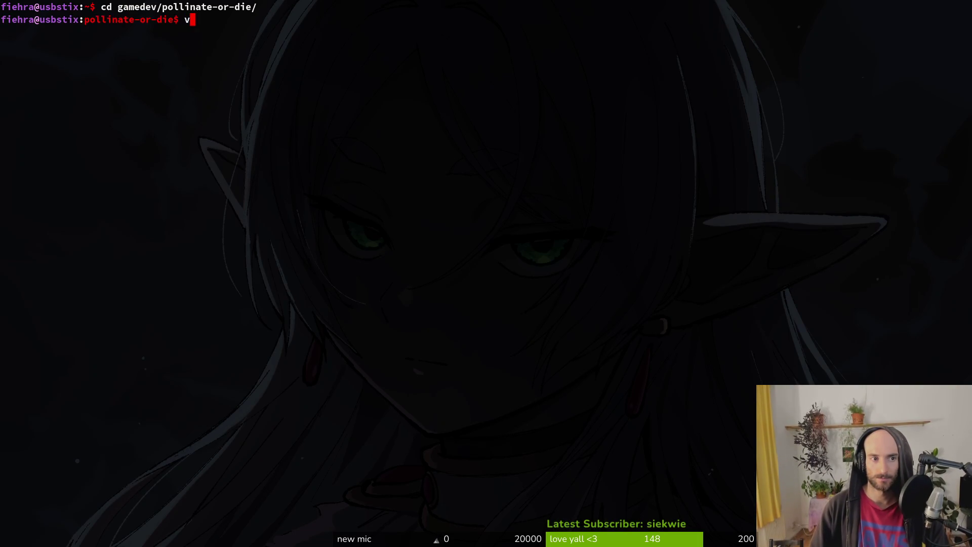
type(" .")
key("Return")
Open modules/enemies/spider/spider.gd through the fuzzy file finder.
key("space")
key("f")
key("f")
type("spidergd")
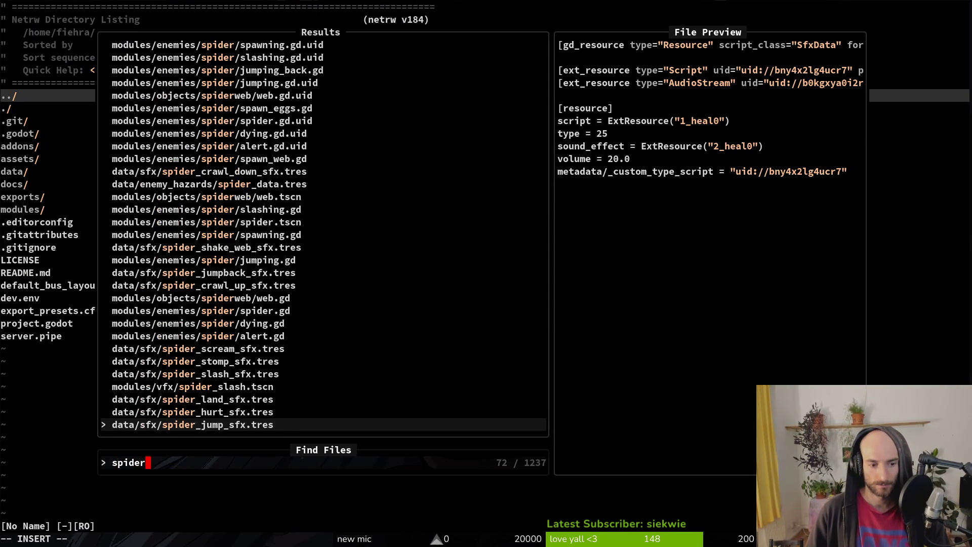
key("Return")
key("space")
key("f")
key("f")
type("spider/spi")
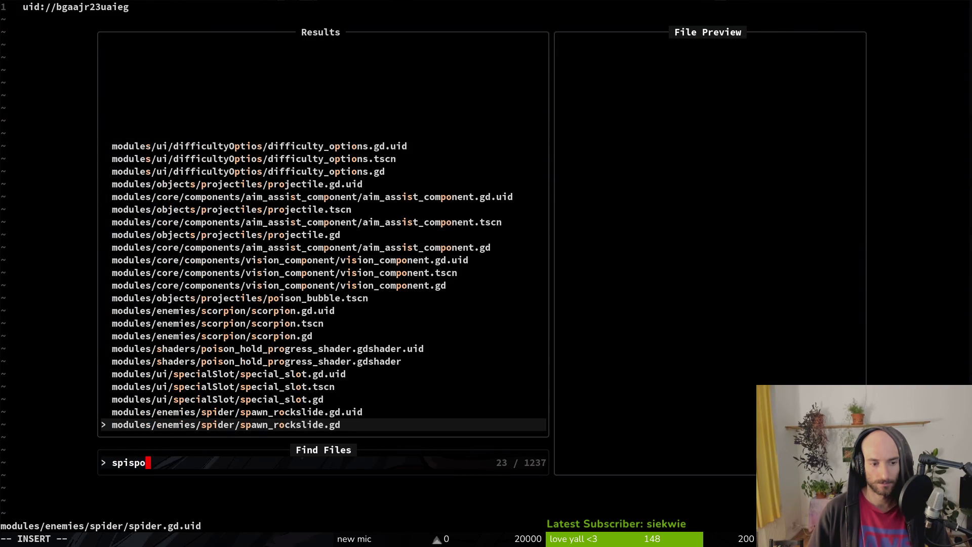
type("d")
key("Return")
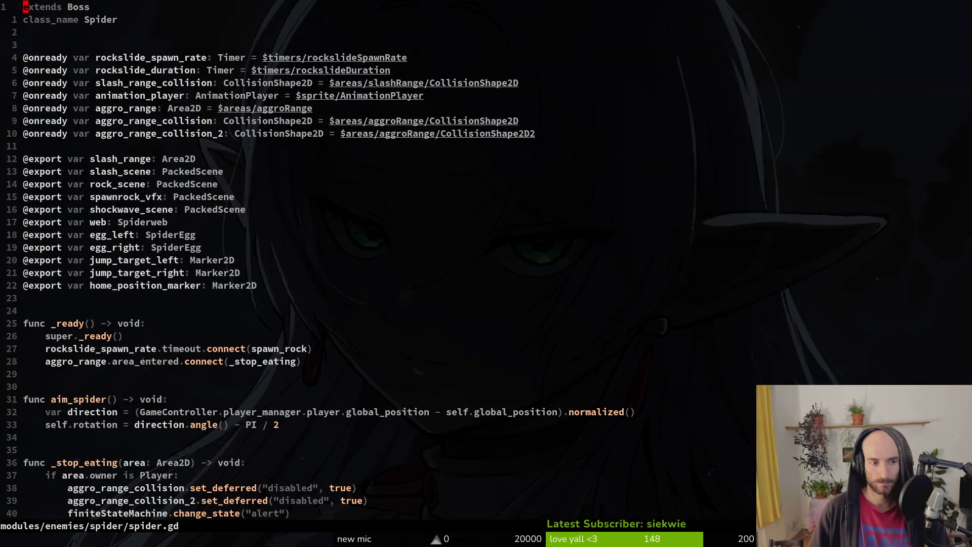
key("j")
key("j")
key("j")
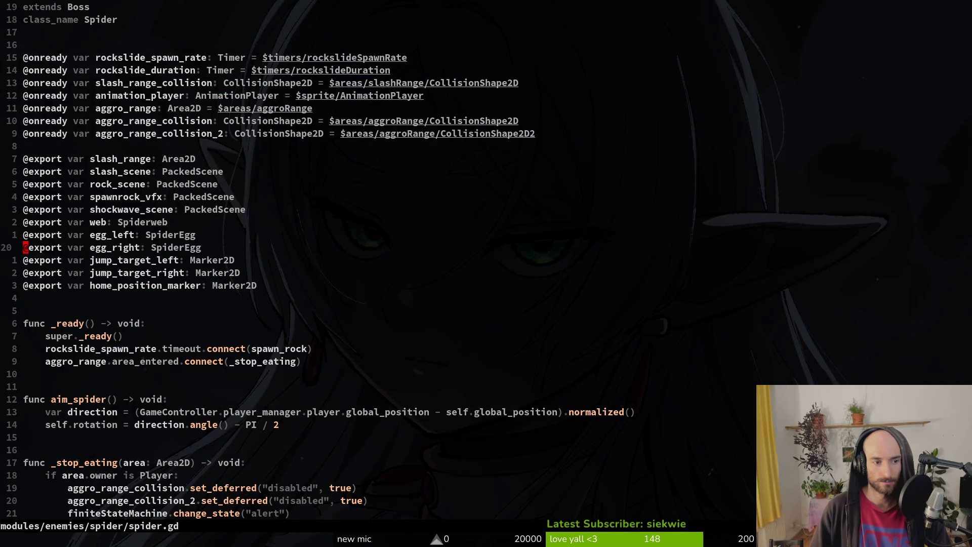
key("j")
key("j")
key("k")
key("k")
key("k")
key("k")
key("k")
key("k")
key("k")
left_click(109, 146)
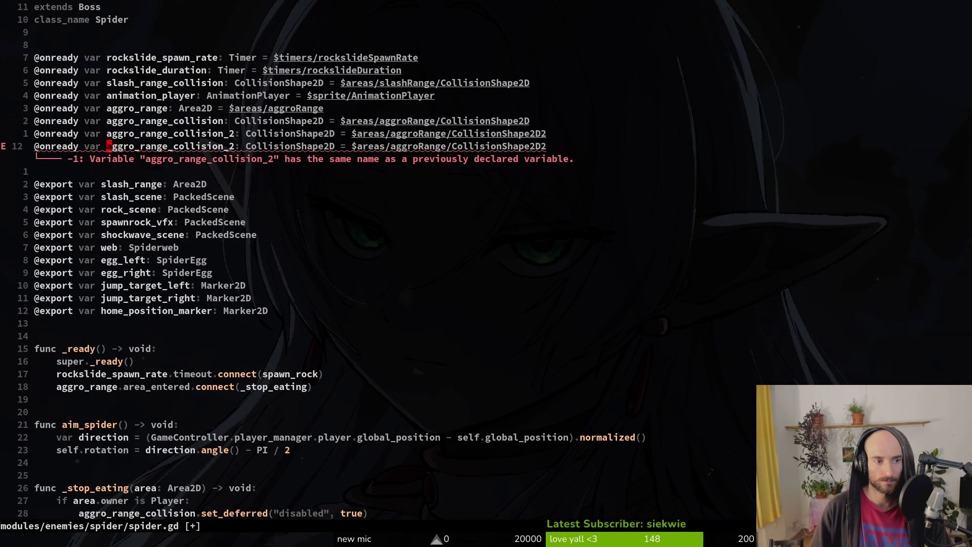
type("cw")
type("bubble_markers")
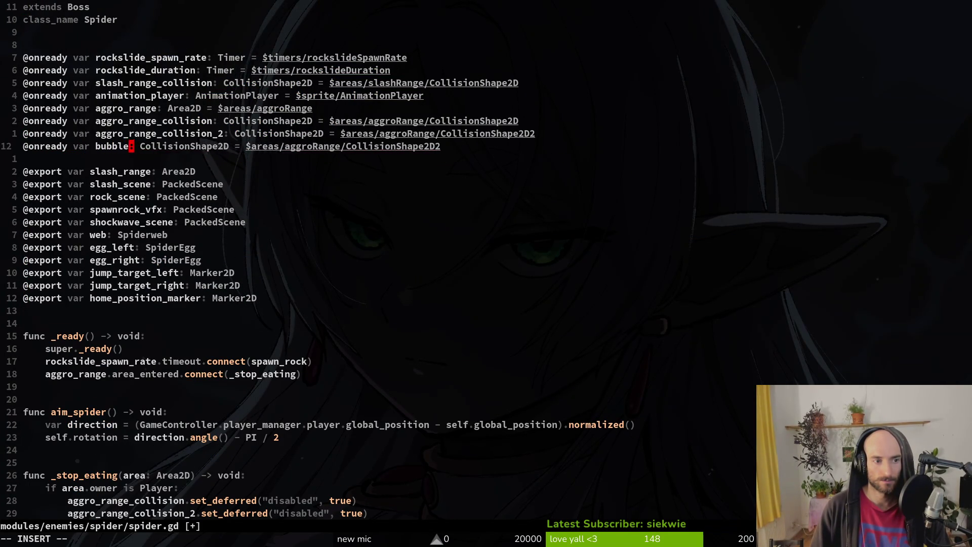
key("Escape")
type("wcw")
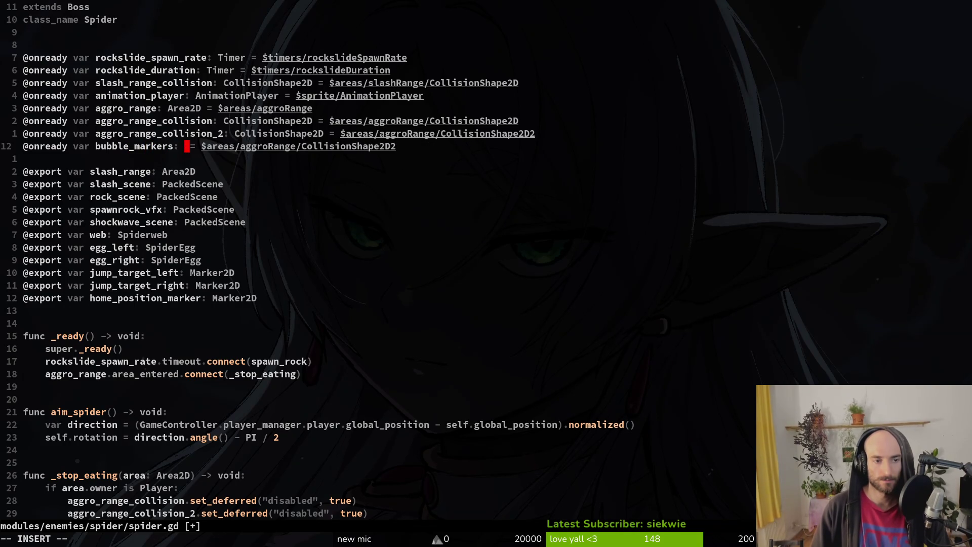
type("Node2D")
key("Escape")
Point bubble_markers at $bubbleMarker and save spider.gd.
key("w")
key("w")
key("w")
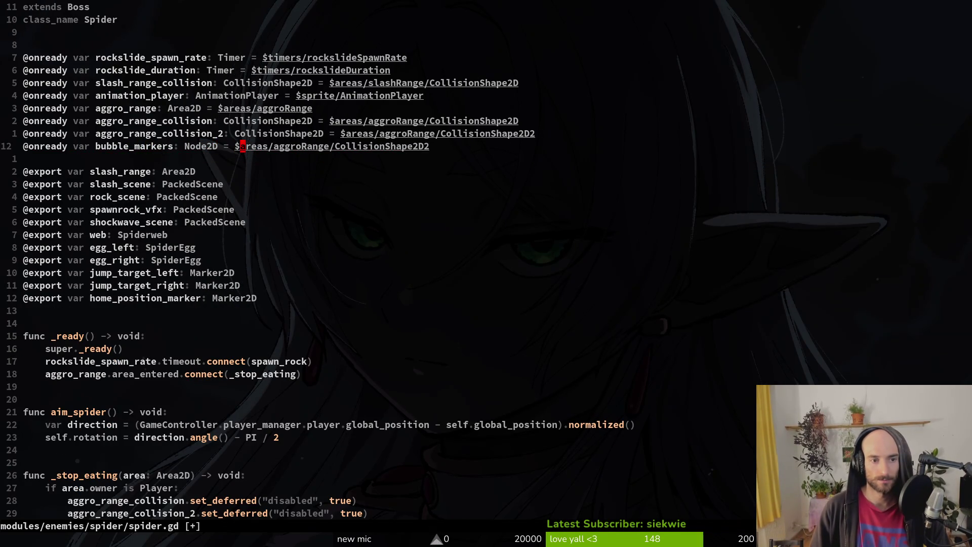
key("D")
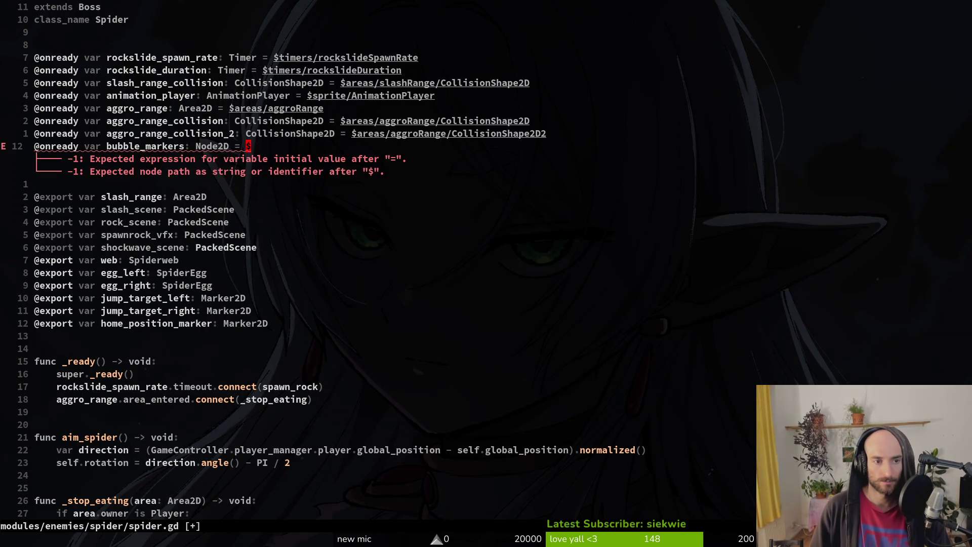
type("ar bub")
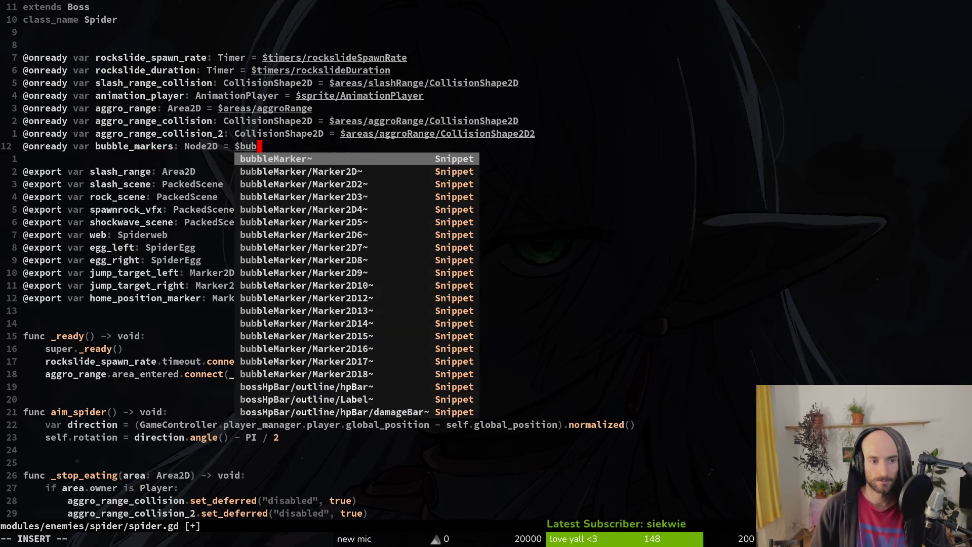
key("Return")
key("Escape")
type(":w")
key("Return")
Copy the spawnrock_vfx export line and paste it below shockwave_scene.
key("j")
key("j")
key("j")
key("j")
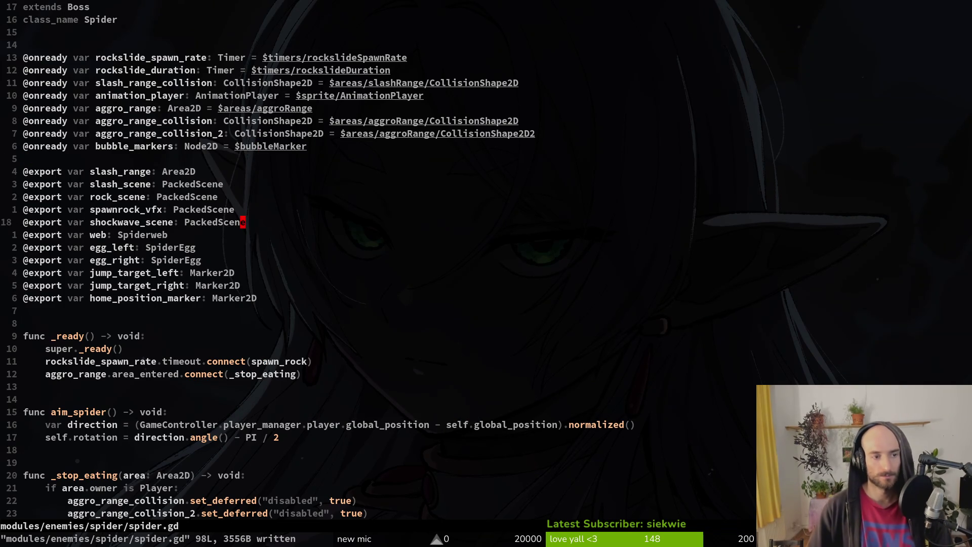
key("j")
key("j")
key("k")
key("j")
key("j")
key("j")
key("k")
key("k")
key("k")
key("k")
key("V")
key("y")
key("j")
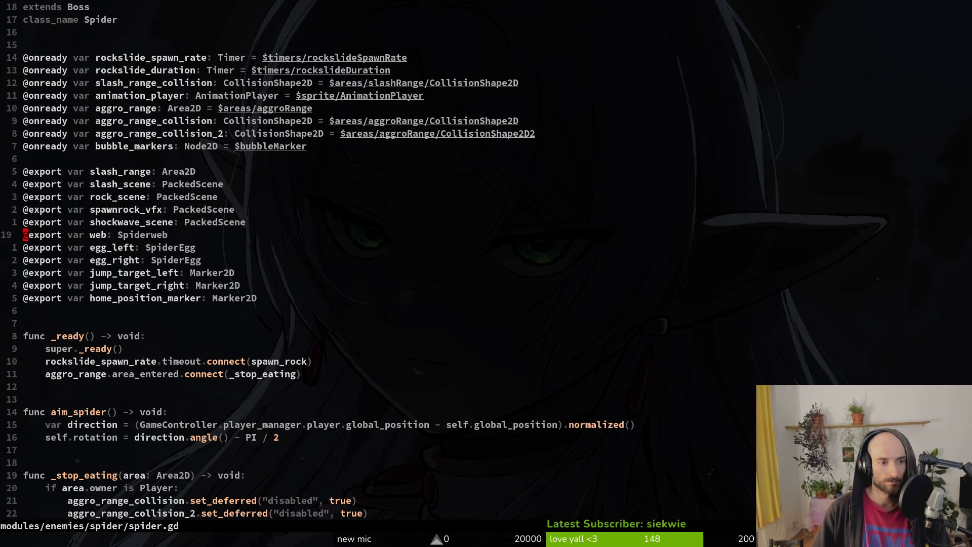
key("p")
Rename the pasted export to decay_bubble_vfx_scene and save spider.gd.
key("w")
key("w")
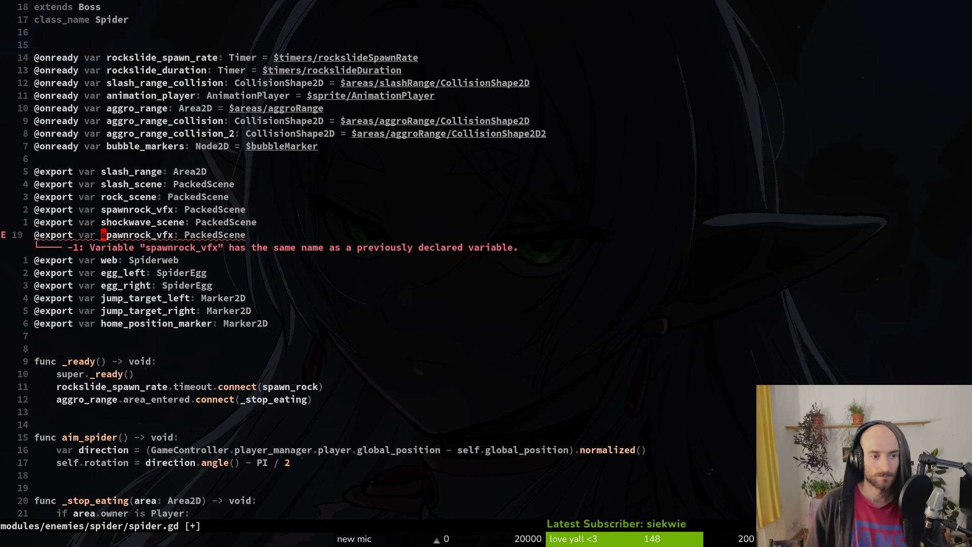
type("ciwbuble")
key("BackSpace")
key("BackSpace")
key("BackSpace")
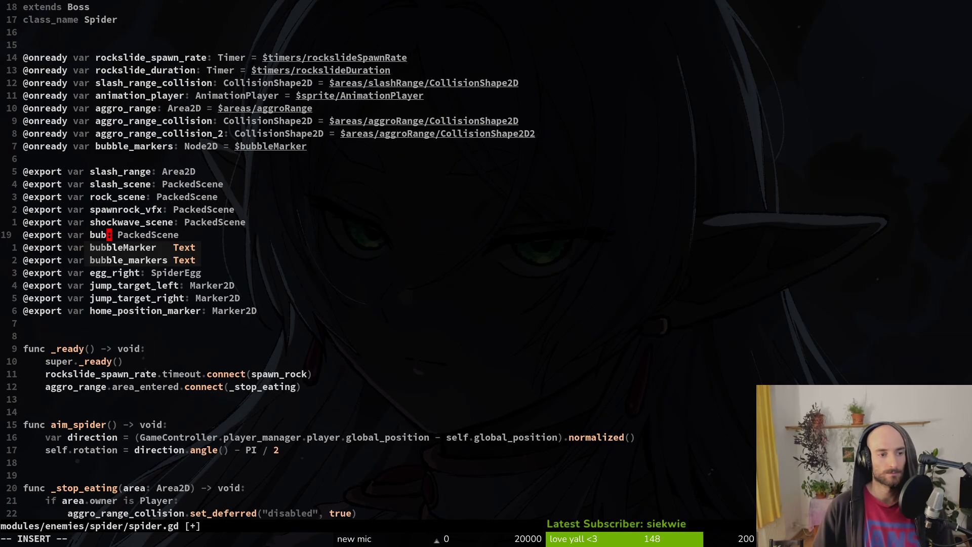
type("decay_bubb")
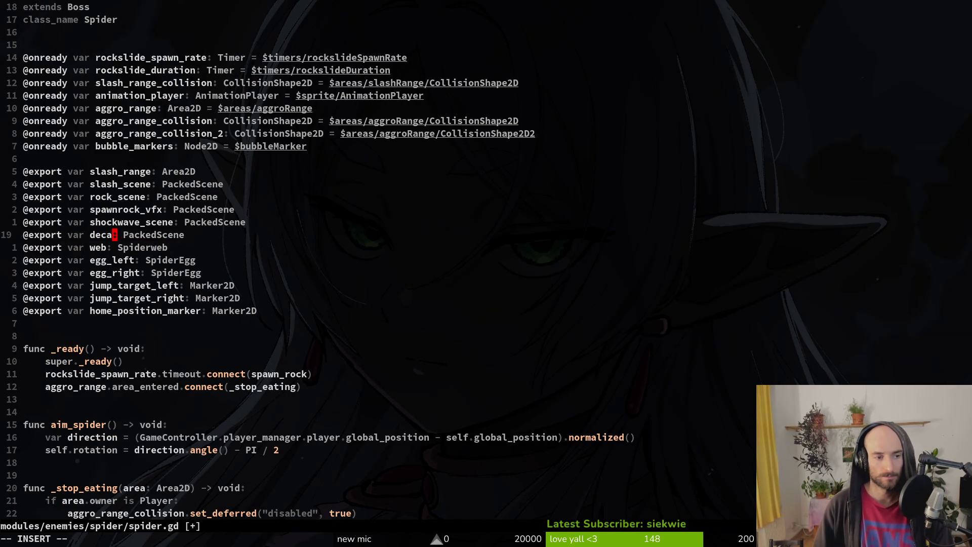
type("le_")
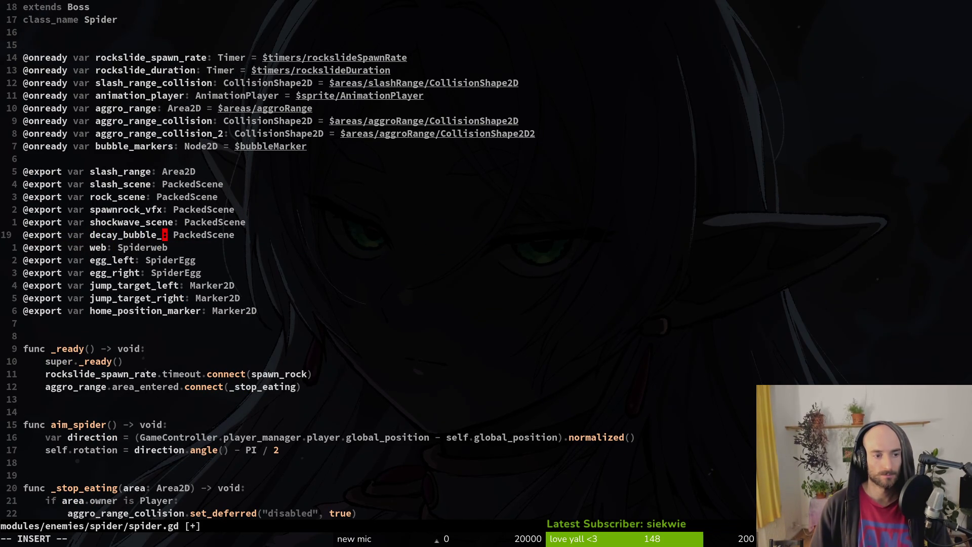
type("vfx_sc")
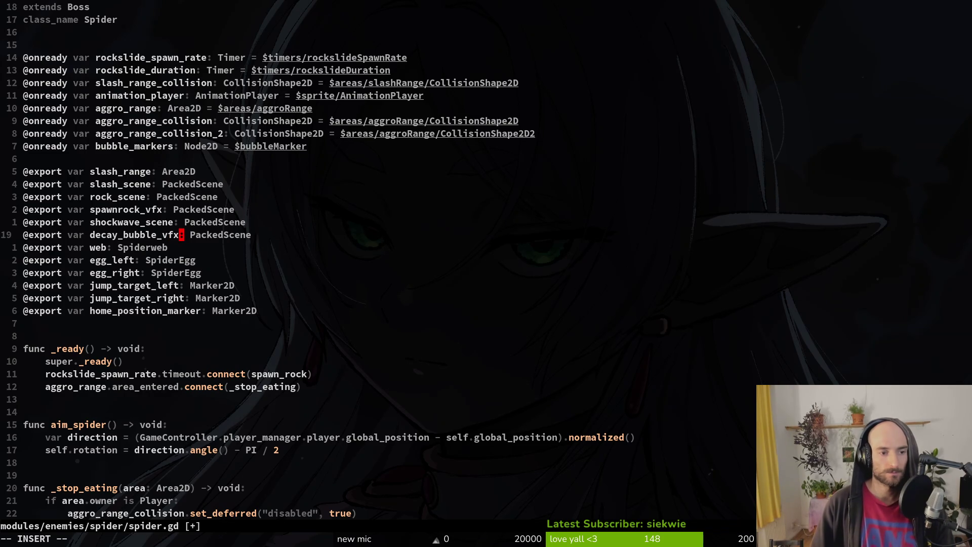
type("ene")
key("Escape")
key("k")
key("b")
key("b")
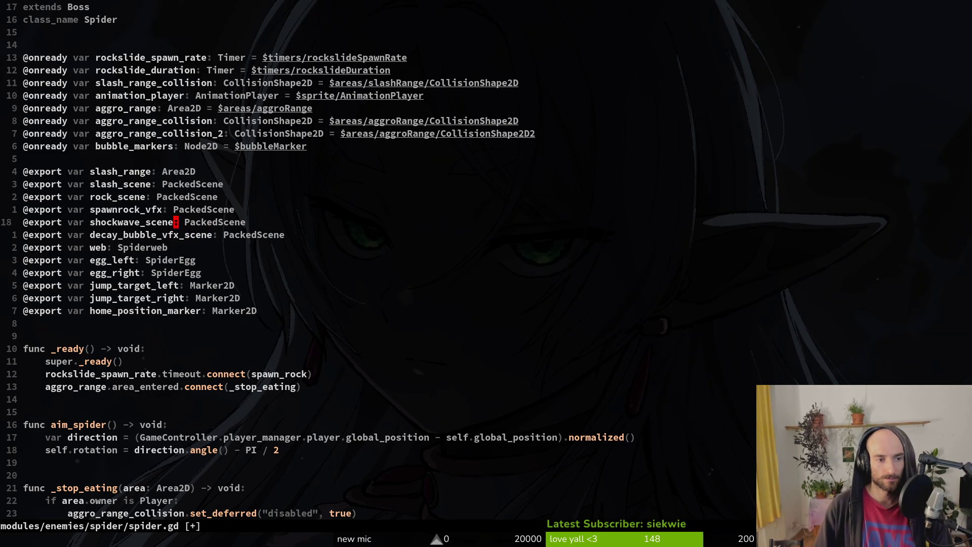
key("h")
key("h")
key("h")
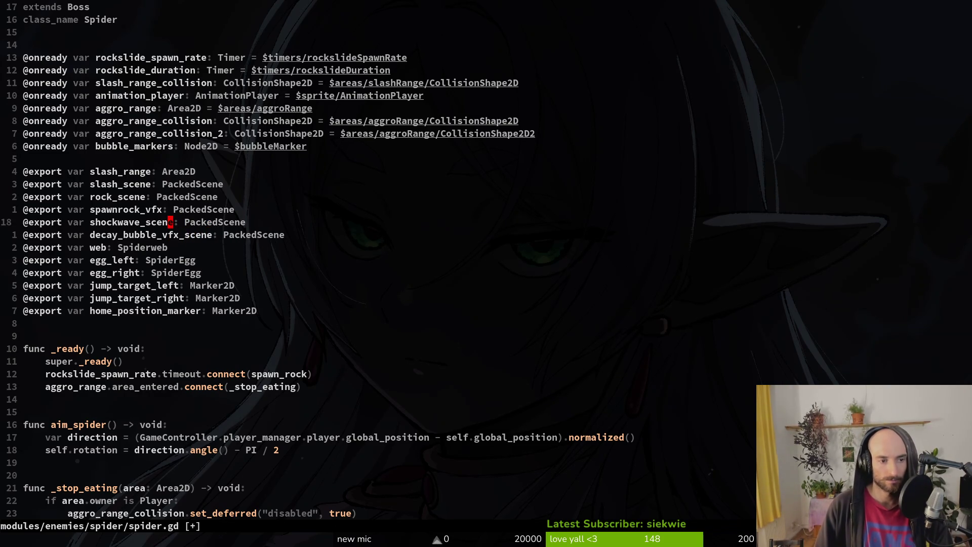
type(":w")
key("Return")
key("alt+Tab")
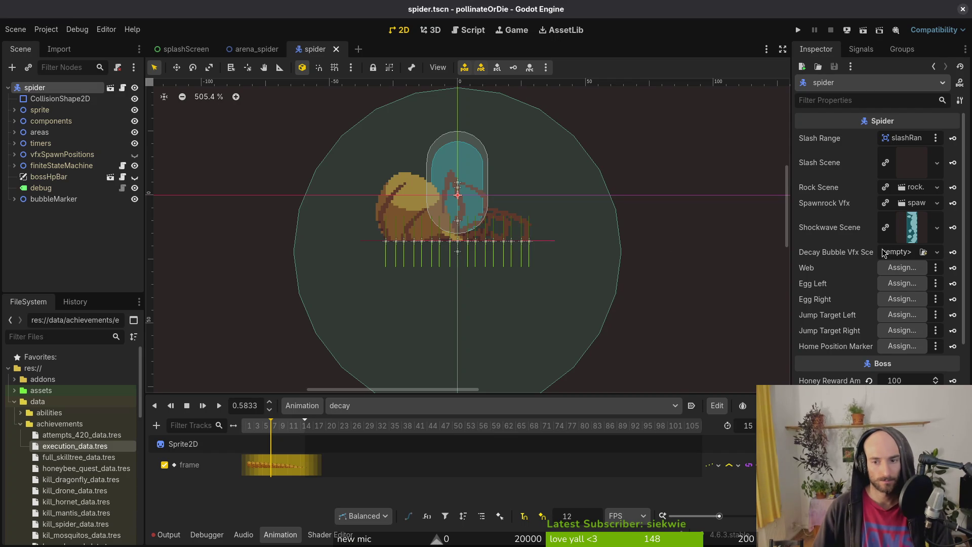
Quick Load slime_bubble_vfx.tscn into the spider's Decay Bubble Vfx Scene and save the scene.
left_click(881, 251)
left_click(912, 297)
type("bubble")
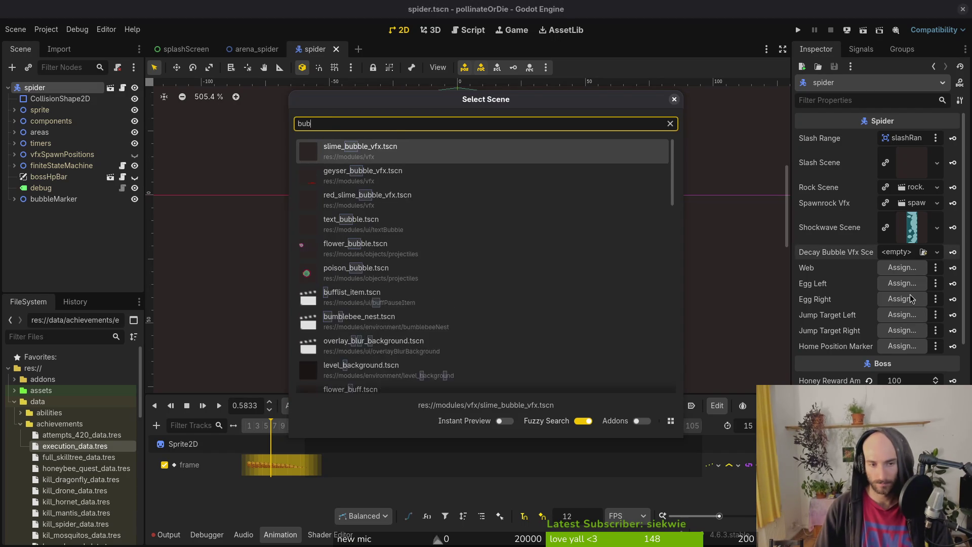
double_click(473, 148)
key("ctrl+s")
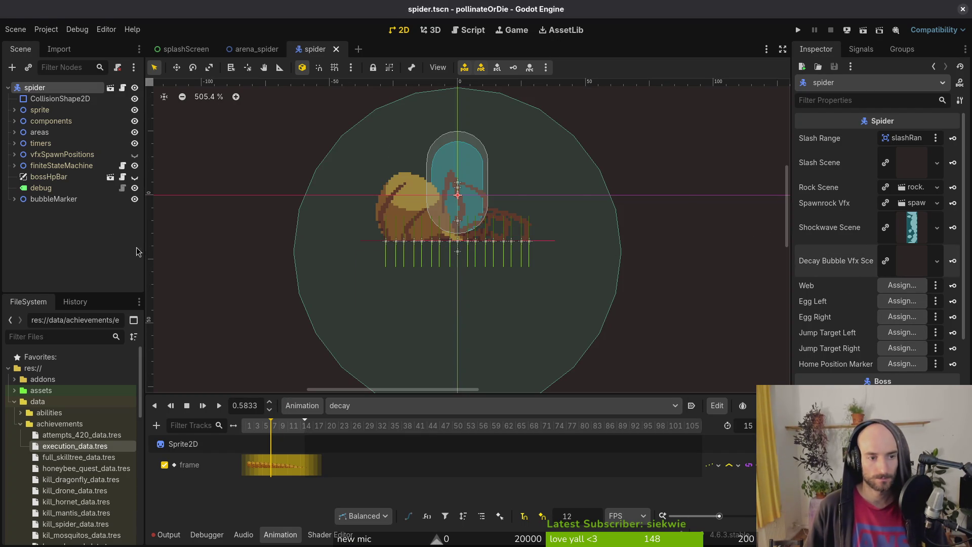
key("alt+Tab")
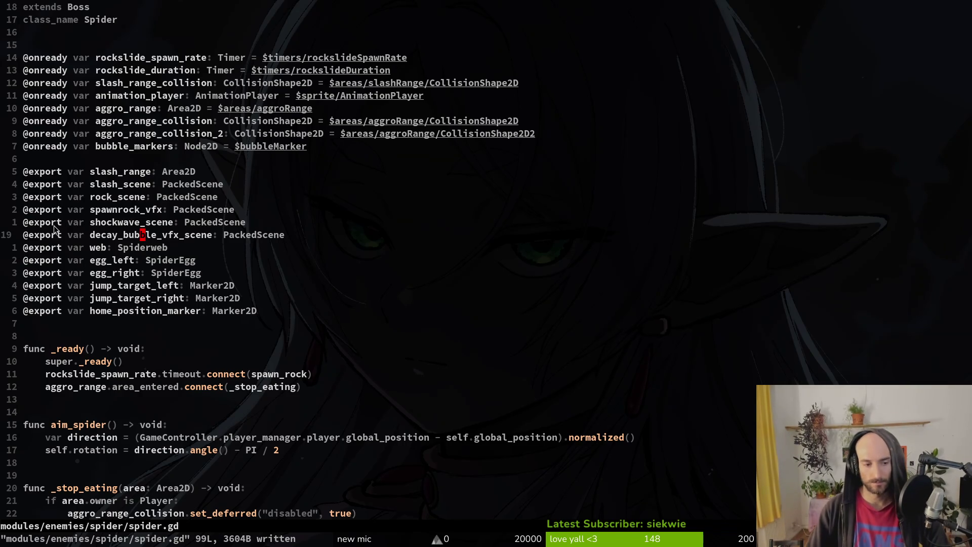
Open blood_geyser.gd with the fuzzy file finder.
key("alt+Tab")
key("alt+Tab")
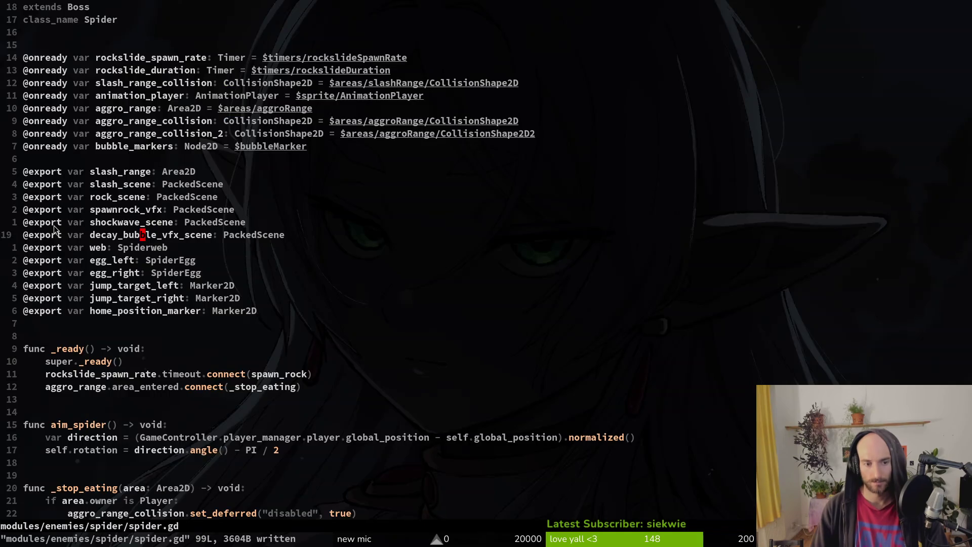
key("space")
key("f")
key("f")
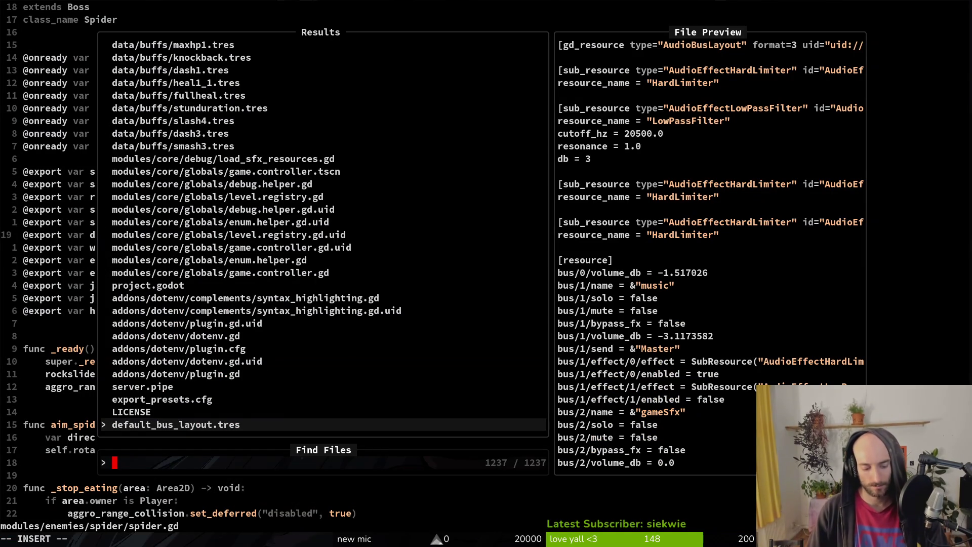
type("geyser")
key("Up")
key("Up")
key("Up")
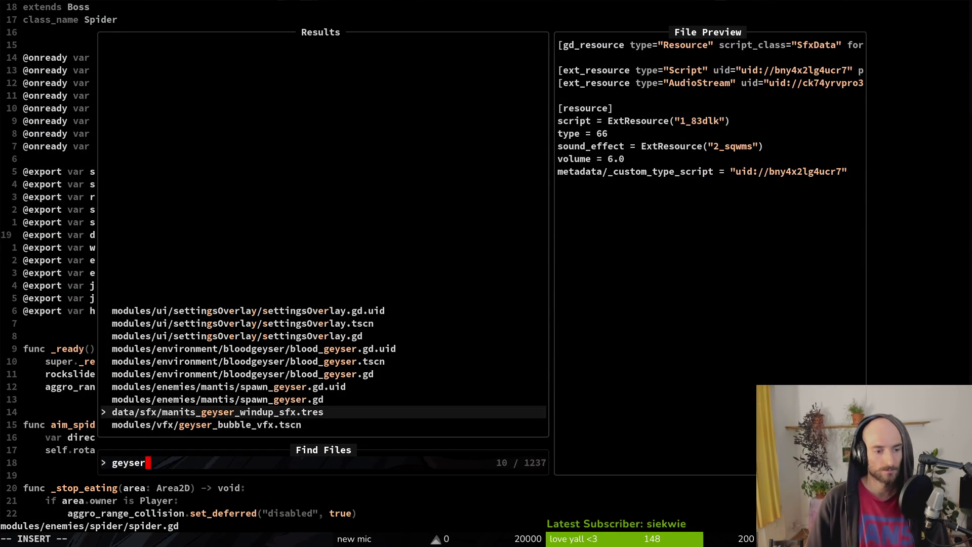
key("Return")
Copy the seven-line _spawn_slime_bubble block from blood_geyser.gd and save the file.
key("braceright")
key("braceright")
key("braceright")
key("j")
key("j")
key("j")
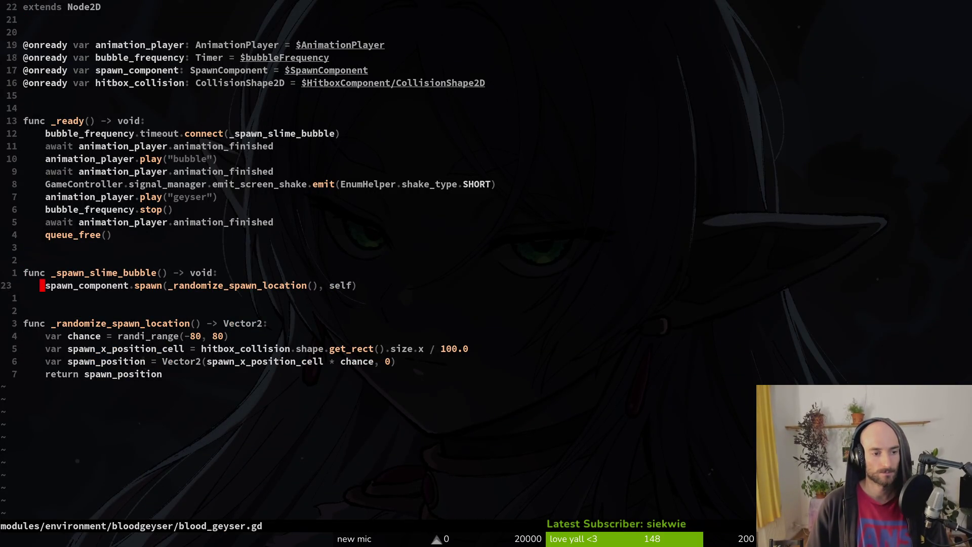
key("V")
key("j")
key("j")
key("j")
type("y")
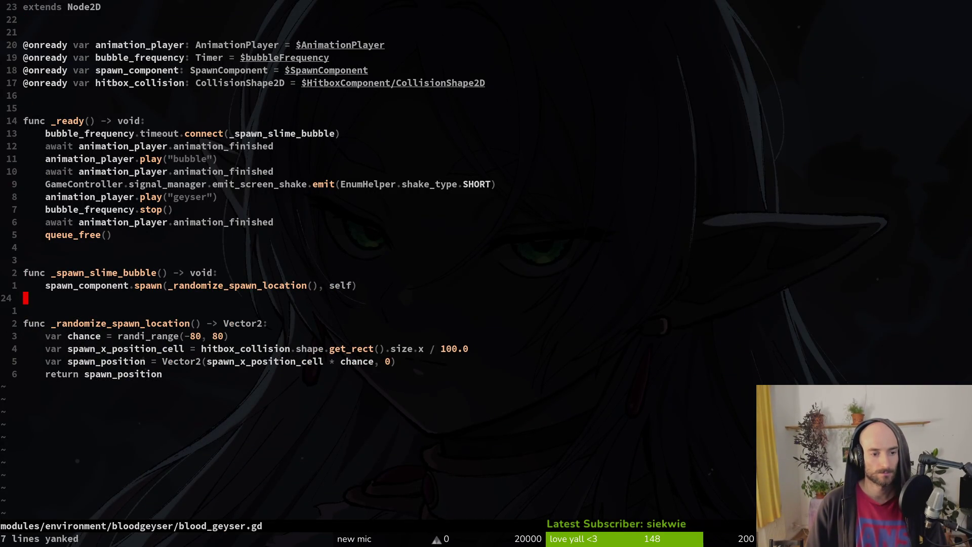
type(":w")
key("Return")
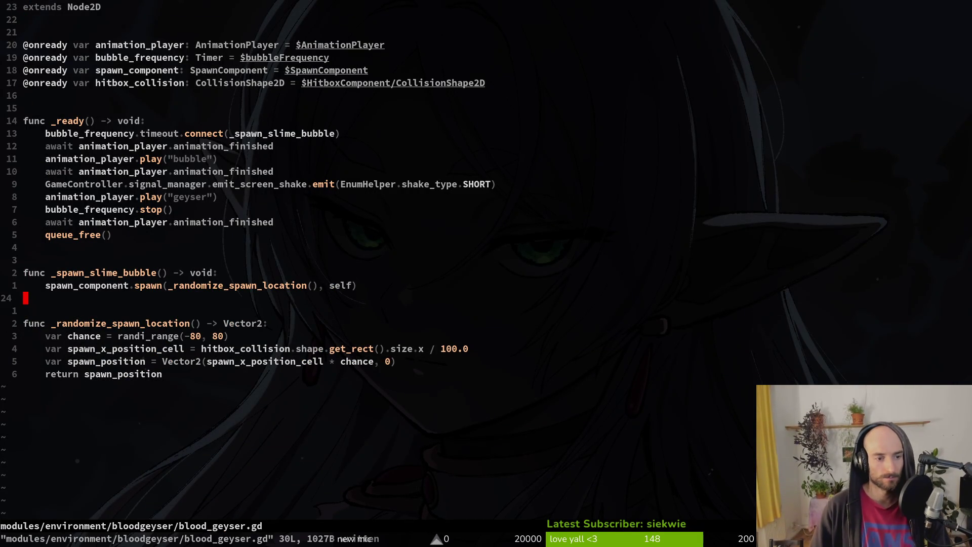
Open felmysting.gd and page through it to _get_opposite_site_targets and back.
key("space")
key("f")
key("f")
type("felmy")
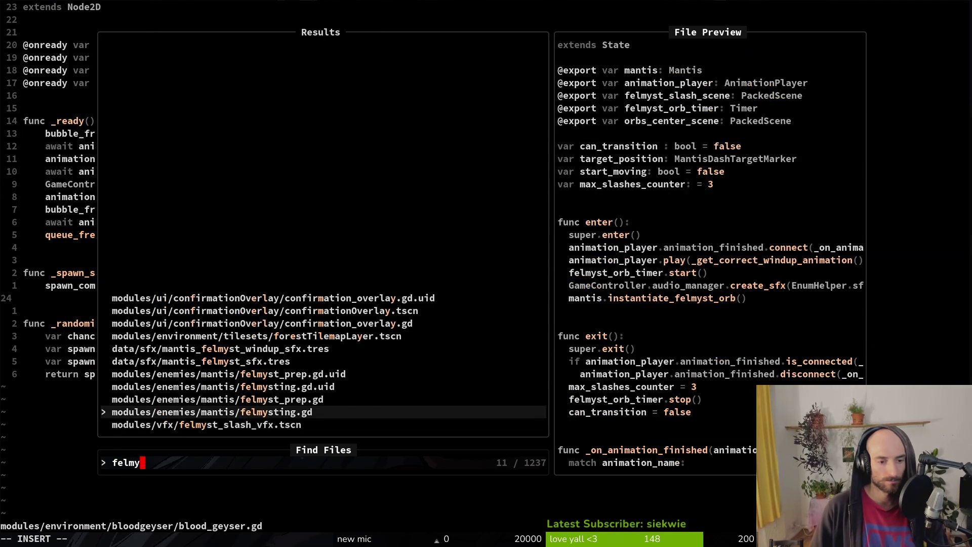
key("Return")
key("ctrl+d")
key("ctrl+d")
key("ctrl+d")
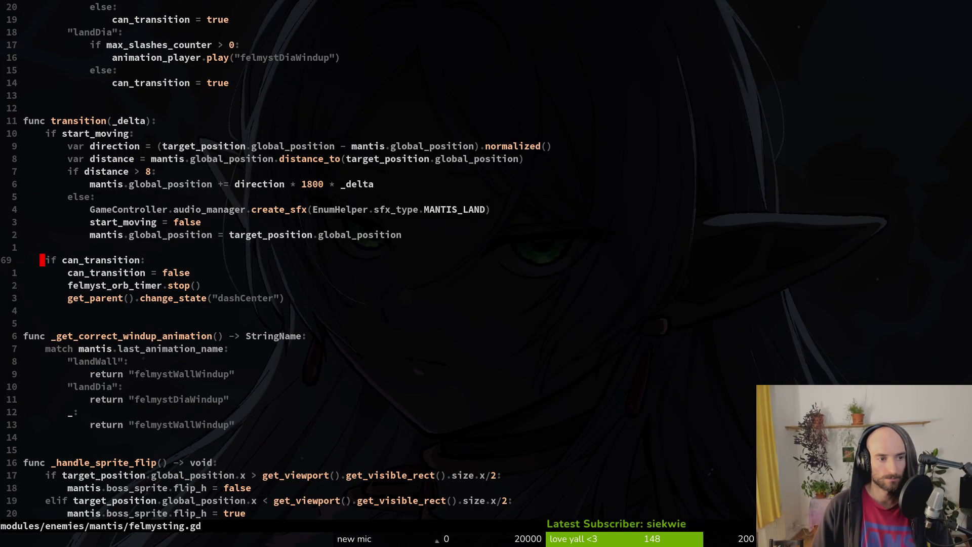
key("ctrl+d")
key("ctrl+d")
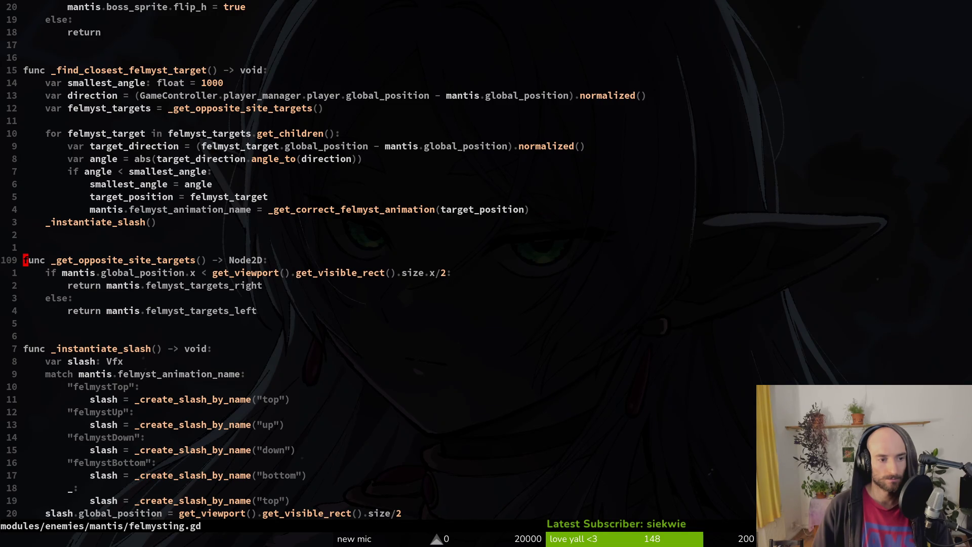
key("ctrl+d")
key("ctrl+d")
key("ctrl+u")
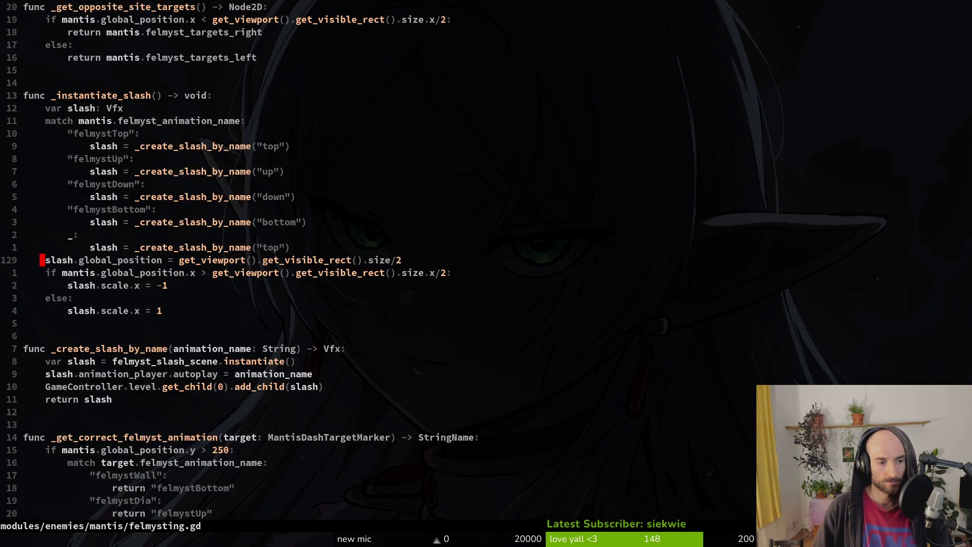
key("ctrl+u")
key("ctrl+u")
key("ctrl+u")
key("space")
Open mantis.gd and locate its _spawn_slime_bubble declaration.
key("f")
key("f")
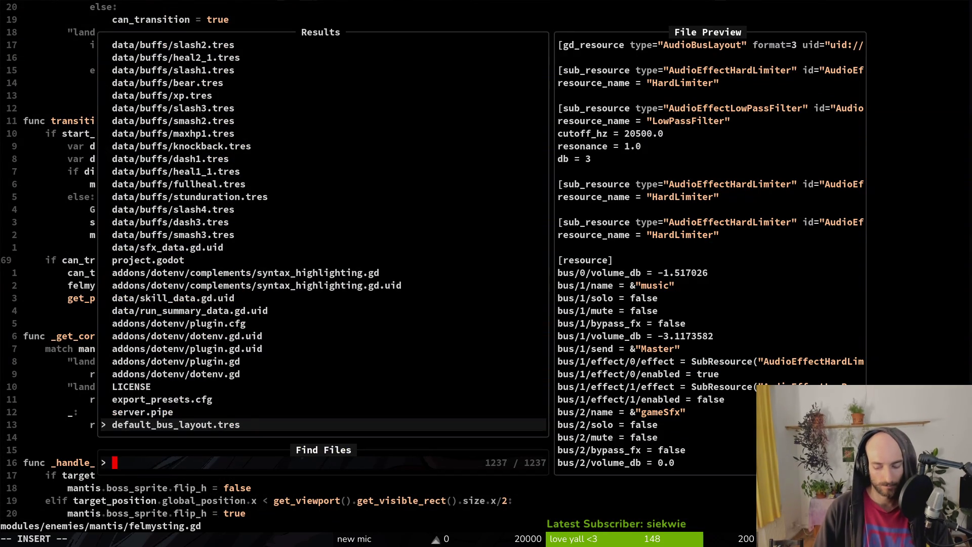
type("mantma")
key("Return")
key("ctrl+d")
key("ctrl+d")
key("ctrl+d")
key("ctrl+u")
key("j")
key("j")
key("V")
key("Escape")
key("k")
key("V")
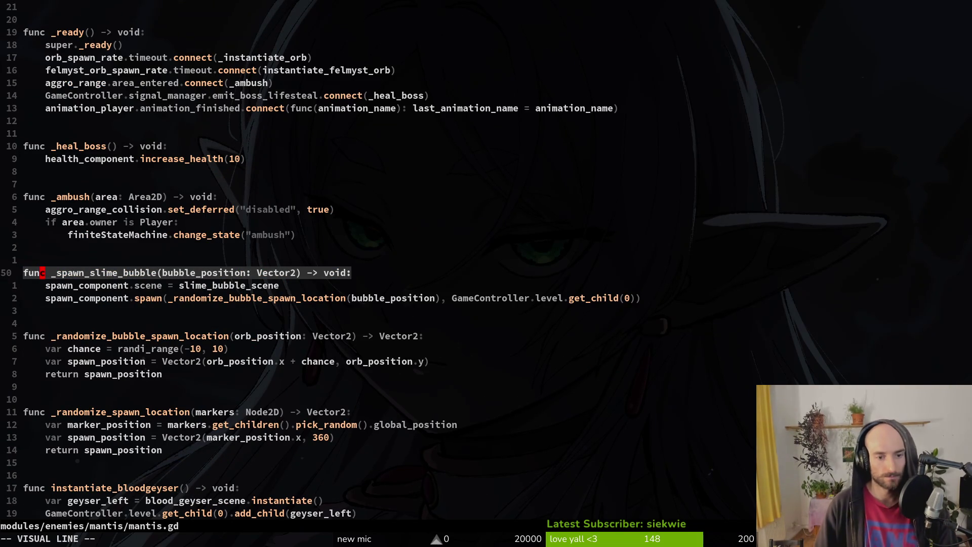
key("Escape")
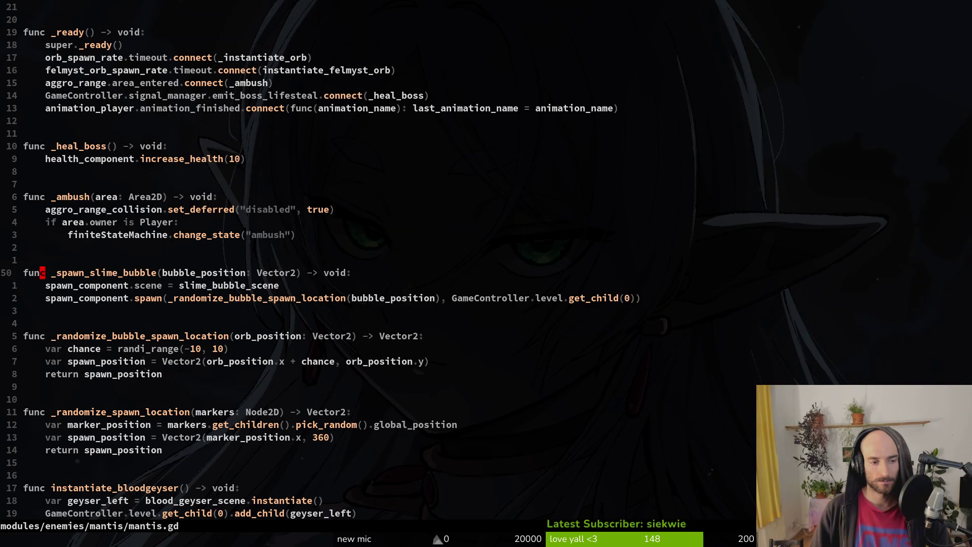
Search the project for _spawn_slime_bubble, then restore line 107 to dash_slash_vfx_scene.
key("w")
key("v")
key("e")
key("space")
key("f")
key("w")
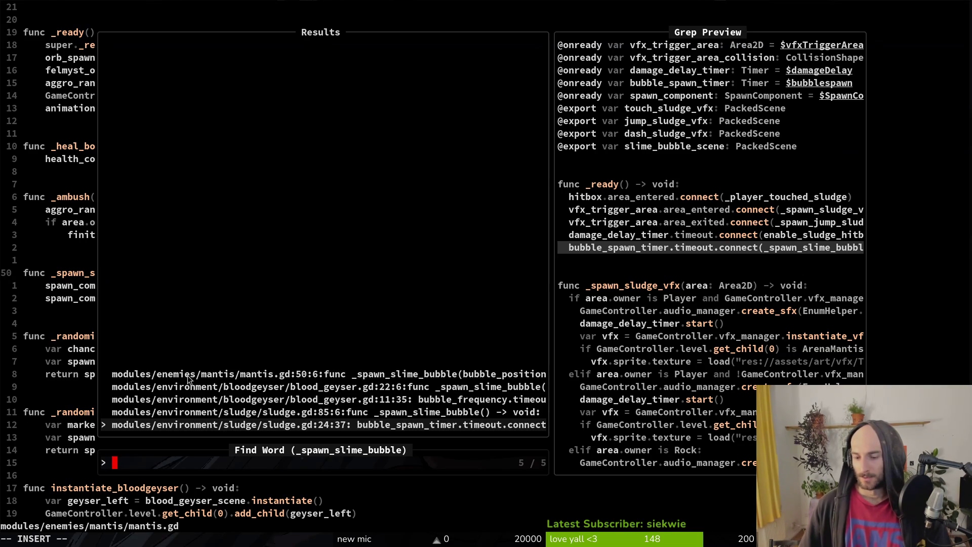
key("Escape")
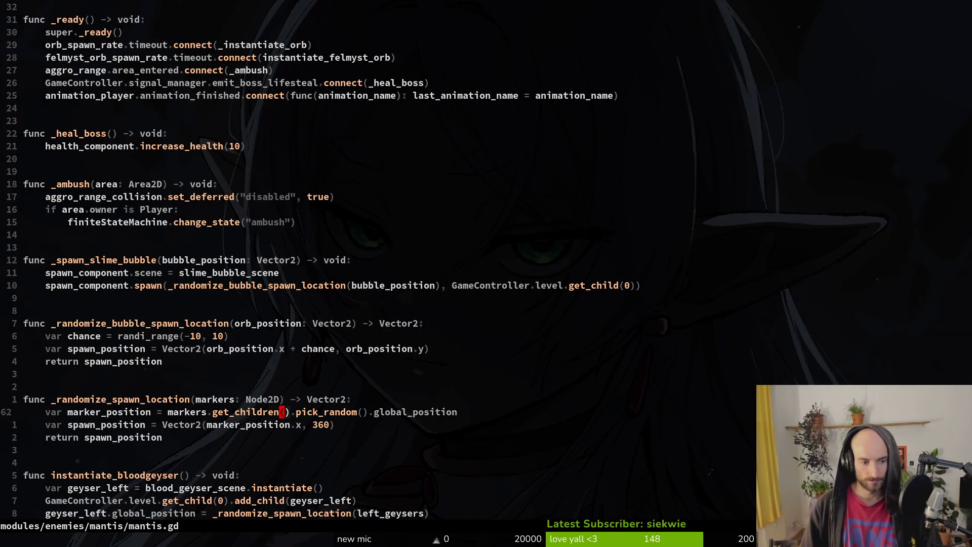
key("u")
key("ctrl+r")
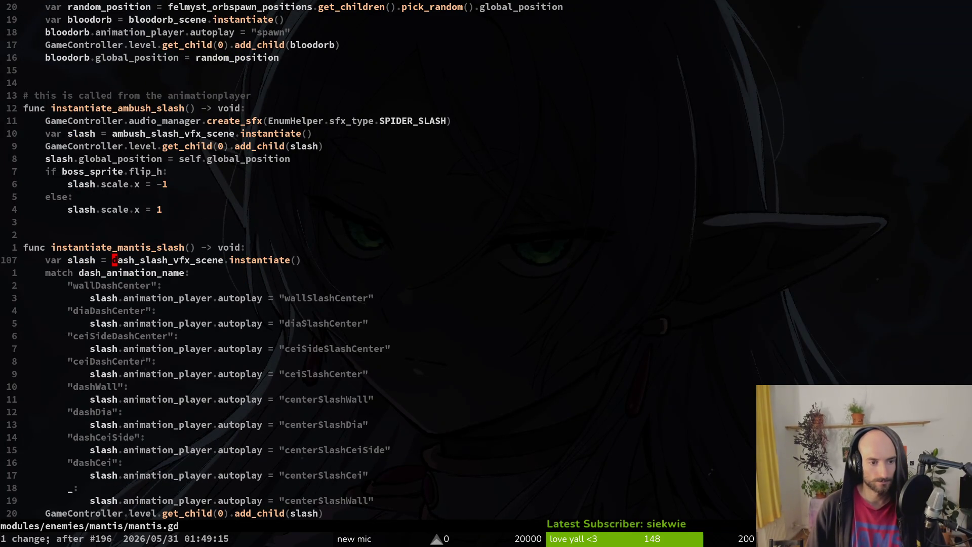
Rerun the _spawn_slime_bubble search, preview the blood_geyser and mantis matches, and open mantis.gd line 50.
key("space")
key("p")
key("s")
key("Up")
key("Return")
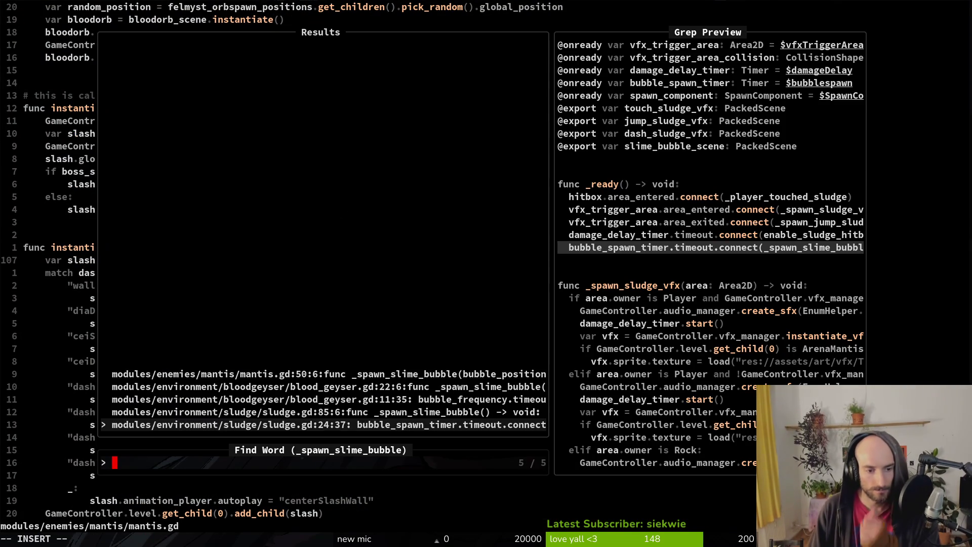
key("Up")
key("Up")
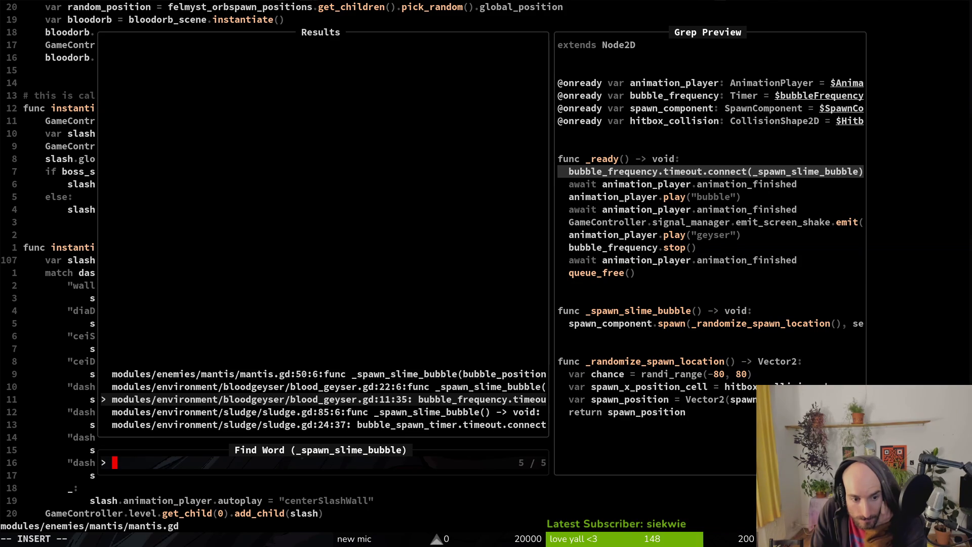
key("Up")
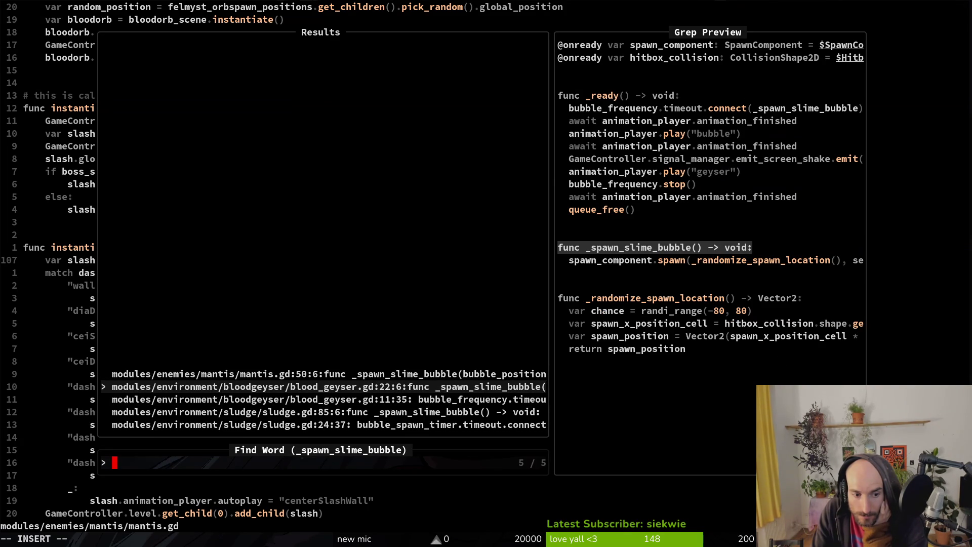
key("Up")
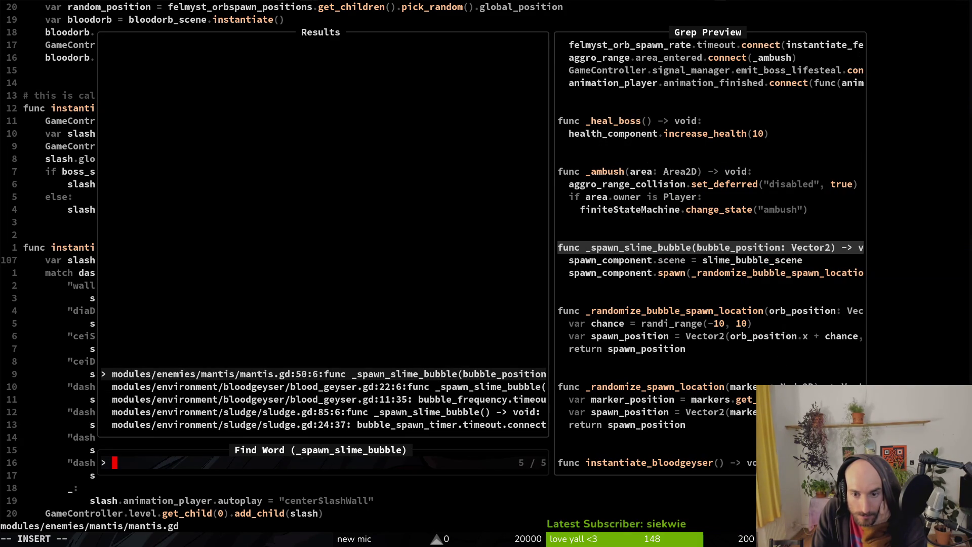
key("Down")
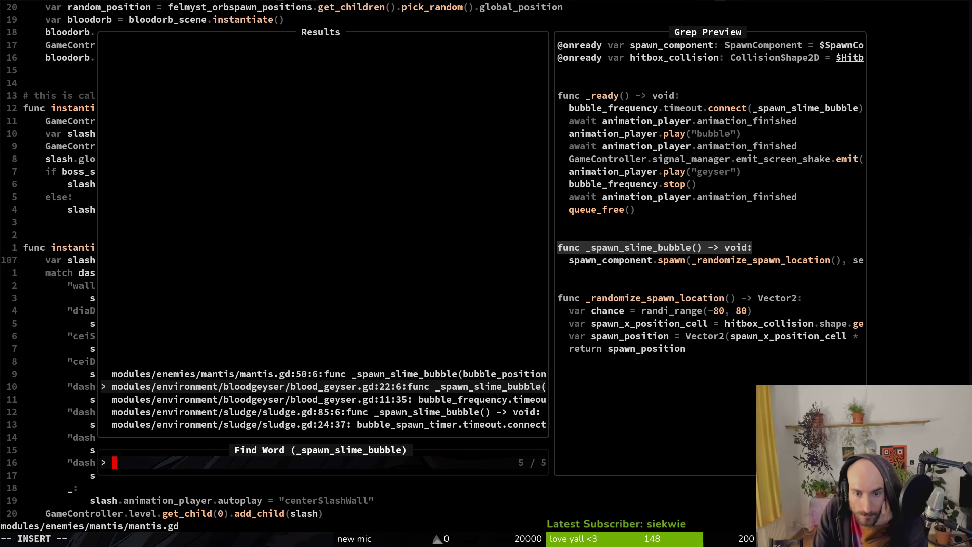
key("Down")
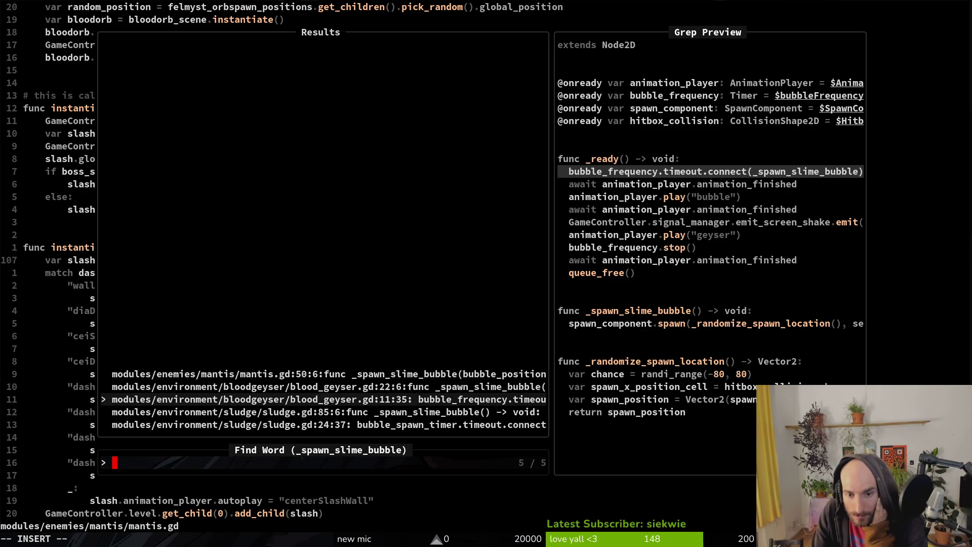
key("Up")
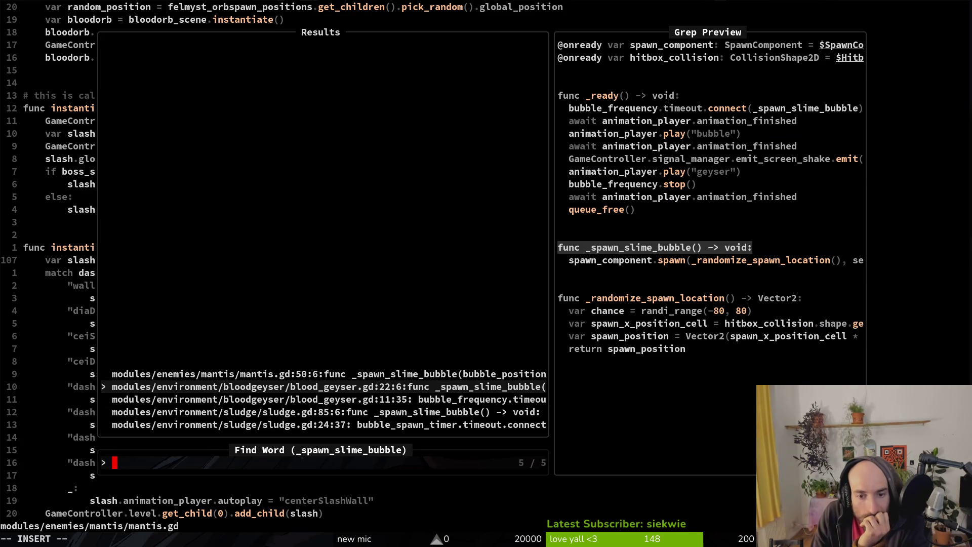
key("Up")
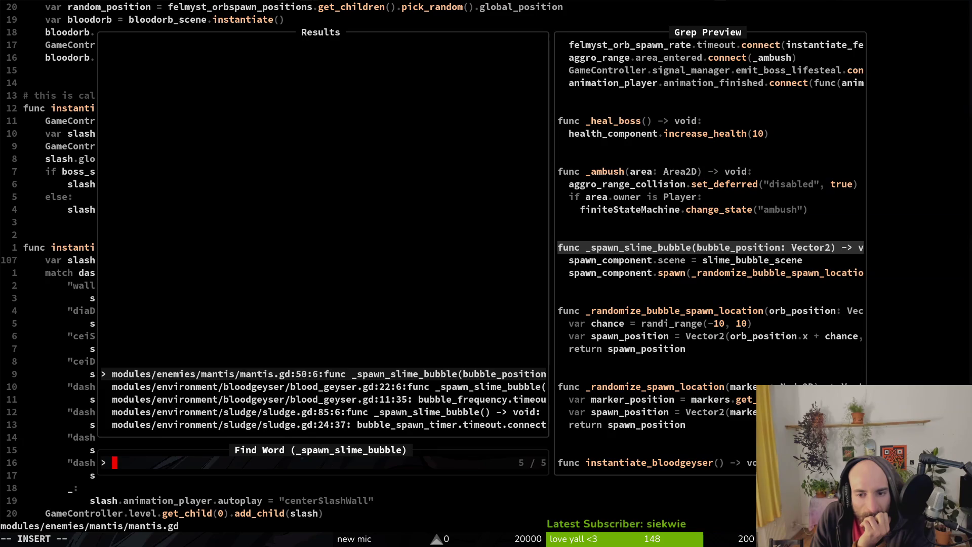
key("Return")
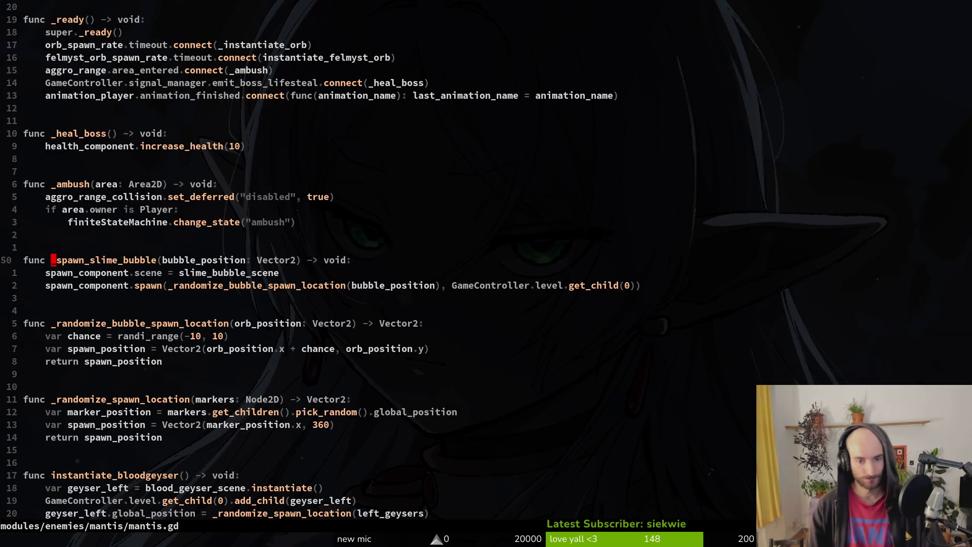
Delete the _spawn_slime_bubble function from mantis.gd and save the file.
key("shift+v")
key("braceright")
key("d")
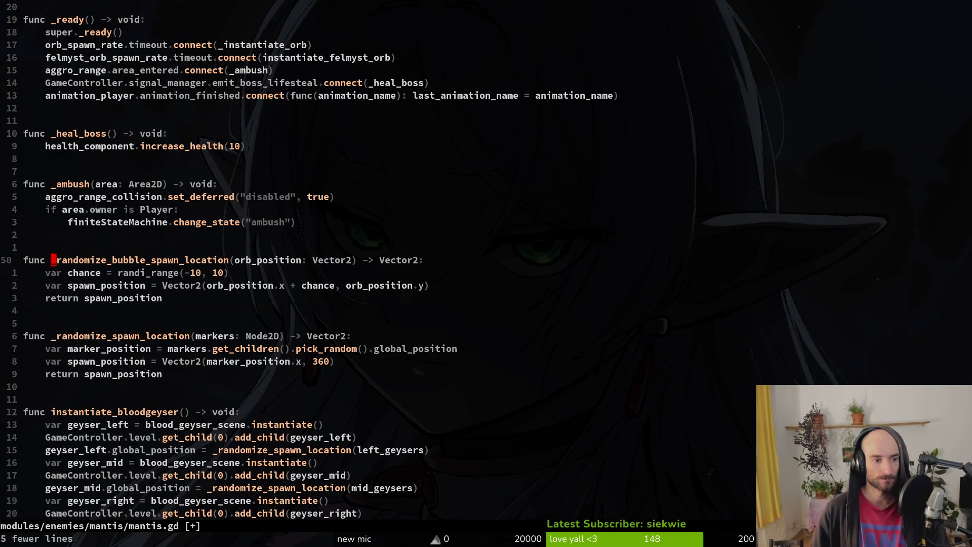
key("ctrl+s")
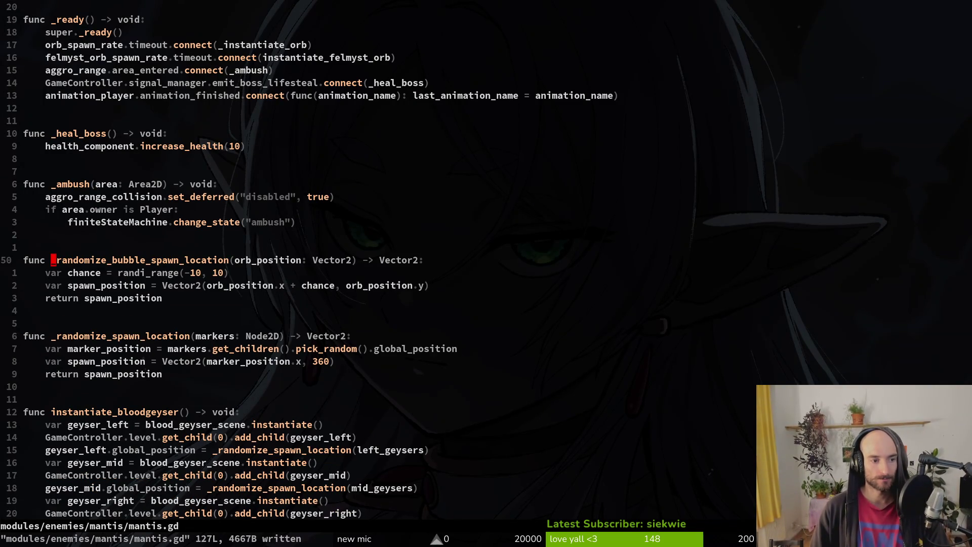
Find _randomize_bubble_spawn_location, delete that function from mantis.gd, and save.
key("space")
key("f")
key("w")
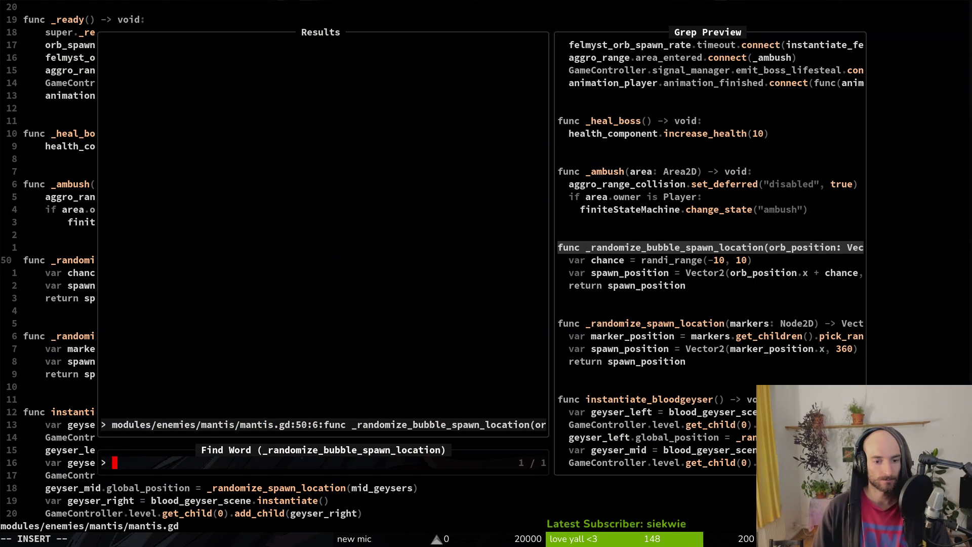
key("Return")
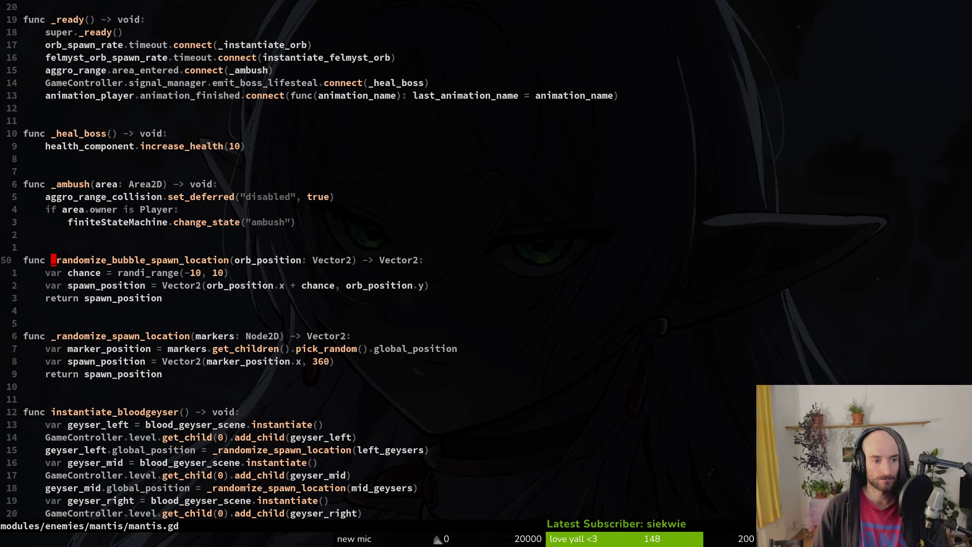
key("shift+v")
key("j")
key("j")
key("j")
key("d")
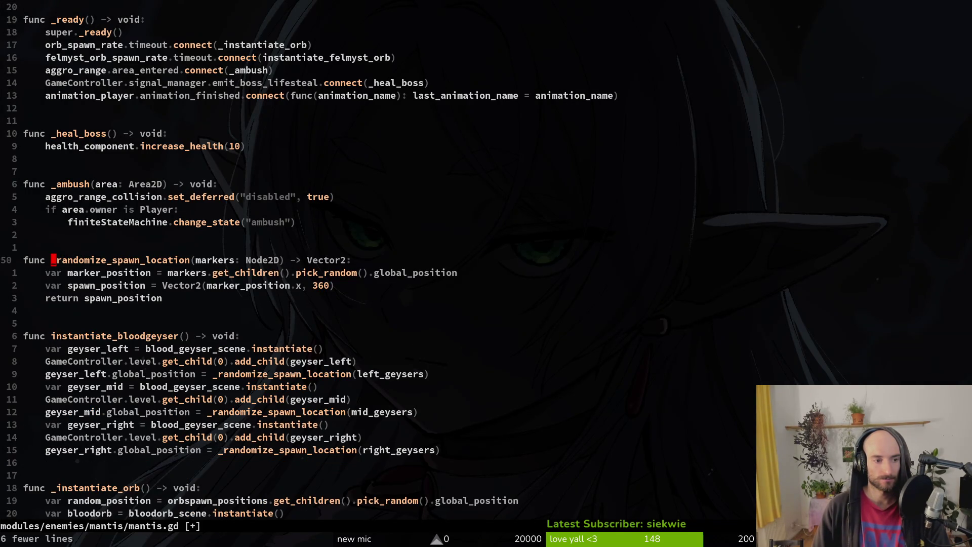
key("ctrl+s")
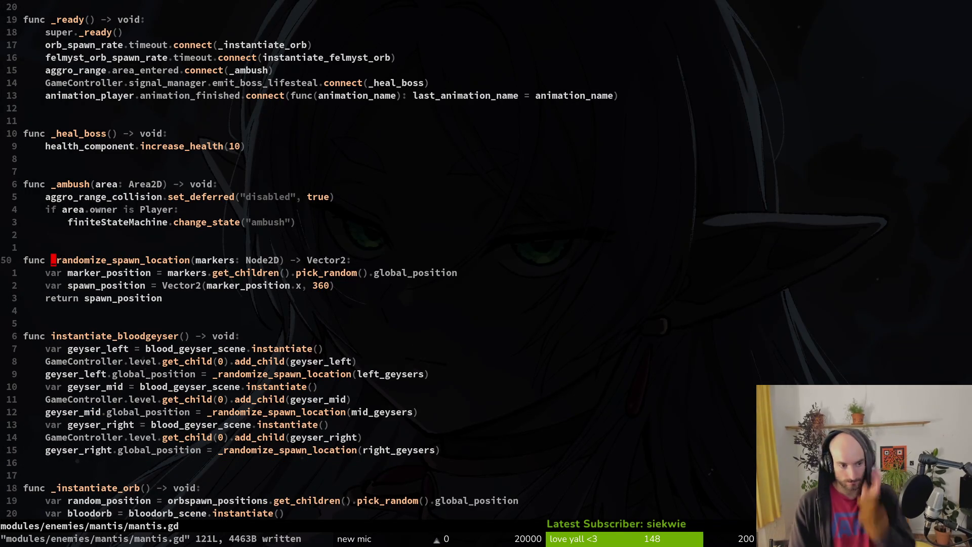
Grep for _randomize_spawn_location, compare the blood_geyser.gd matches, then open the mantis.gd definition.
key("space")
key("f")
key("w")
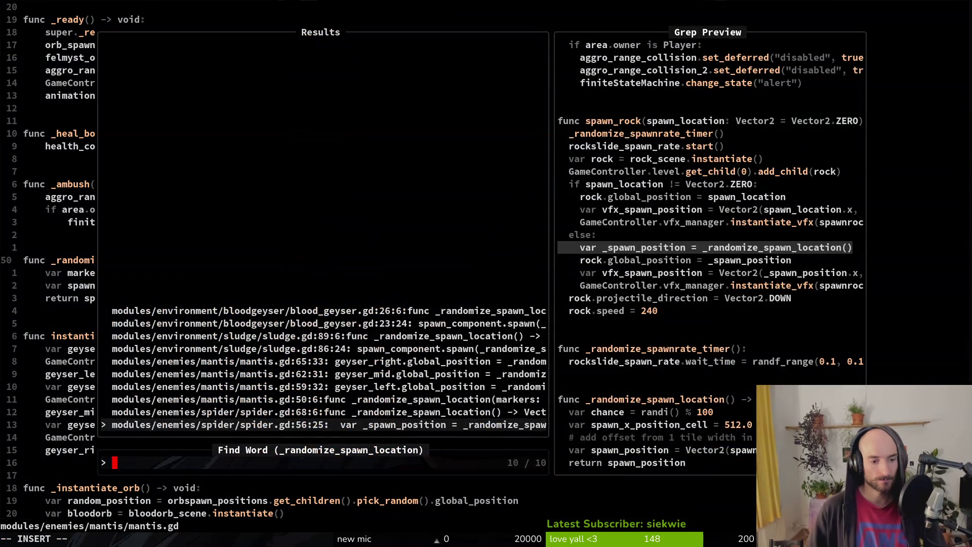
key("Down")
key("Down")
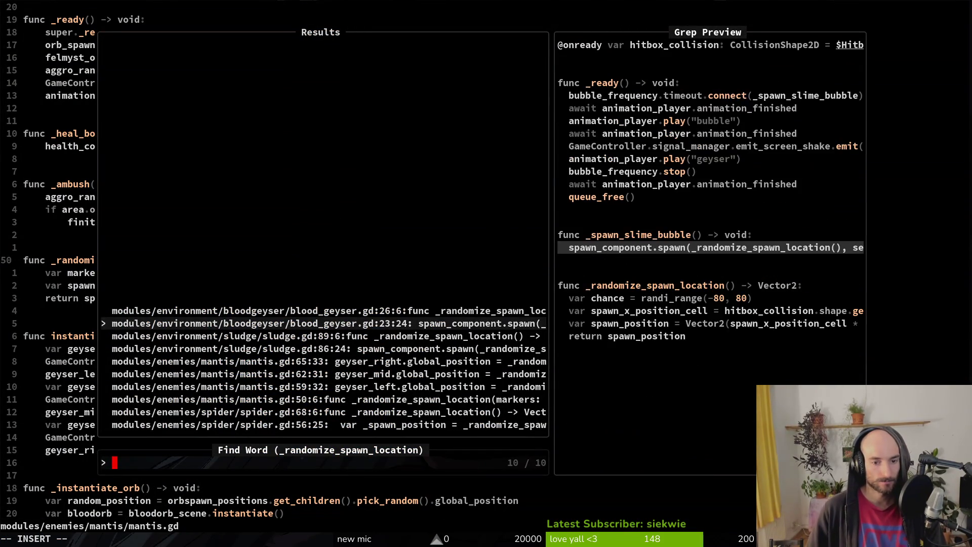
key("Up")
key("Down")
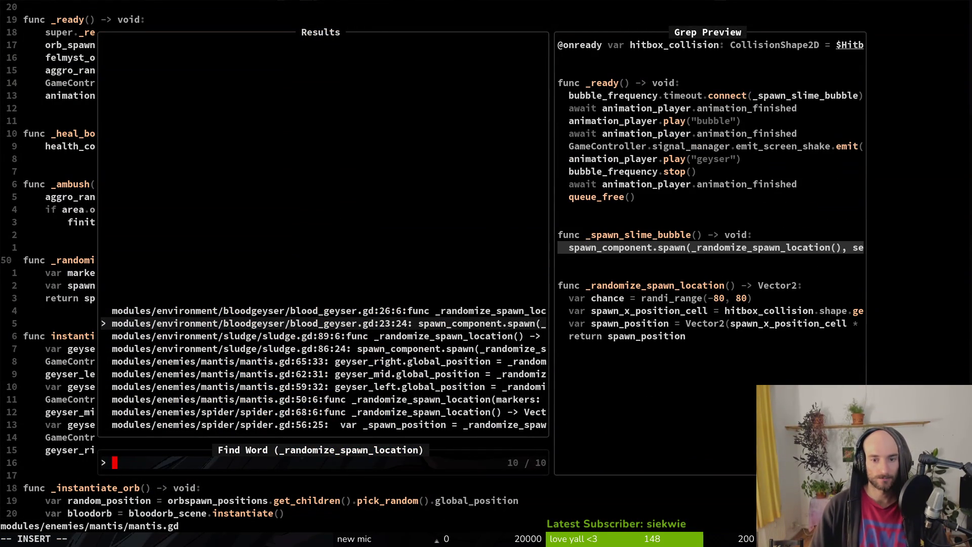
key("Up")
key("Down")
key("Down")
key("Down")
key("Down")
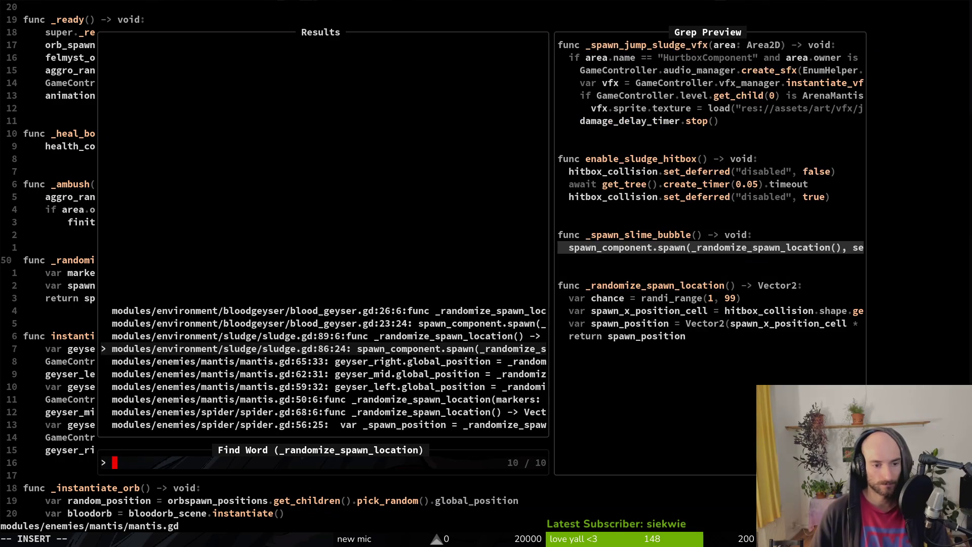
key("Down")
key("Down")
key("Down")
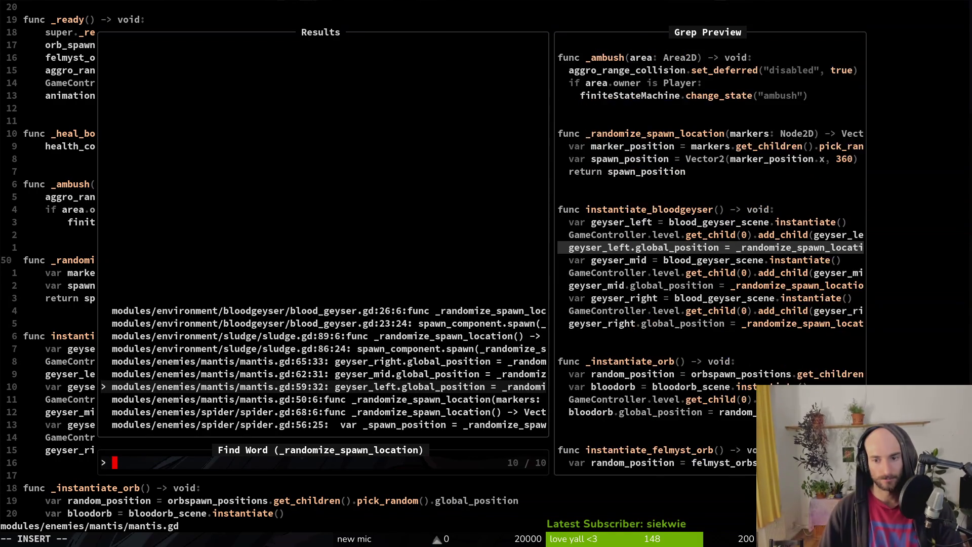
key("Return")
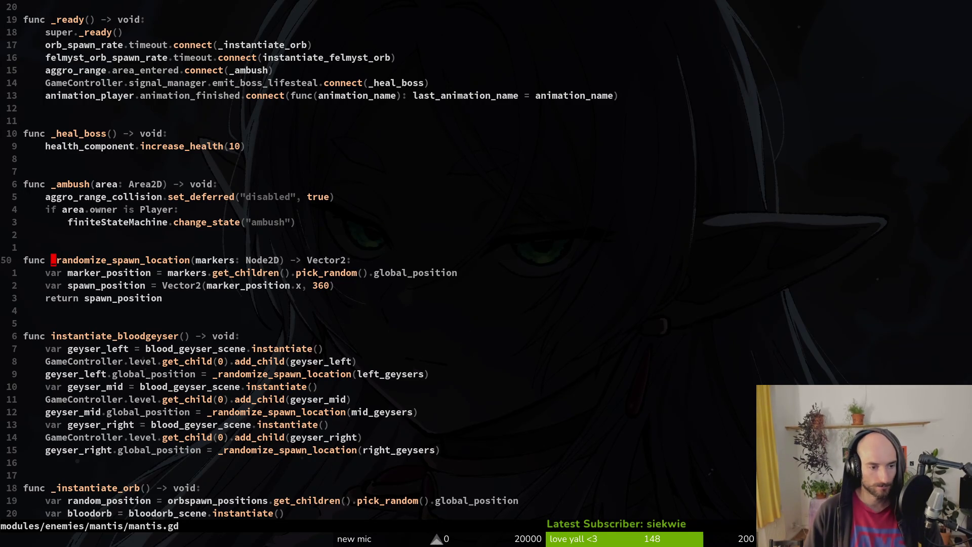
Yank the instantiate_felmyst_orb function lines and save mantis.gd with :w.
key("ctrl+d")
key("ctrl+d")
key("ctrl+u")
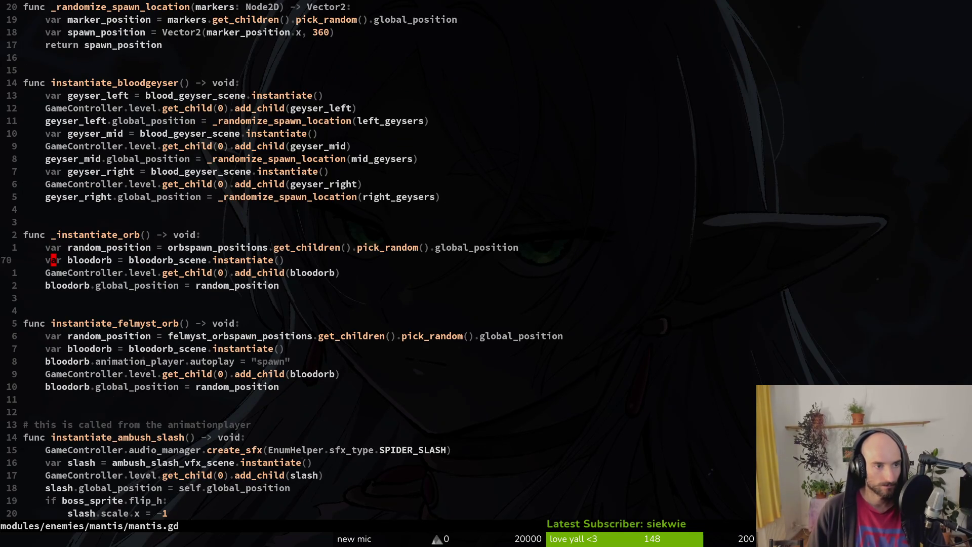
key("j")
key("4")
key("j")
key("k")
key("k")
key("shift+v")
key("j")
key("j")
key("j")
key("j")
key("j")
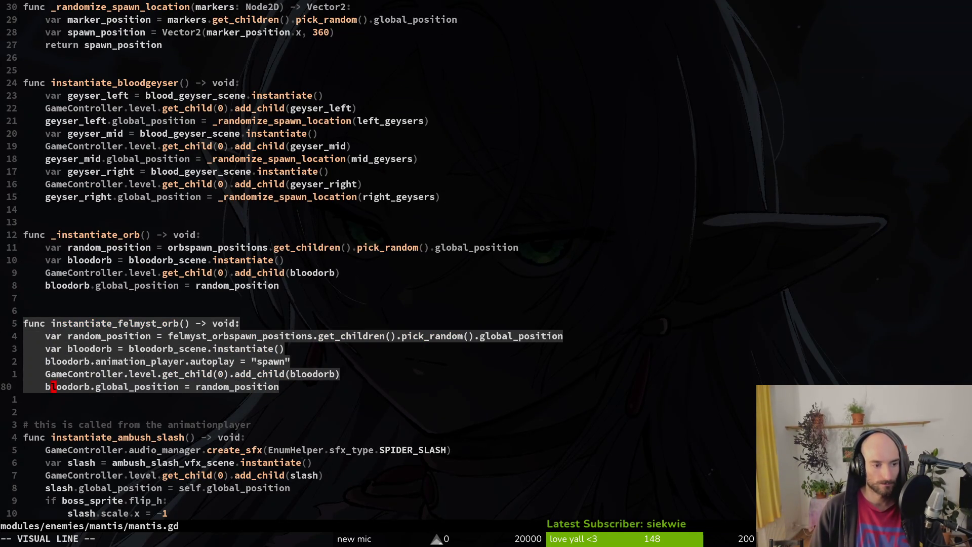
type("y:w")
key("Return")
key("ctrl+o")
key("ctrl+o")
key("space")
Open spider.gd and add 'func _spawn_decay_bubbles() -> void:' at the end of the file.
key("f")
key("f")
type("spid")
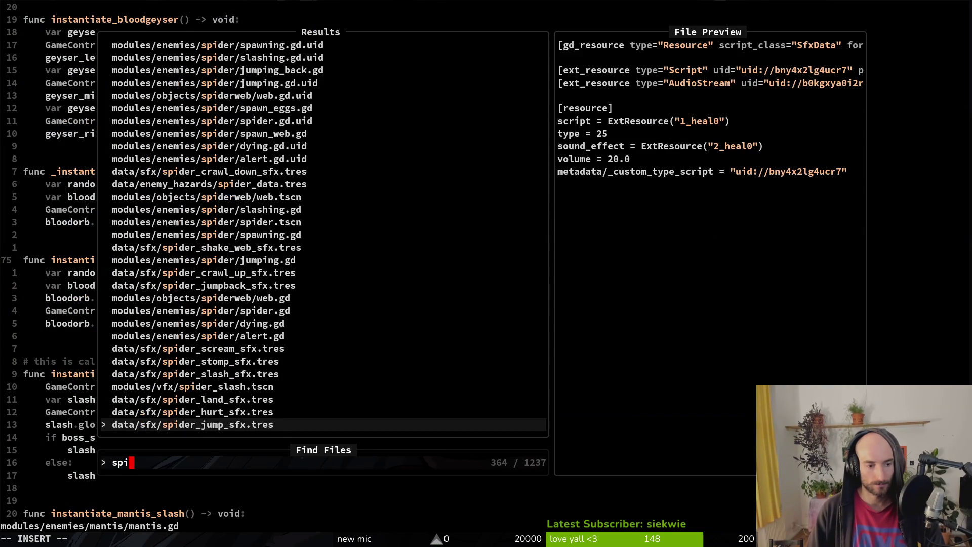
key("Return")
key("G")
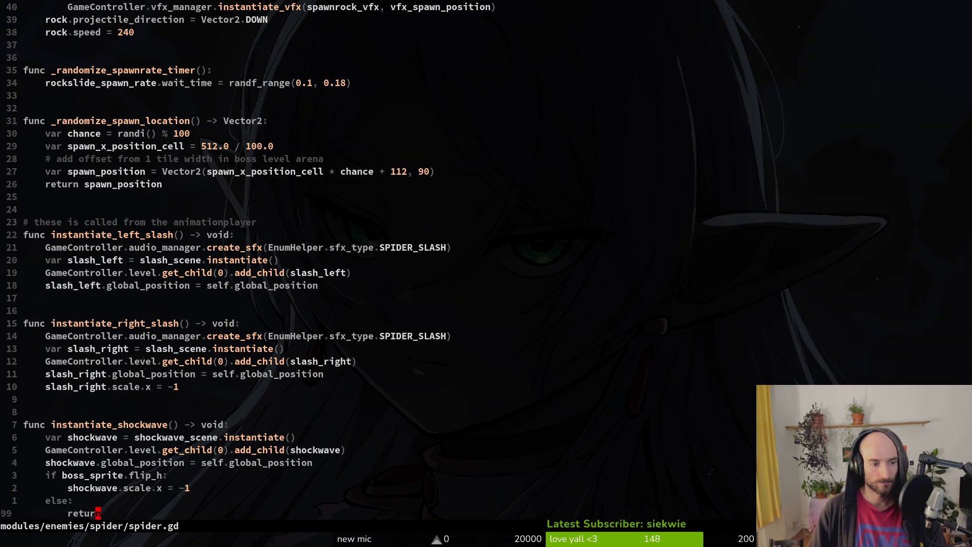
key("o")
key("Return")
key("Return")
type("func _spawn")
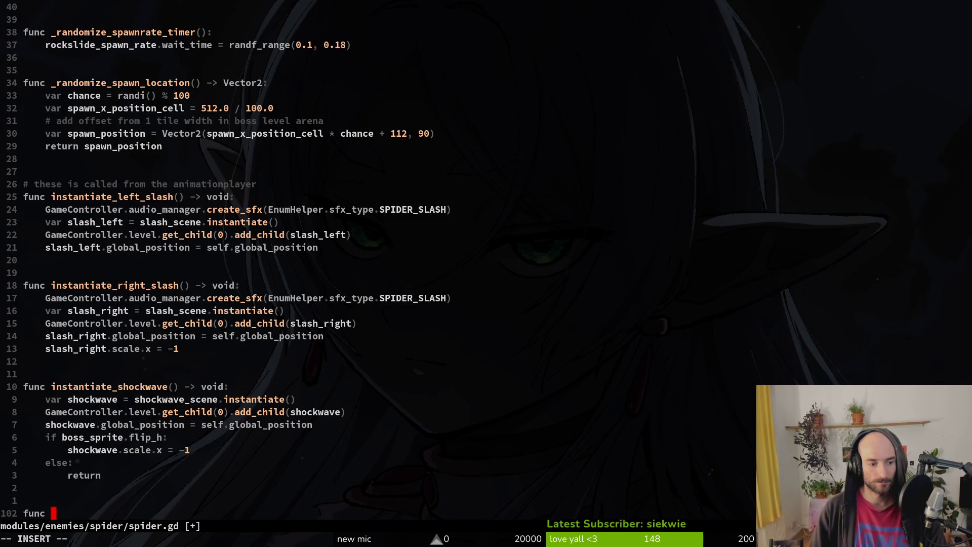
type("_decay")
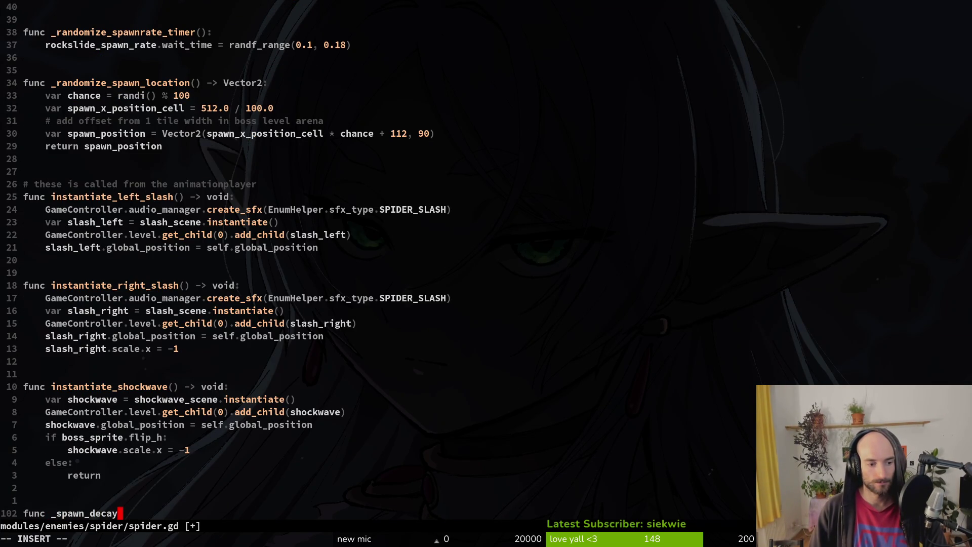
type("_bubbles() ->")
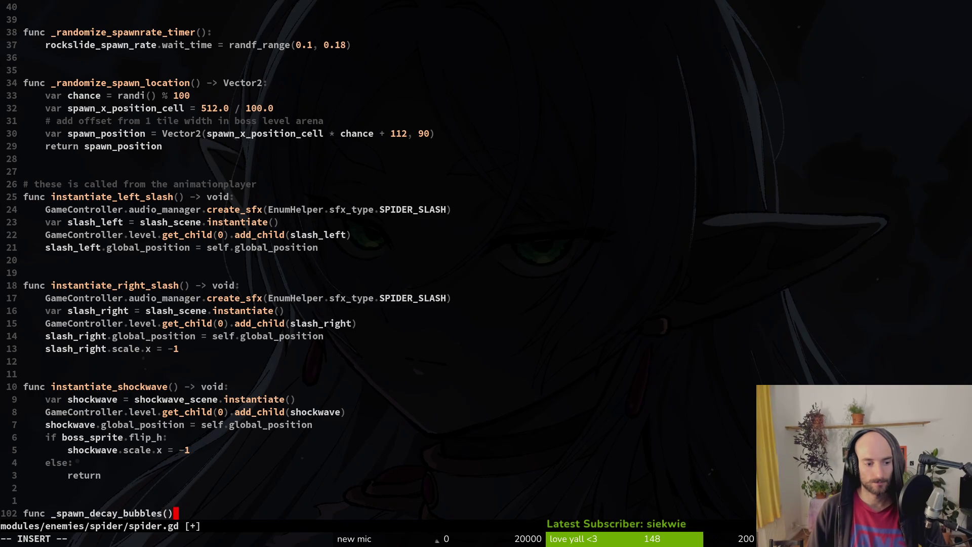
type(" void:")
key("Escape")
Paste the copied orb code without its old header, rename felmyst_orbspawn_positions to bubble_markers, and save.
key("p")
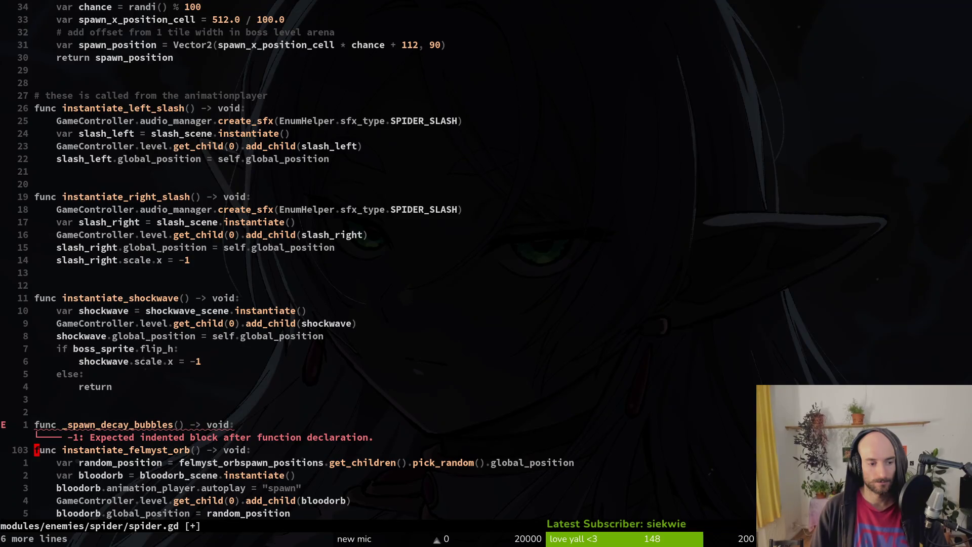
key("d")
key("d")
key("w")
key("w")
key("w")
type("cwbubble_markers")
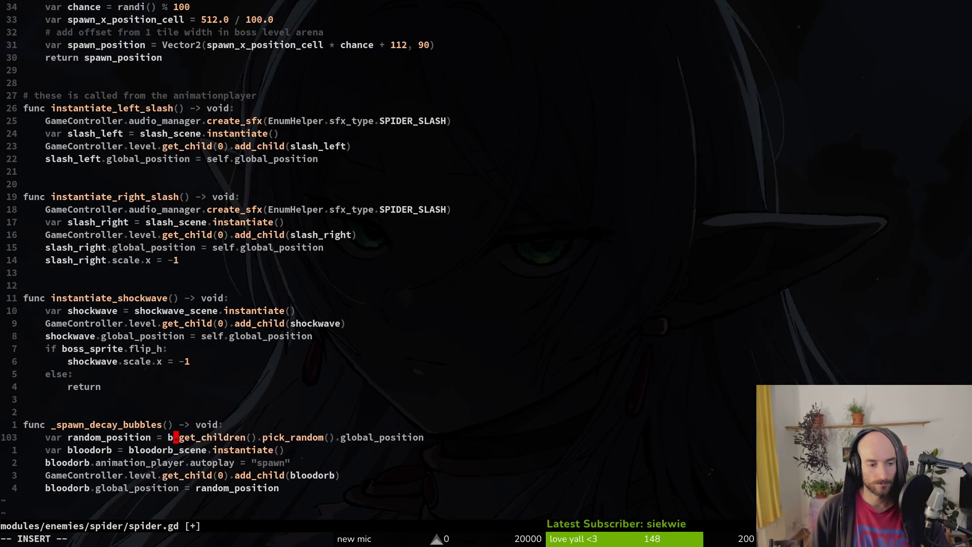
key("Escape")
type(":w")
key("Return")
Rename the bloodorb variable on the next line to bubble_scene.
key("j")
key("b")
key("b")
key("b")
type("cwbub")
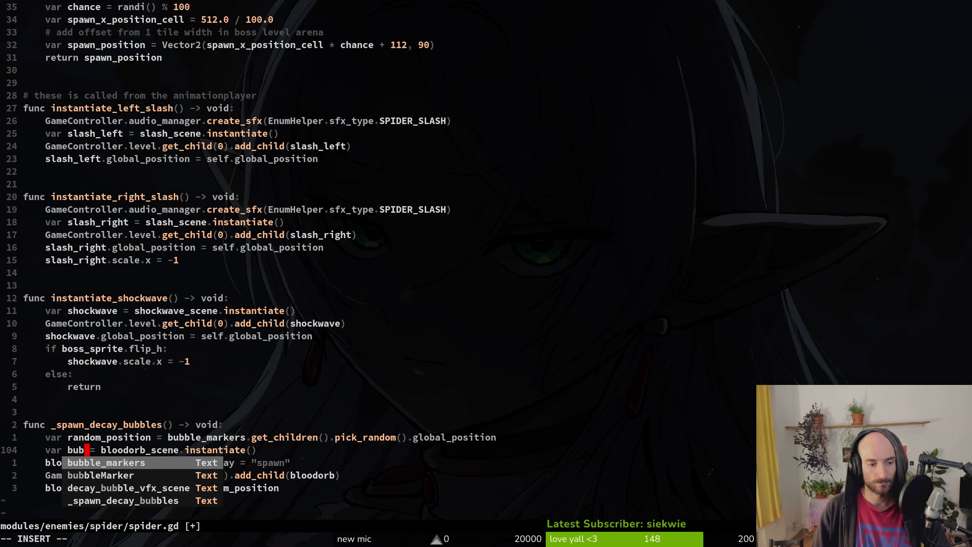
type("ble_scene")
key("Escape")
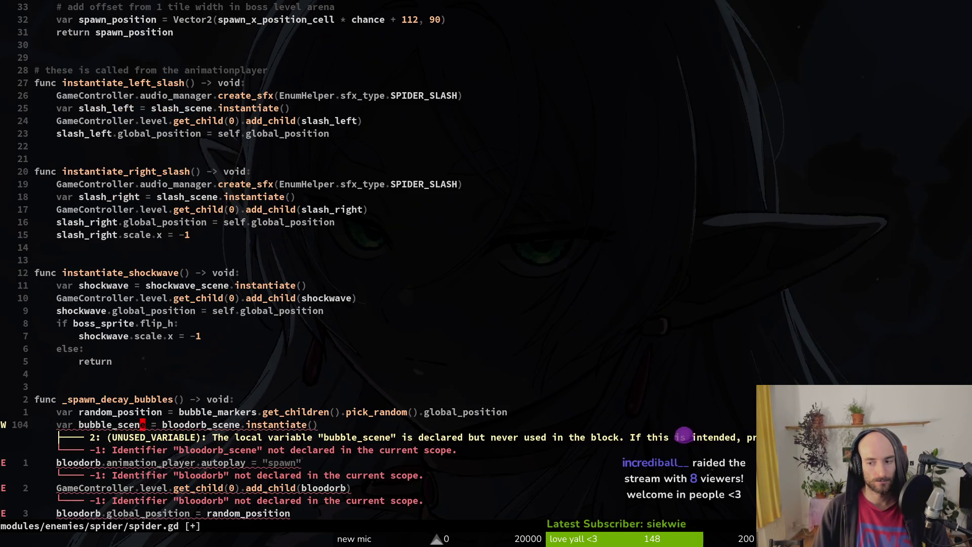
key("w")
key("w")
key("w")
key("h")
Undo an accidental edit and replace bloodorb_scene with the autocompleted decay_bubble_vfx_scene.
key("c")
key("c")
type("i")
key("Escape")
key("u")
key("w")
key("w")
key("w")
key("c")
key("w")
key("Escape")
type("ucw")
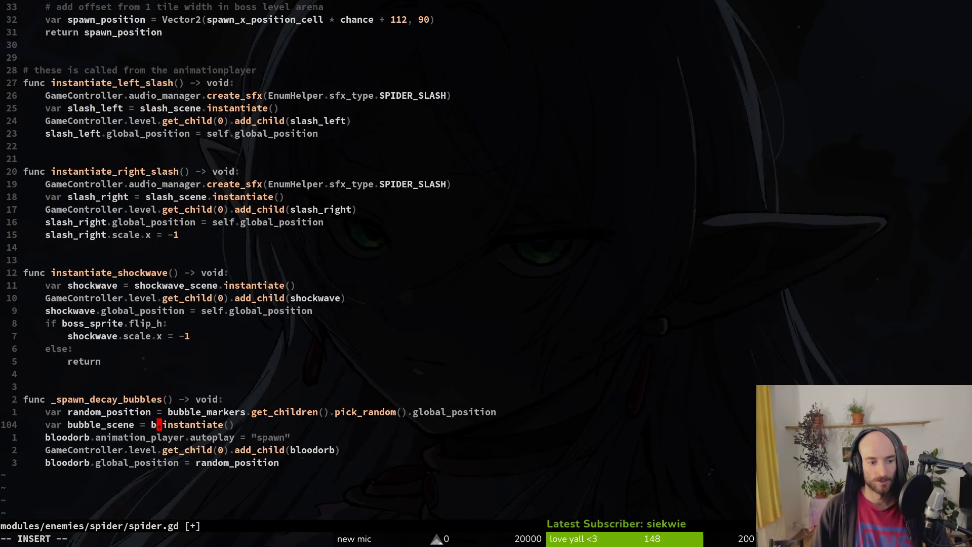
type("bub")
key("Tab")
key("Tab")
key("Tab")
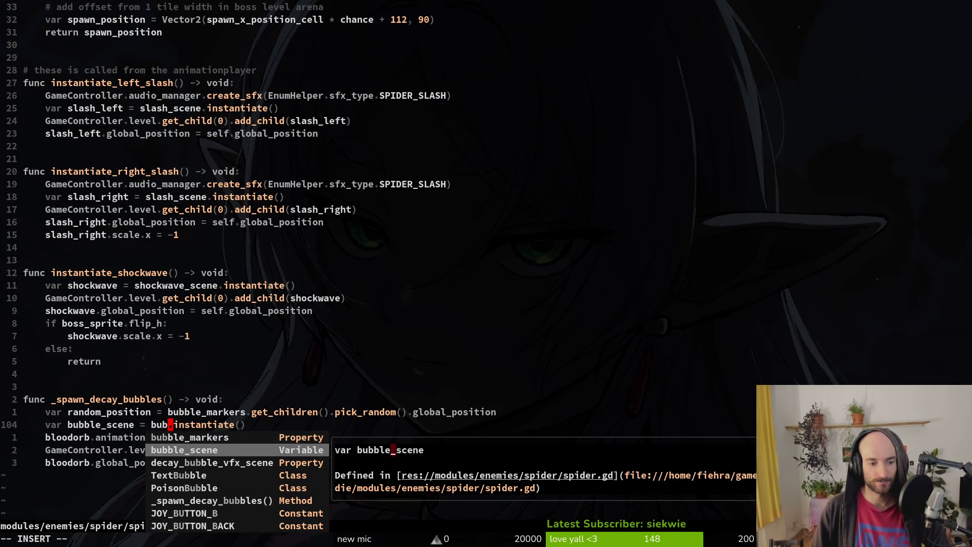
Finish the decay_bubble_vfx_scene reference and save spider.gd.
key("Escape")
key("ctrl+s")
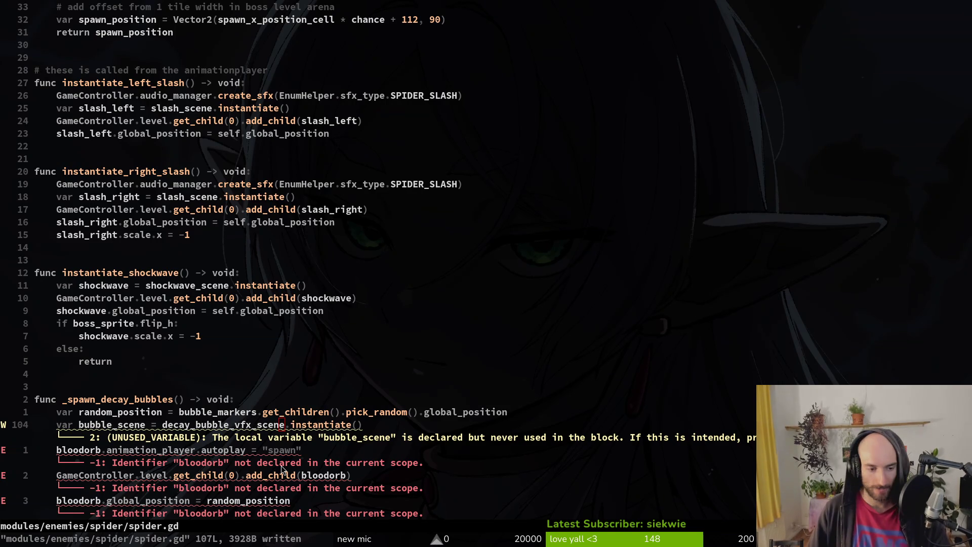
key("j")
key("B")
key("B")
key("b")
key("b")
key("k")
key("b")
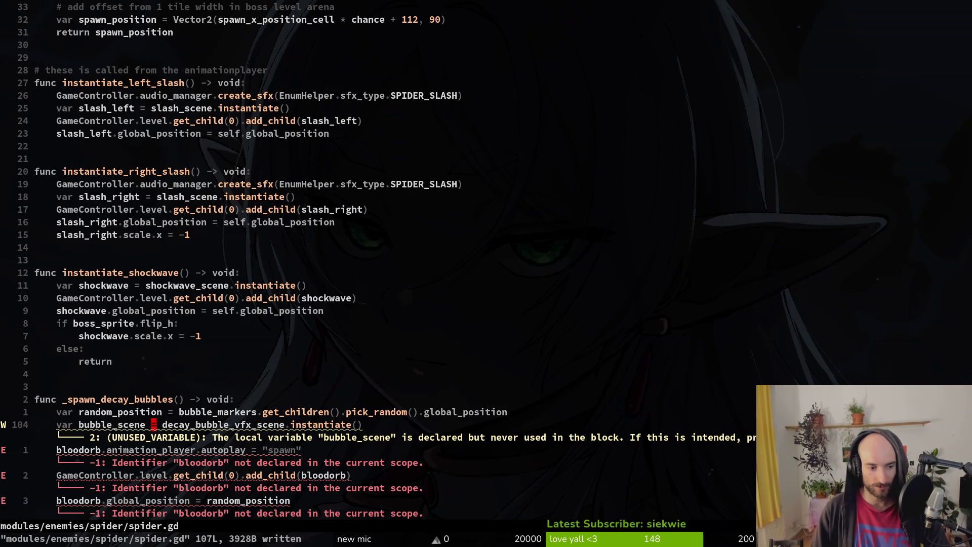
key("b")
key("b")
key("j")
Rename the instantiated variable from bubble_scene to bubble.
type("ekiw")
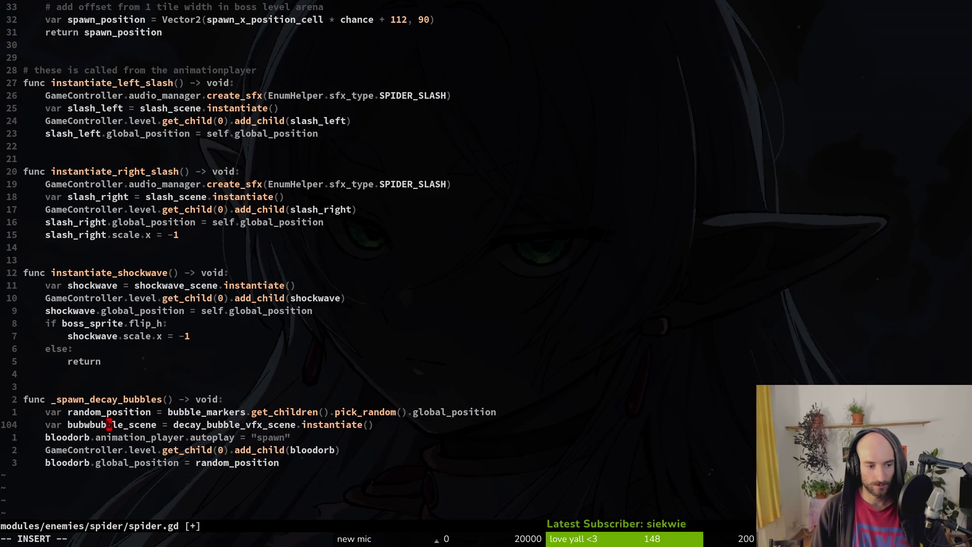
key("Escape")
key("u")
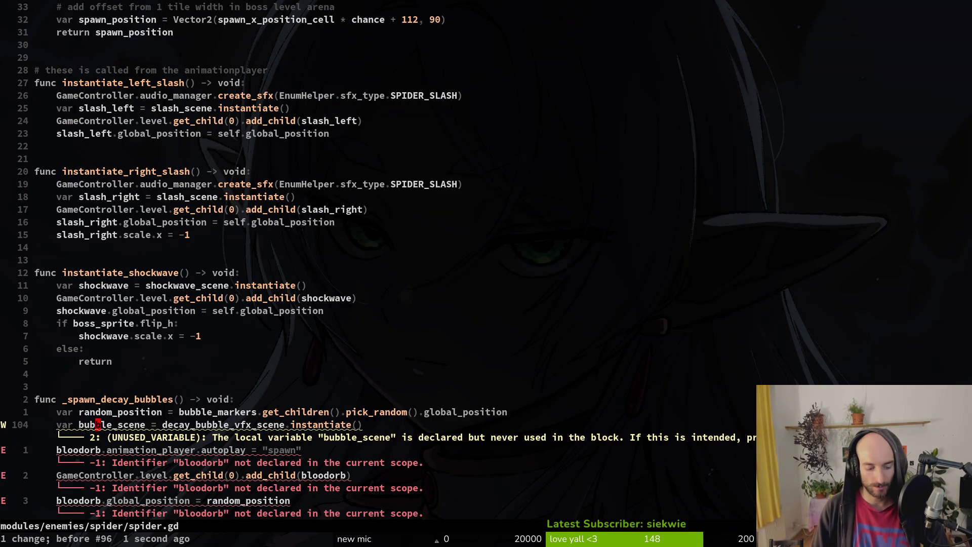
type("cwble")
key("Escape")
key("j")
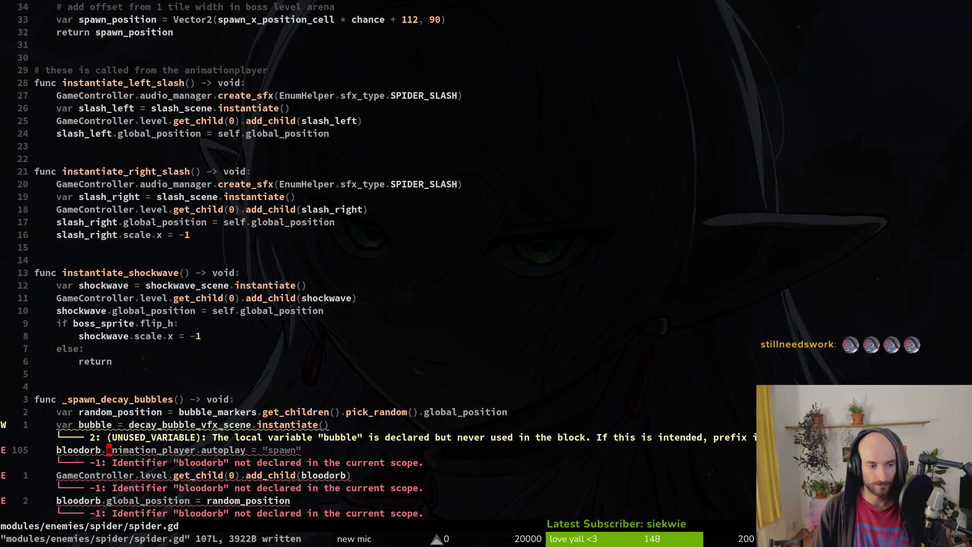
Replace 'bloodorb.' with 'bubble.' at the start of line 105.
key("B")
key("c")
key("f")
key("period")
type("bubble.")
key("Escape")
Change the add_child argument from bloodorb to bubble and save.
key("j")
key("w")
key("f")
key("parenleft")
key("semicolon")
key("l")
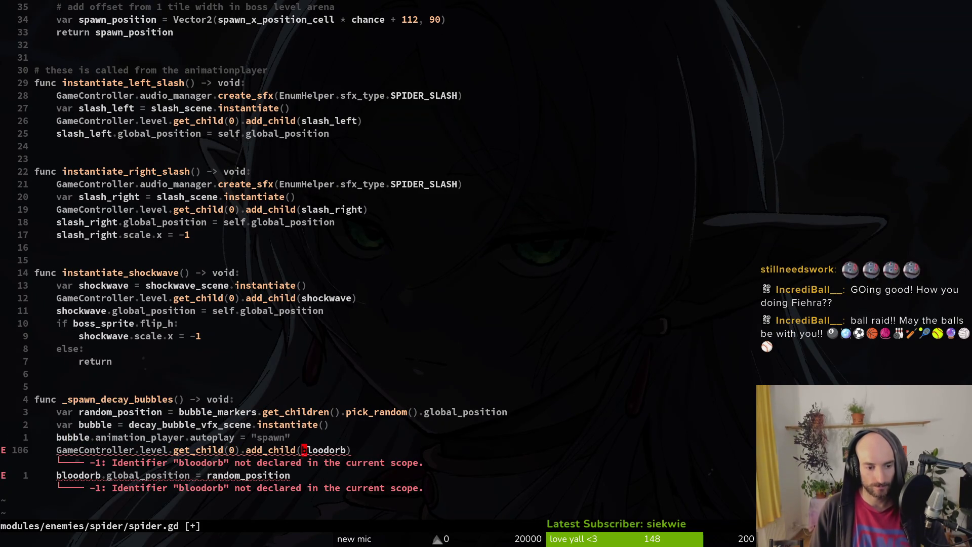
type("cwbubble")
key("Escape")
type("j:w")
key("Return")
Replace bloodorb with bubble on the last line and save spider.gd.
key("asciicircum")
type("cwbuble")
key("BackSpace")
key("BackSpace")
type("ble")
key("Escape")
type(":w")
key("Return")
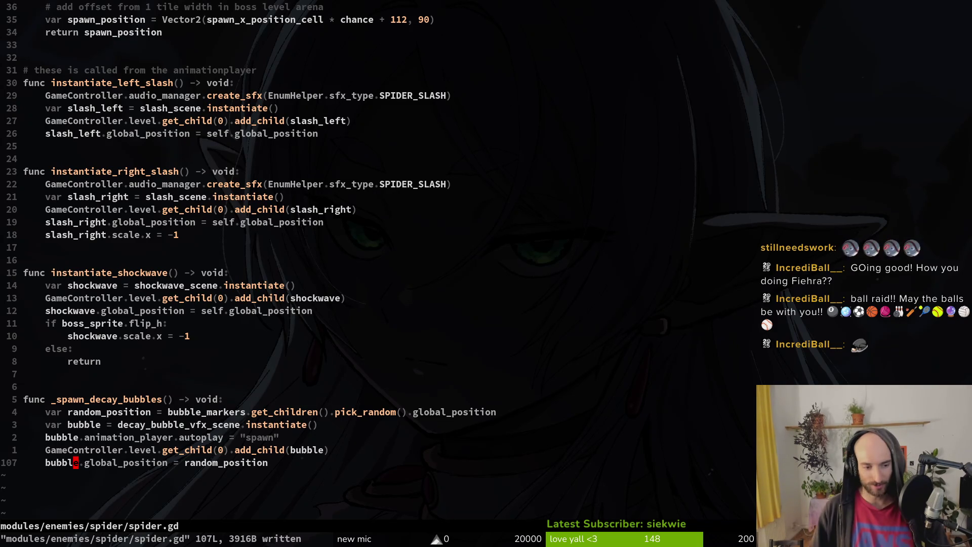
key("k")
key("k")
key("k")
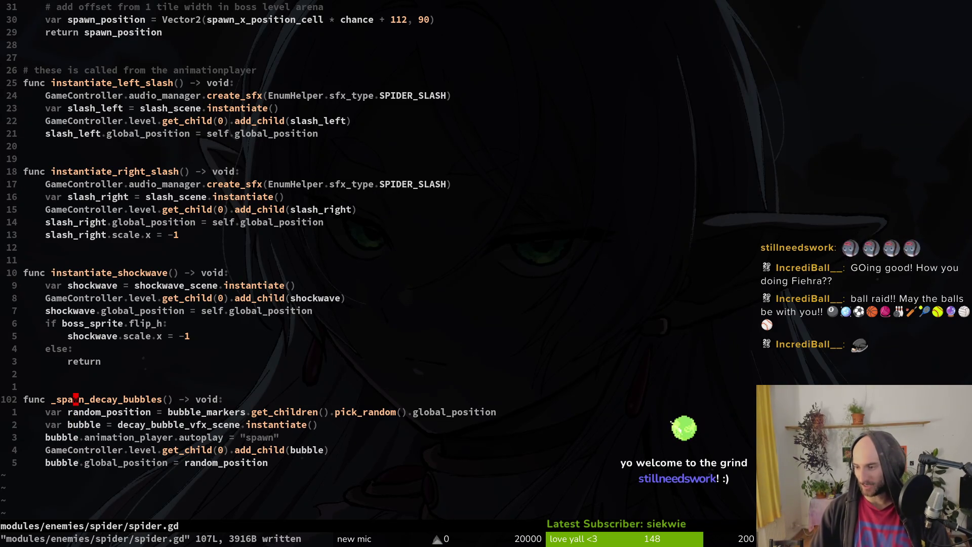
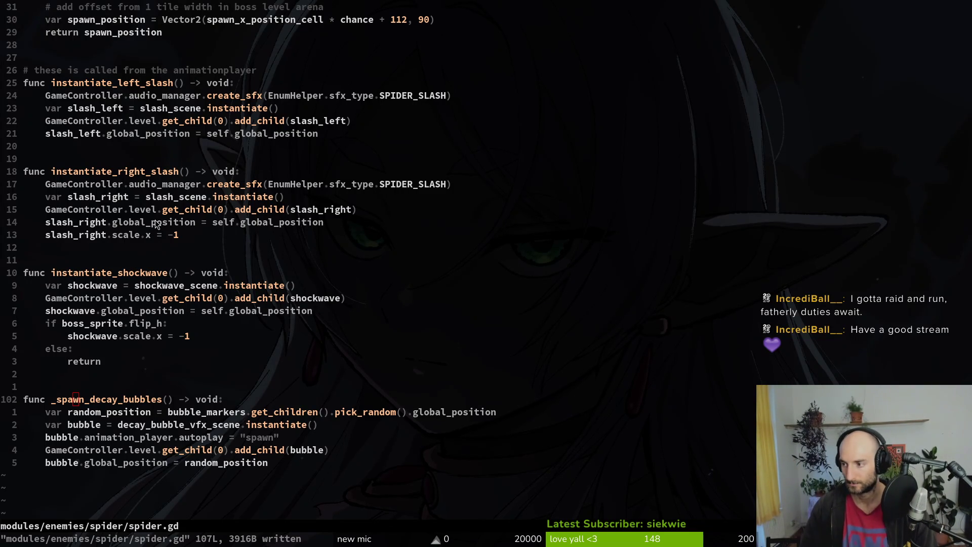
Review the _spawn_decay_bubbles function in spider.gd, glancing at the Godot spider scene.
key("alt+Tab")
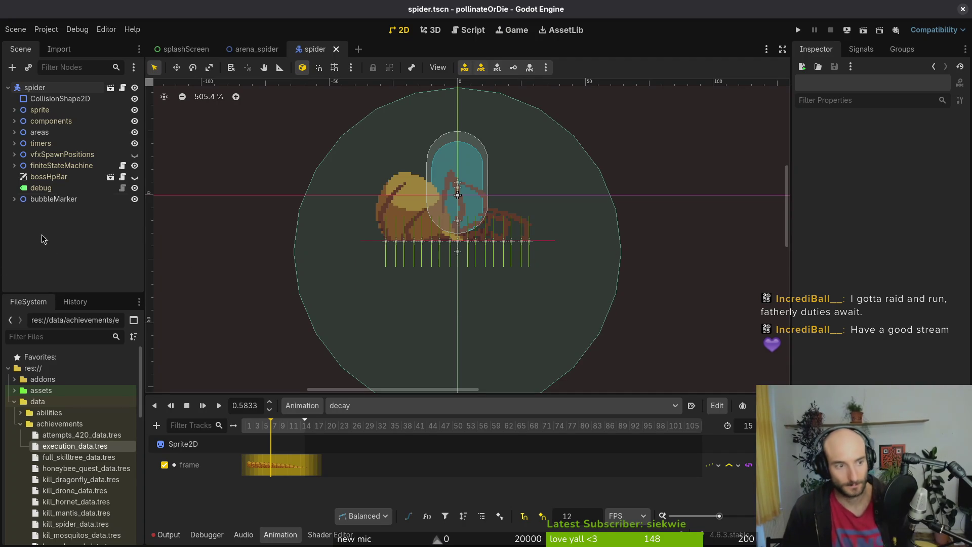
key("alt+Tab")
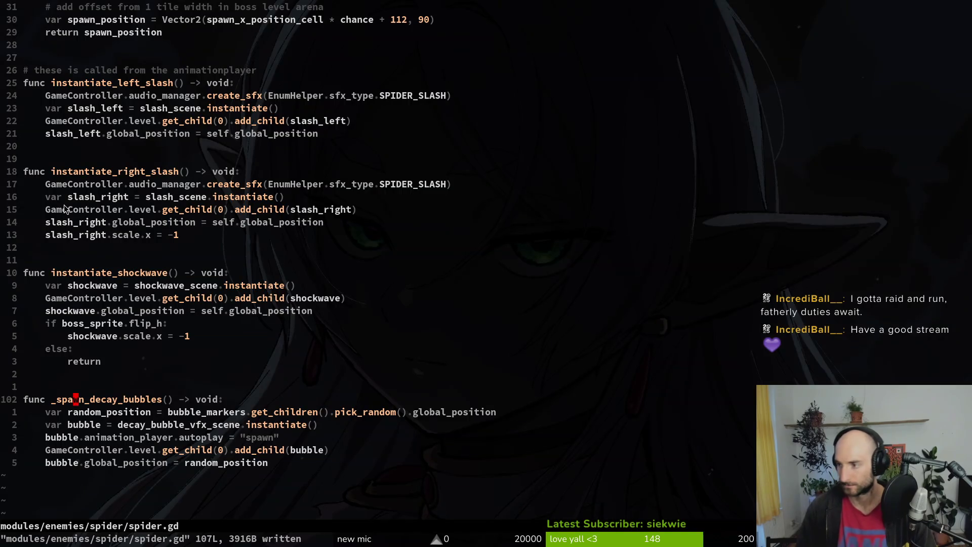
key("j")
key("j")
key("j")
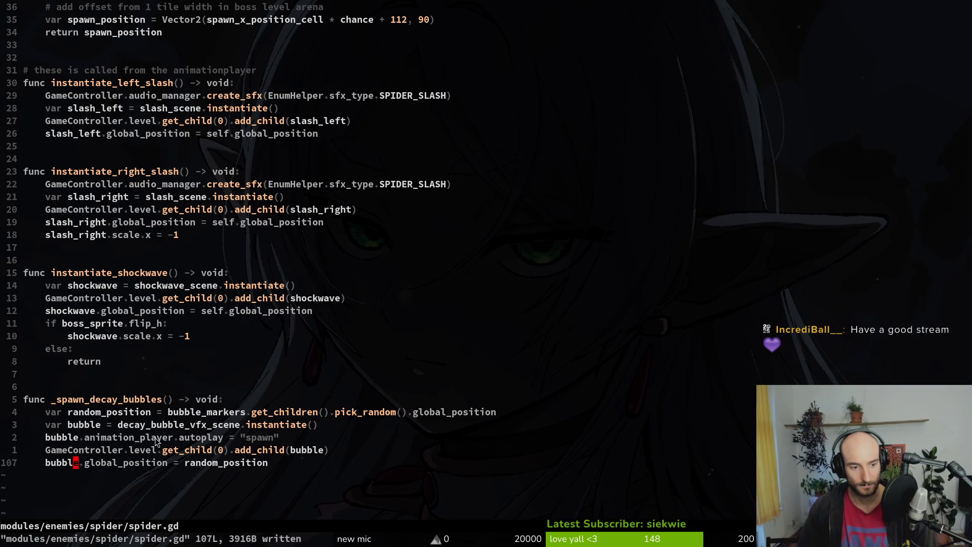
left_click(184, 424)
key("alt+Tab")
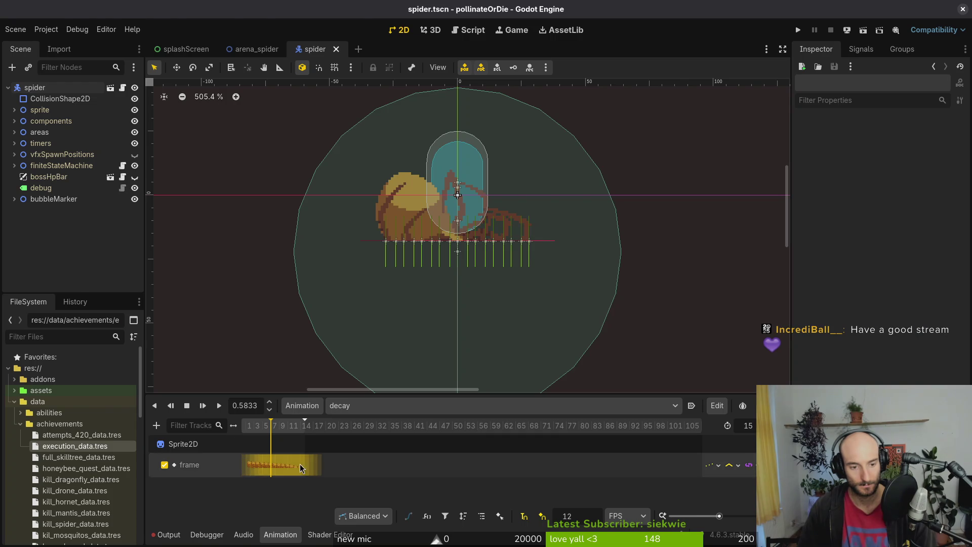
key("alt+Tab")
key("alt+Tab")
key("alt+Tab")
scroll(278, 268, "up", 5)
scroll(164, 261, "up", 10)
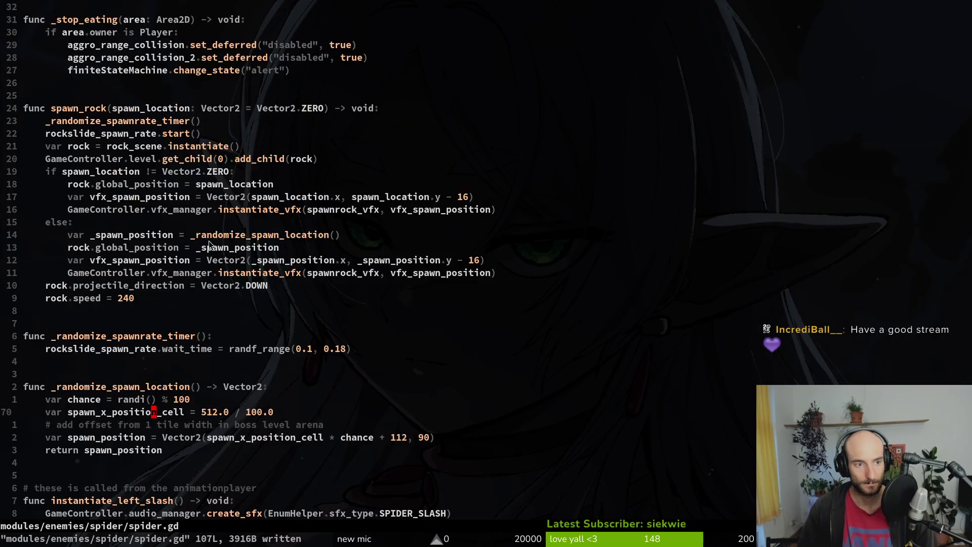
Open dying.gd, inspect its "decay" animation case, then return to the Godot spider scene.
key("space")
key("f")
key("f")
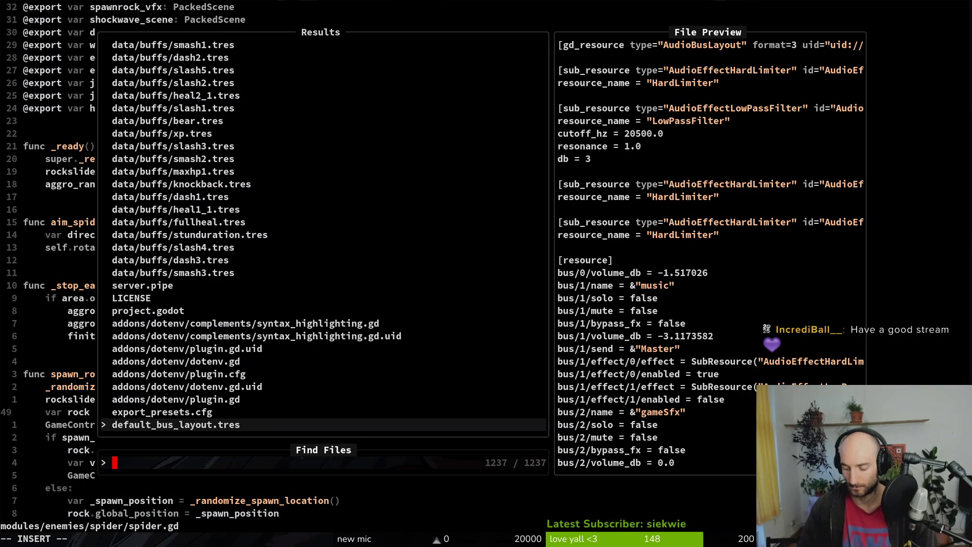
type("spidying")
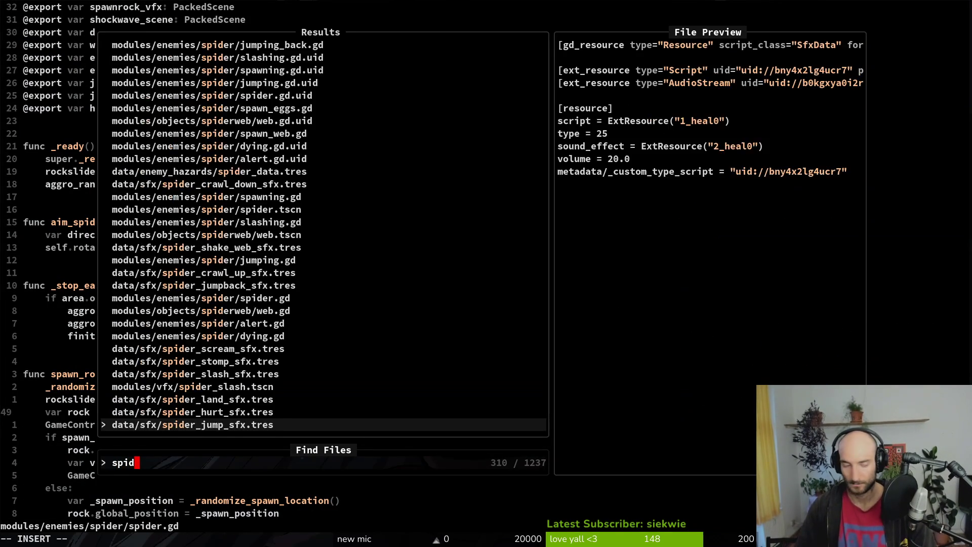
key("Return")
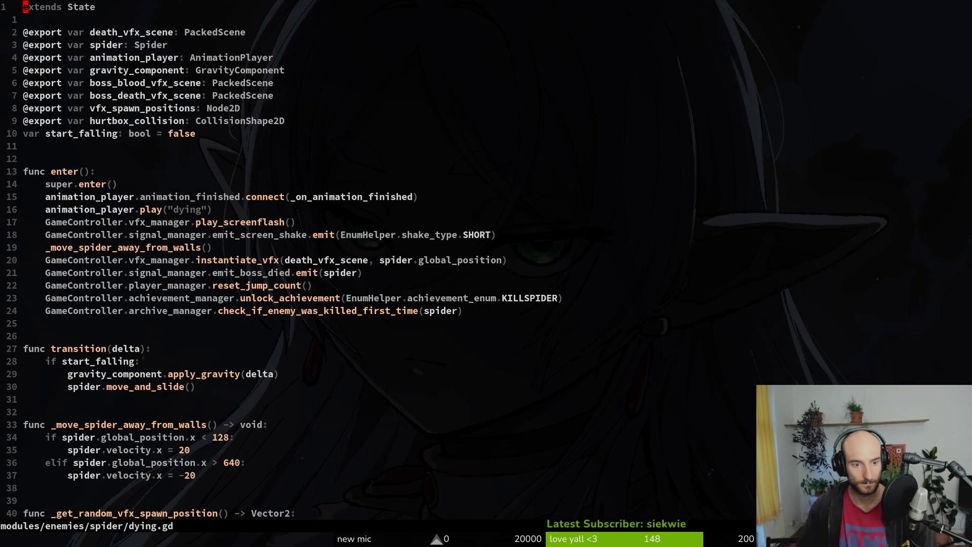
scroll(351, 257, "down", 10)
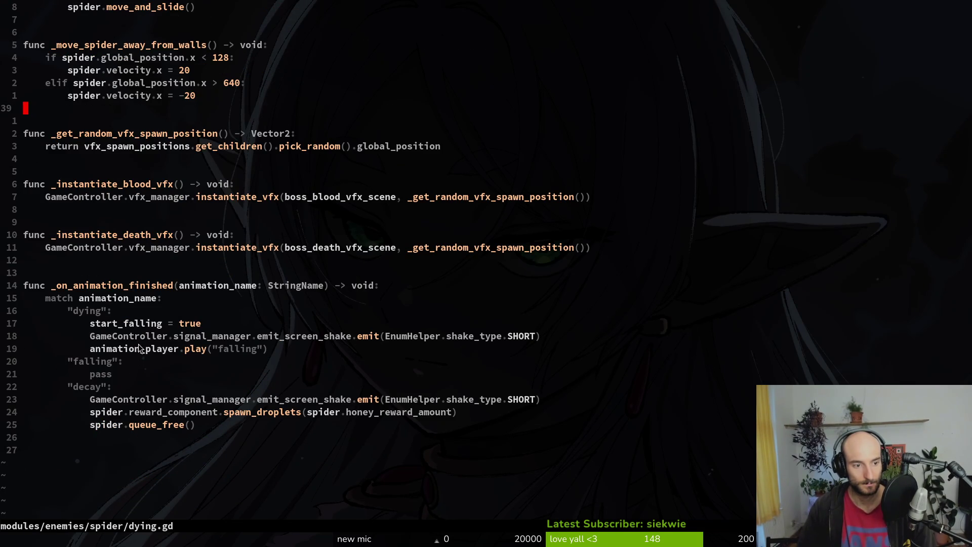
left_click(150, 392)
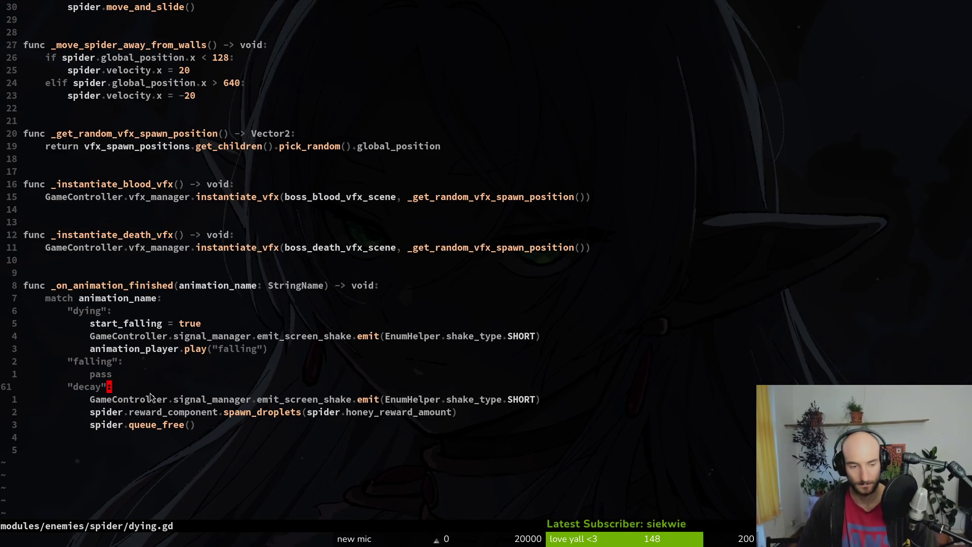
key("ctrl+o")
key("k")
key("k")
key("k")
key("alt+Tab")
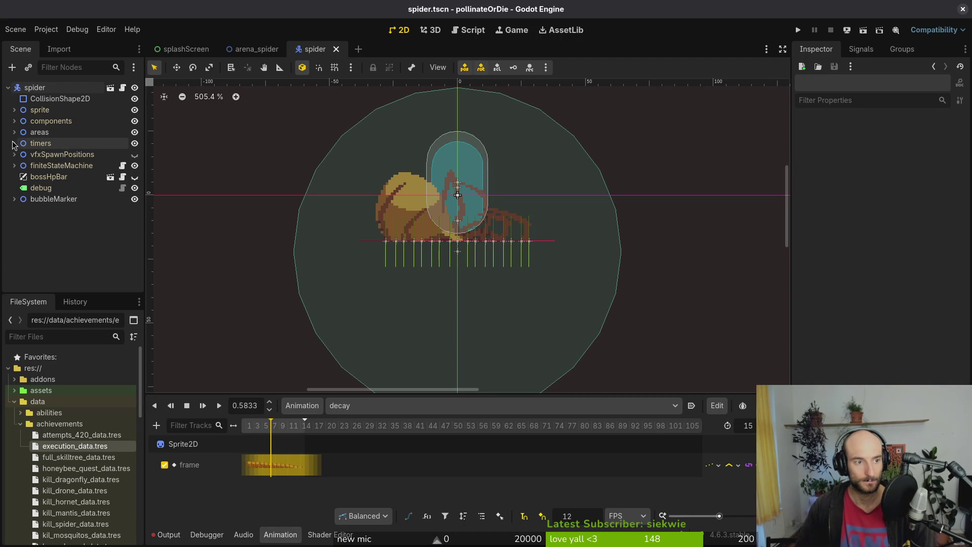
Add a Timer node named decayBubbleSpawnrate under the timers node.
left_click(14, 144)
left_click(54, 145)
key("ctrl+a")
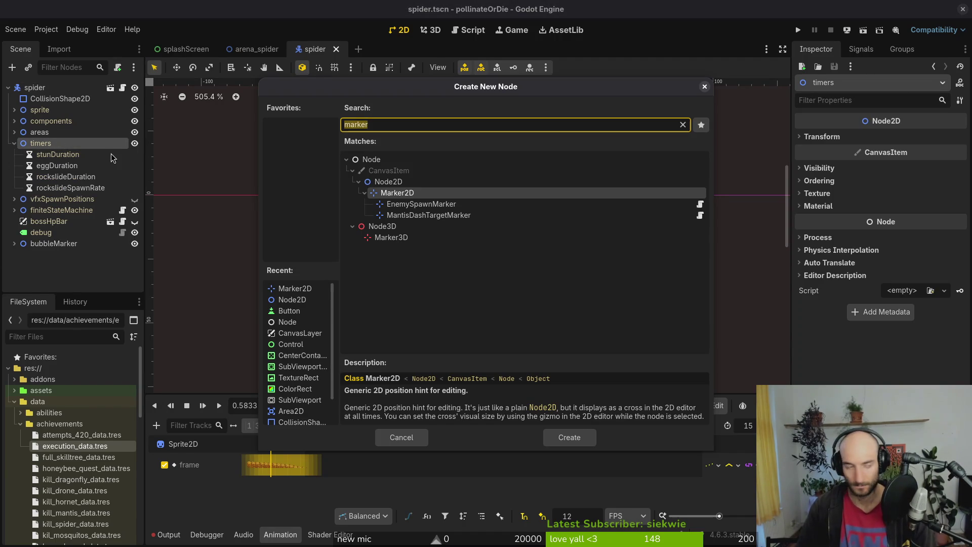
type("timer")
key("Return")
type("decayBubbleSpwn")
key("BackSpace")
key("BackSpace")
type("awnrate")
key("Return")
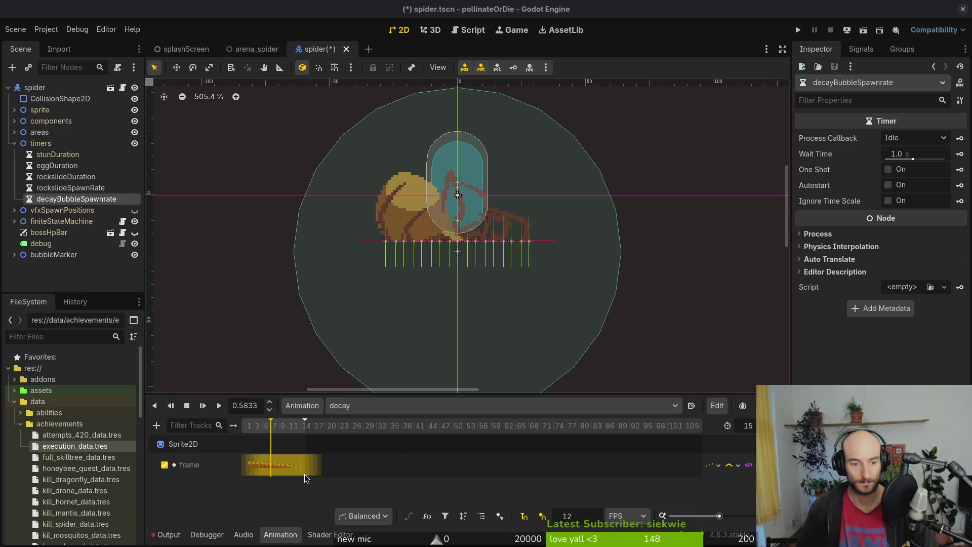
Set decayBubbleSpawnrate's Wait Time to 0.1 and save spider.tscn.
left_click(244, 535)
left_click(77, 200)
left_click(913, 153)
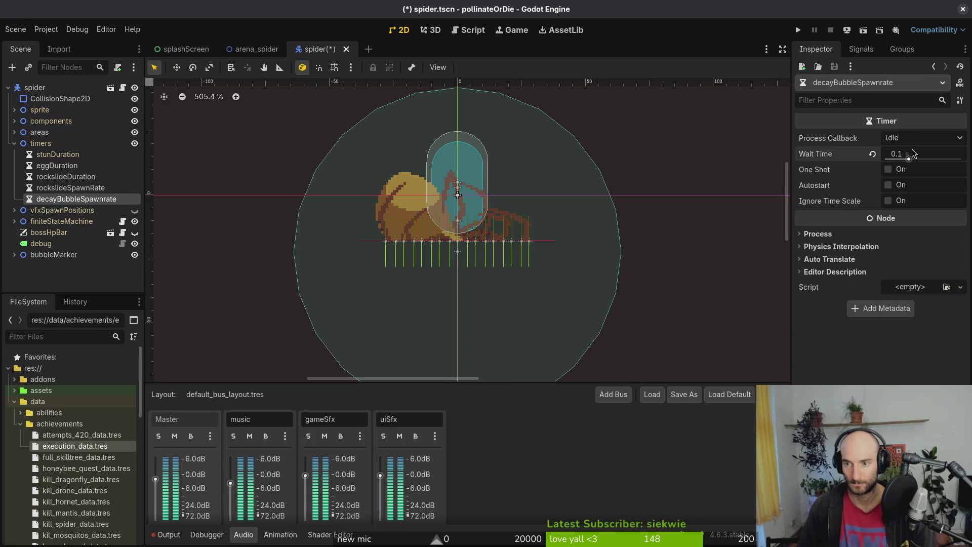
key("ctrl+s")
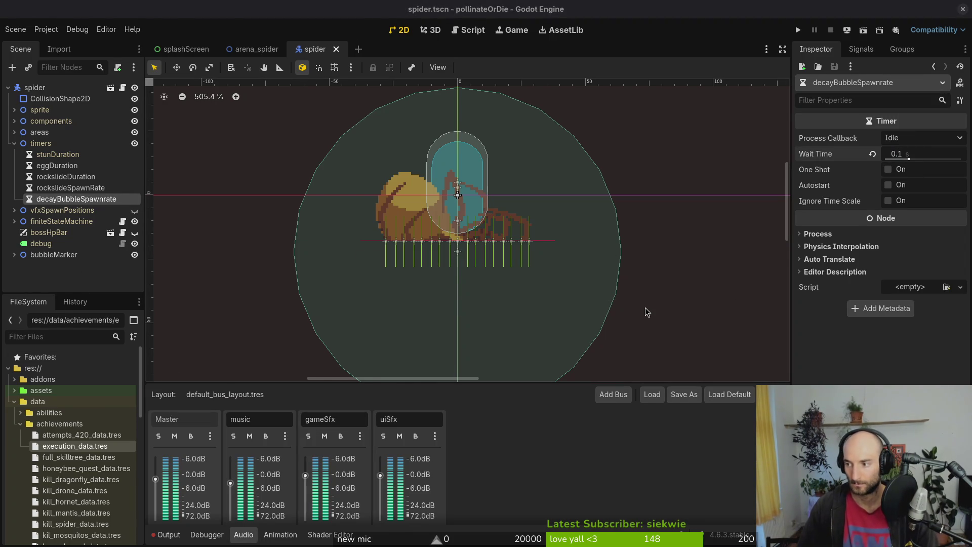
key("alt+Tab")
scroll(147, 280, "down", 20)
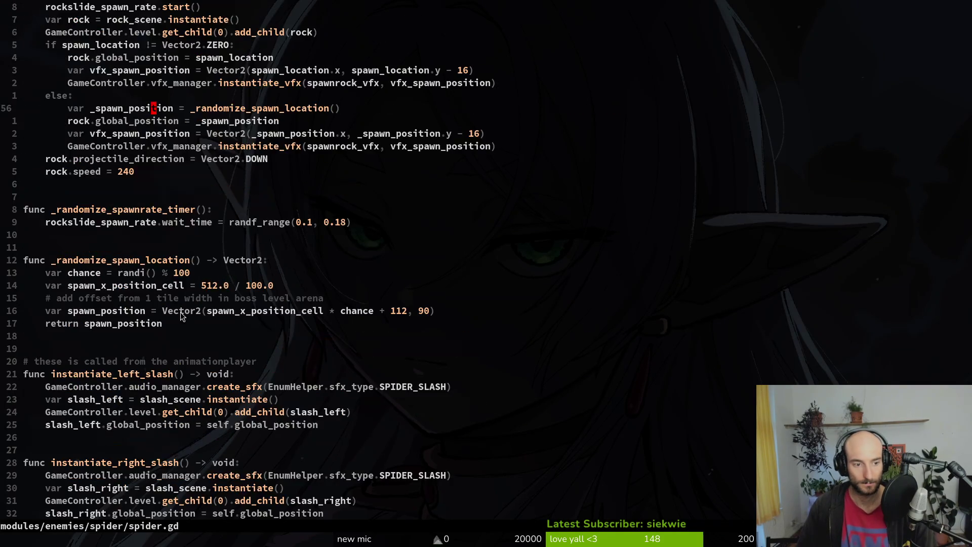
Duplicate the rockslide timer's timeout connect line in _ready.
scroll(156, 210, "up", 15)
left_click(110, 134)
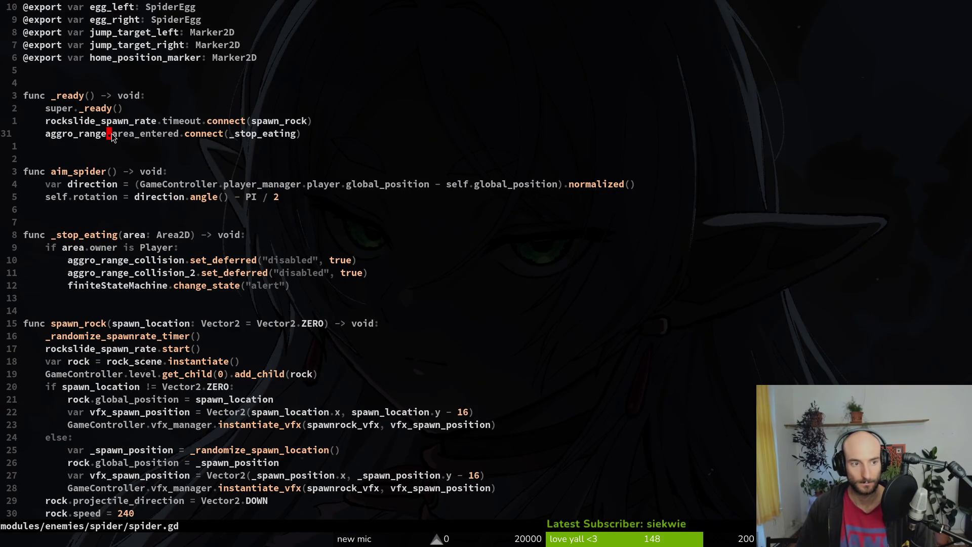
key("k")
key("y")
key("y")
key("p")
key("f")
key("period")
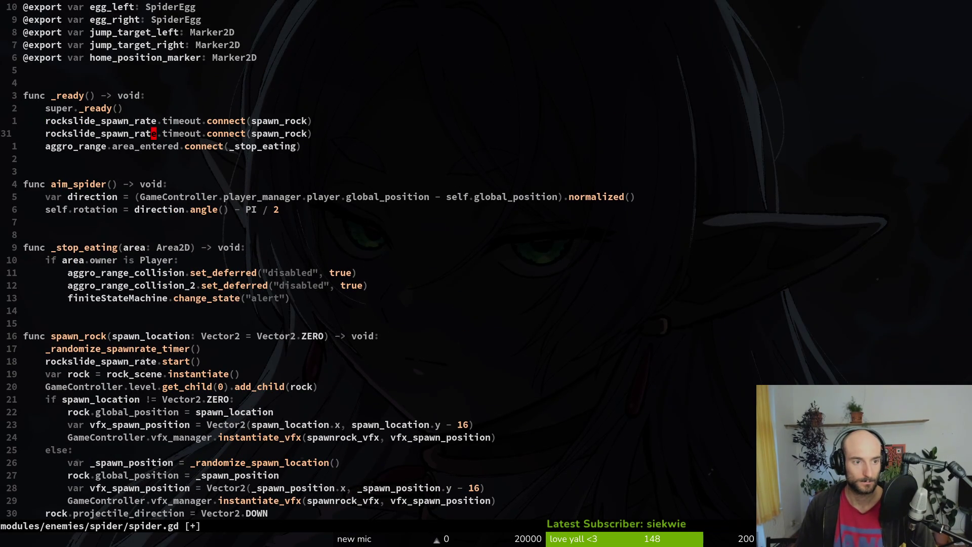
key("ctrl+u")
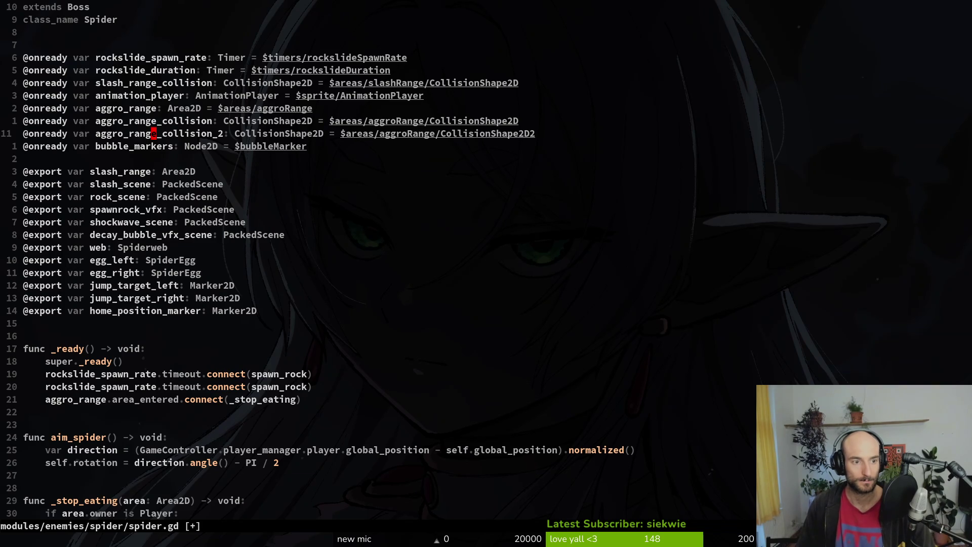
key("k")
key("k")
key("k")
key("0")
key("y")
key("y")
key("p")
key("w")
key("w")
type("cwdecay: Timer = $timers/rockslideSpawnRate")
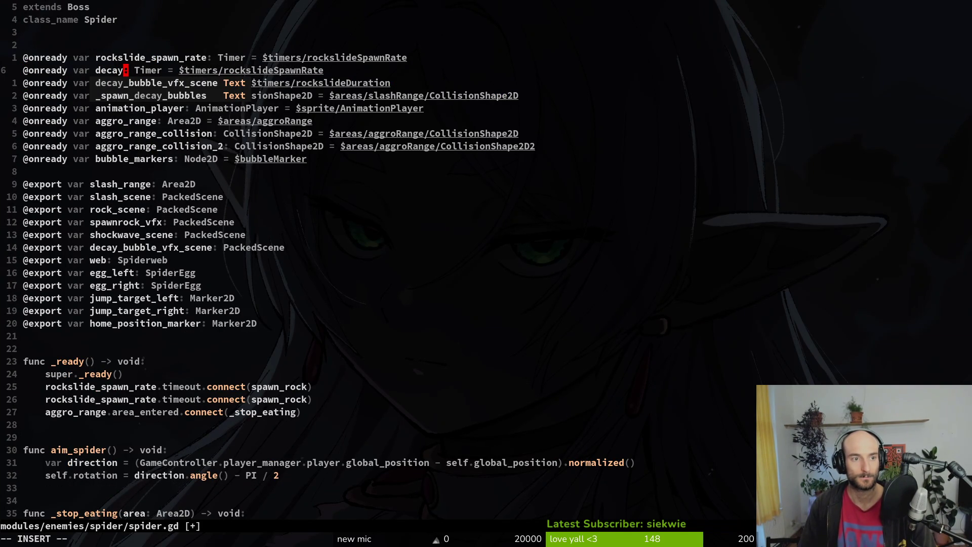
type("_bubble_spawn_rate")
key("Escape")
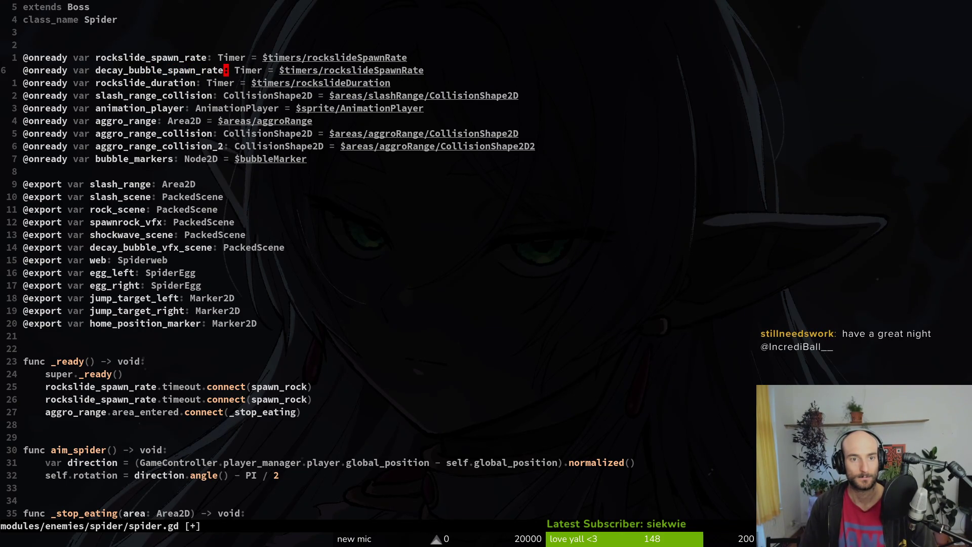
type("lCde")
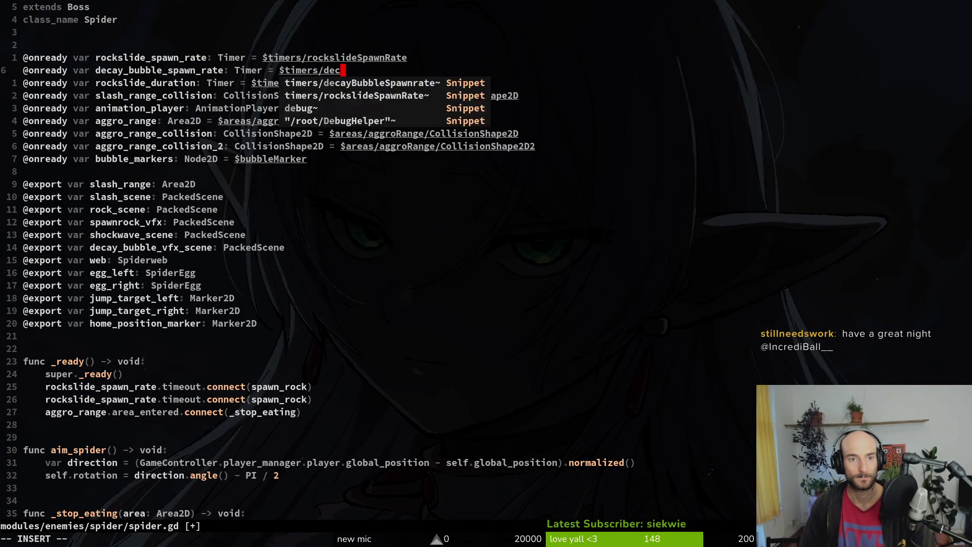
key("Tab")
key("Escape")
type(":w")
key("Return")
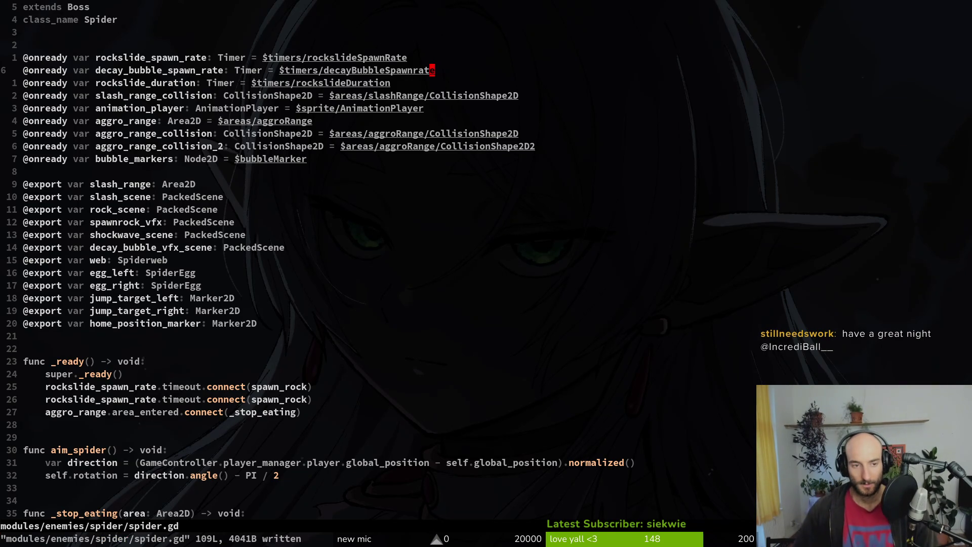
key("shift+v")
key("shift+j")
key("Escape")
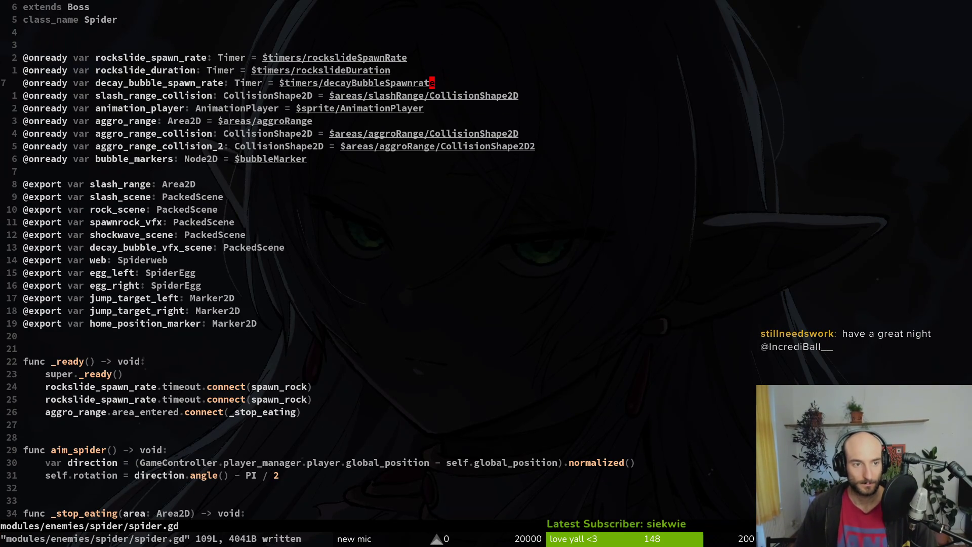
Change the duplicated connect line's timer to decay_bubble_spawn_rate and save.
key("2")
key("5")
key("j")
key("asciicircum")
type("cwred")
key("BackSpace")
key("BackSpace")
key("BackSpace")
type("deca")
key("Tab")
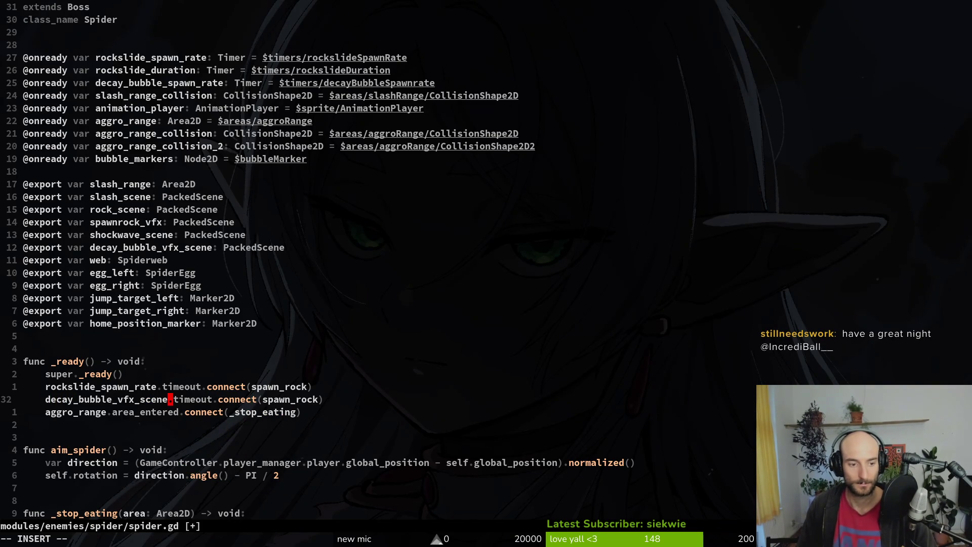
key("ctrl+w")
type("desra")
key("Tab")
key("Escape")
type(":w")
key("Return")
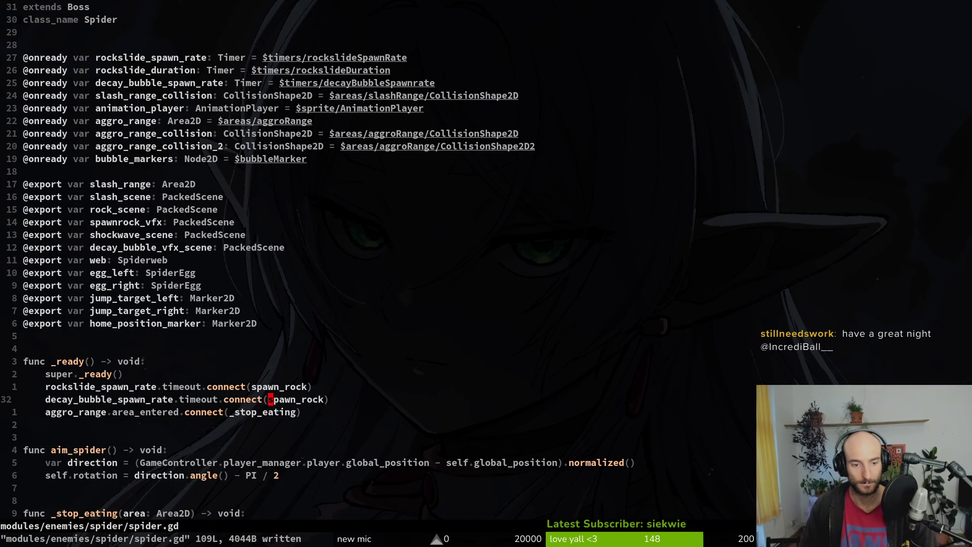
Connect the decay bubble timer's timeout to _spawn_decay_bubbles and save spider.gd.
type("cwspaw")
key("Tab")
key("Tab")
key("Tab")
key("Tab")
key("Tab")
key("Return")
key("Escape")
type(":w")
key("Return")
Search the project for spawn_rock references, then run the game with F5.
key("alt+Tab")
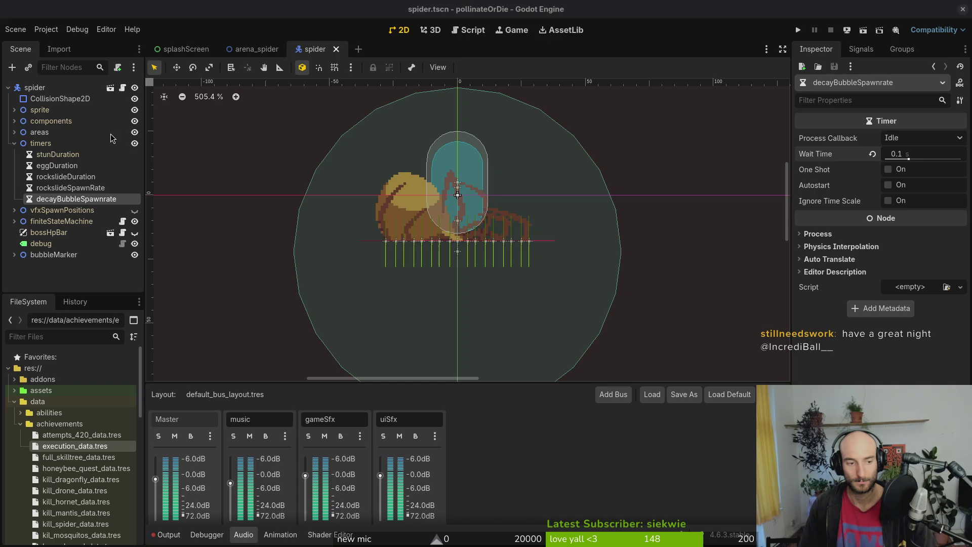
key("alt+Tab")
key("k")
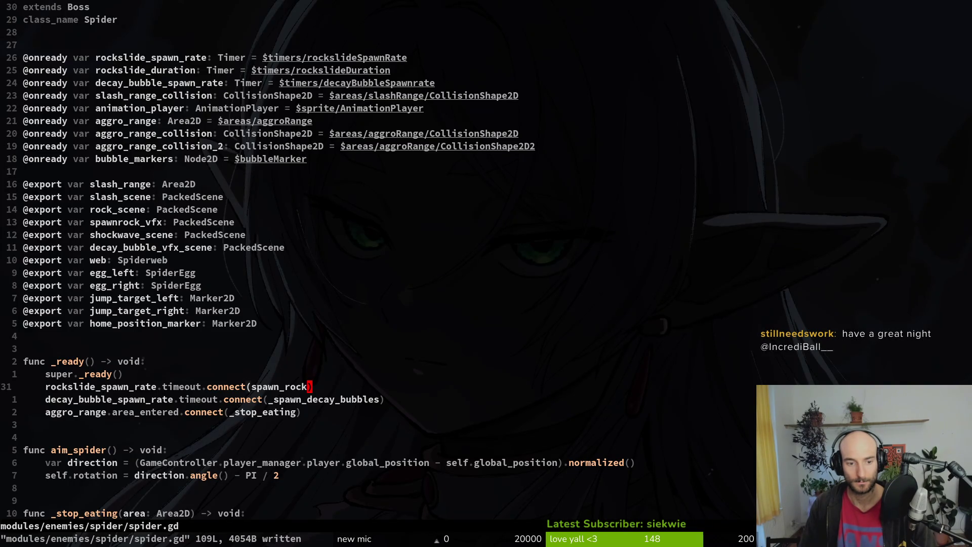
key("space")
key("f")
key("w")
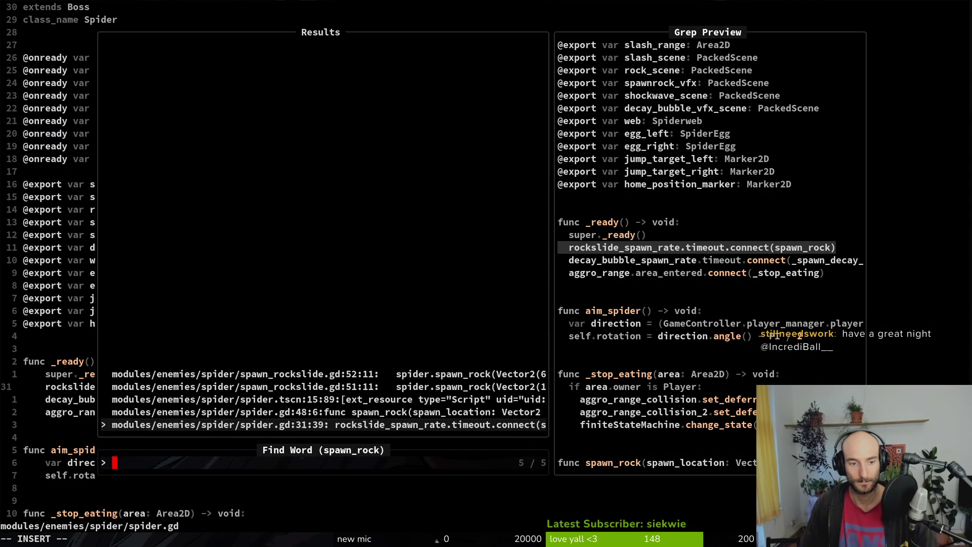
key("Return")
key("Escape")
key("Escape")
key("space")
key("f")
key("w")
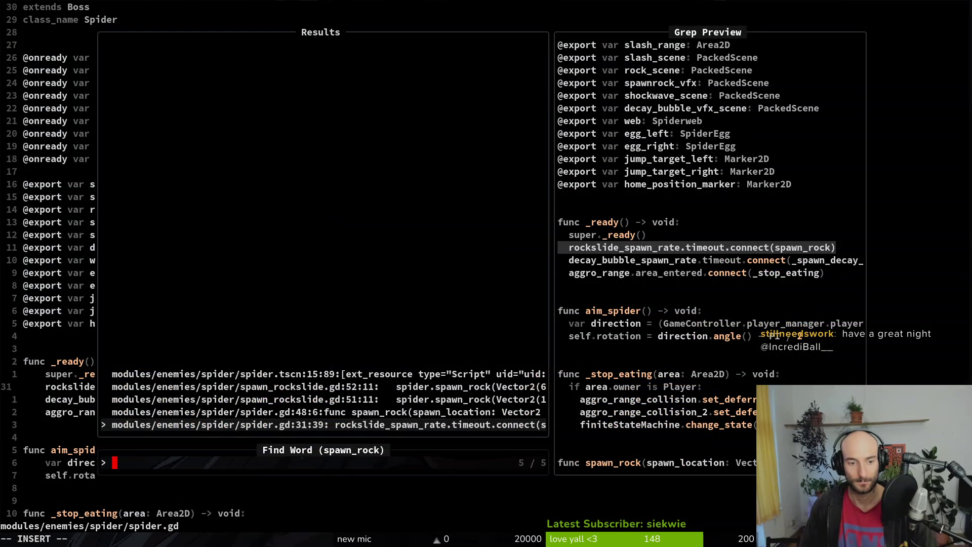
key("Escape")
key("alt+Tab")
key("F5")
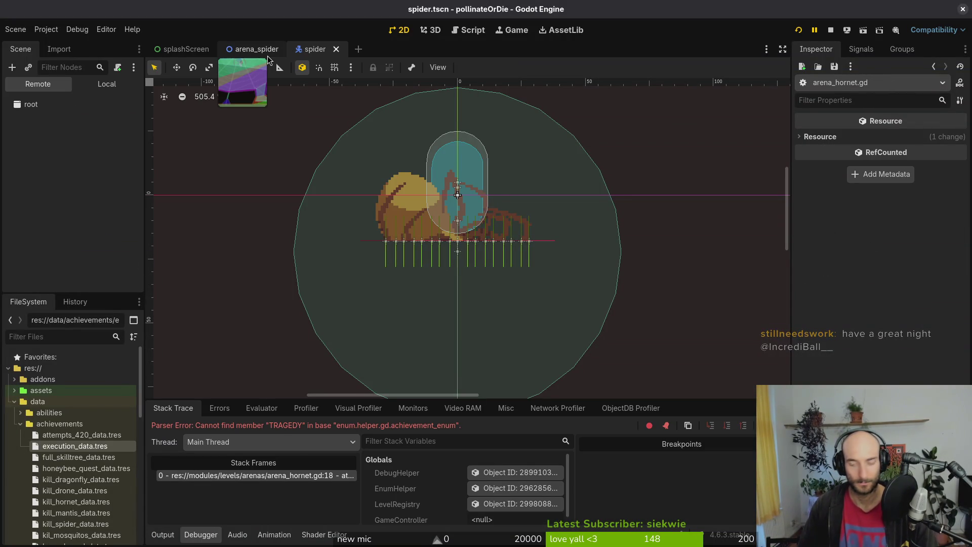
Replace the TRAGEDY achievement with EXECUTION in arena_hornet.gd and save-quit.
key("F5")
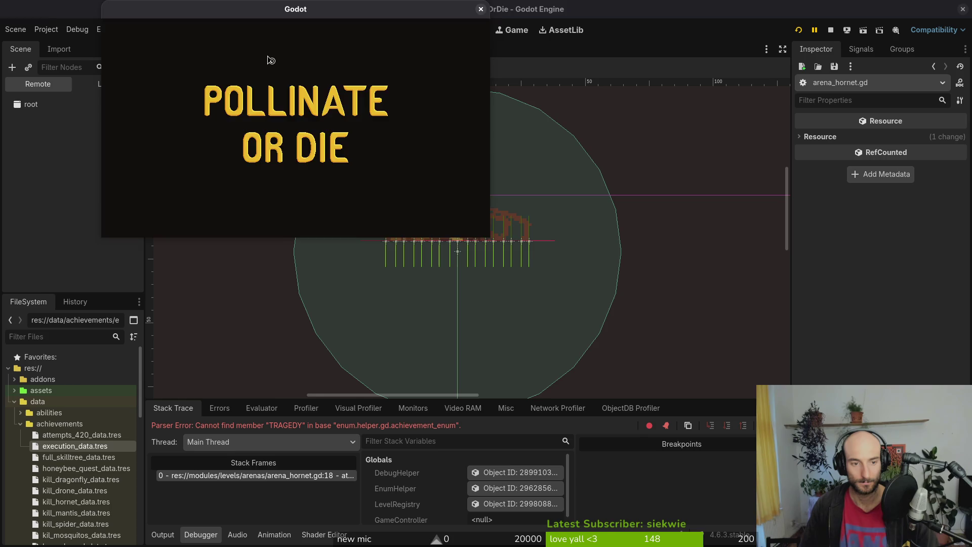
key("alt+Tab")
key("space")
key("f")
key("f")
type("are")
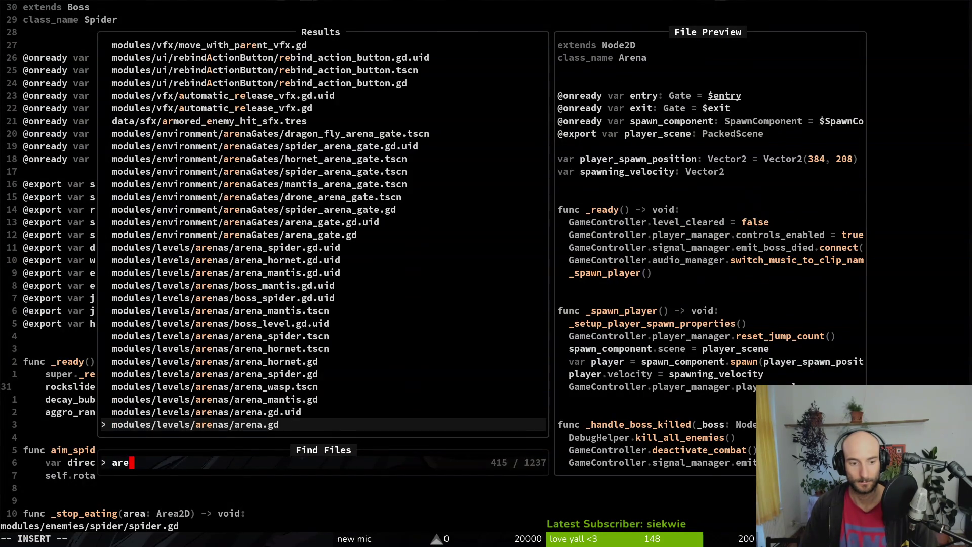
type("na_hor")
key("Return")
key("1")
key("7")
key("j")
key("dollar")
type("bciw")
type("XE")
key("Return")
key("Escape")
type(":Wq")
key("Return")
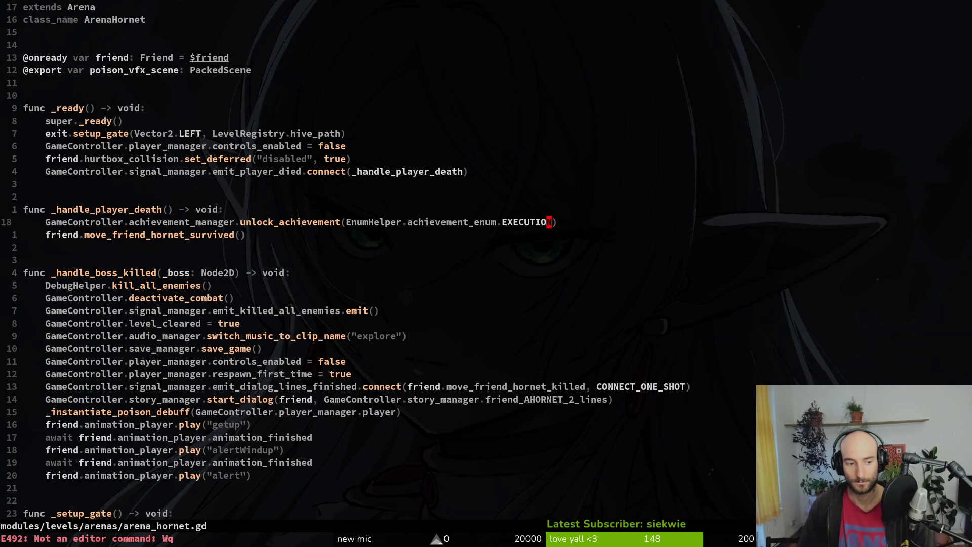
Stop the game, delete all files in the user data folder, and relaunch.
key("alt+Tab")
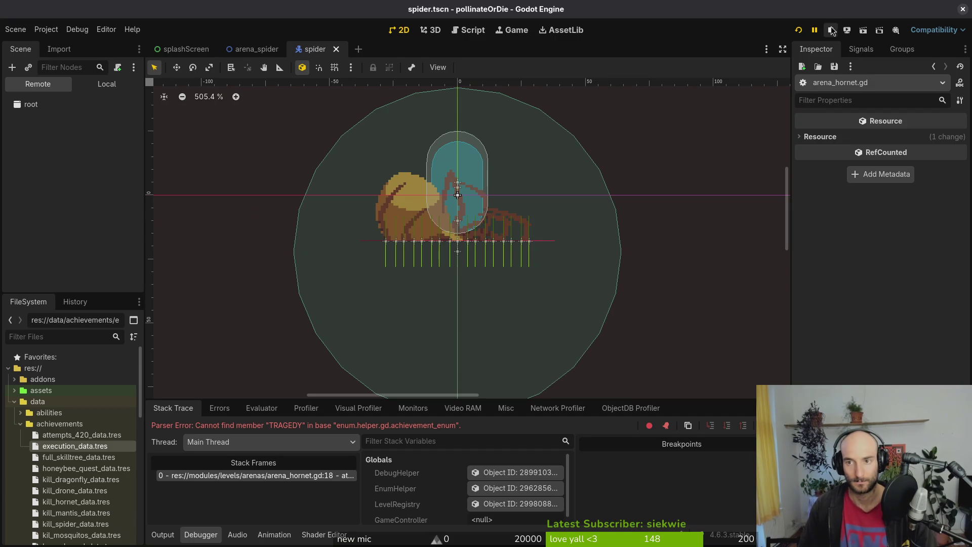
left_click(830, 30)
left_click(46, 30)
left_click(76, 123)
key("ctrl+a")
key("Delete")
left_click(790, 106)
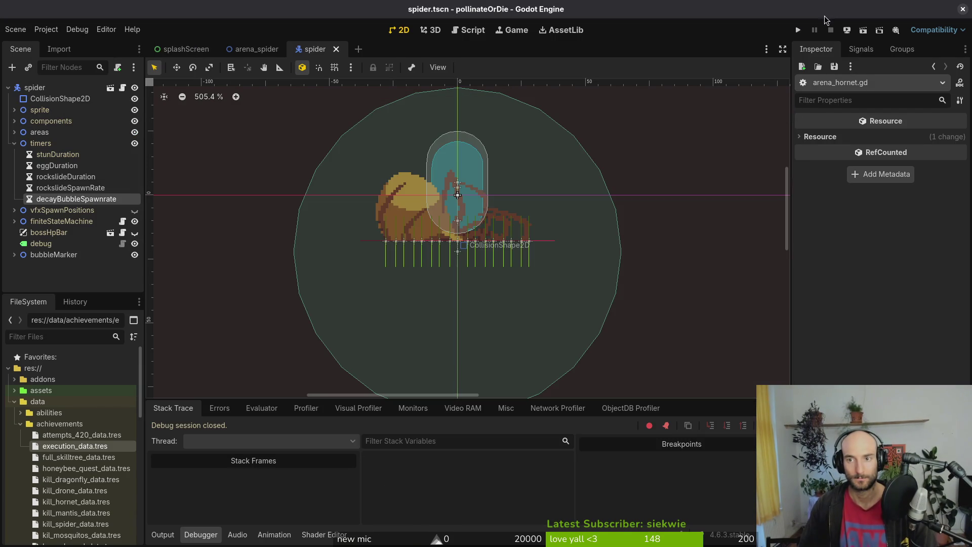
left_click(798, 32)
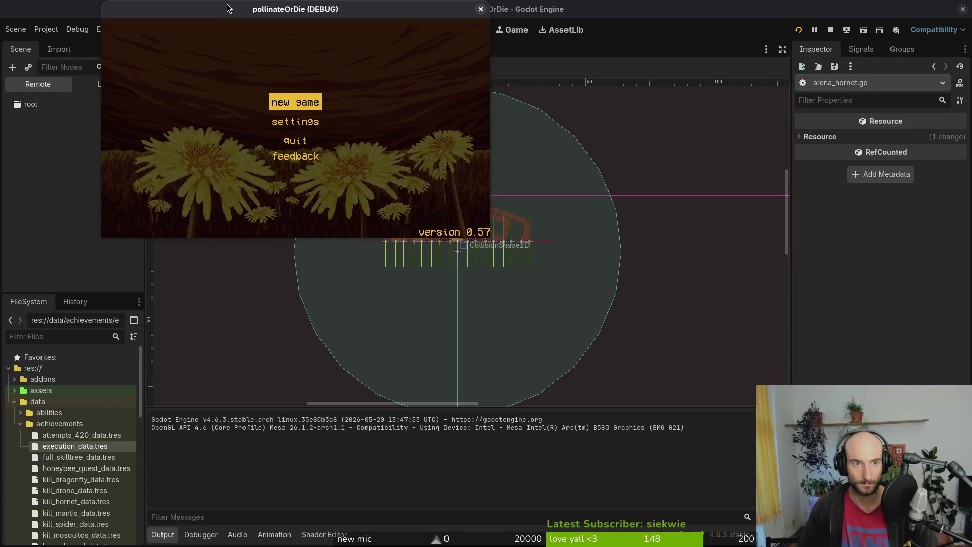
Start a new game, load the spider level from the debug list, play, then return to the hive.
key("Return")
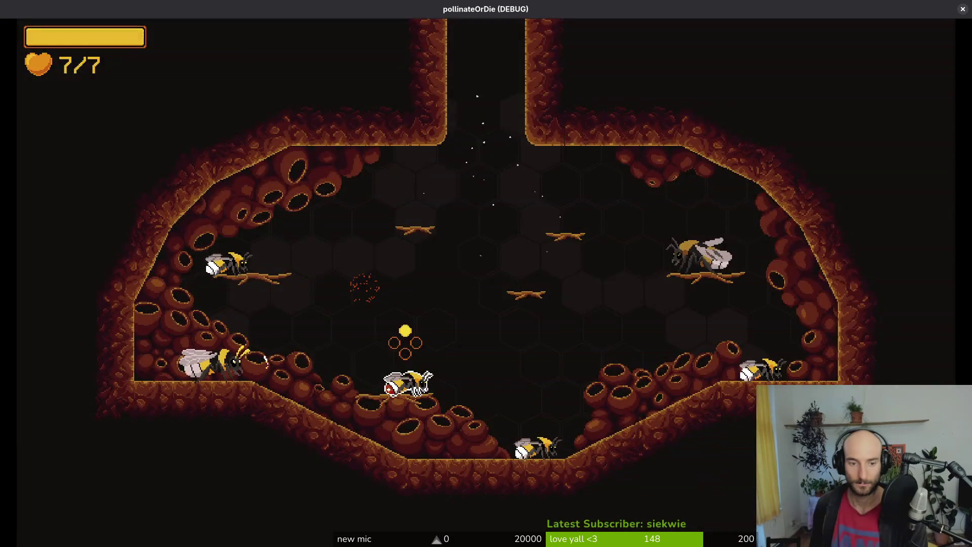
key("Return")
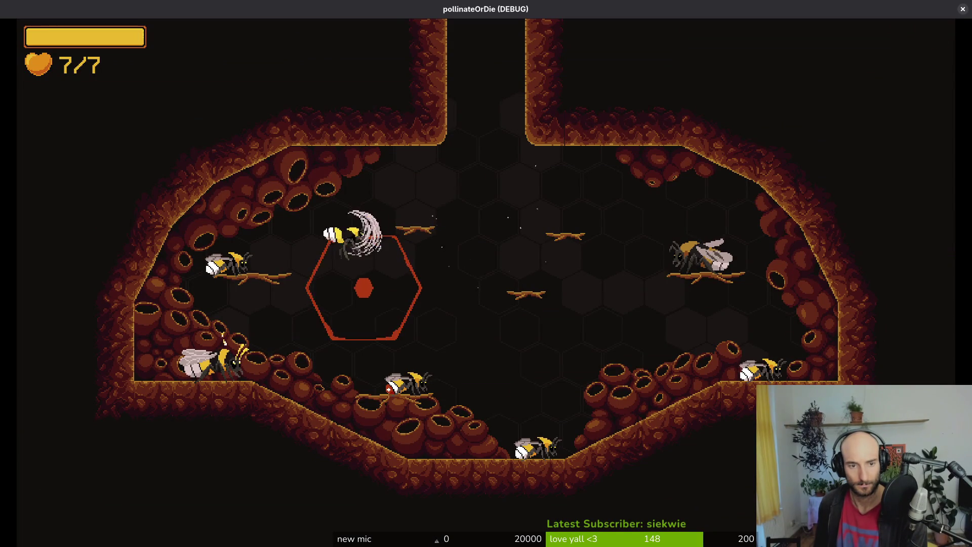
key("Up")
key("Down")
key("Return")
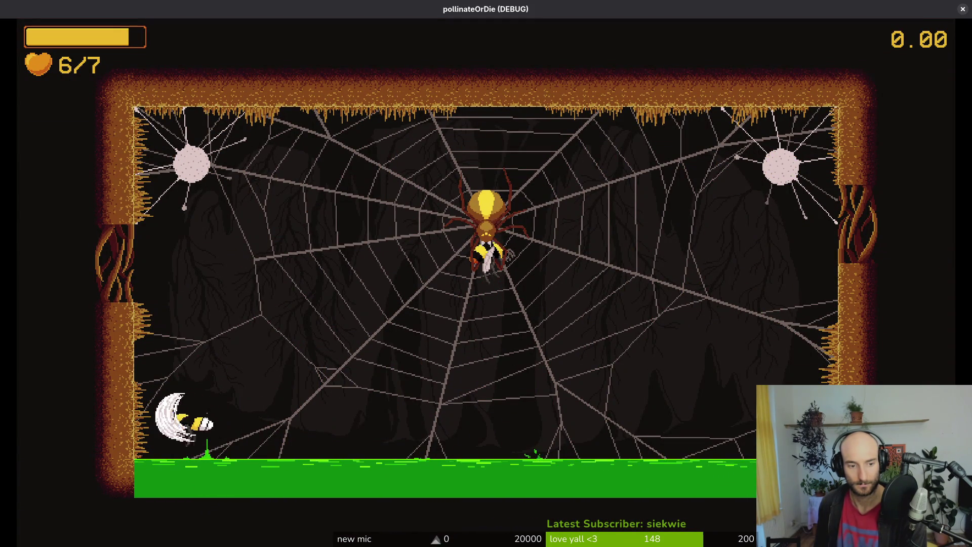
key("r")
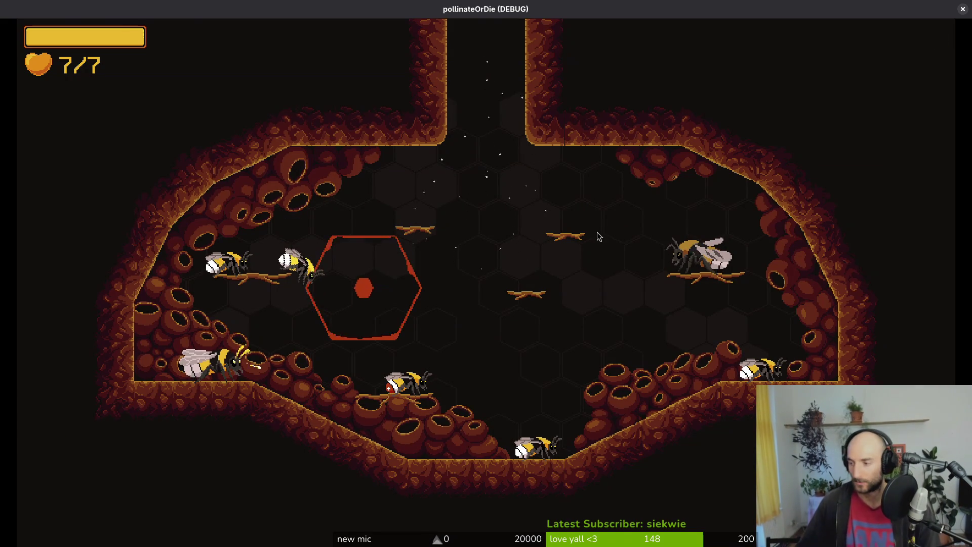
key("super+q")
Launch vim in the project and open arena_spider.gd via the file finder.
type("vim")
key("Return")
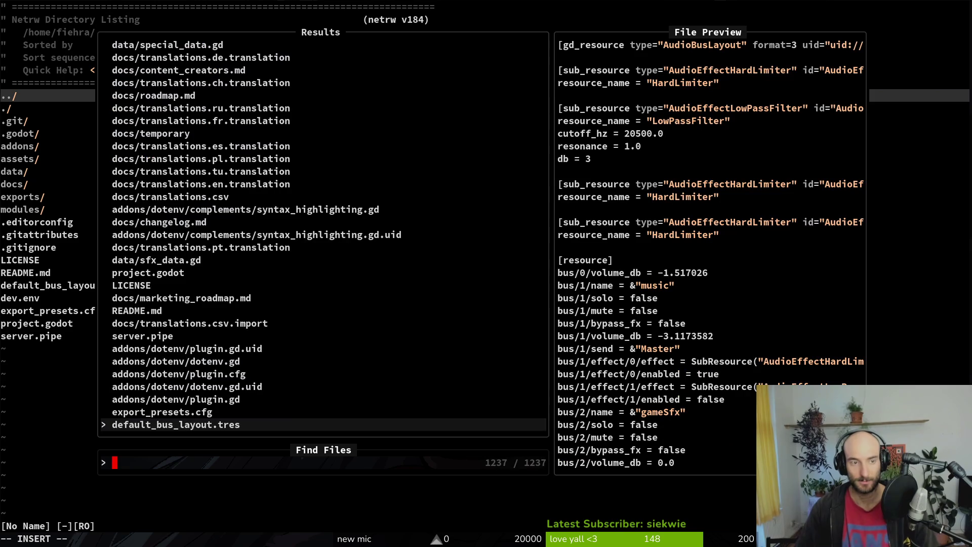
type("are")
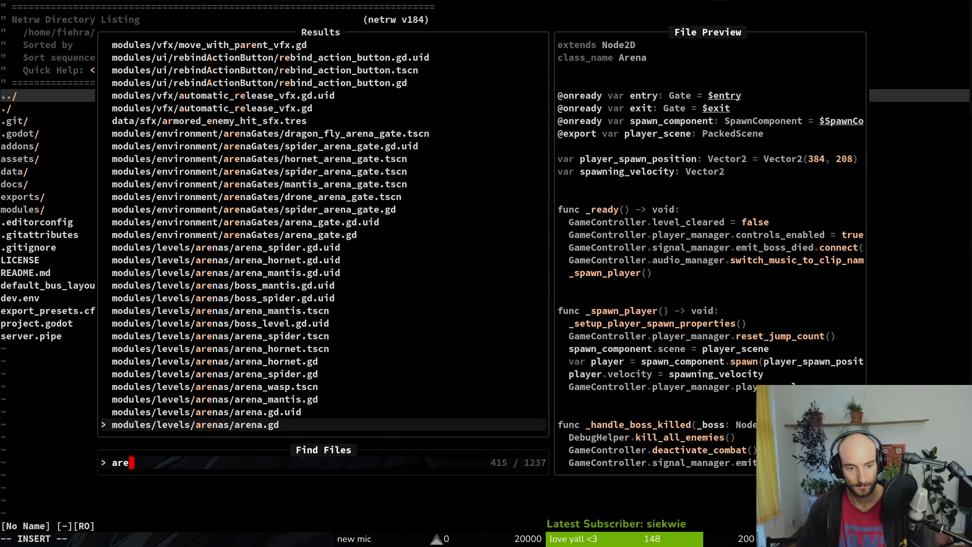
type("spi")
key("Up")
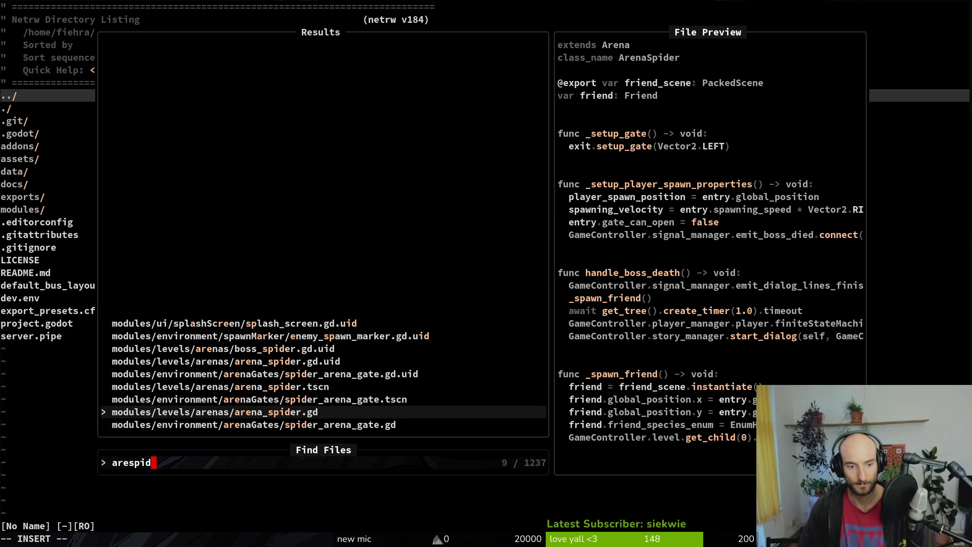
key("Return")
key("j")
key("j")
key("j")
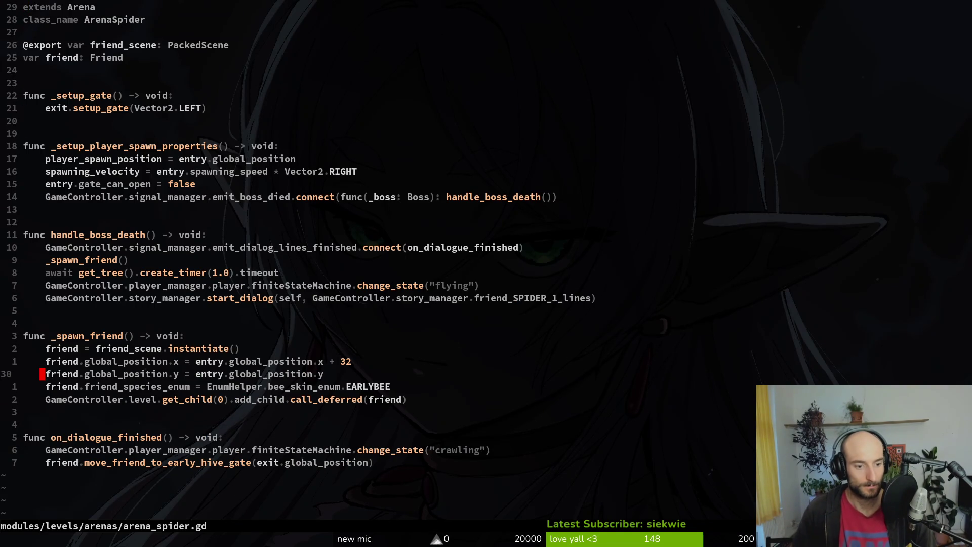
key("space")
Open spider.gd, then alert.gd from the spider folder's file listing.
key("f")
key("f")
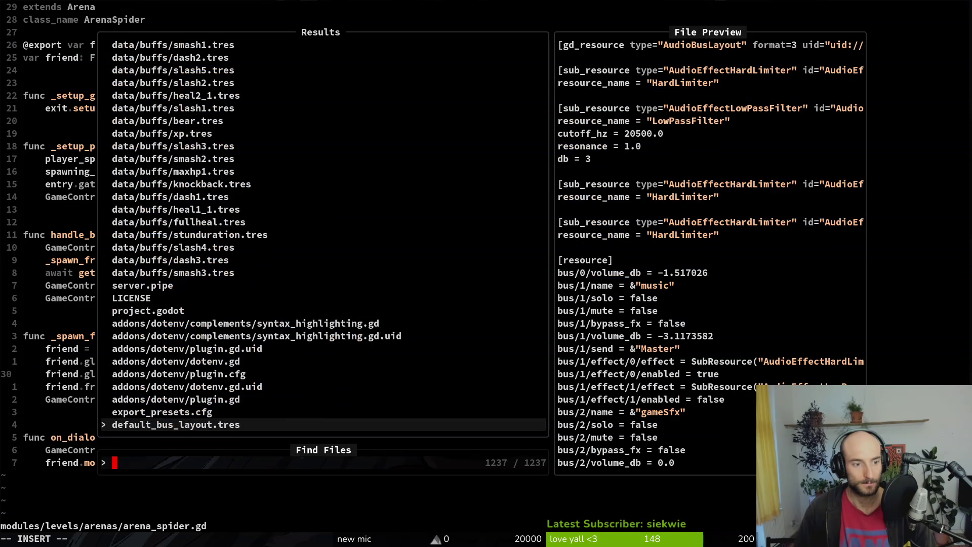
type("spidergd")
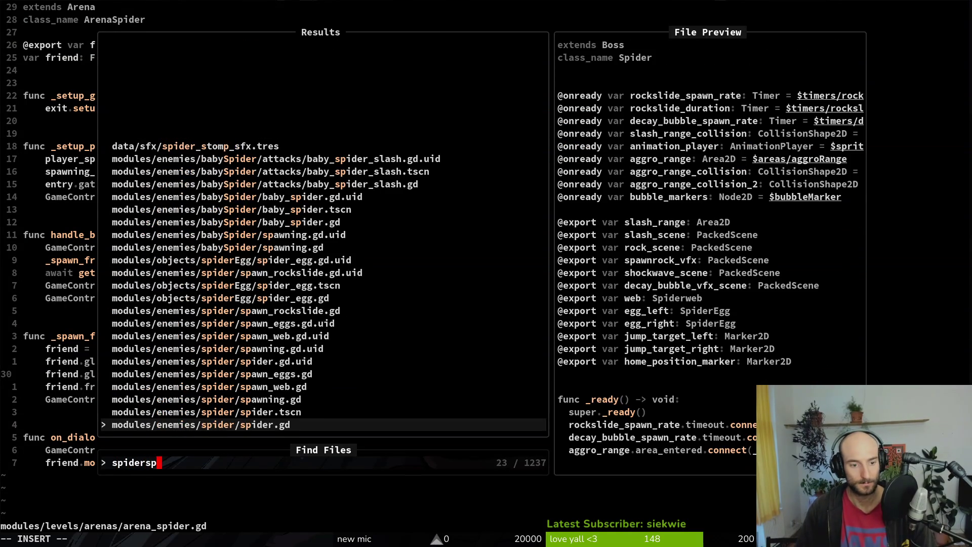
key("Return")
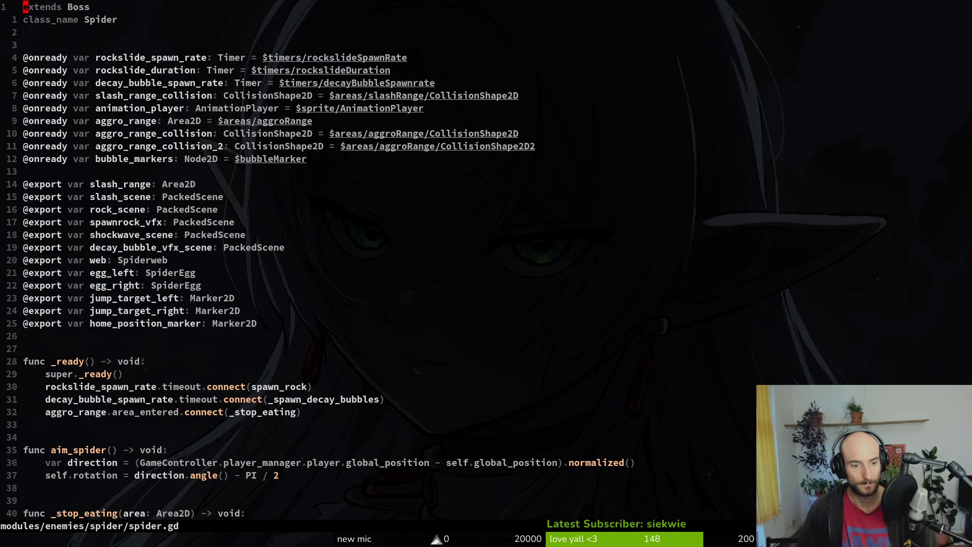
key("j")
key("j")
key("j")
key("minus")
key("Down")
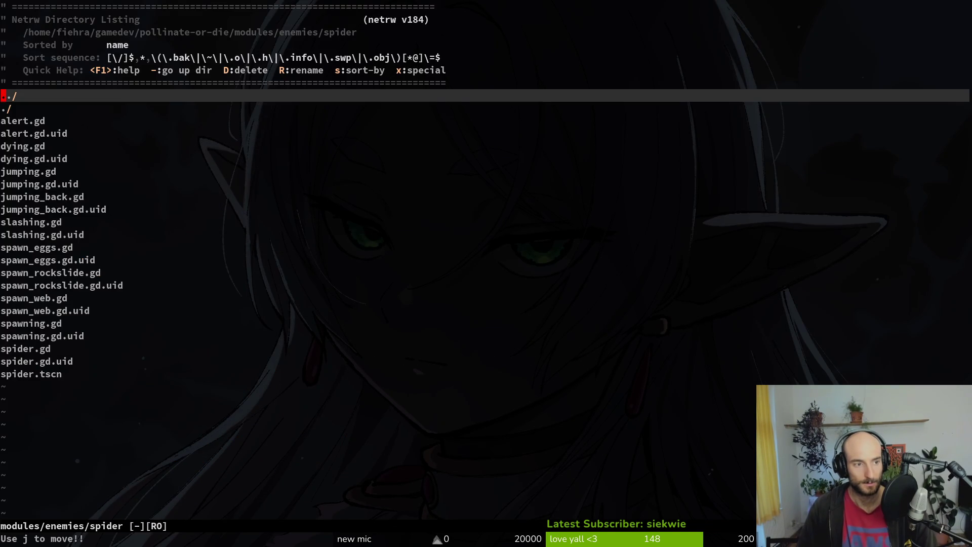
key("Return")
Delete the GameController.active_combat = true line from alert.gd's enter() and save.
key("j")
key("j")
key("j")
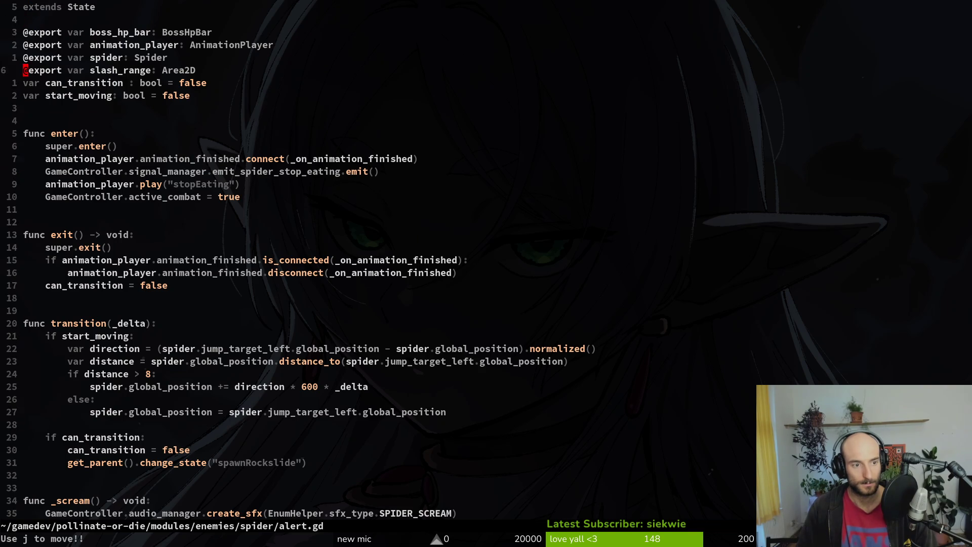
key("ctrl+s")
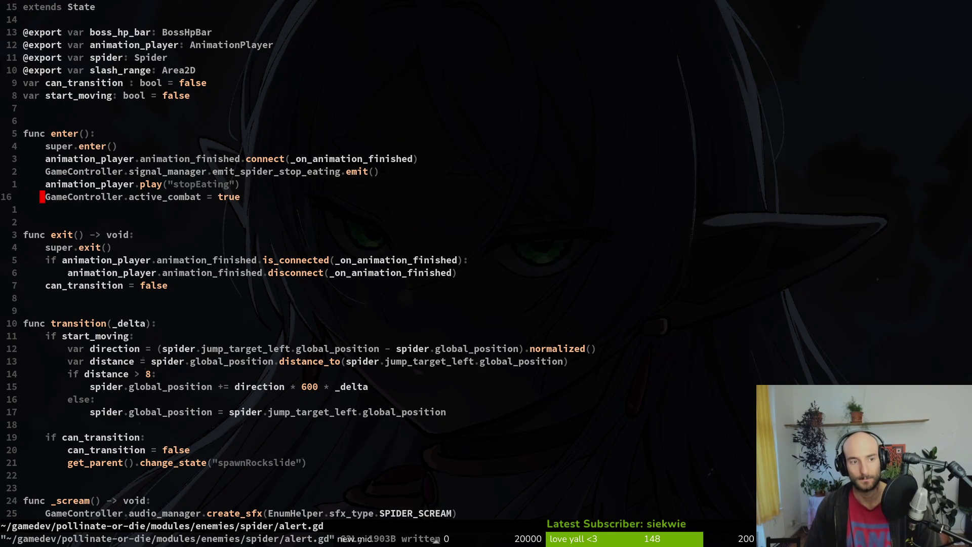
key("shift+v")
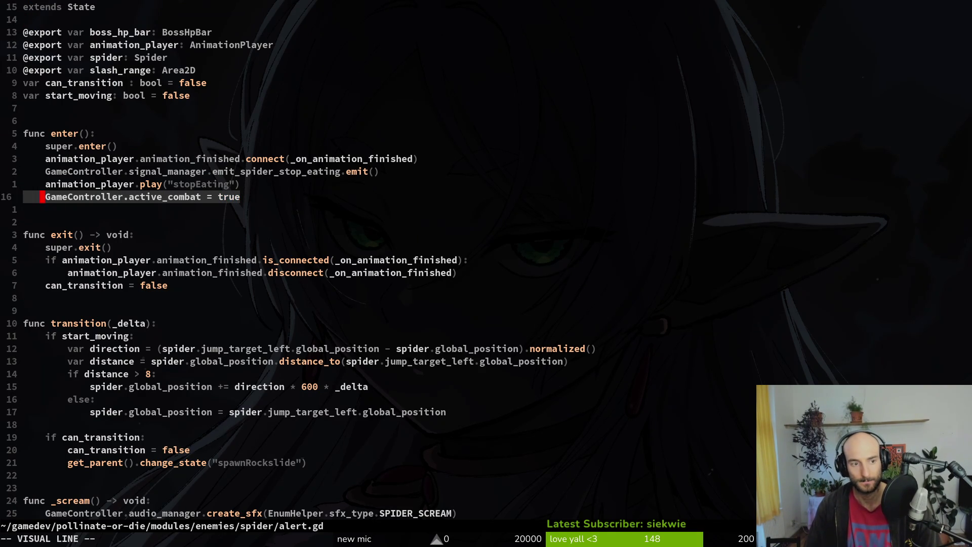
key("Escape")
key("k")
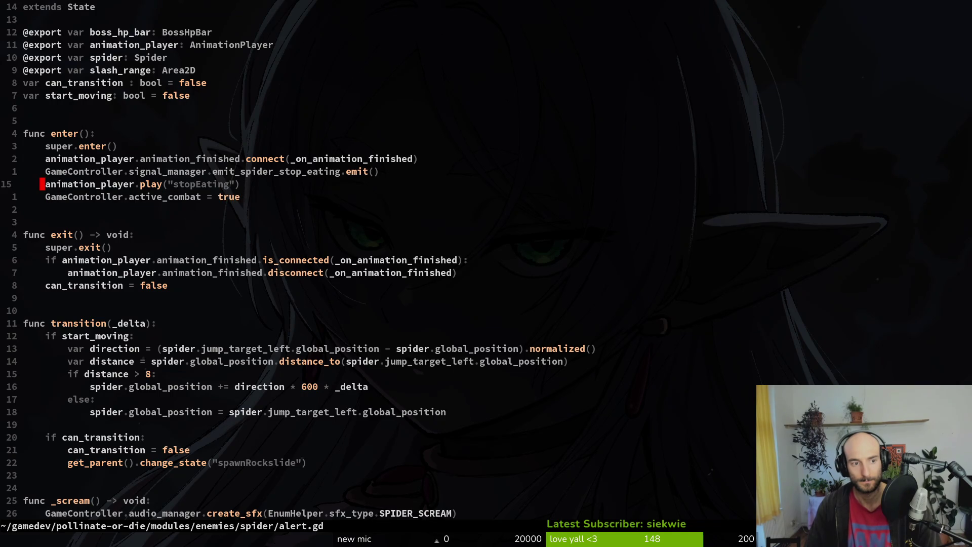
key("j")
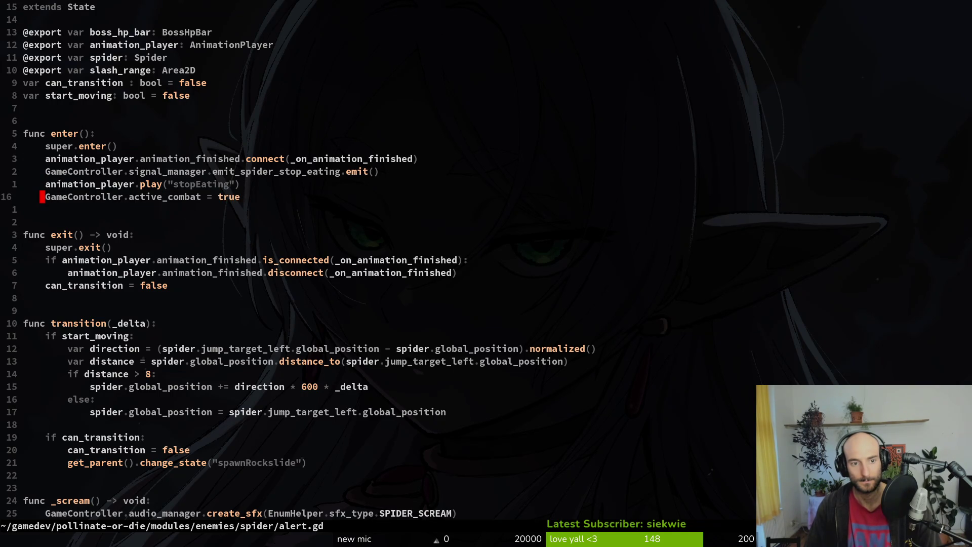
key("shift+v")
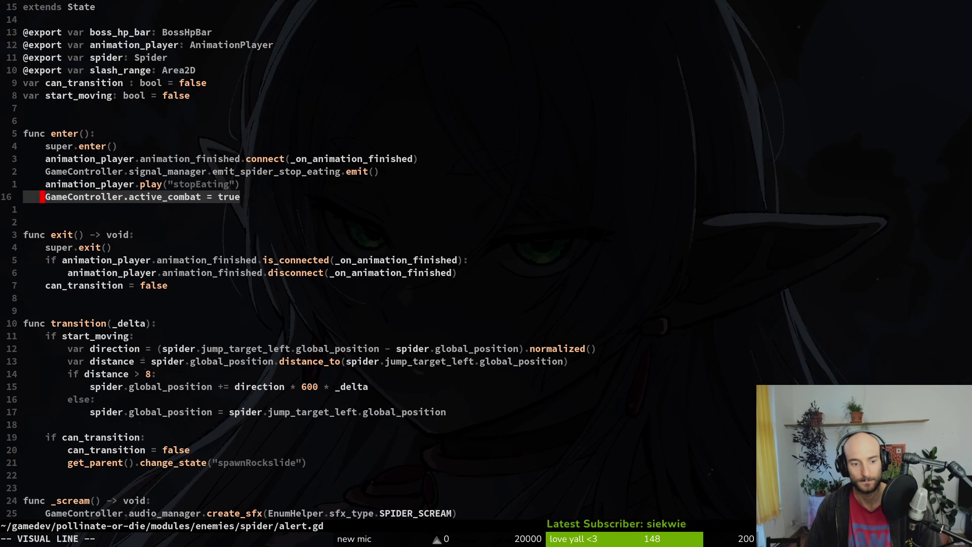
type("d:w")
key("Return")
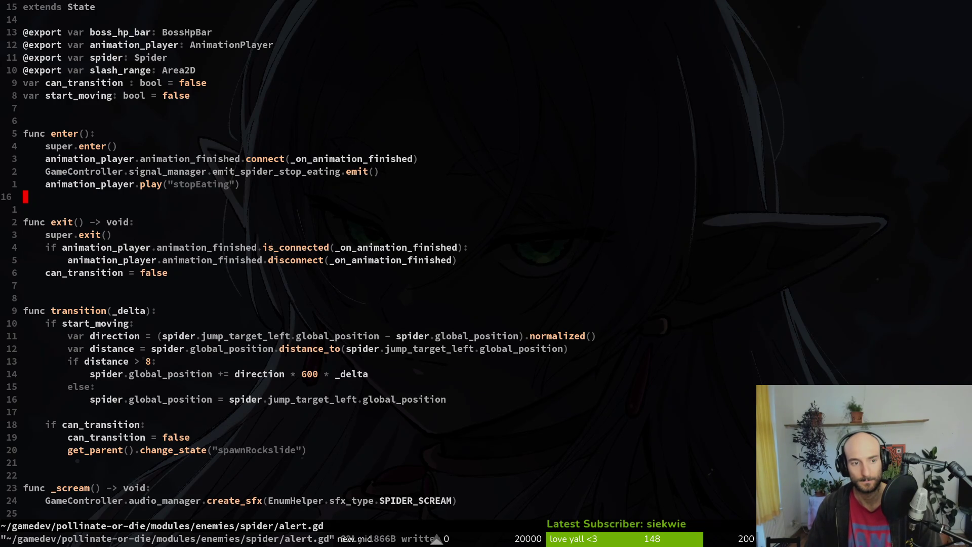
key("space")
Paste the active_combat = true line at the end of spawning.gd's enter() and save.
key("f")
key("f")
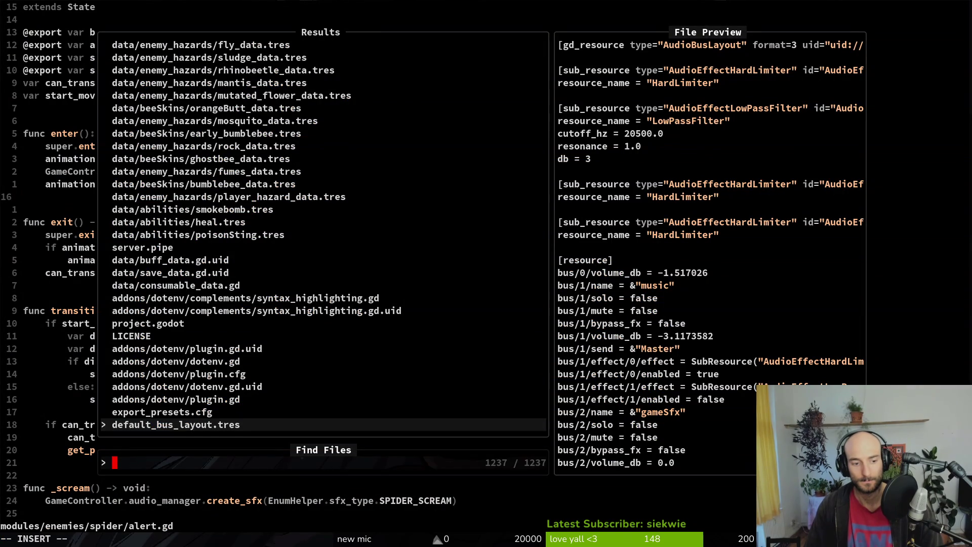
type("spspaw")
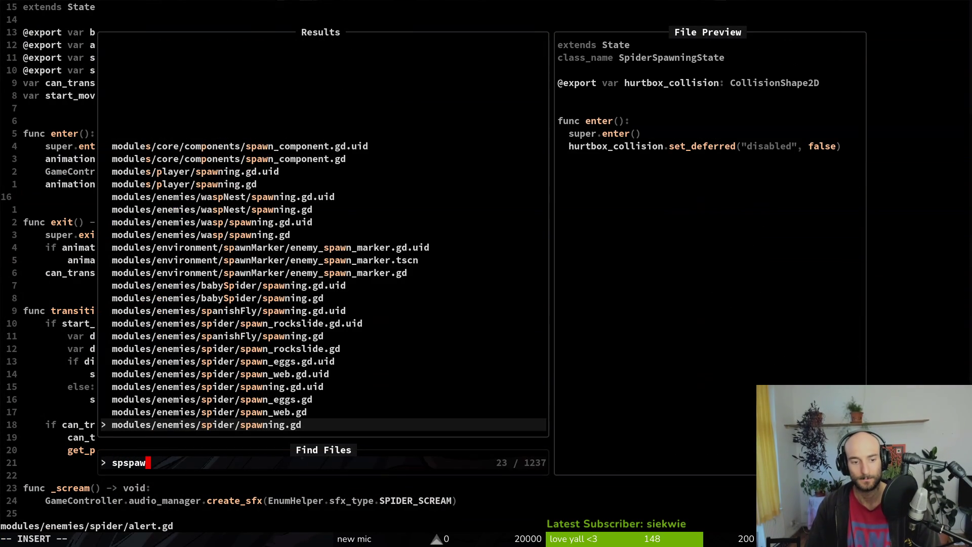
key("Return")
key("j")
key("j")
key("j")
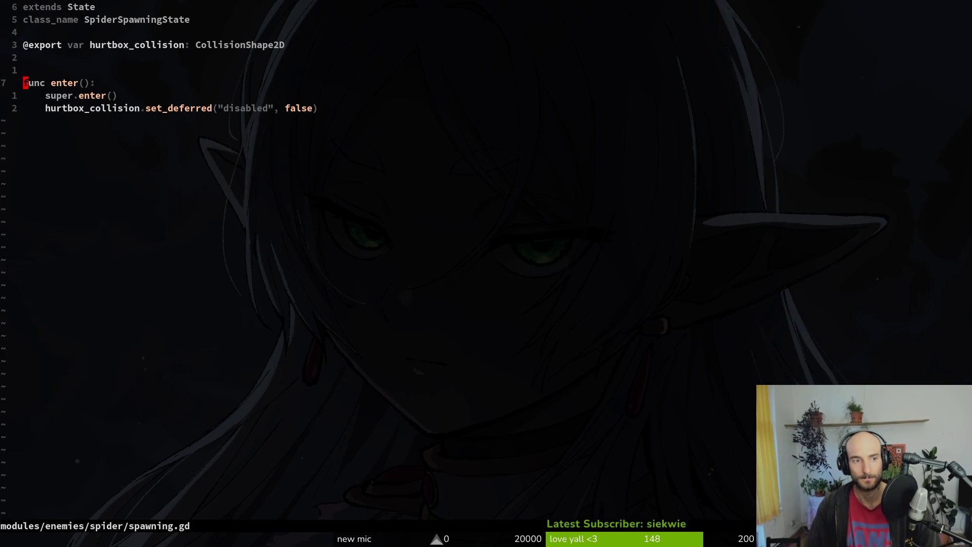
type("P:w")
key("Return")
Test-run the game on the spider arena level, then close it.
key("F5")
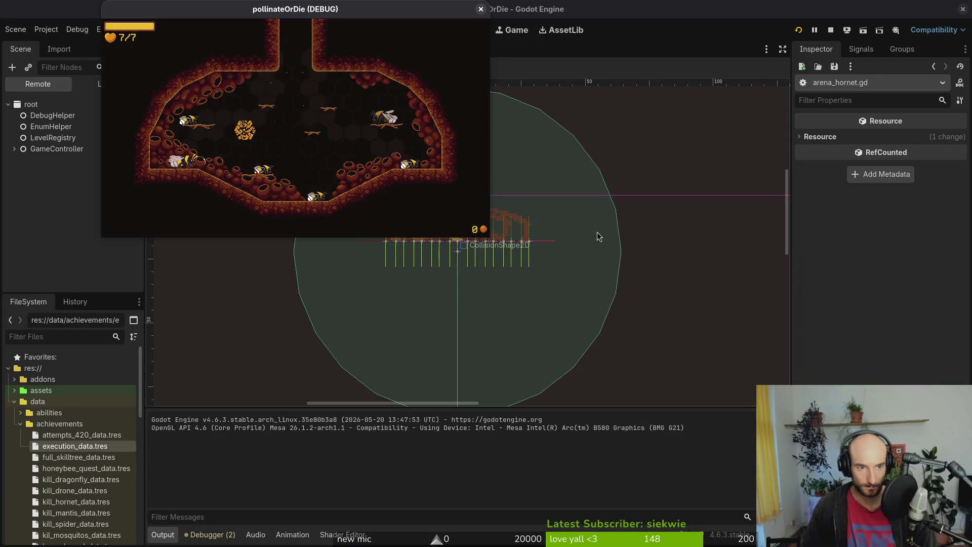
key("Escape")
key("Return")
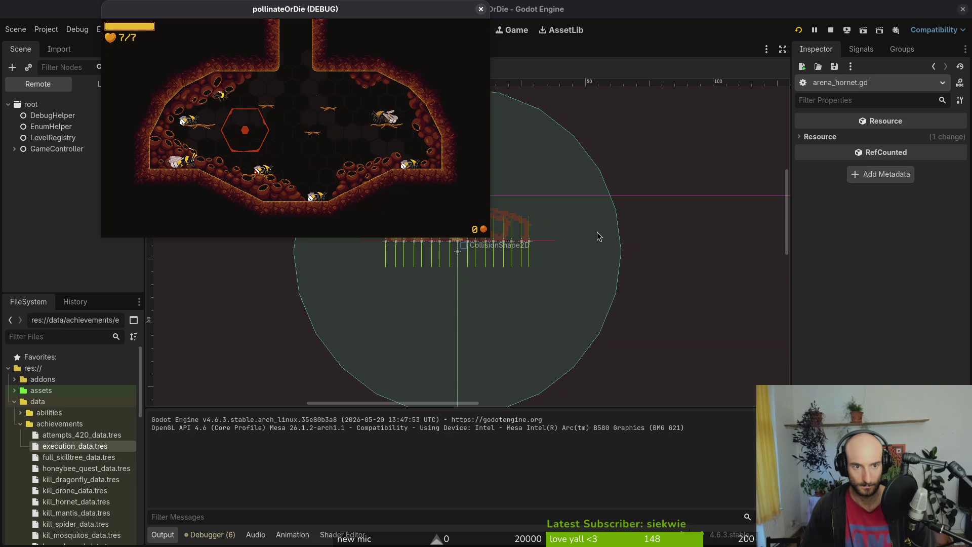
key("F8")
key("alt+Tab")
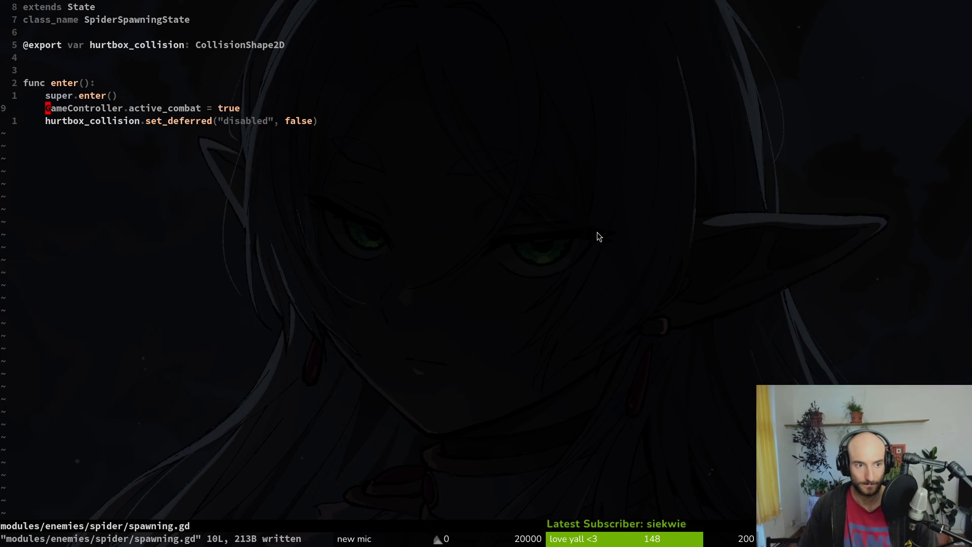
key("alt+Tab")
Start a New Game, load the spider arena from debug level select, then close the game.
key("F5")
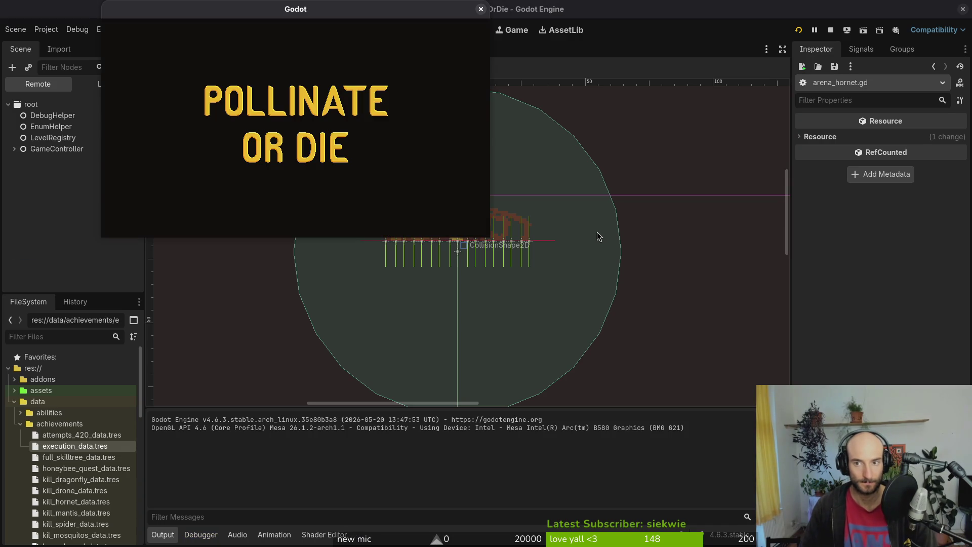
key("Down")
key("Return")
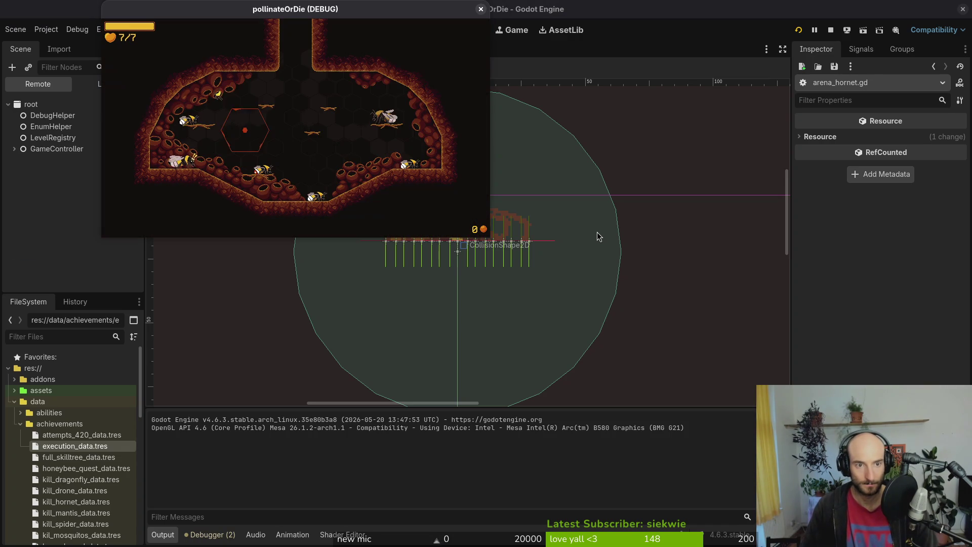
key("F1")
key("Up")
key("Return")
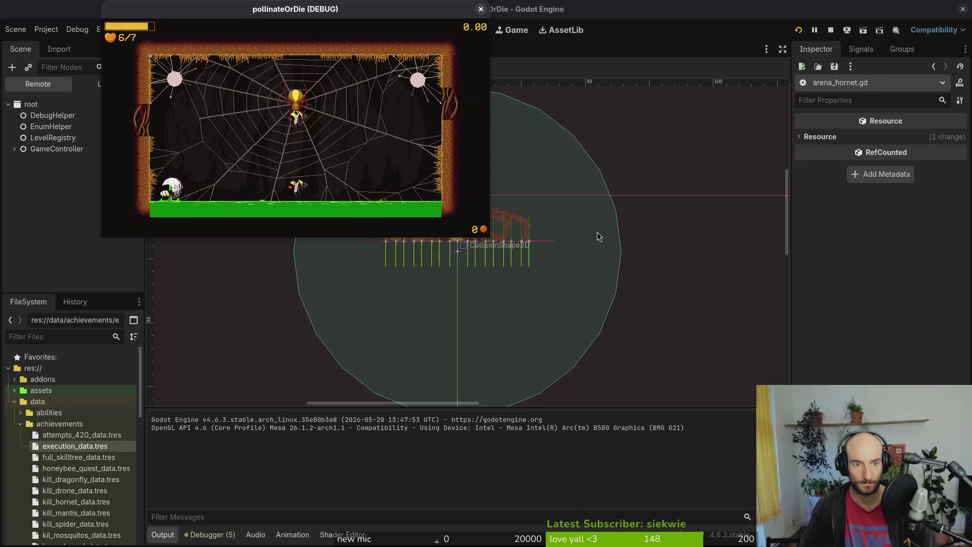
key("F8")
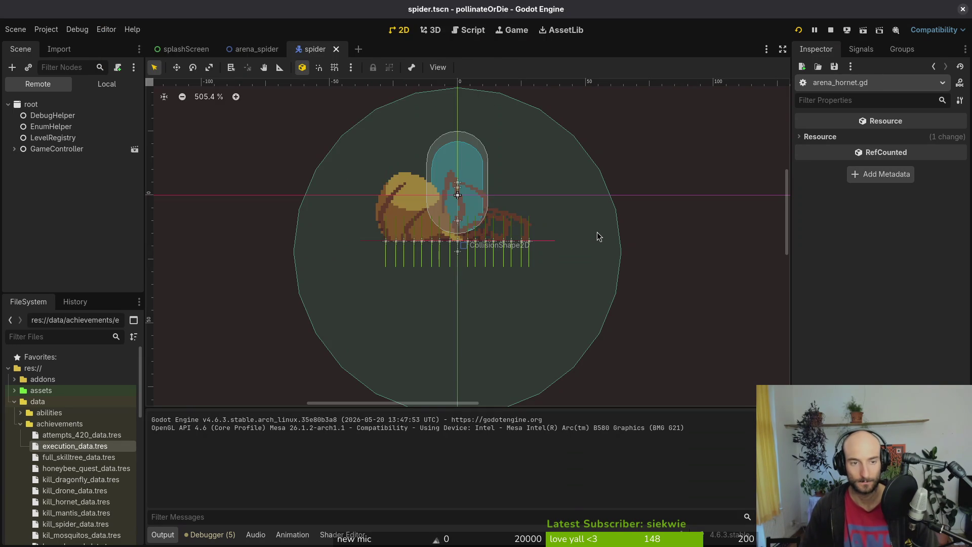
key("alt+Tab")
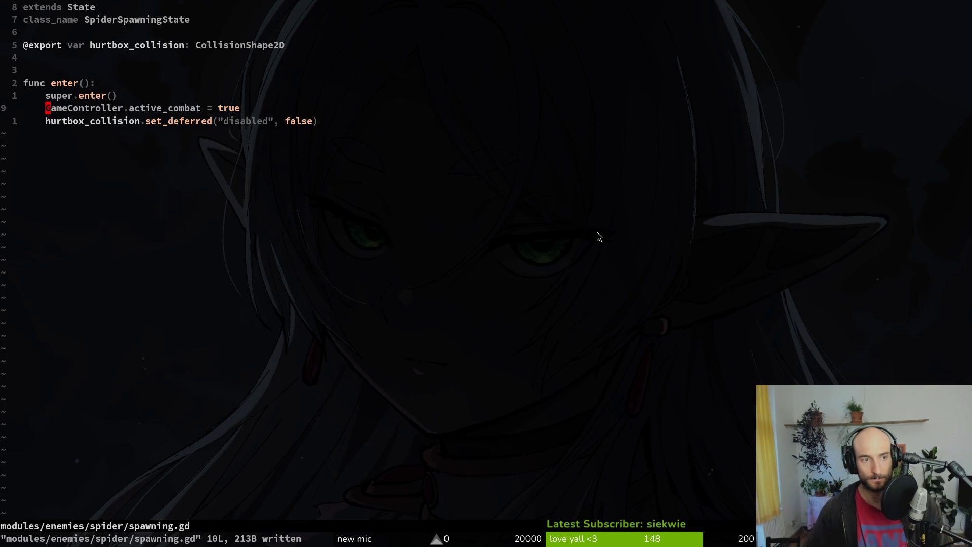
Open spawning.gd, then spider.gd at its aggro_range connect line.
key("space")
key("f")
key("f")
type("spisp")
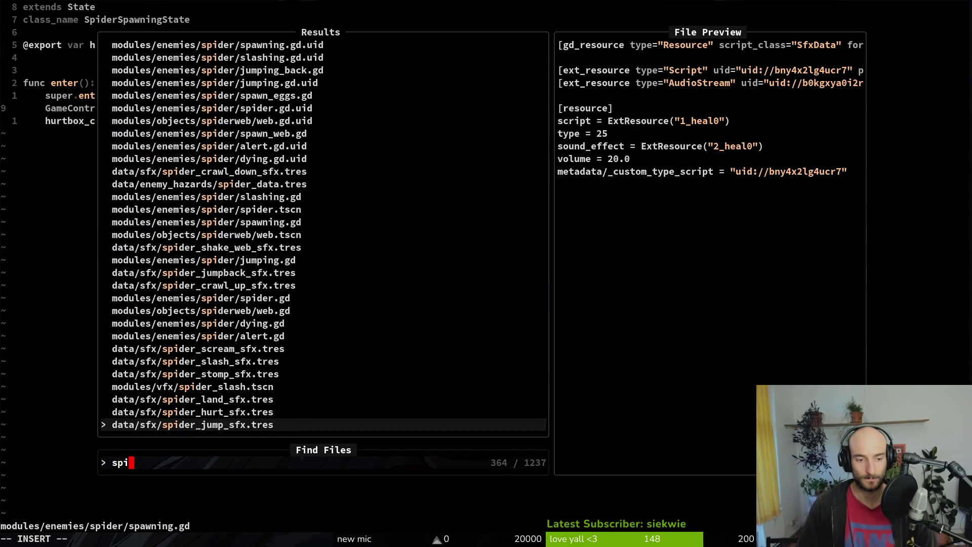
key("Up")
key("Return")
key("space")
type("sfs")
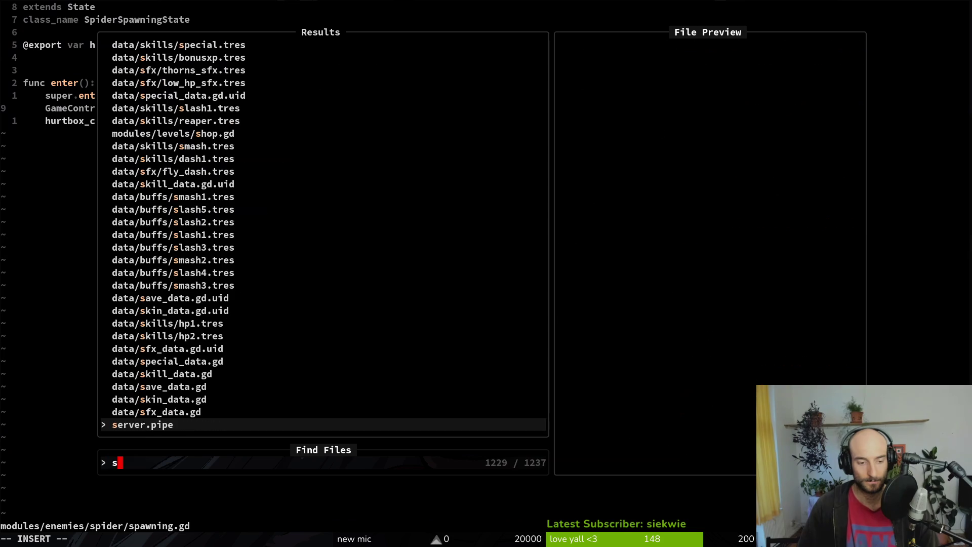
type("pisp")
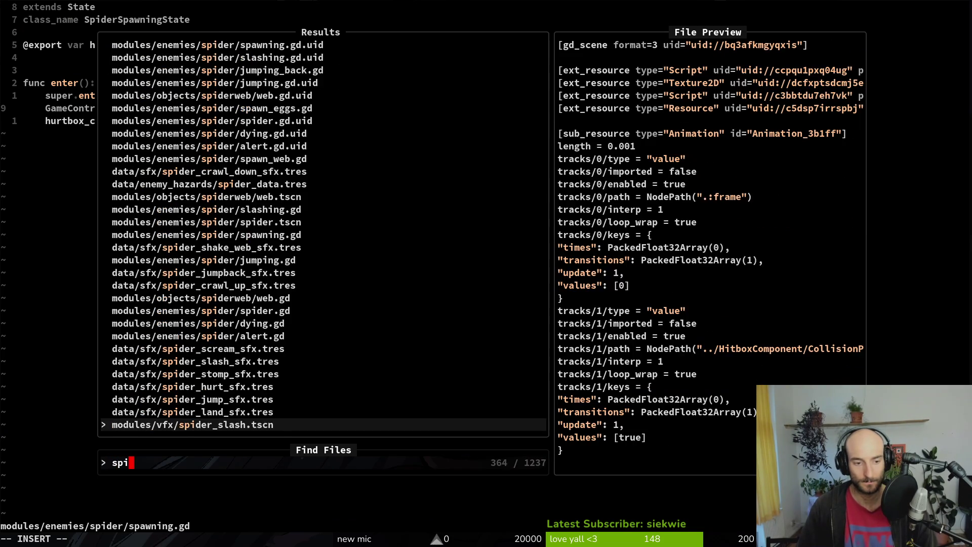
key("Return")
key("j")
key("j")
key("j")
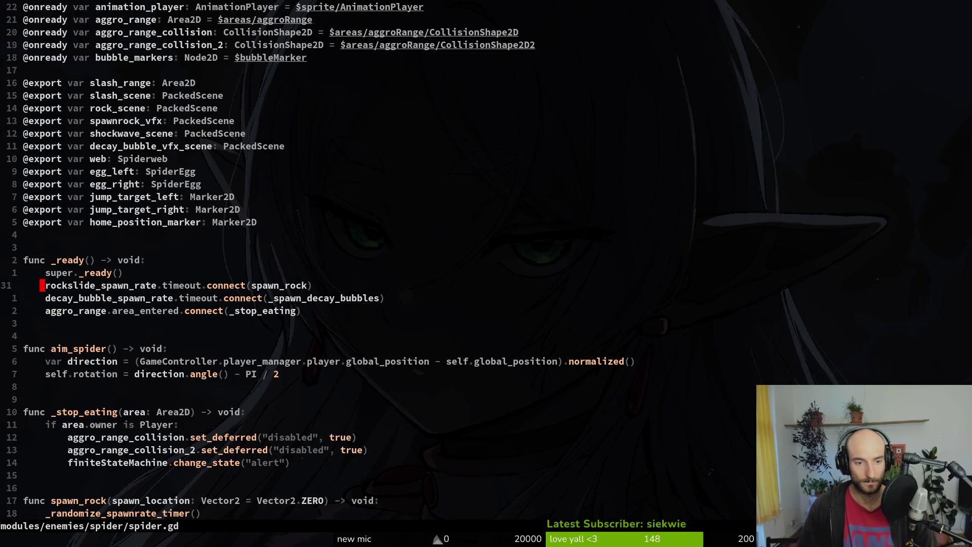
Page down spider.gd to review its spawn_rock code.
key("space")
key("f")
key("f")
type("stopeatin")
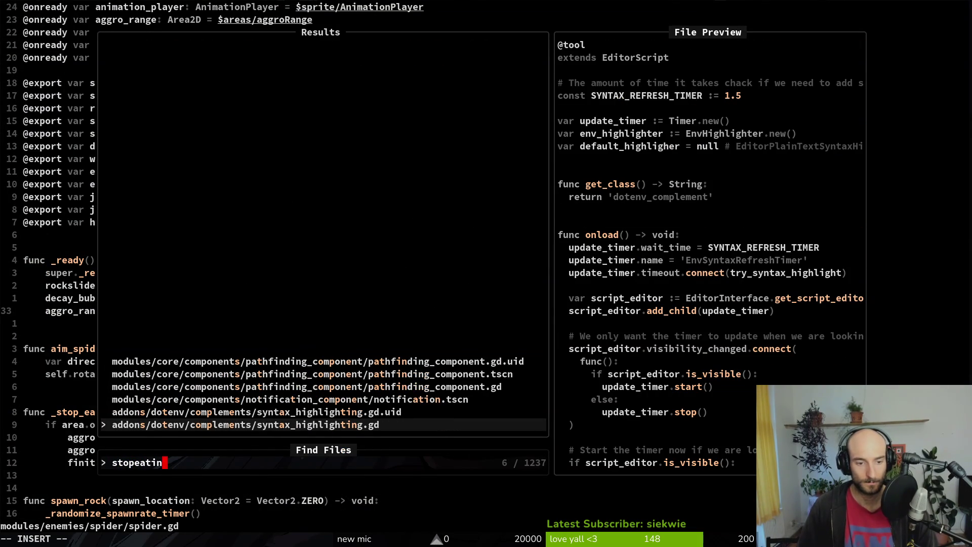
key("BackSpace")
key("BackSpace")
key("BackSpace")
key("Escape")
key("ctrl+d")
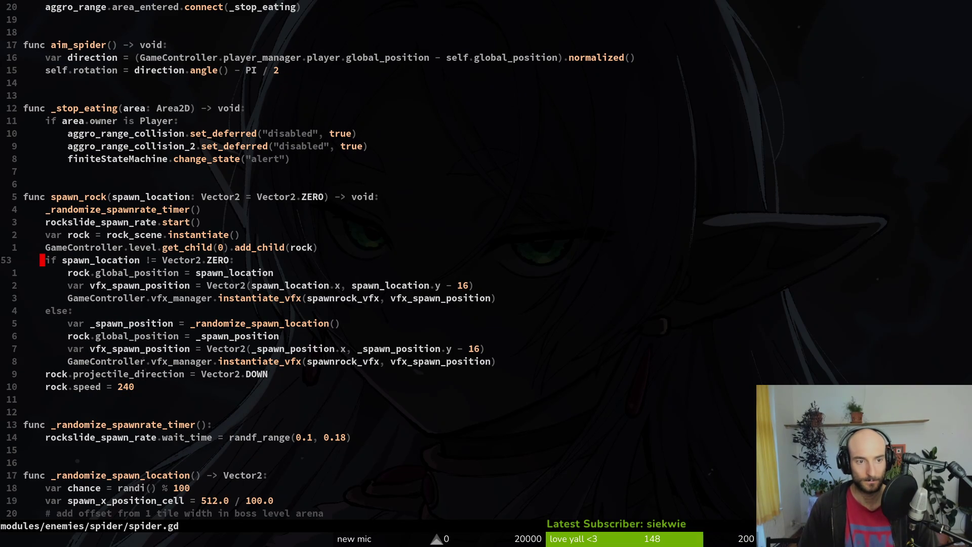
key("k")
Open the spider's alert.gd and page down to its end.
key("space")
key("f")
key("f")
type("ale")
key("Return")
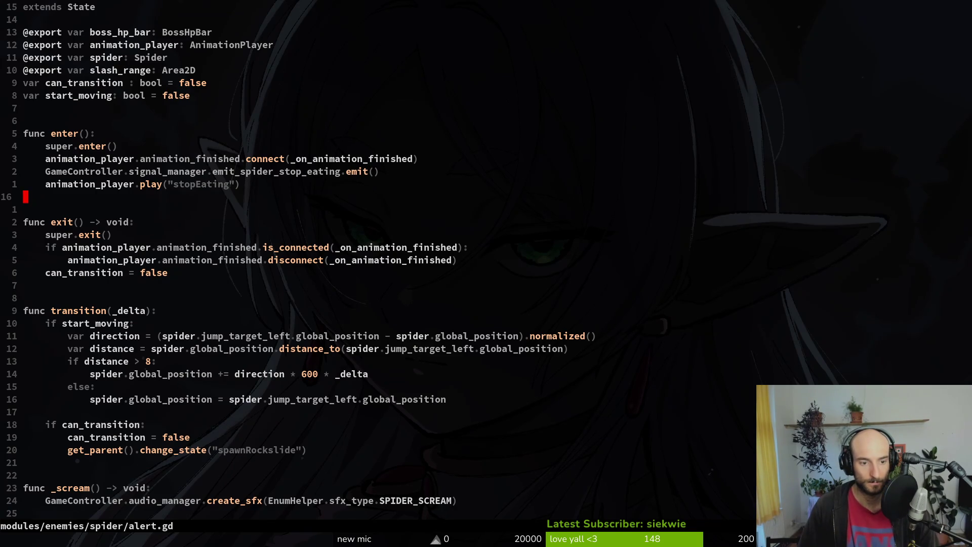
key("ctrl+d")
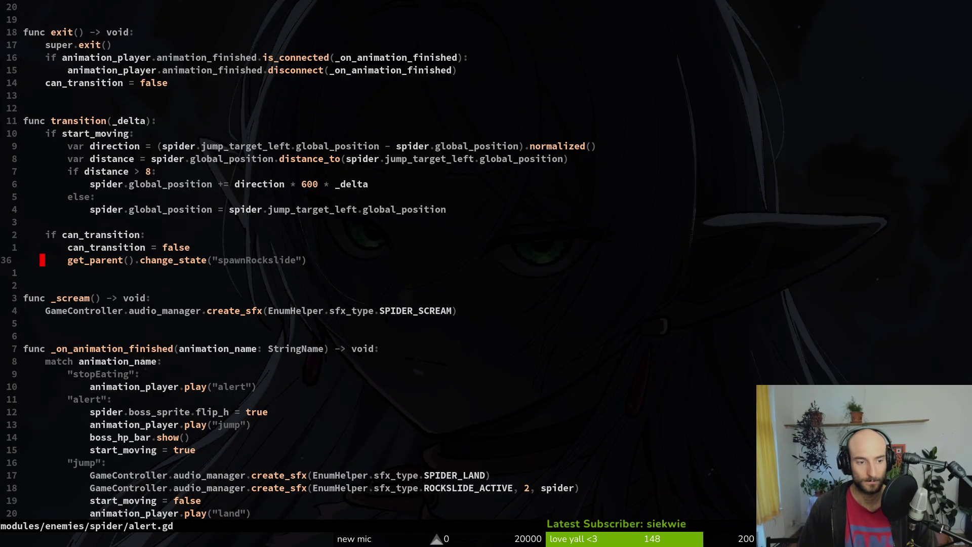
key("ctrl+d")
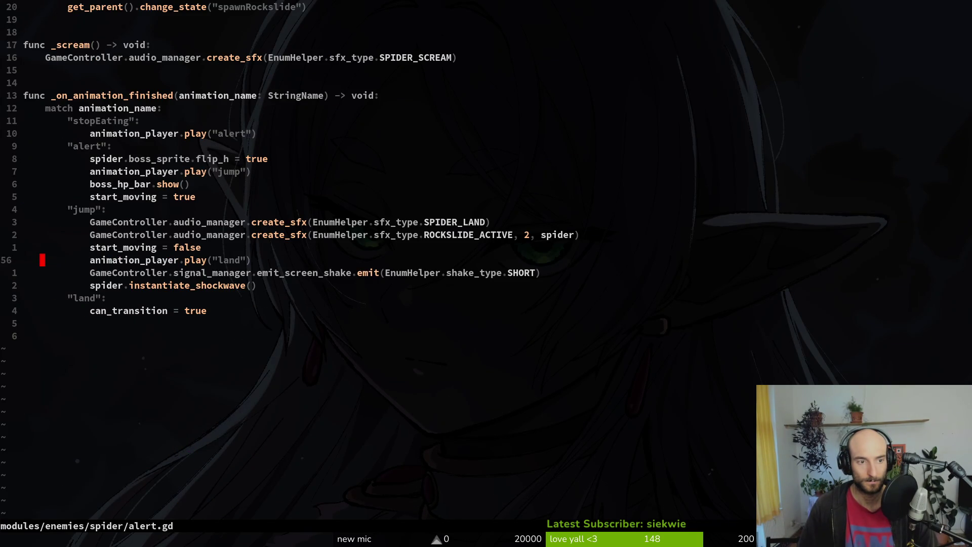
key("alt+Tab")
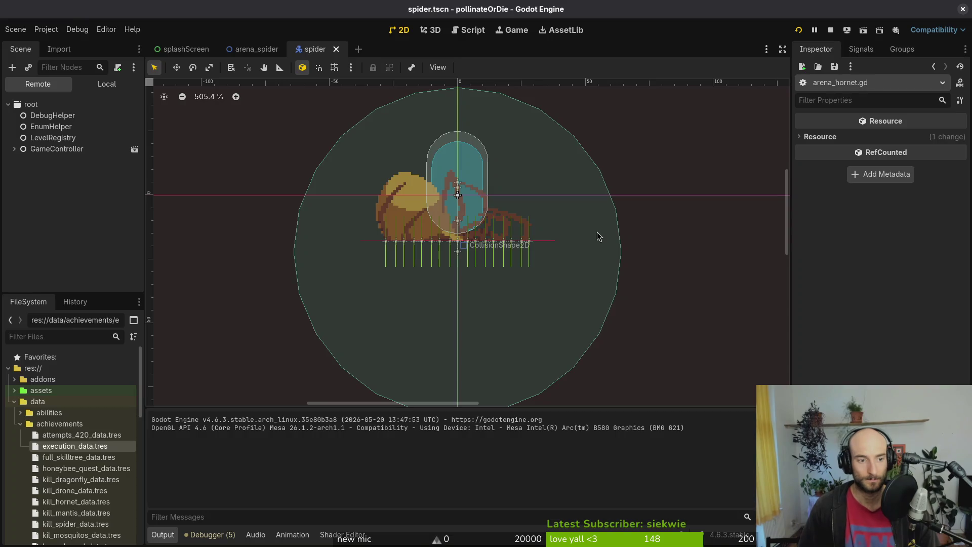
Open arena_spider.tscn in the Local scene tree and inspect the carcassPratorum node.
left_click(107, 84)
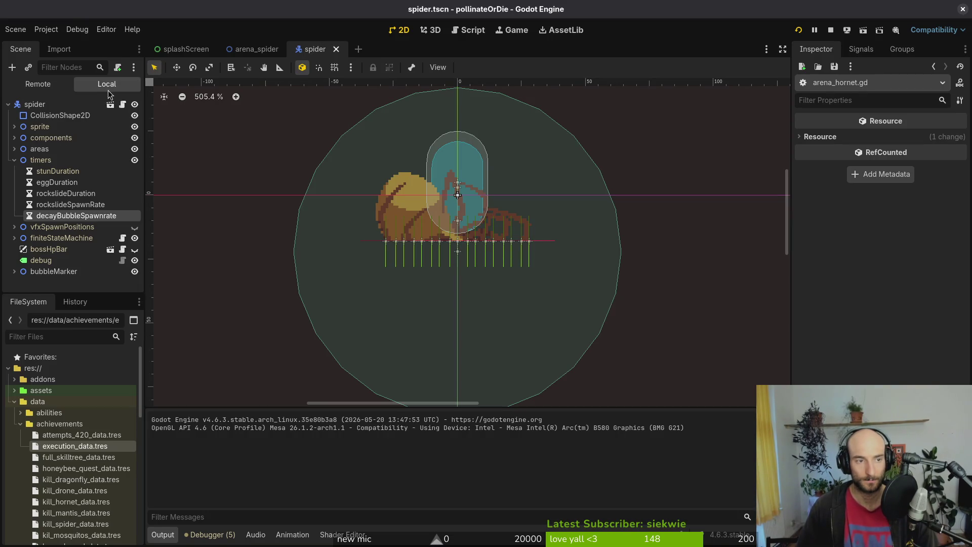
key("shift+alt+o")
type("arespi")
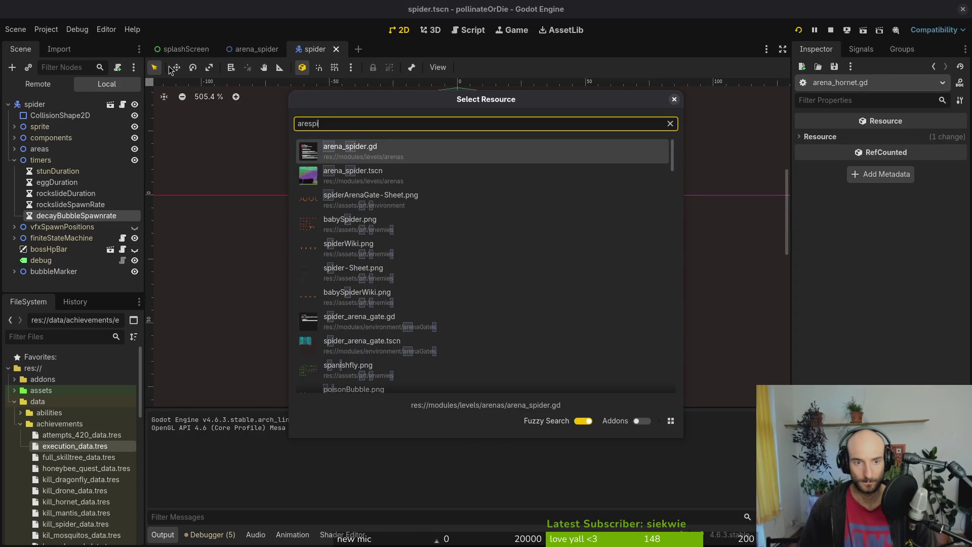
key("Return")
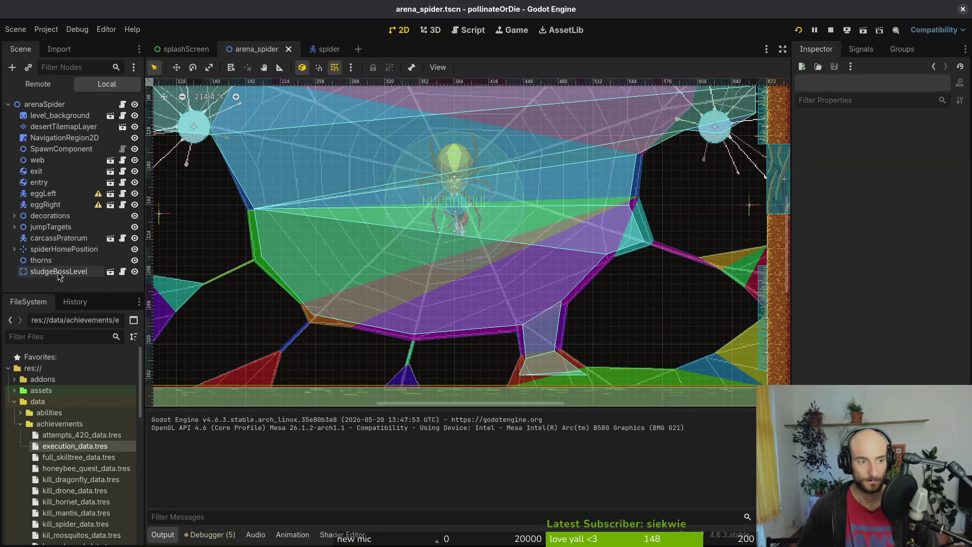
left_click(58, 238)
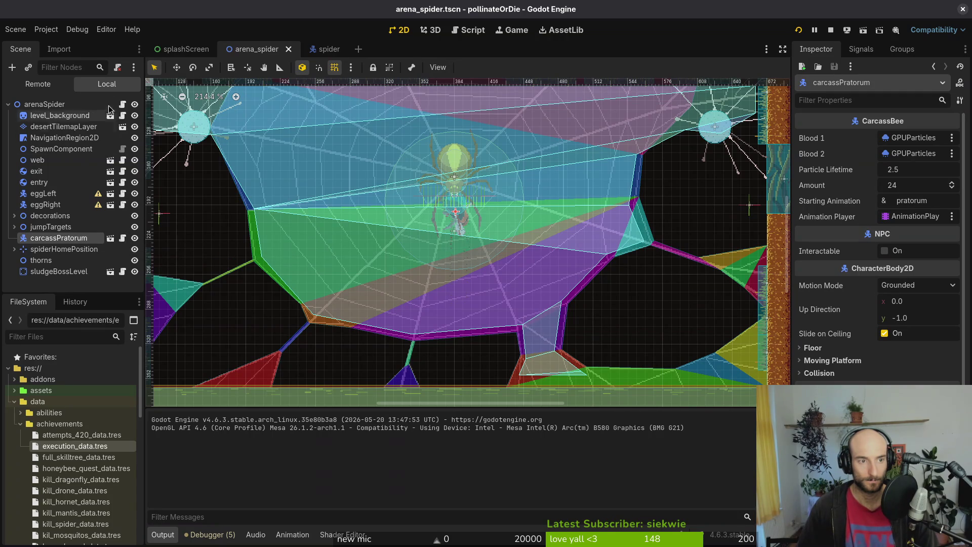
key("alt+Tab")
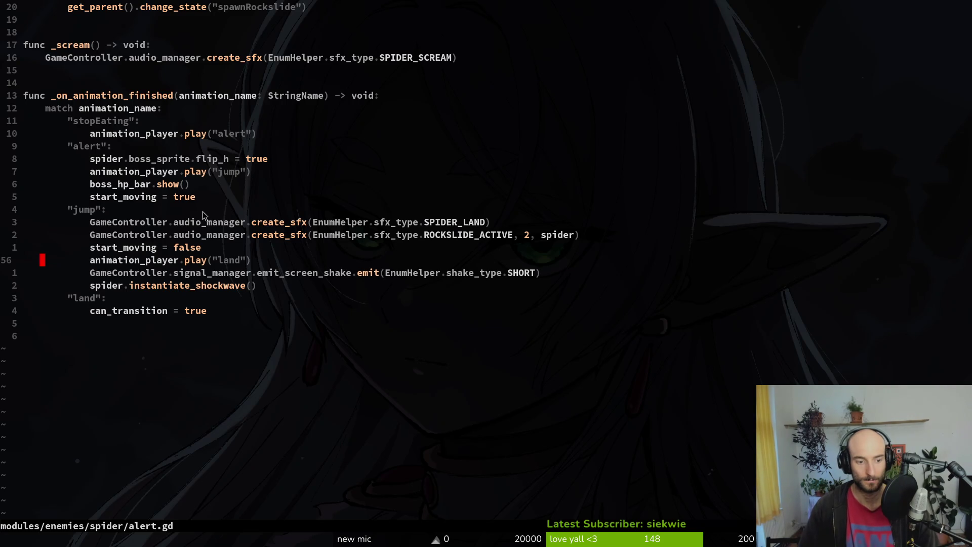
key("ctrl+p")
type("arespi")
key("Return")
key("ctrl+p")
type("arena_spid")
type("er")
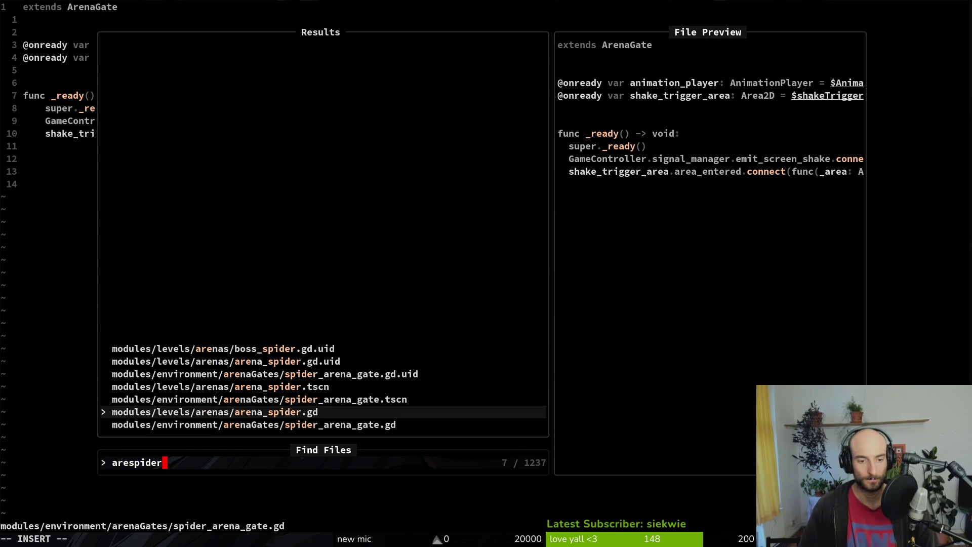
key("Return")
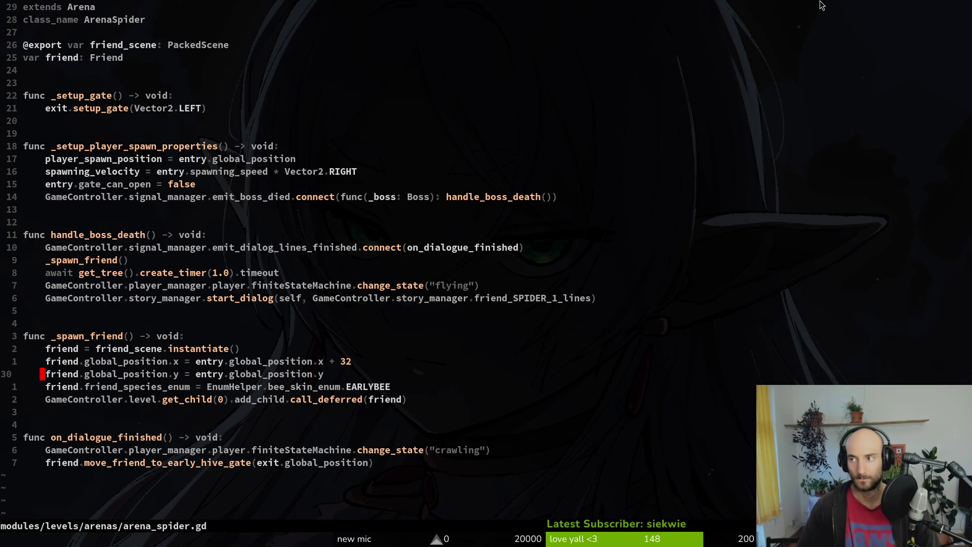
key("alt+Tab")
left_click(829, 33)
key("alt+Tab")
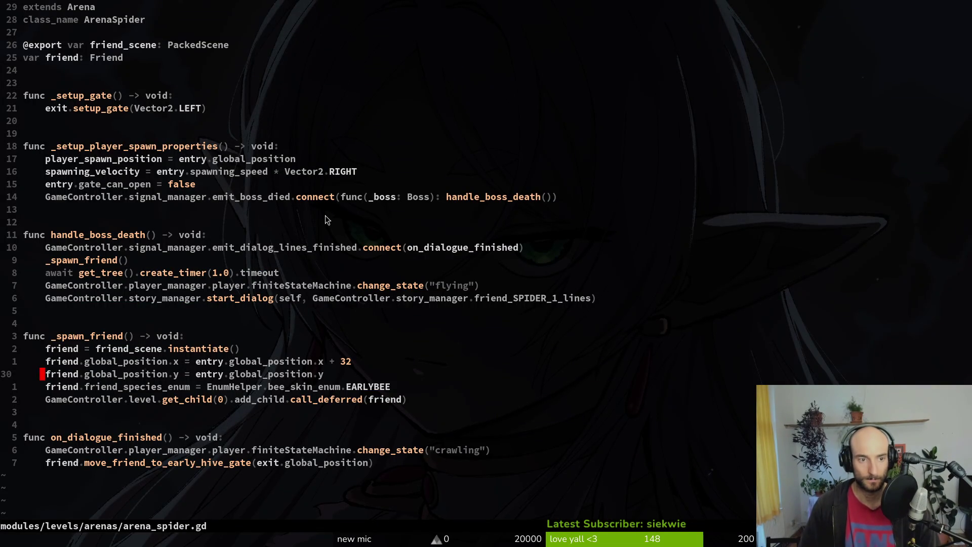
key("ctrl+6")
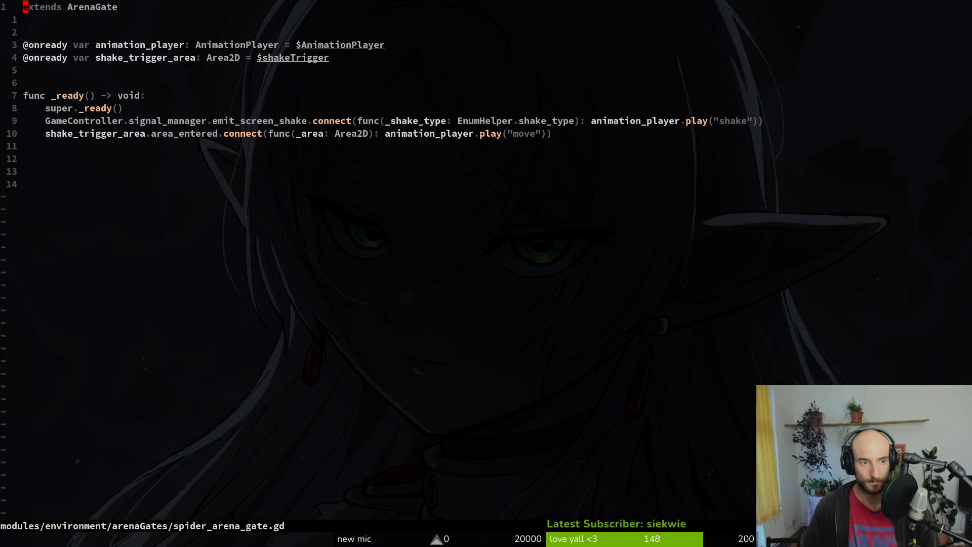
key("ctrl+6")
key("space")
key("f")
key("f")
type("spispi")
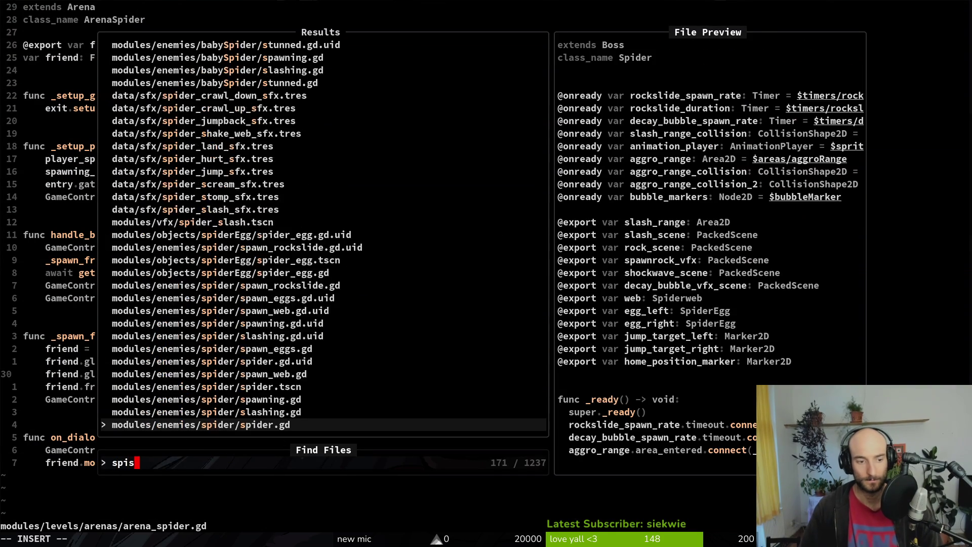
key("Return")
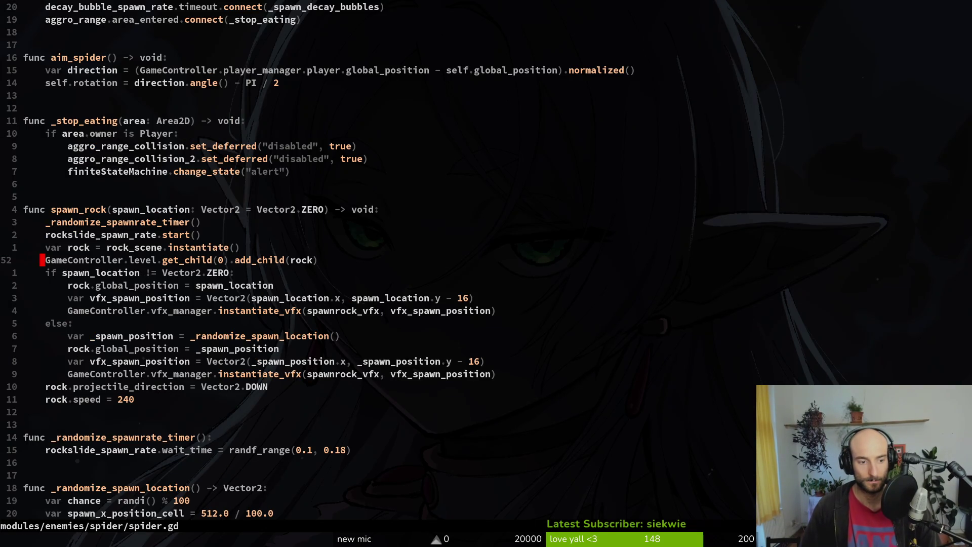
key("ctrl+u")
key("space")
key("f")
key("f")
type("alert")
key("Return")
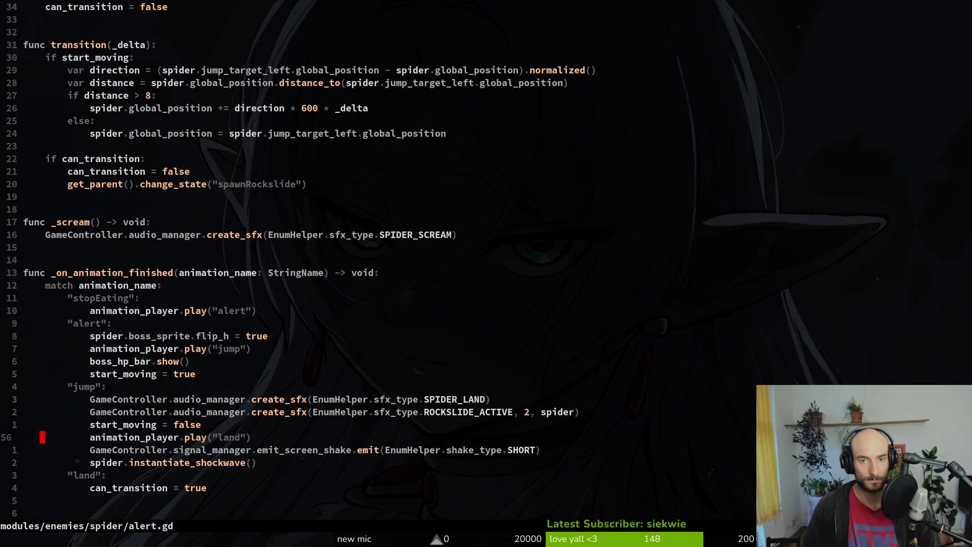
key("2")
key("2")
key("k")
key("2")
key("0")
key("k")
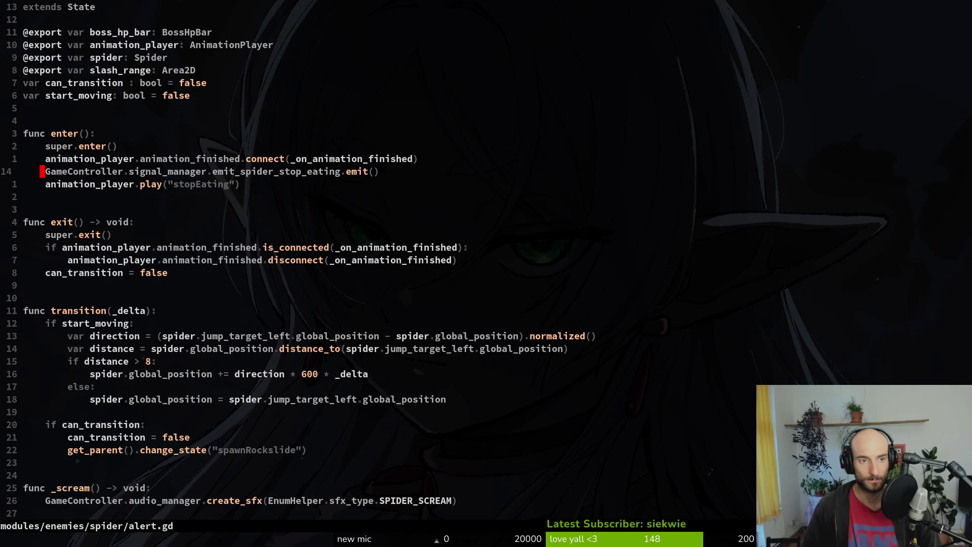
key("shift+g")
key("braceleft")
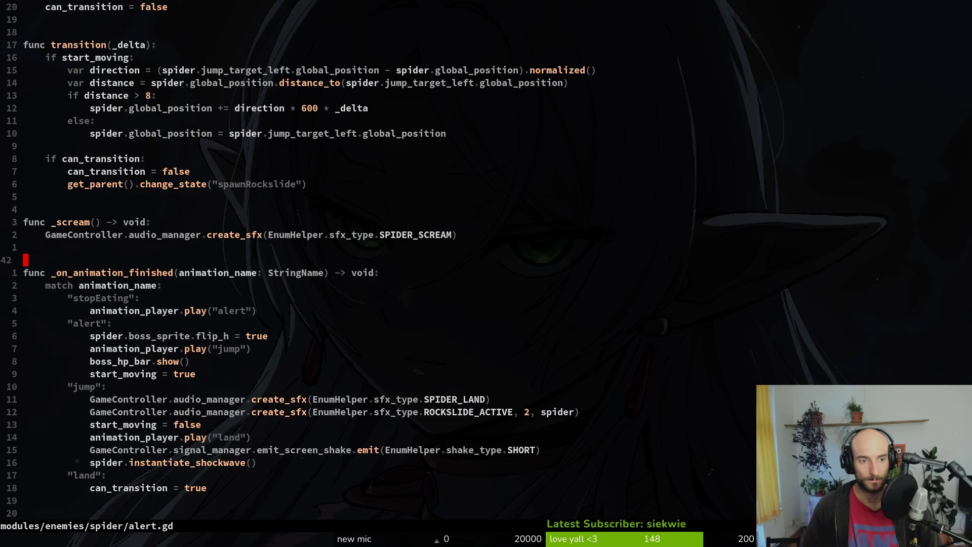
key("2")
key("0")
key("k")
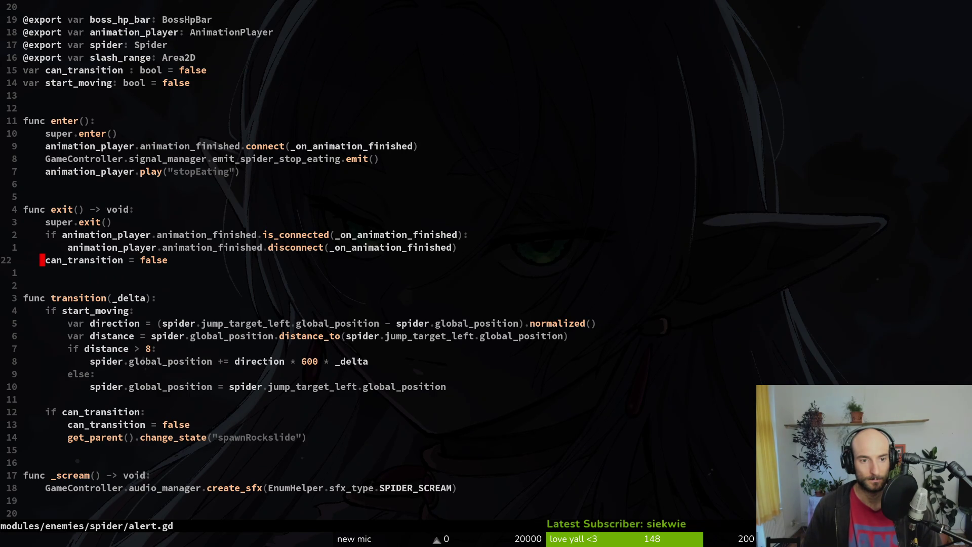
key("k")
key("k")
key("k")
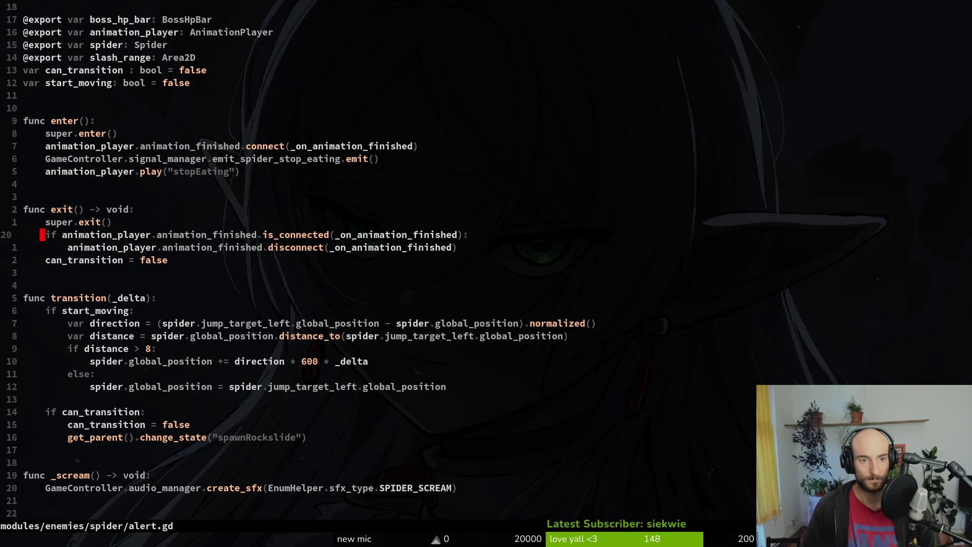
key("w")
key("w")
key("w")
key("w")
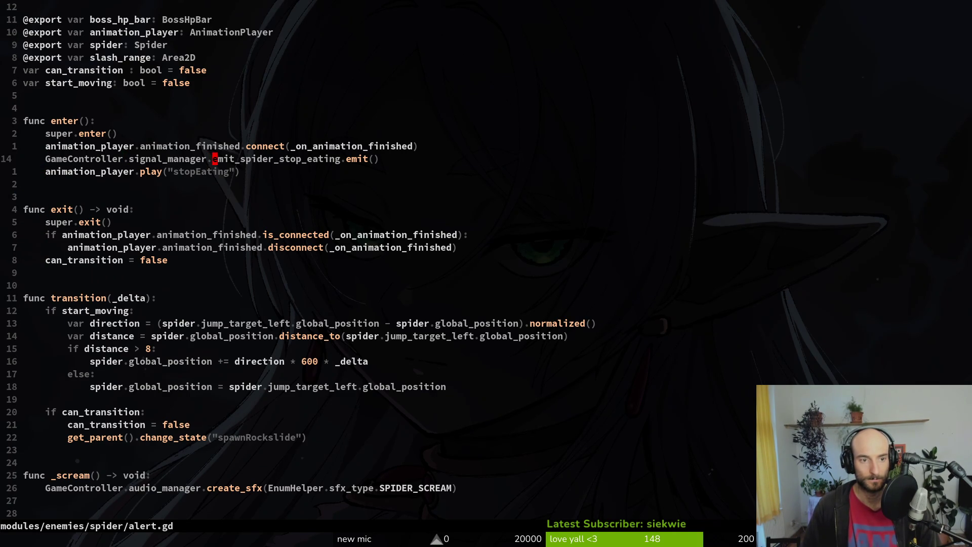
Find emit_spider_stop_eating's use in carcass_bee.gd, comparing it against alert.gd.
key("space")
key("f")
key("w")
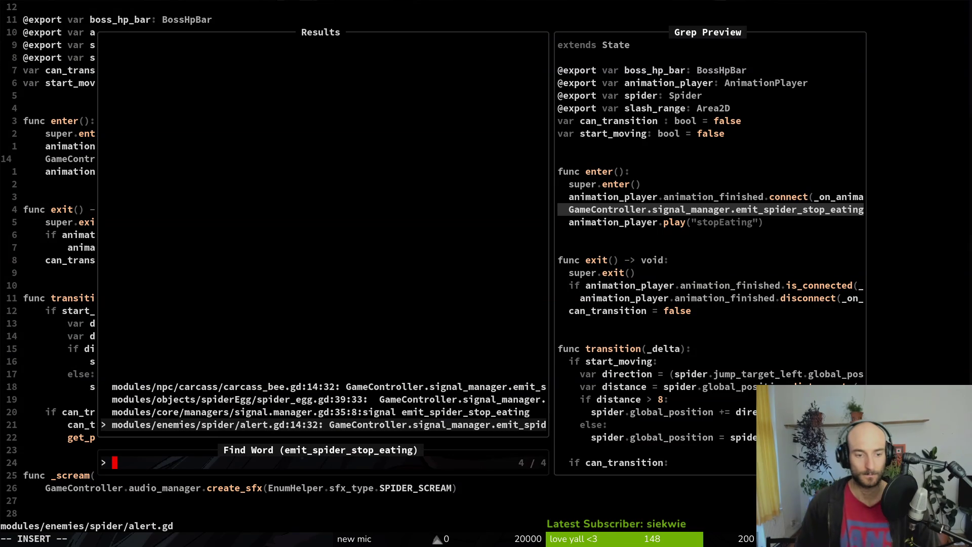
key("Up")
key("Up")
key("Up")
key("Return")
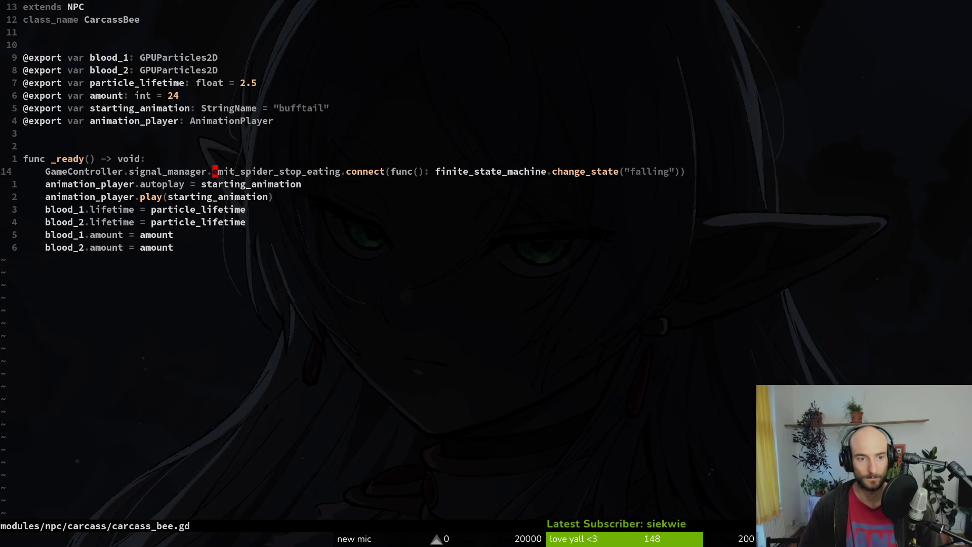
key("ctrl+o")
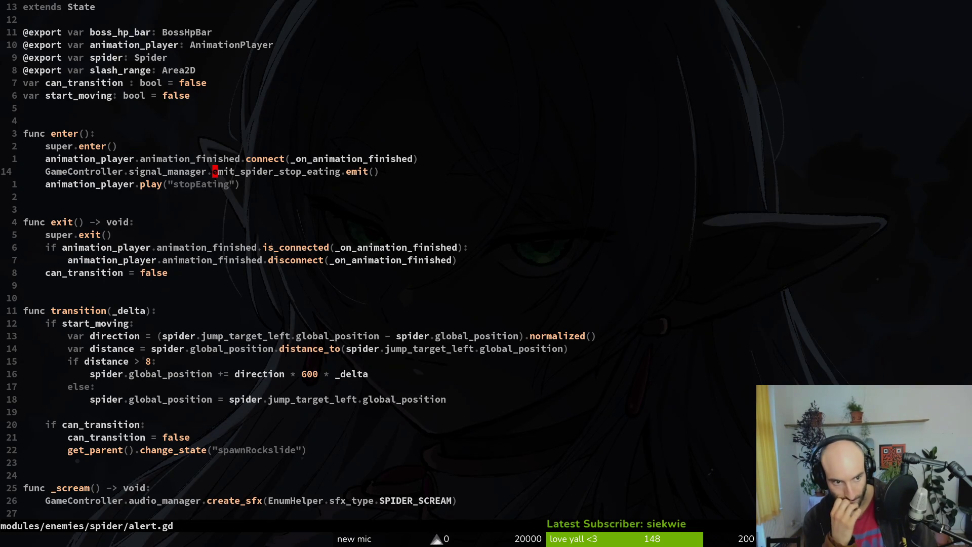
key("ctrl+i")
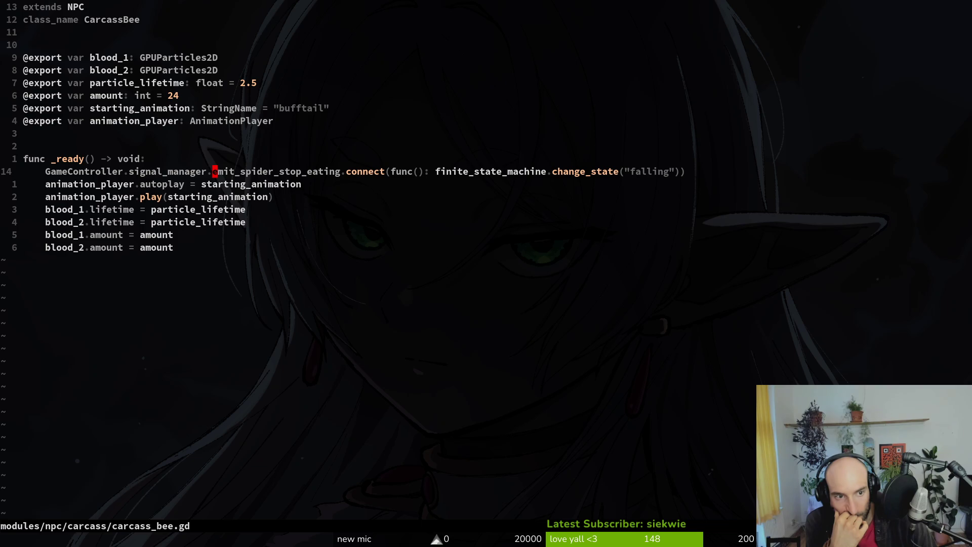
key("v")
key("Escape")
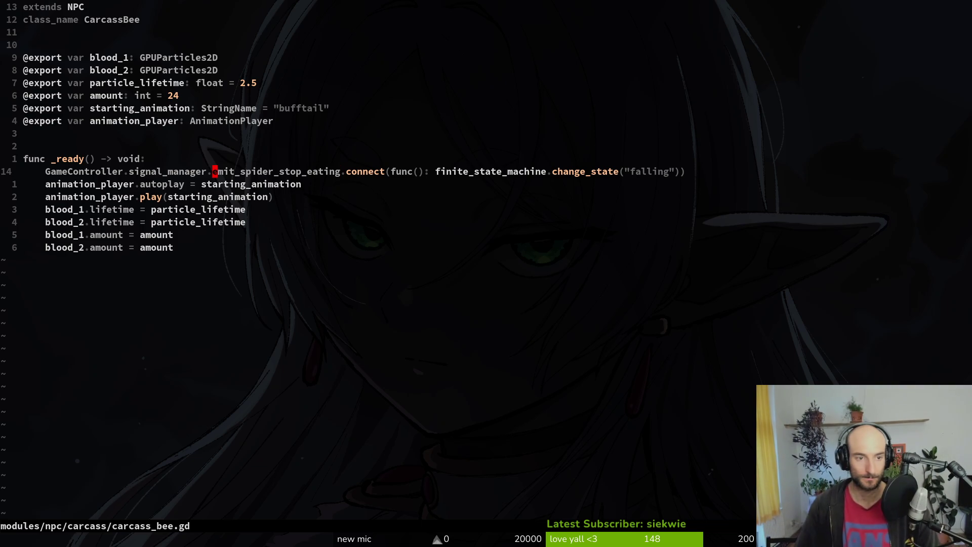
Open the spider_egg.gd match for emit_spider_stop_eating and review to its end.
key("space")
key("s")
key("w")
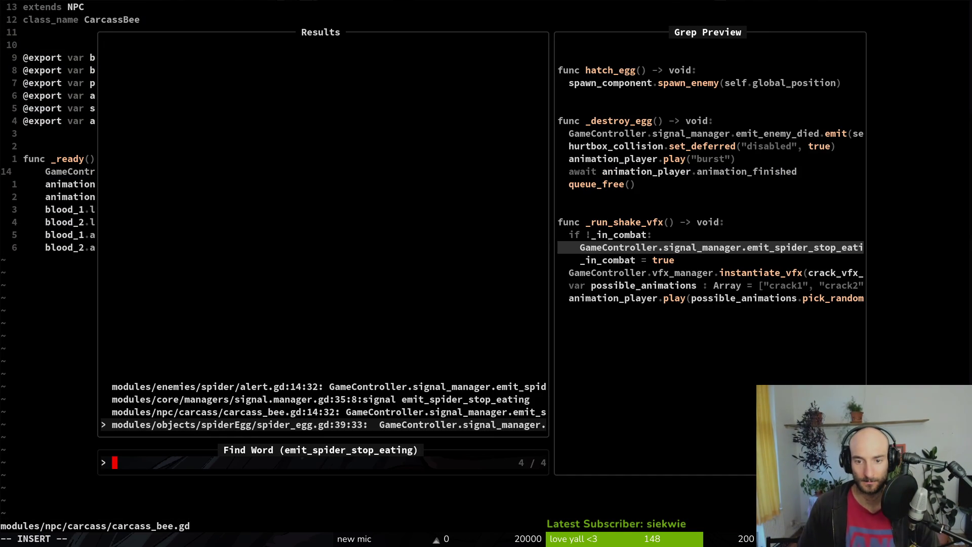
key("Return")
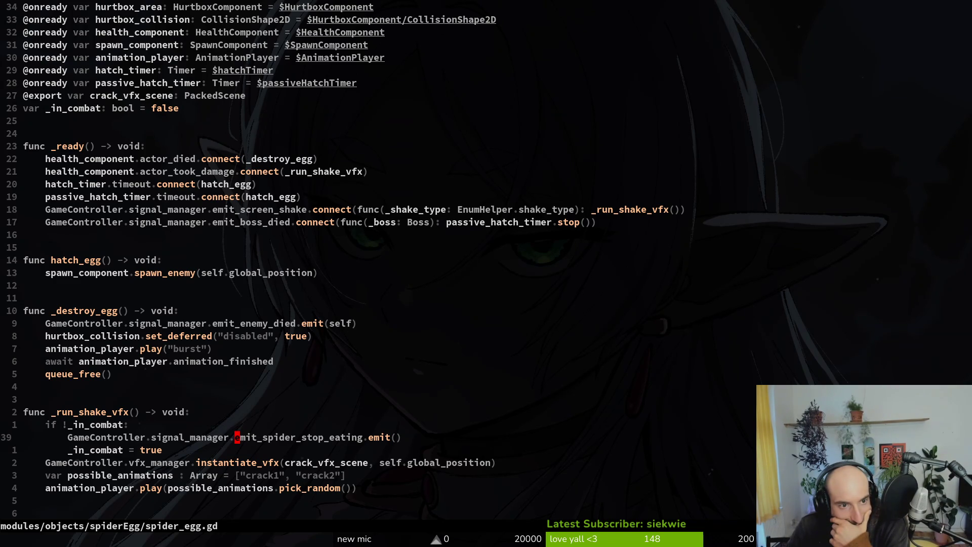
key("j")
key("shift+g")
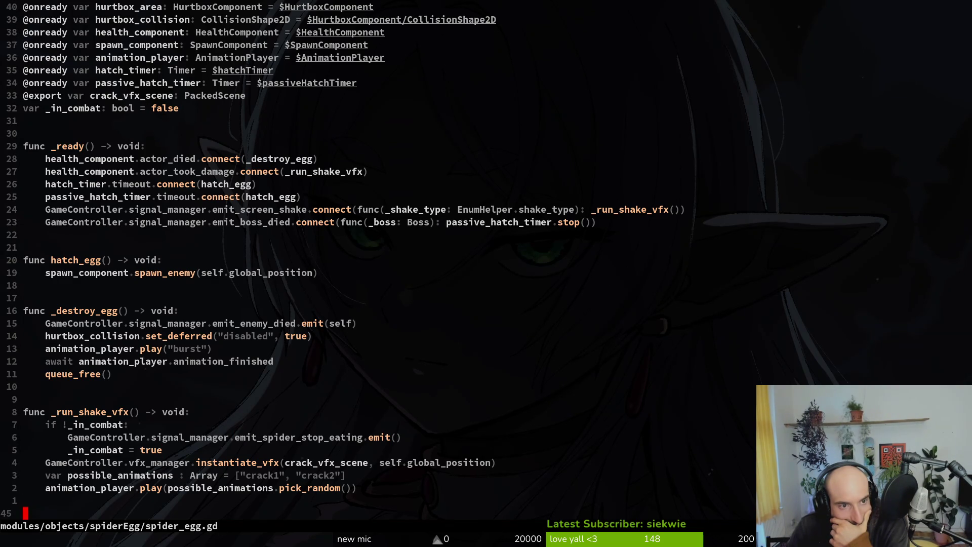
type("segga")
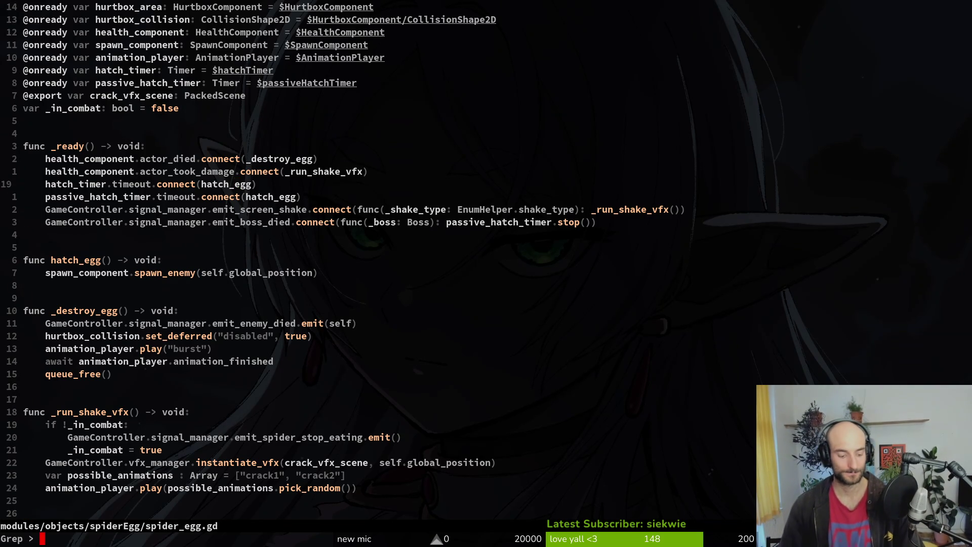
Open the alert.gd match for emit_spider_stop_eating.
key("space")
key("s")
key("r")
key("Up")
key("Up")
key("Return")
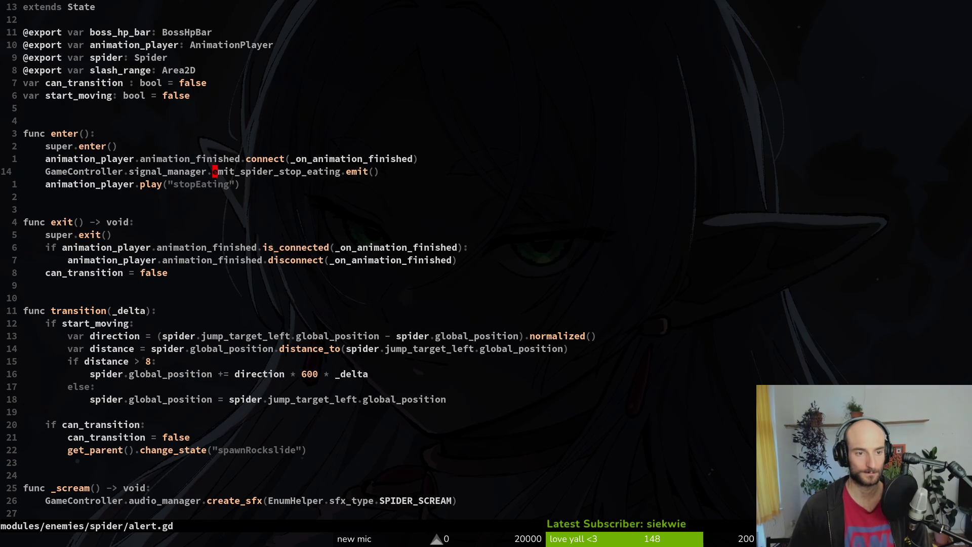
Grep for 'alert' and open spider.gd where _stop_eating changes state to alert.
key("space")
key("f")
key("w")
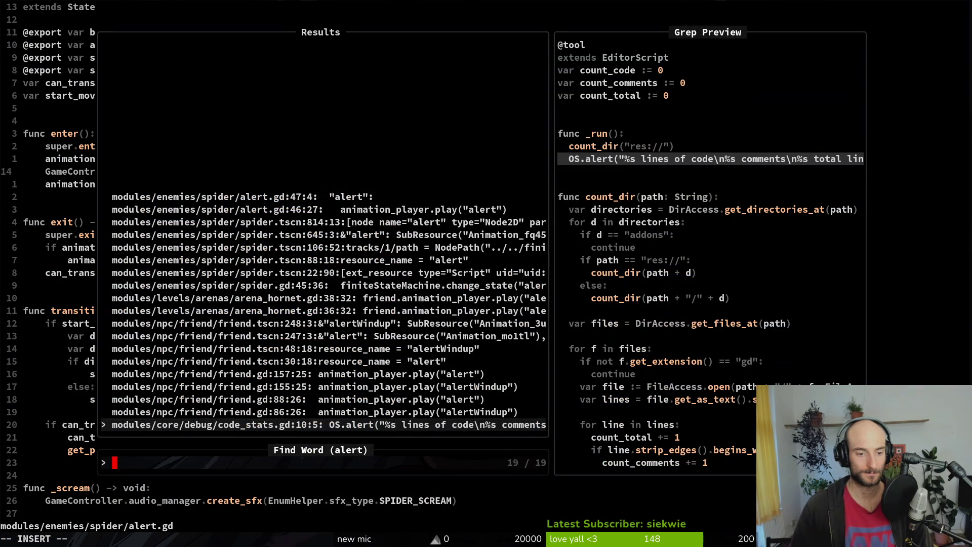
key("Down")
key("Down")
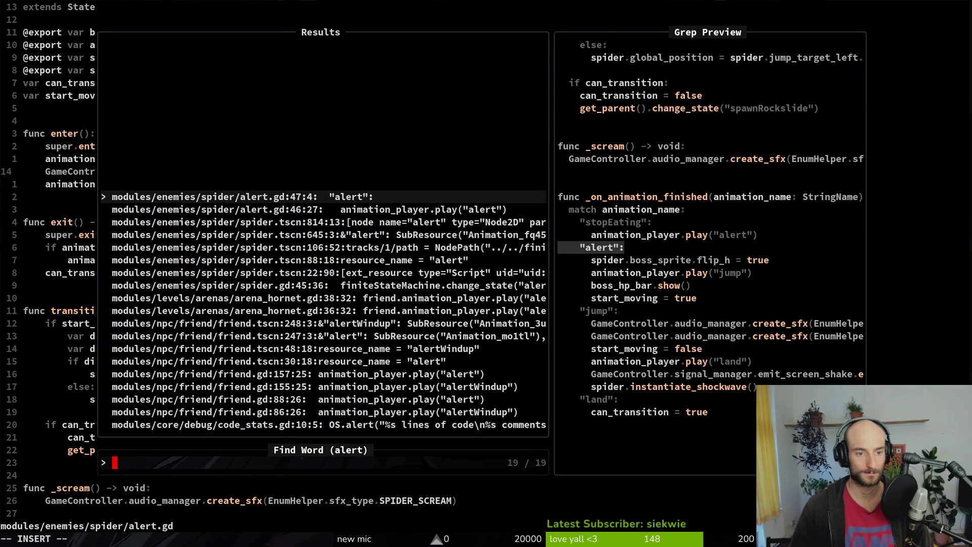
key("Down")
key("Down")
key("Down")
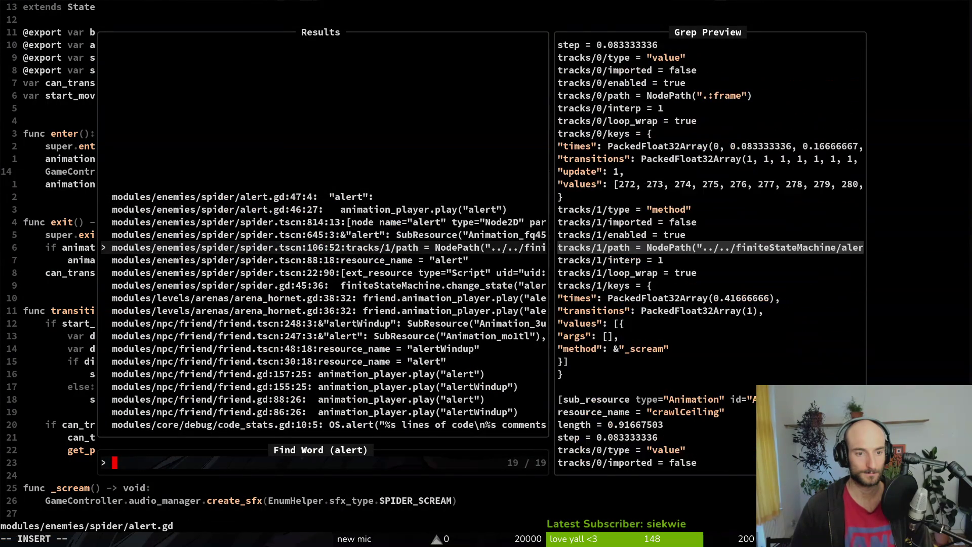
key("Return")
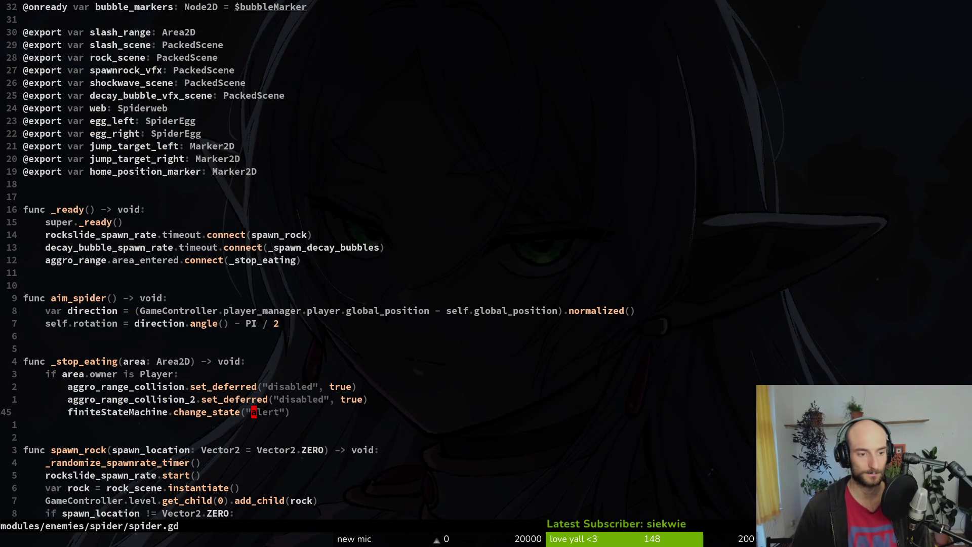
key("alt+Tab")
Run the saved game, load the spider level and move the bee onto the left wall.
key("F5")
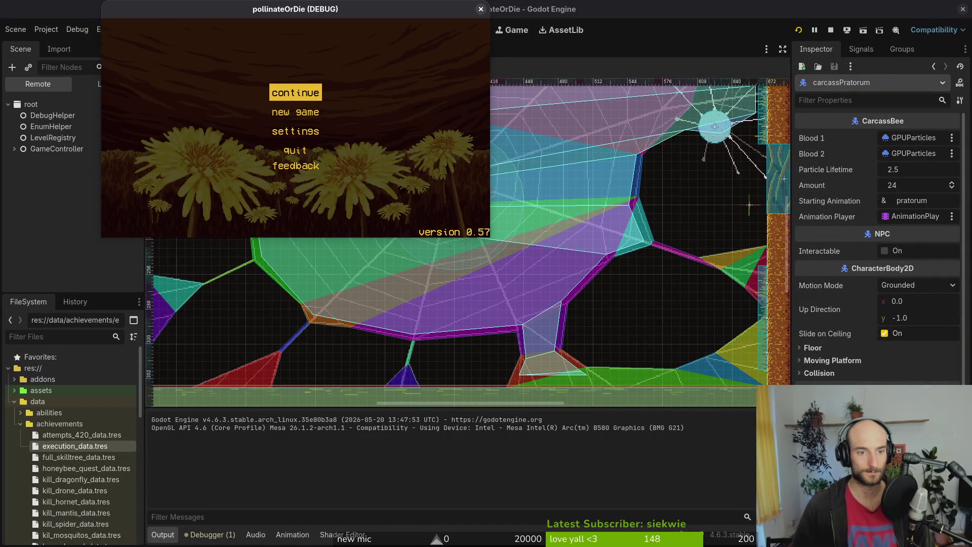
key("Return")
key("Tab")
key("Return")
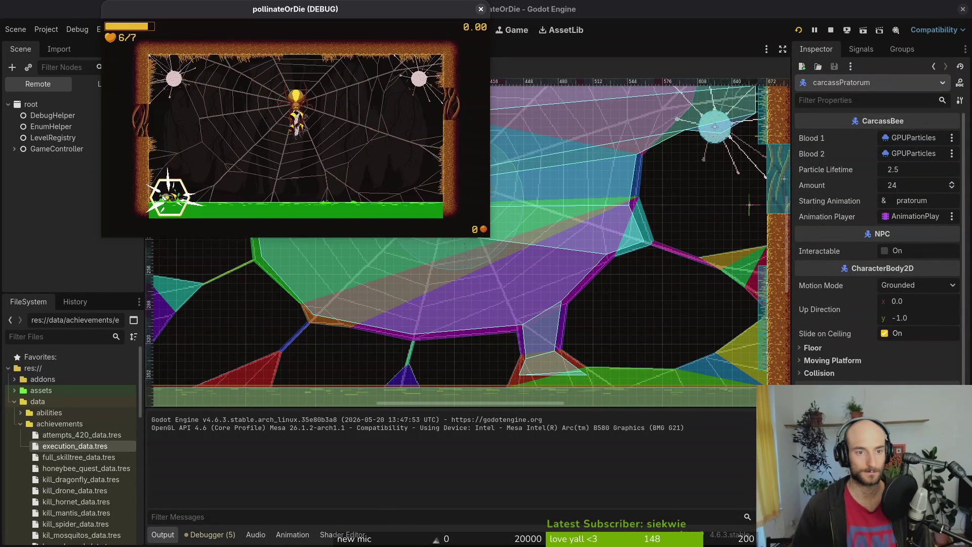
key("space")
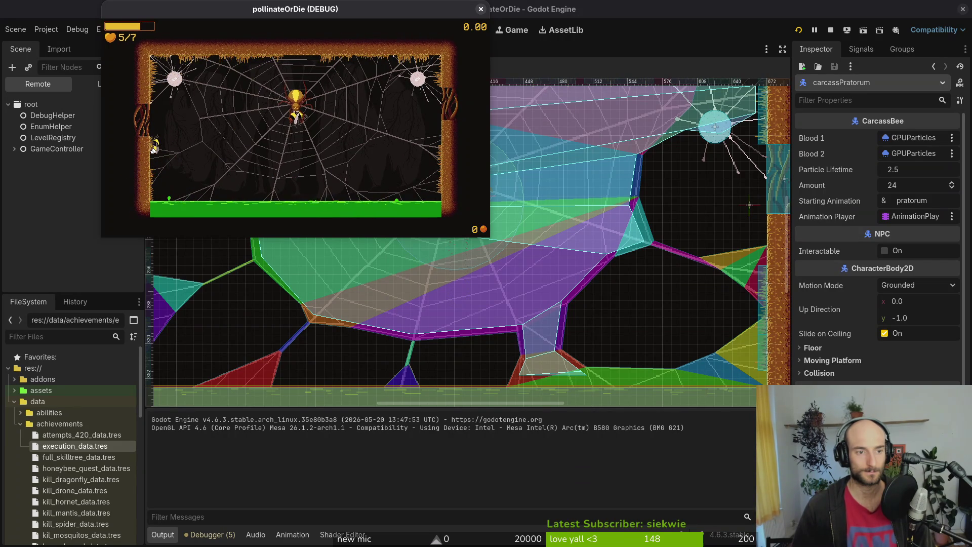
key("alt+Tab")
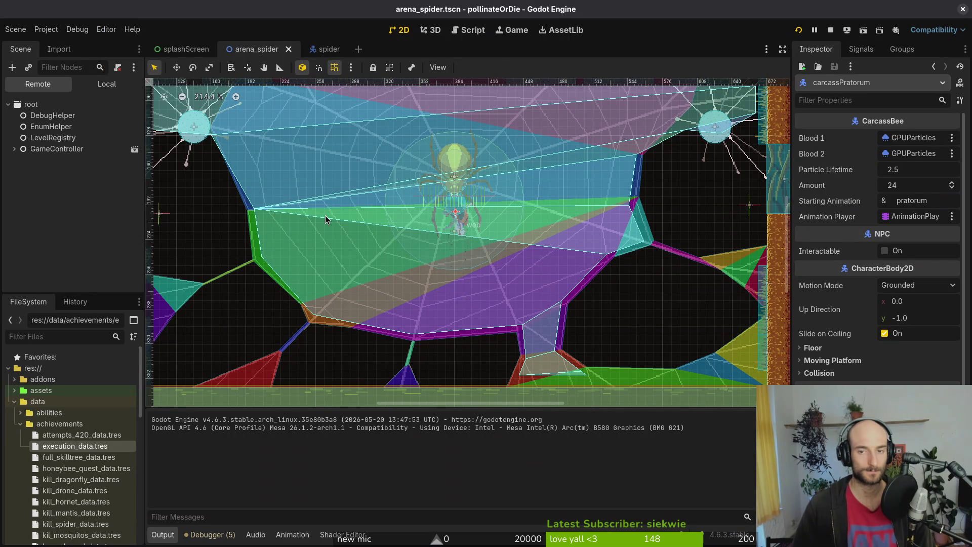
Relaunch the game and continue from the main menu into the hive level.
key("F5")
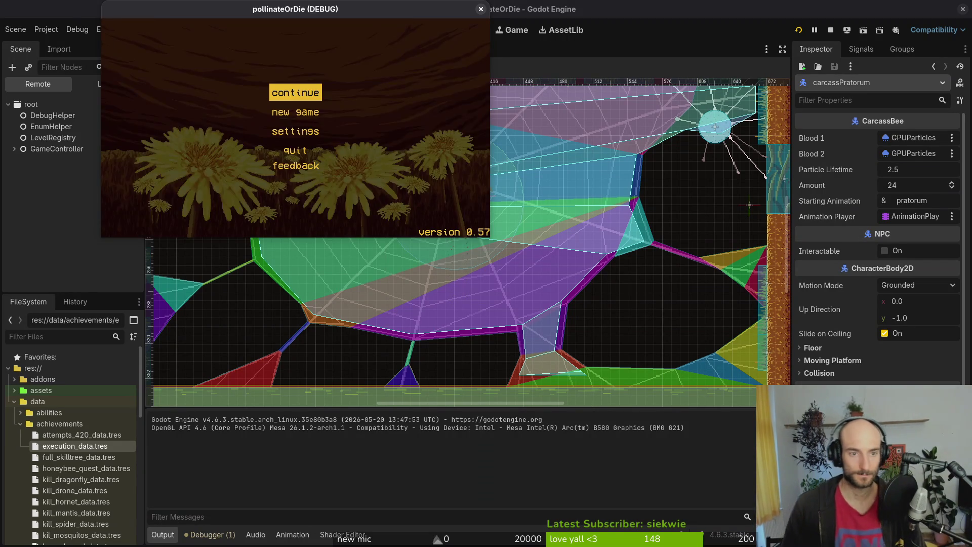
key("Return")
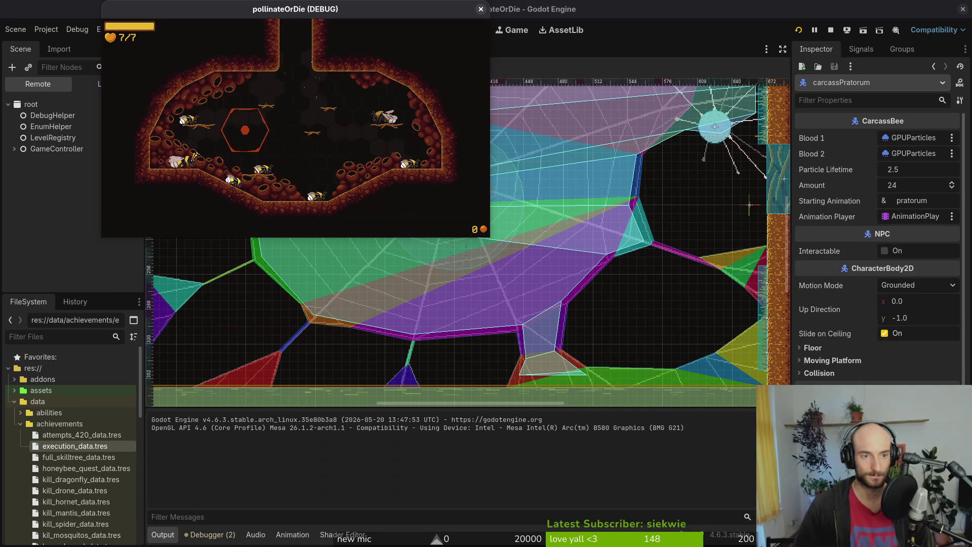
key("alt+Tab")
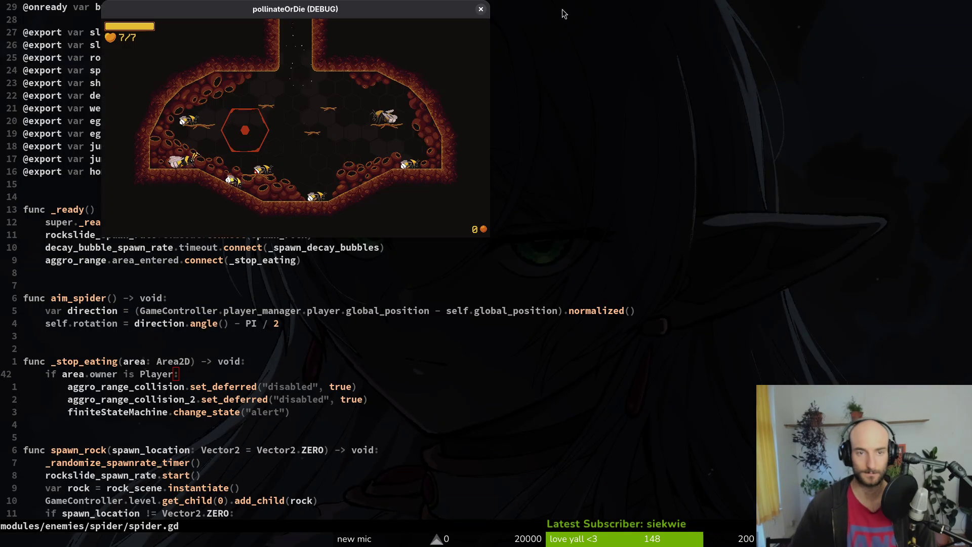
key("alt+Tab")
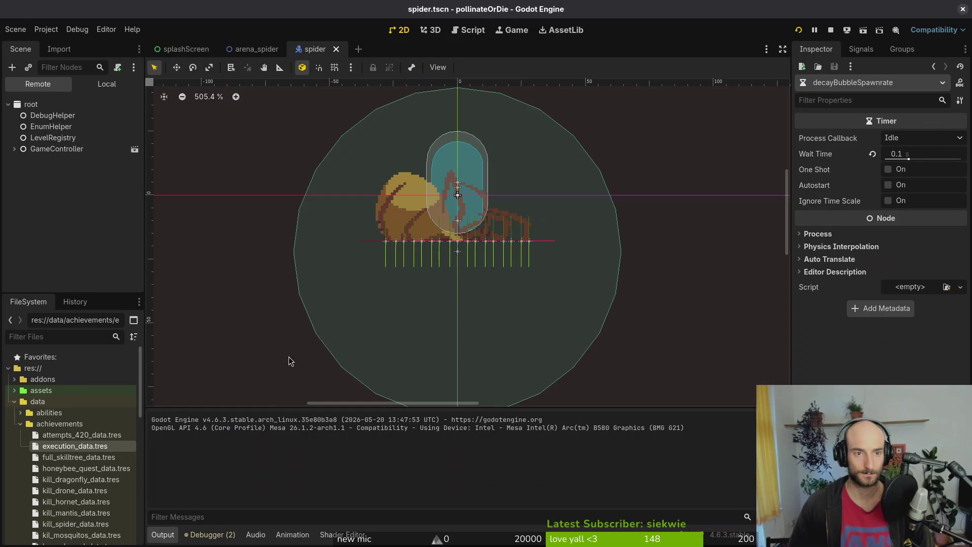
Show the spider scene's local tree and inspect its eggDuration timer.
left_click(107, 84)
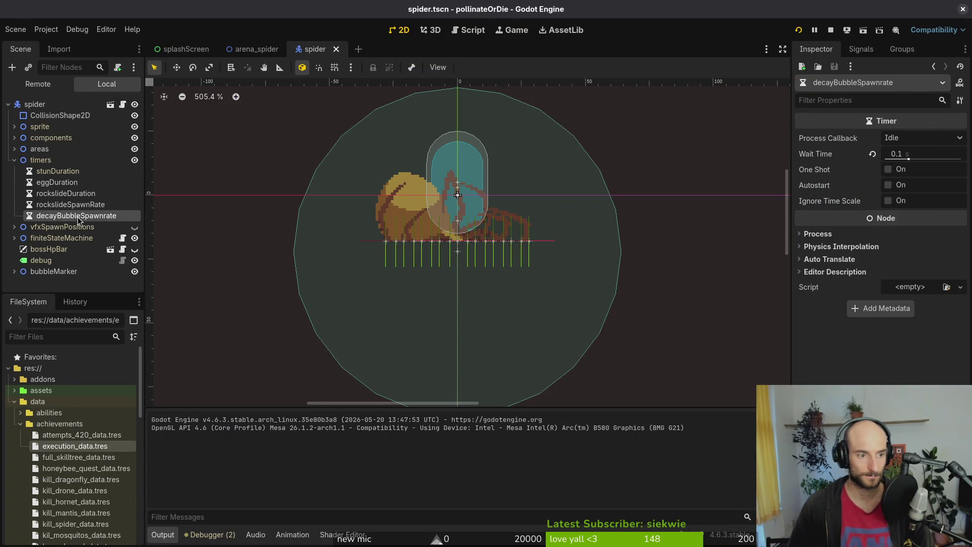
left_click(74, 183)
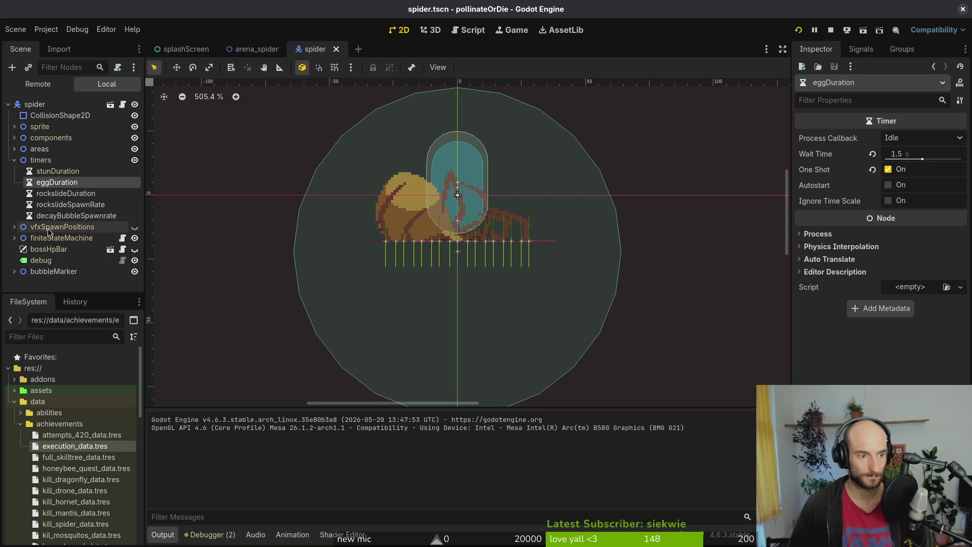
left_click(14, 160)
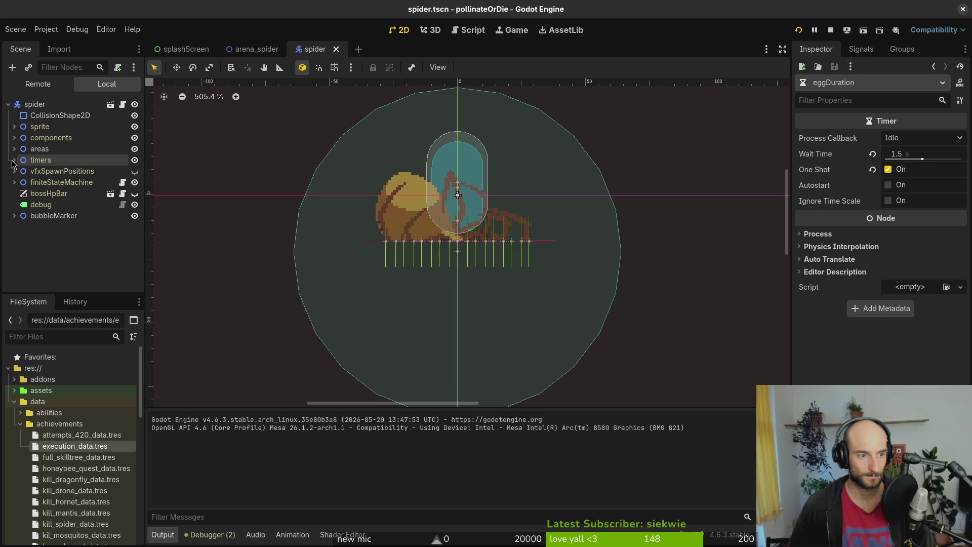
left_click(13, 160)
left_click(13, 160)
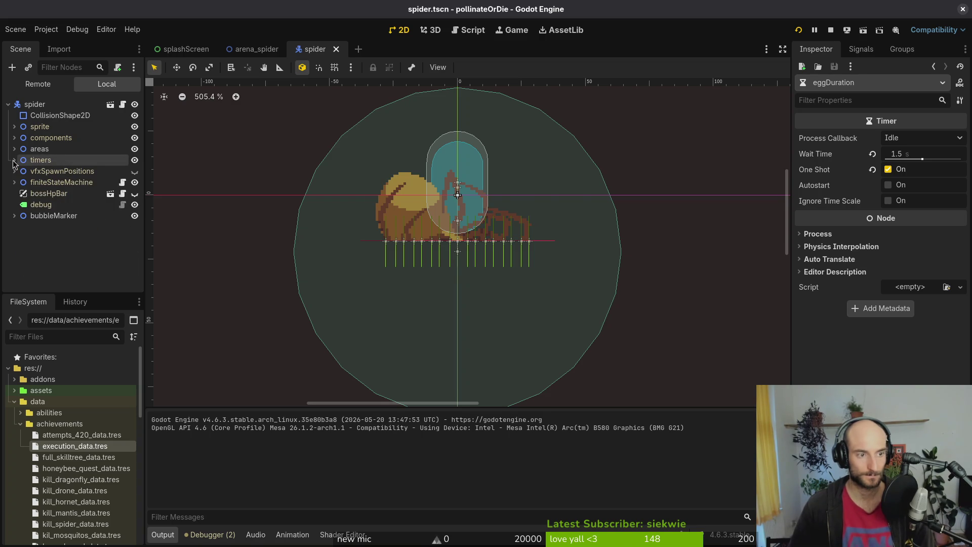
Open spider_egg.tscn and turn off Autostart on its passiveHatchTimer.
key("ctrl+shift+o")
type("spideregg")
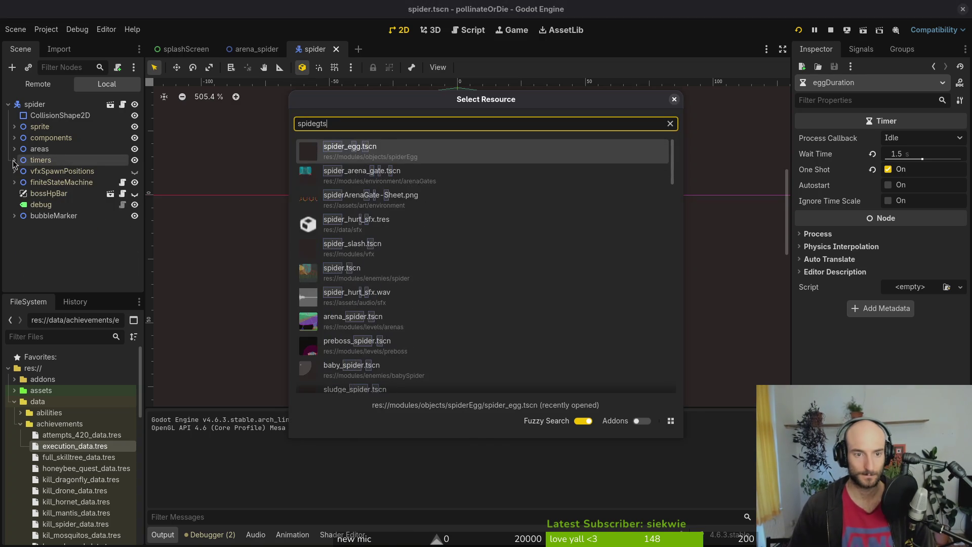
key("Return")
left_click(62, 193)
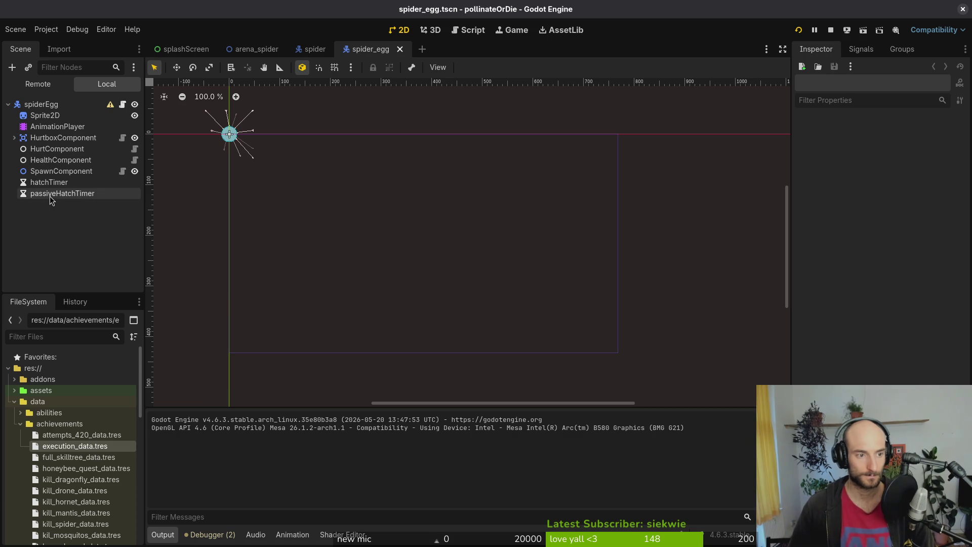
left_click(888, 184)
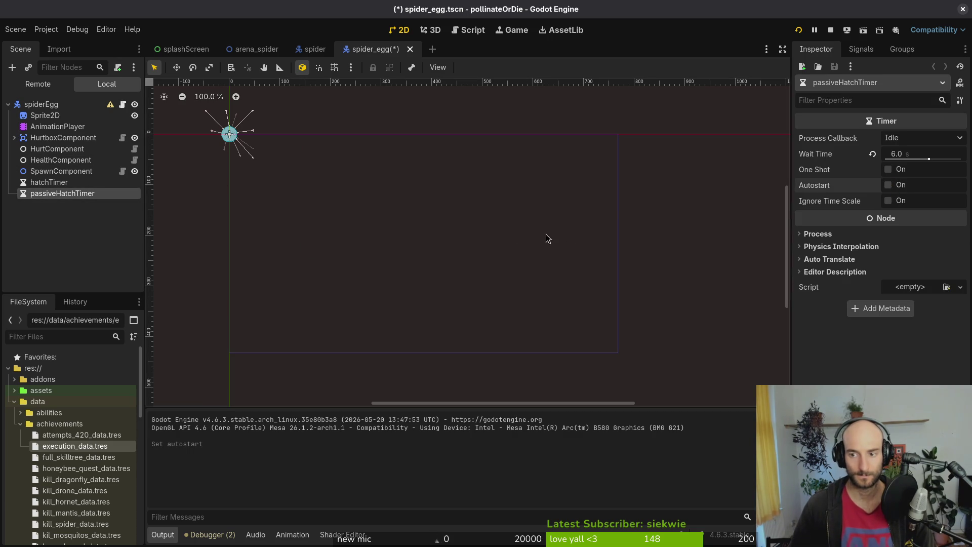
key("alt+Tab")
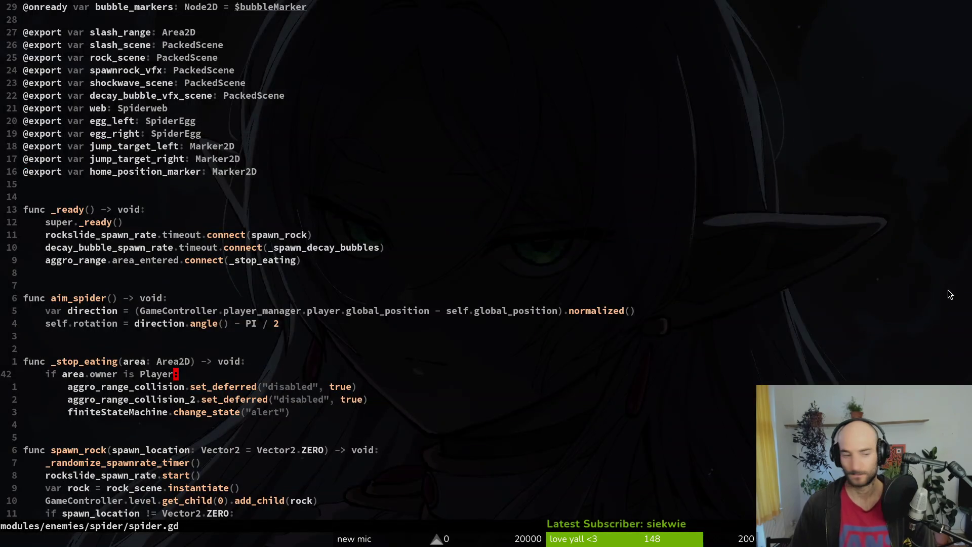
Open alert.gd and add spider.egg_left.passive_hatch_timer.start() to enter().
key("space")
key("f")
key("f")
type("alert")
key("Return")
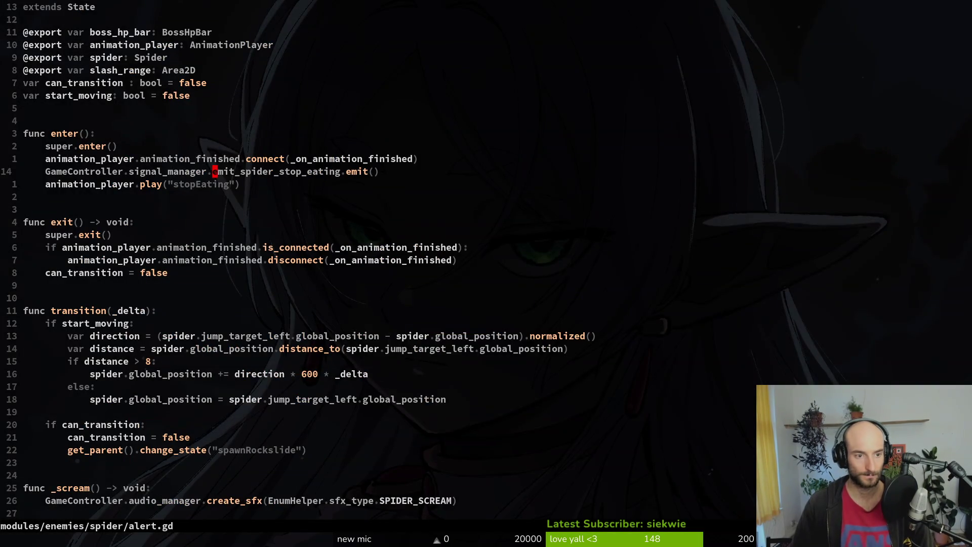
key("o")
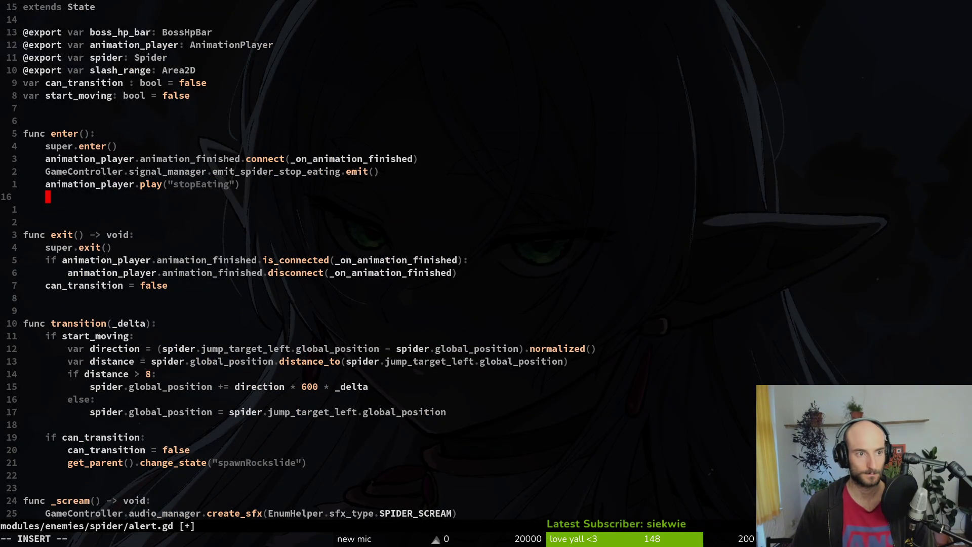
type("spider.")
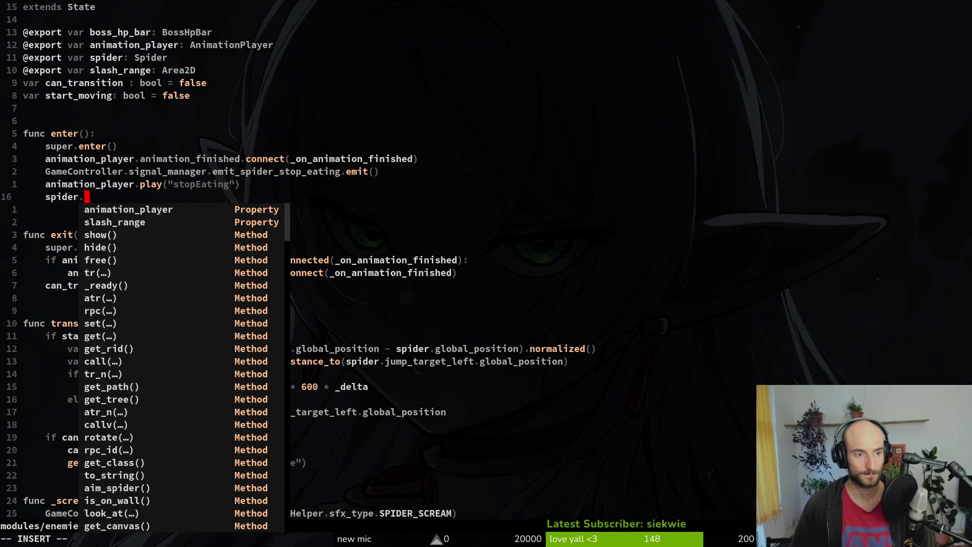
type("egg_left.")
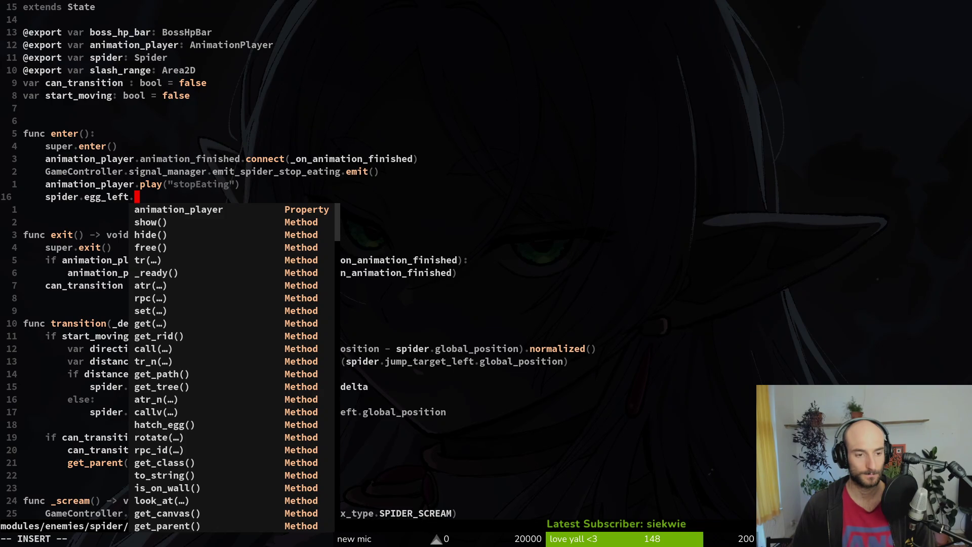
type("passive_hatch_timer.start()")
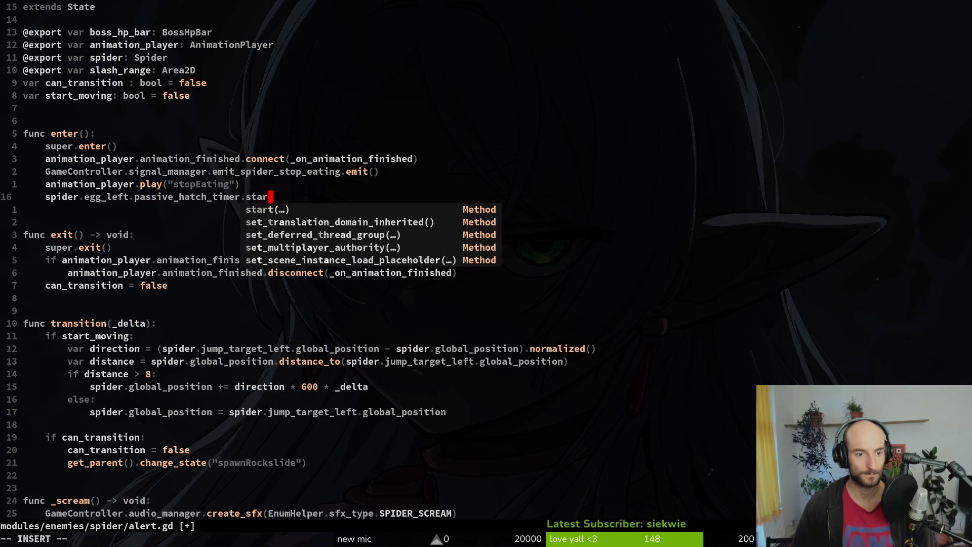
Duplicate the hatch timer line for egg_right and save alert.gd.
key("Escape")
key("asciicircum")
key("y")
key("y")
key("p")
key("w")
key("w")
key("c")
key("f")
key("period")
type("eg")
key("Down")
key("Return")
key("Escape")
type(":w")
key("Return")
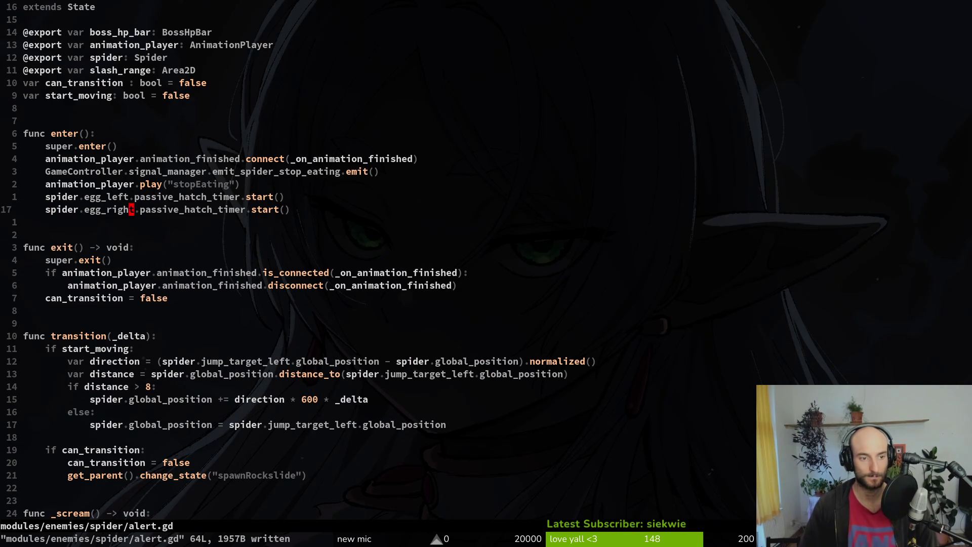
Switch between the Godot editor and the alert.gd and spider.gd scripts.
key("alt+Tab")
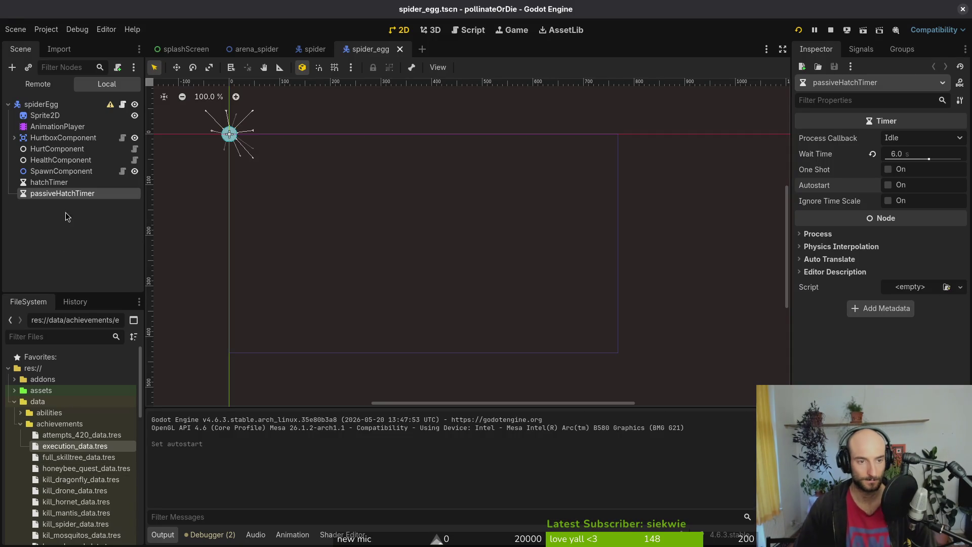
key("alt+Tab")
key("alt+Tab")
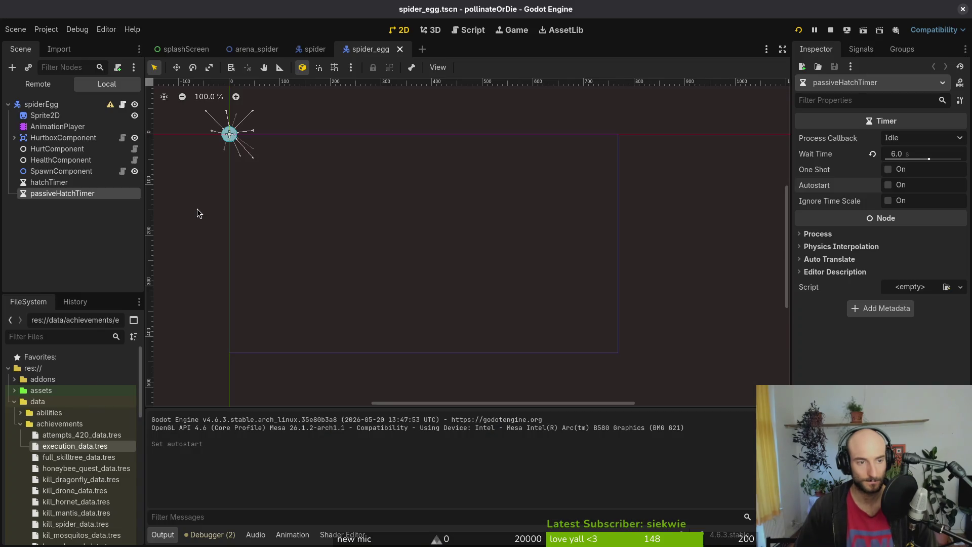
key("alt+Tab")
key("ctrl+asciicircum")
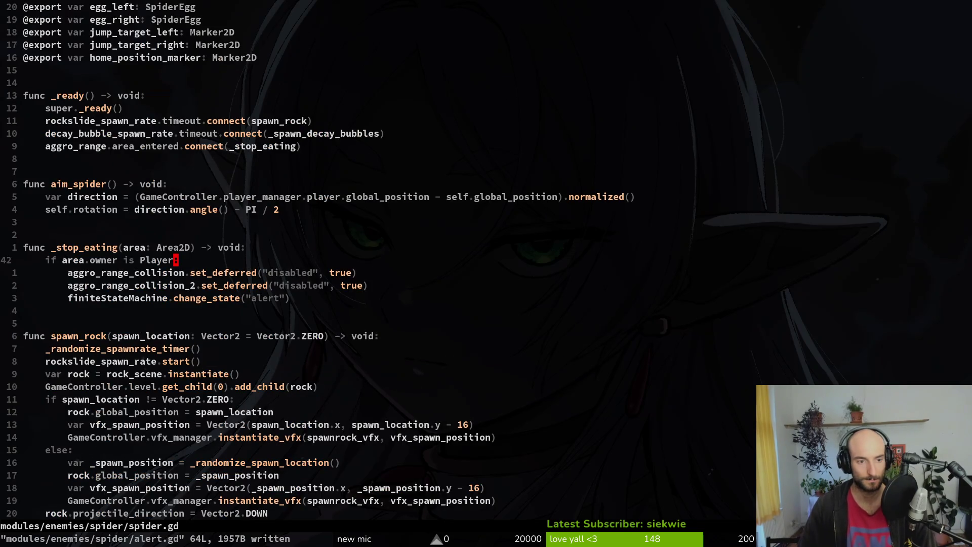
key("ctrl+asciicircum")
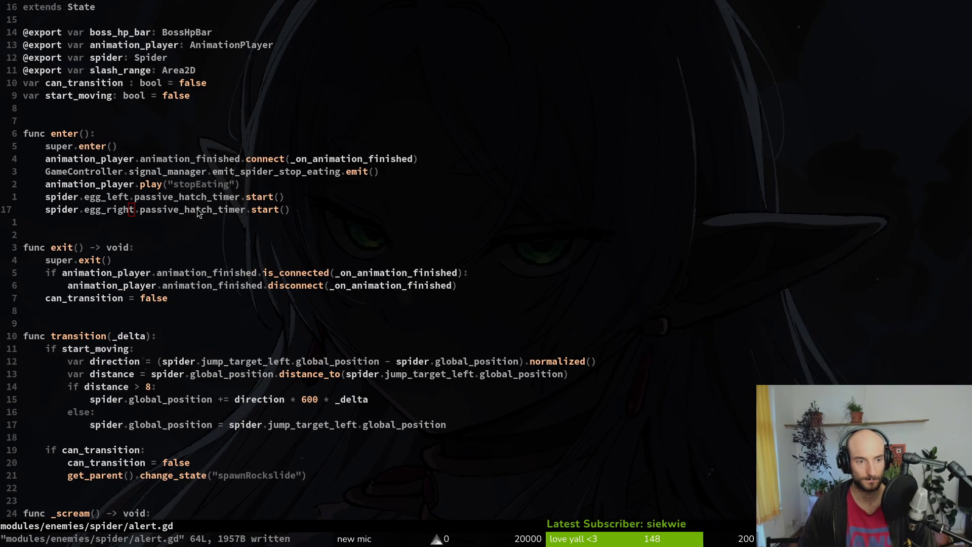
key("alt+Tab")
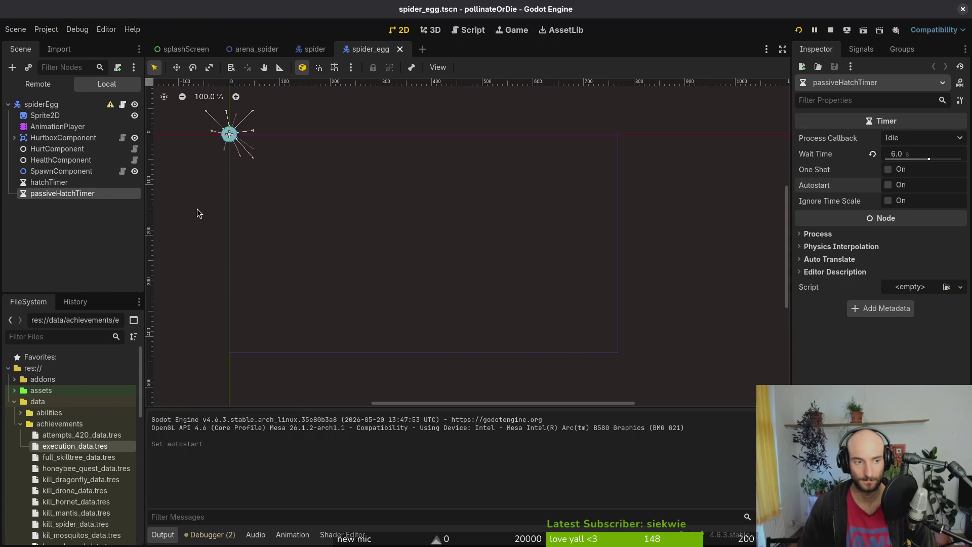
key("alt+Tab")
Start a new line below egg_right, then undo and redo the recent edits.
key("ctrl+p")
key("Escape")
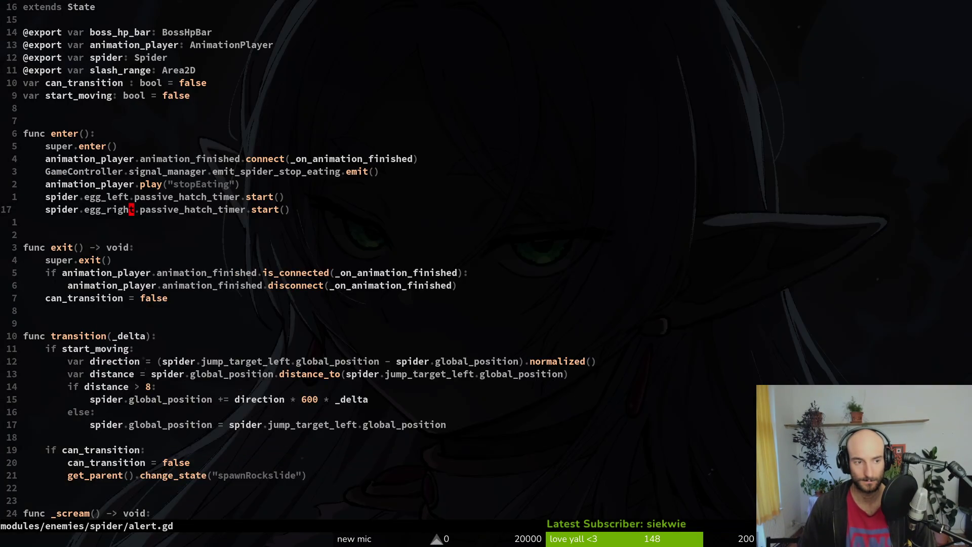
type("osp")
key("Escape")
key("u")
key("u")
key("u")
key("ctrl+r")
key("ctrl+r")
key("ctrl+r")
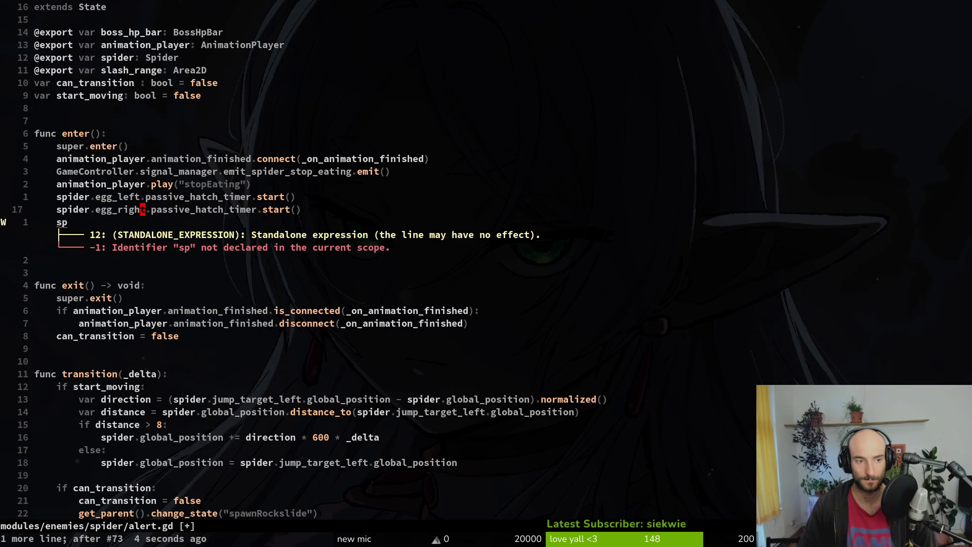
Remove the stray line, save alert.gd, and delete the active_combat line from spawning.gd.
key("u")
key("ctrl+s")
key("ctrl+p")
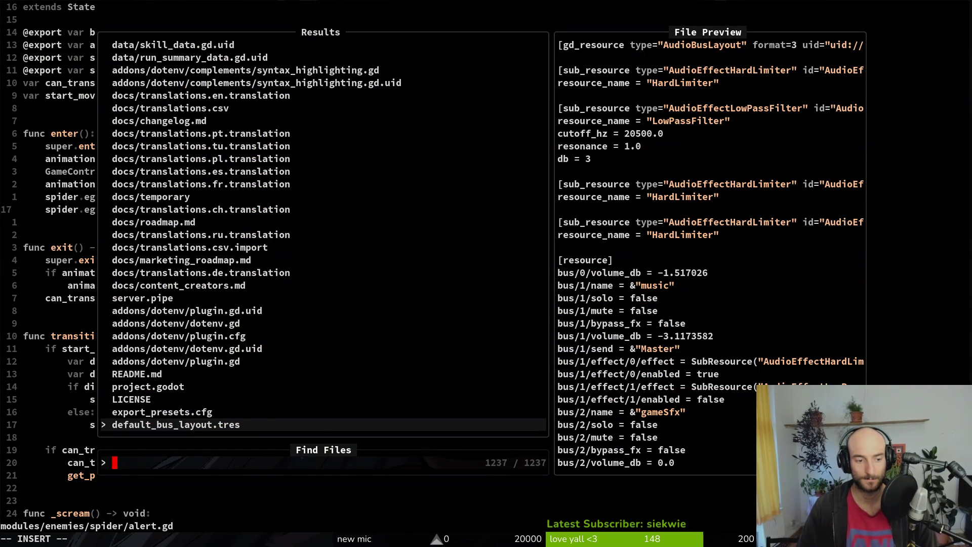
type("spaw")
key("BackSpace")
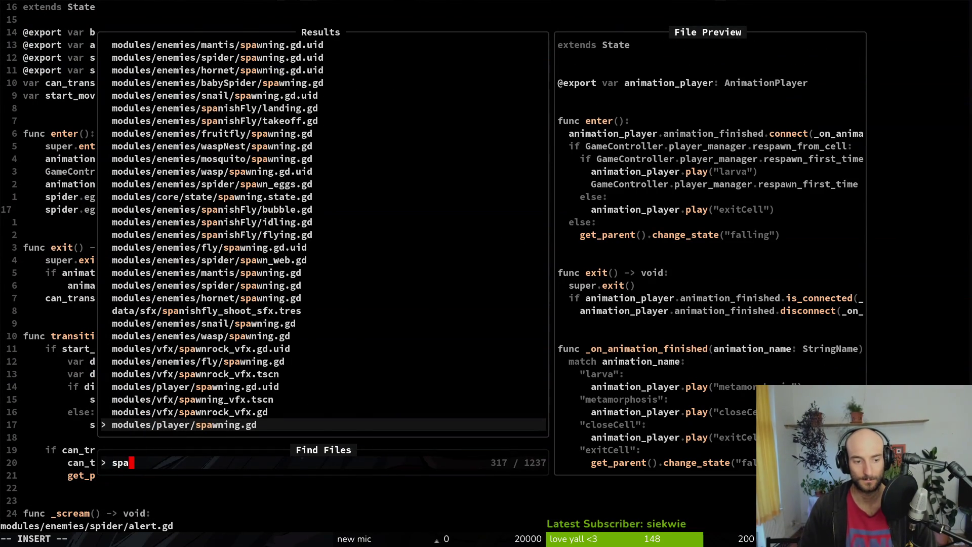
type("i spaw")
key("Return")
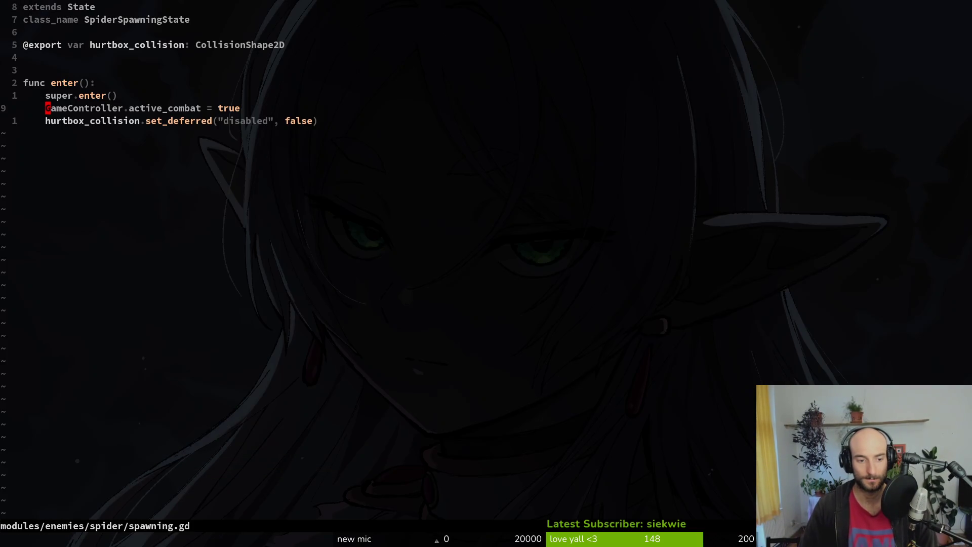
type("V")
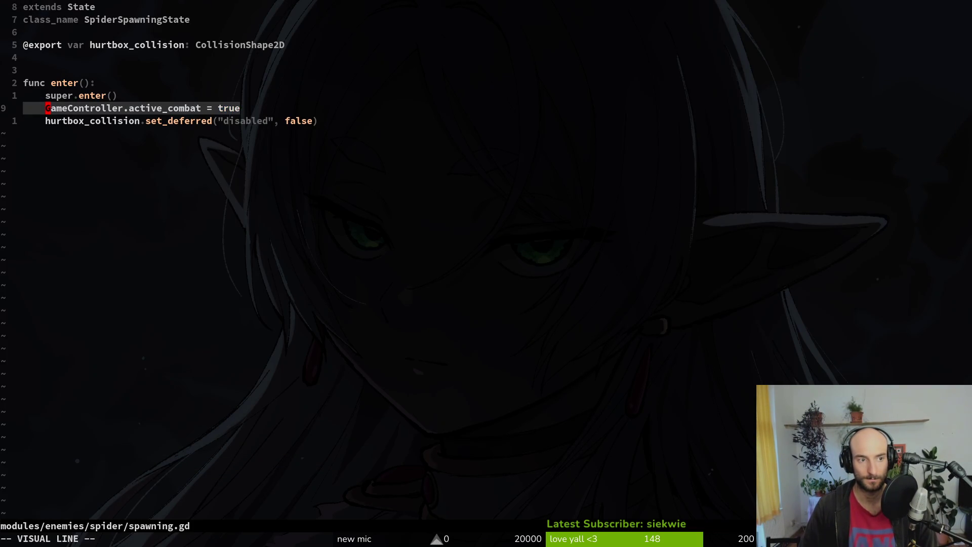
type("d:w")
key("Return")
Paste GameController.active_combat = true below egg_right in alert.gd, save, and run the game.
key("space")
key("f")
key("f")
type("alert")
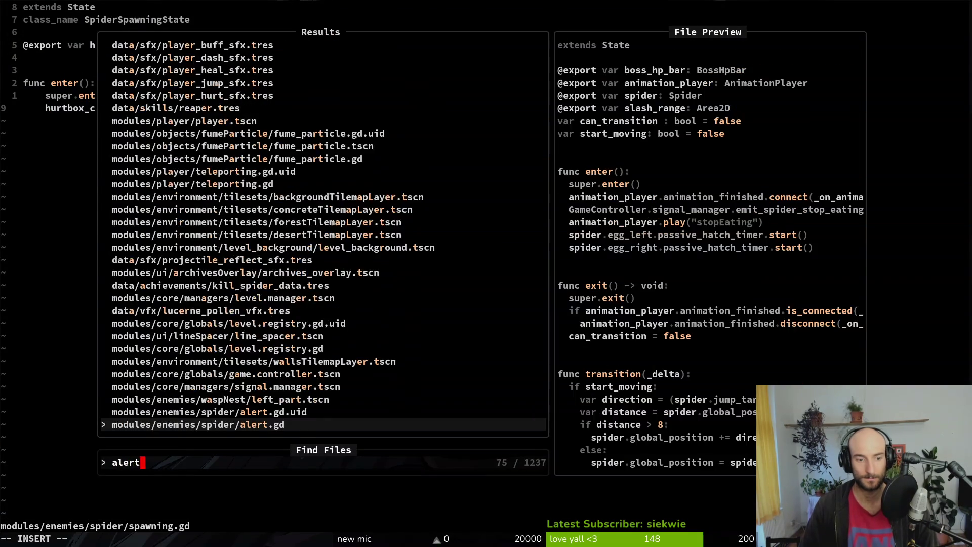
key("Return")
key("j")
key("j")
key("j")
key("k")
key("k")
key("k")
type("kP:w")
key("Return")
key("alt+Tab")
key("F5")
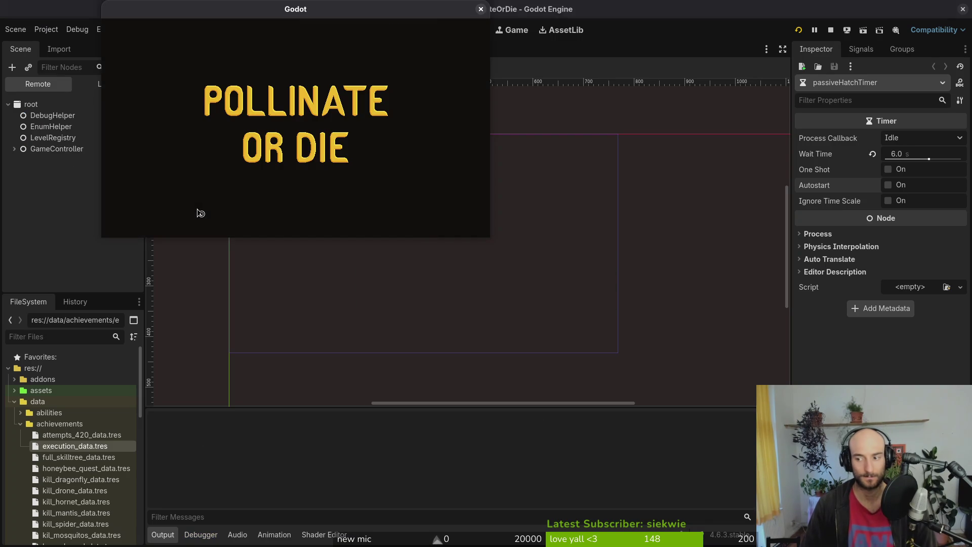
Continue past the main menu, load the spider web level via debug level select, then return to code.
key("Return")
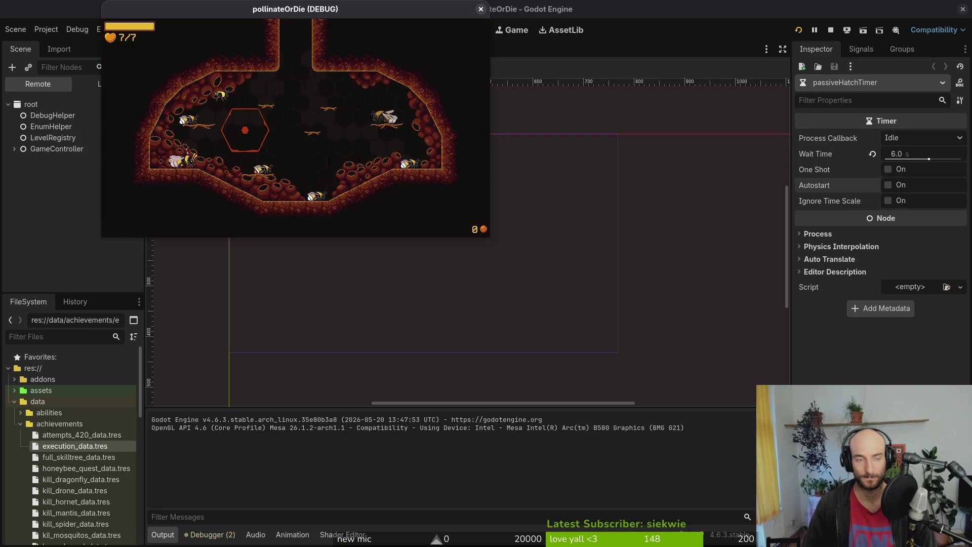
key("Escape")
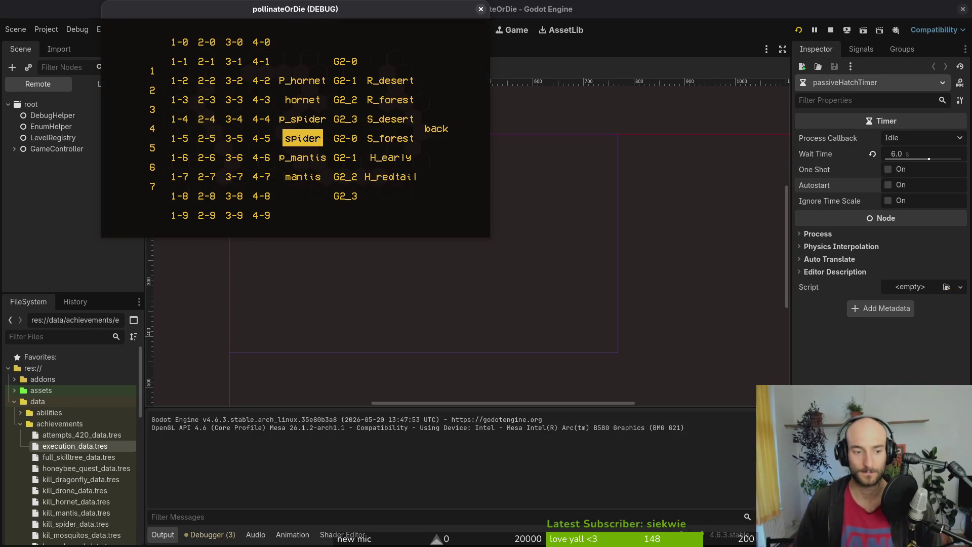
key("Return")
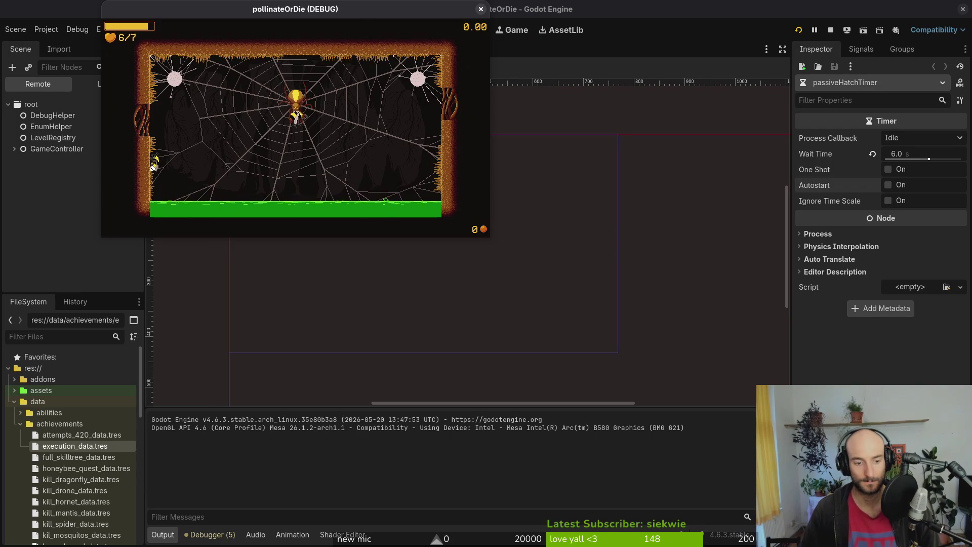
key("alt+Tab")
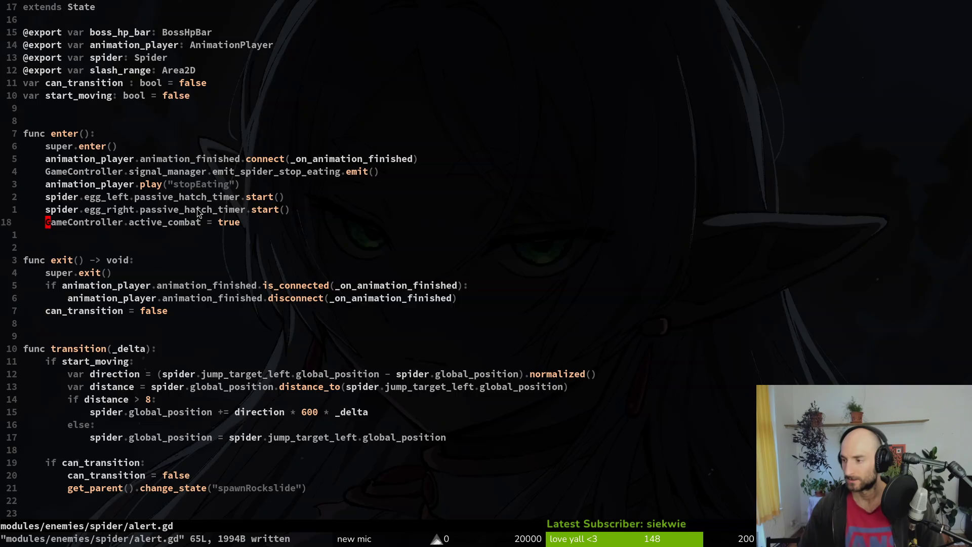
Open the carcass falling.gd and carcass_bee.gd scripts.
key("space")
key("f")
key("f")
type("falling")
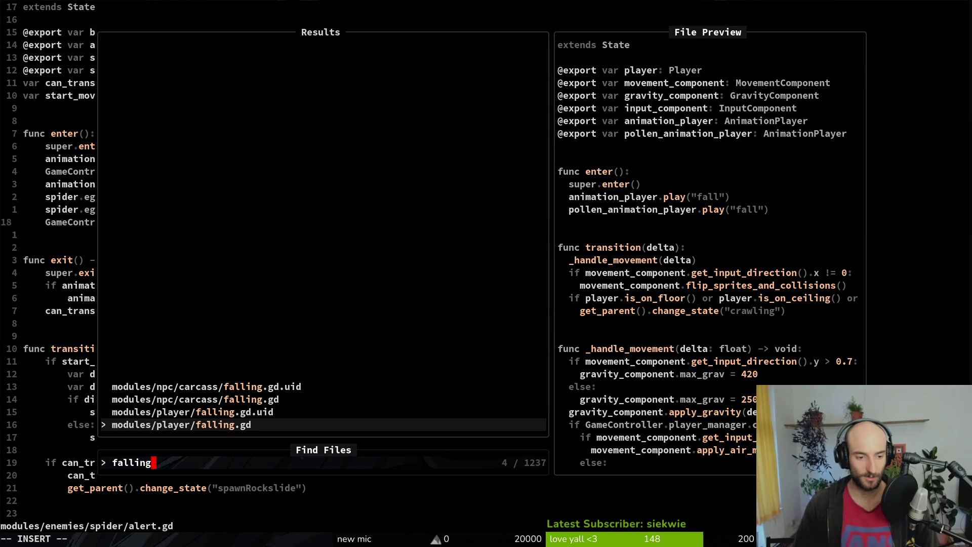
key("Up")
key("Up")
key("Return")
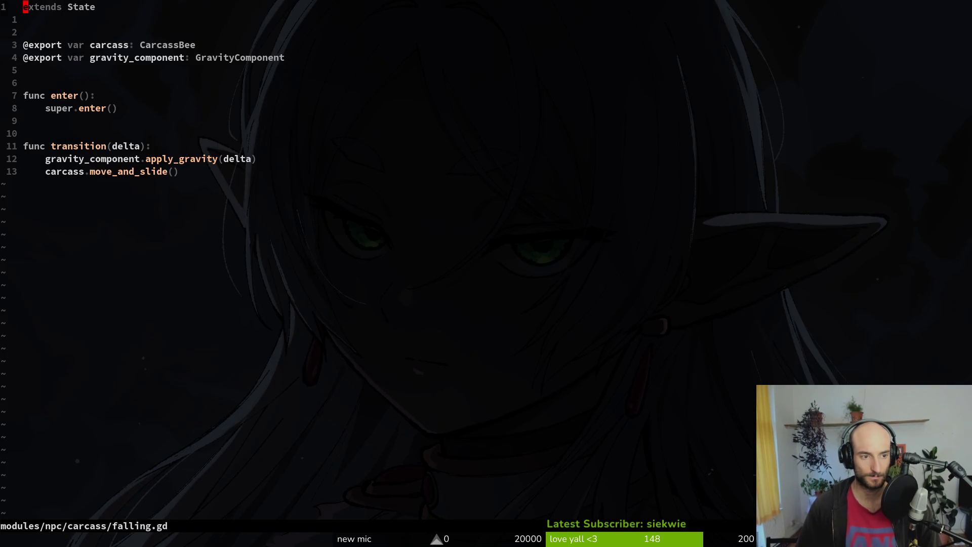
key("space")
key("f")
key("f")
type("carcas")
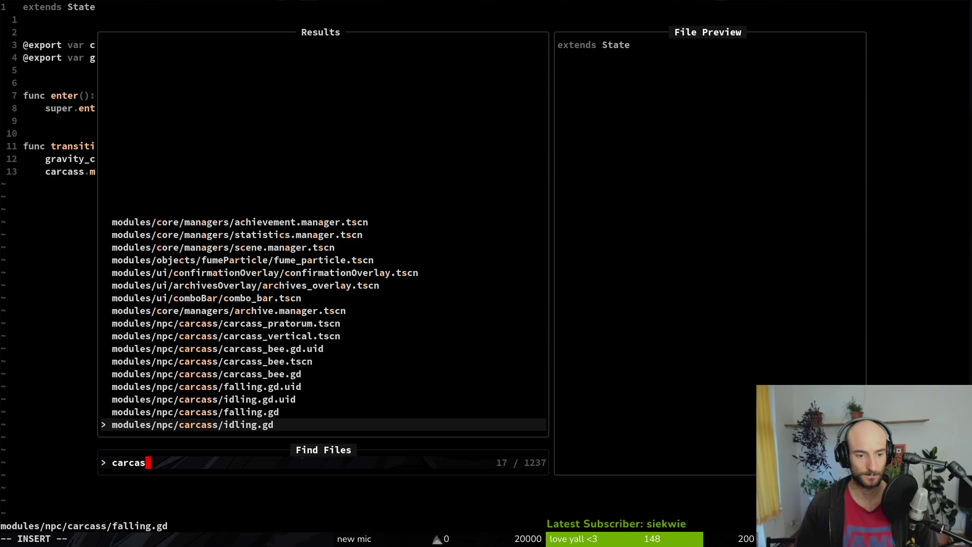
key("Up")
key("Up")
key("Up")
key("Return")
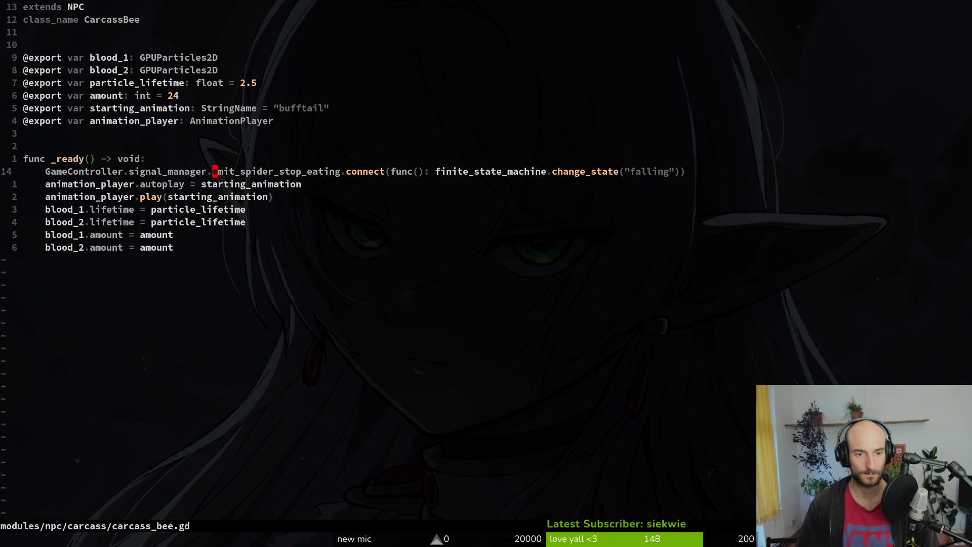
Grep the project for emit_spider_stop_eating and open the spider_egg.gd usage.
key("v")
key("i")
key("w")
key("space")
key("f")
key("w")
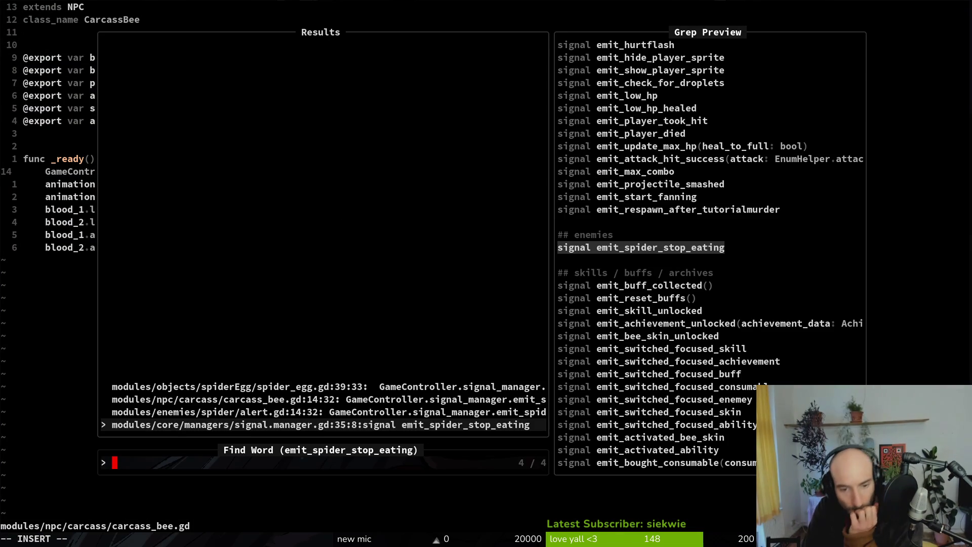
key("Up")
key("Up")
key("Up")
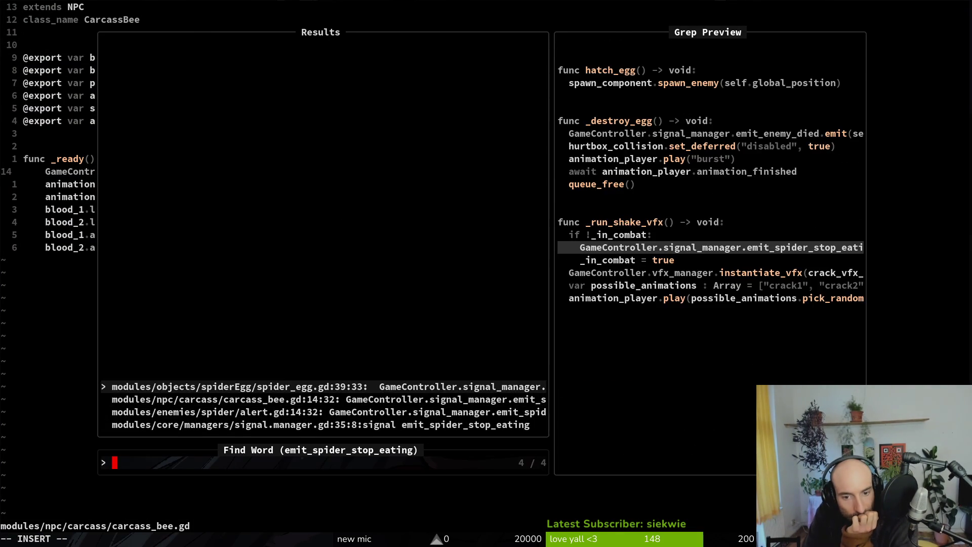
key("Return")
Search the project for _run_shake_vfx and jump to its screen-shake line in spider_egg.gd.
key("k")
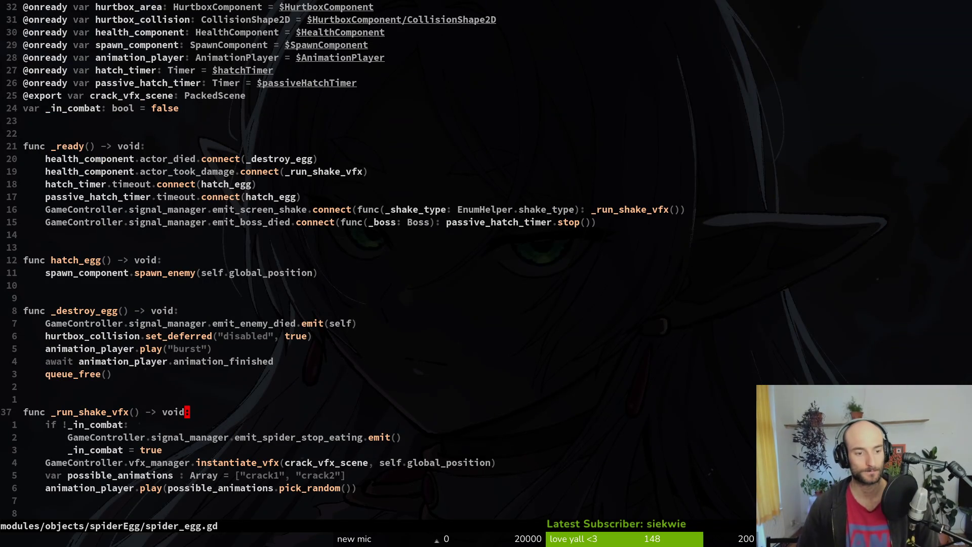
key("b")
key("b")
key("b")
key("b")
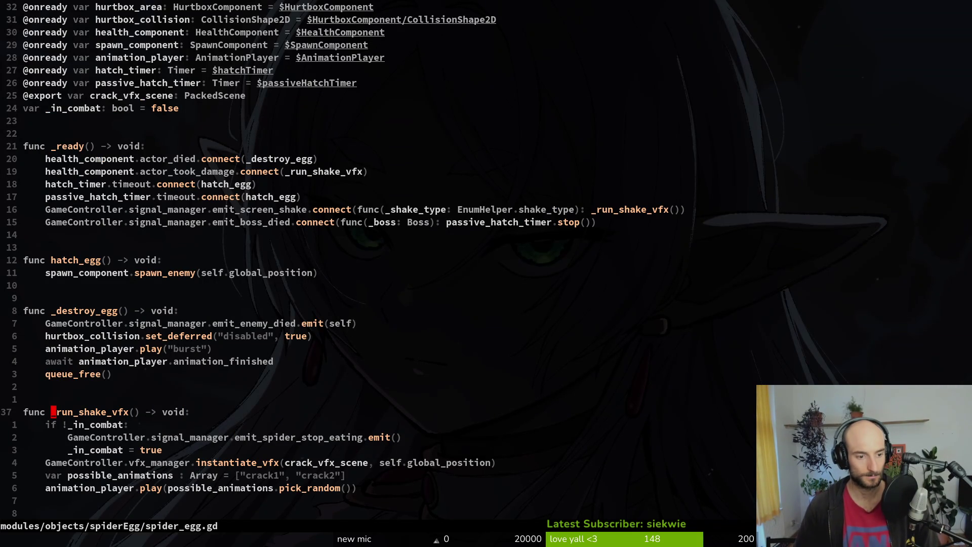
key("space")
key("s")
key("w")
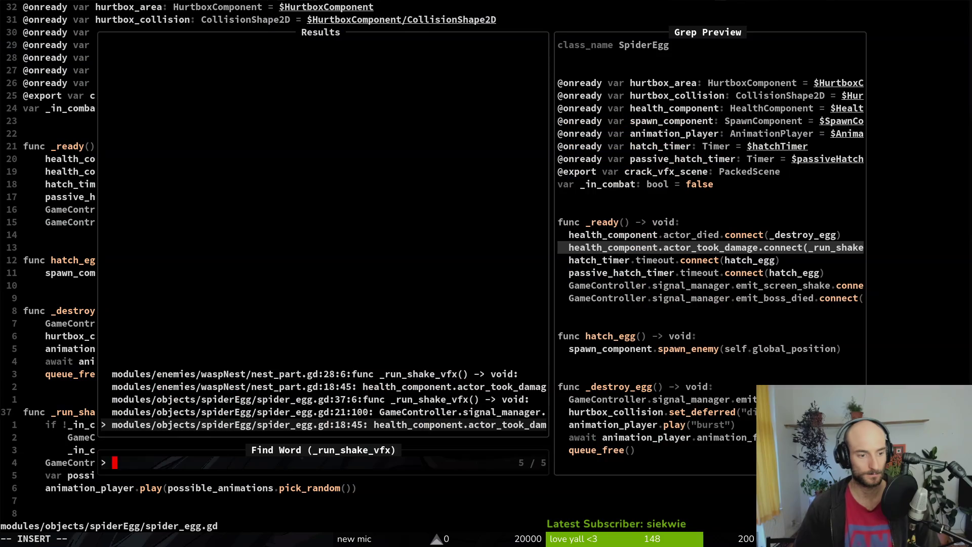
key("Up")
key("Up")
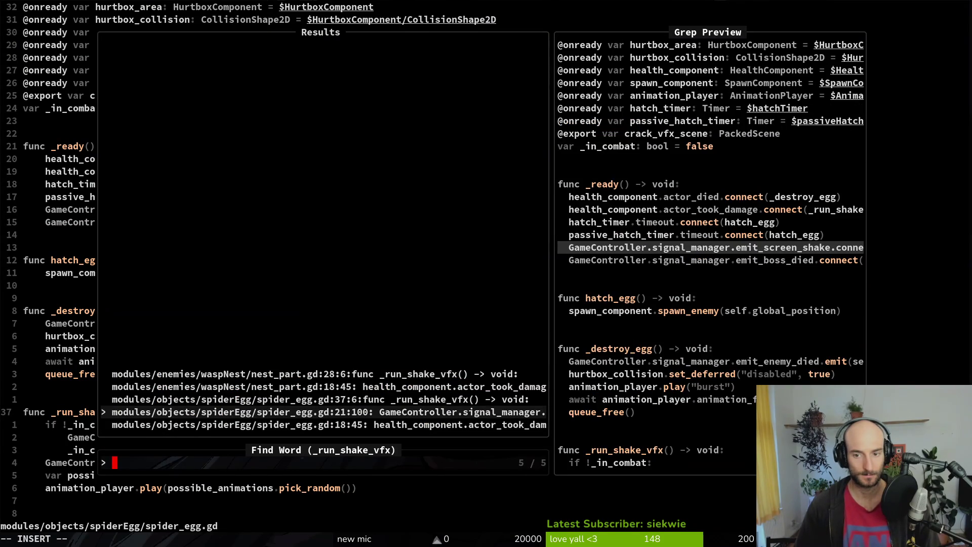
key("Up")
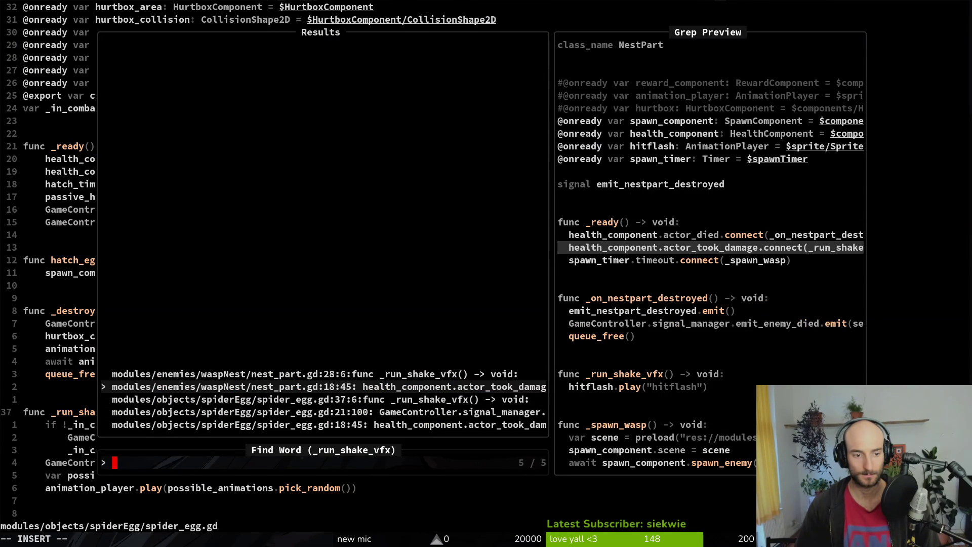
key("Down")
key("Down")
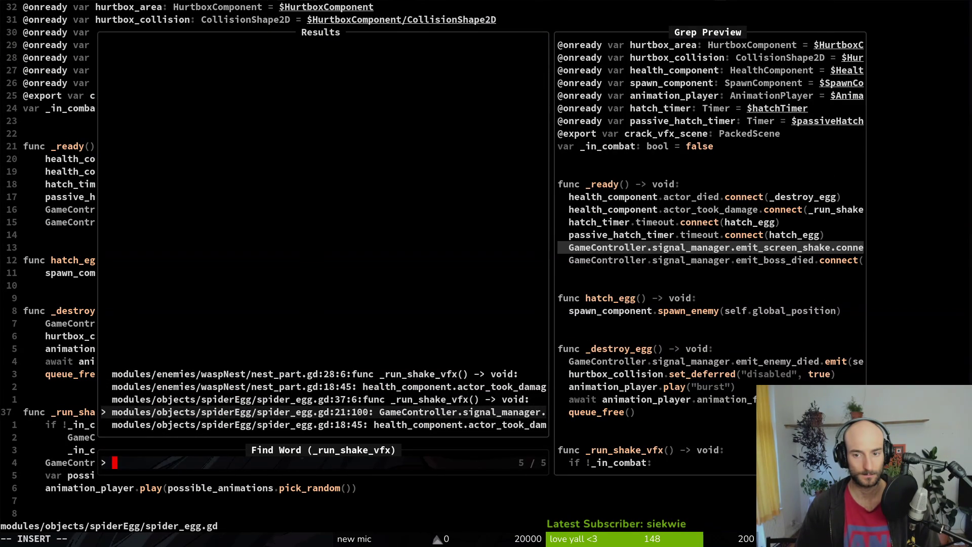
key("Down")
key("Return")
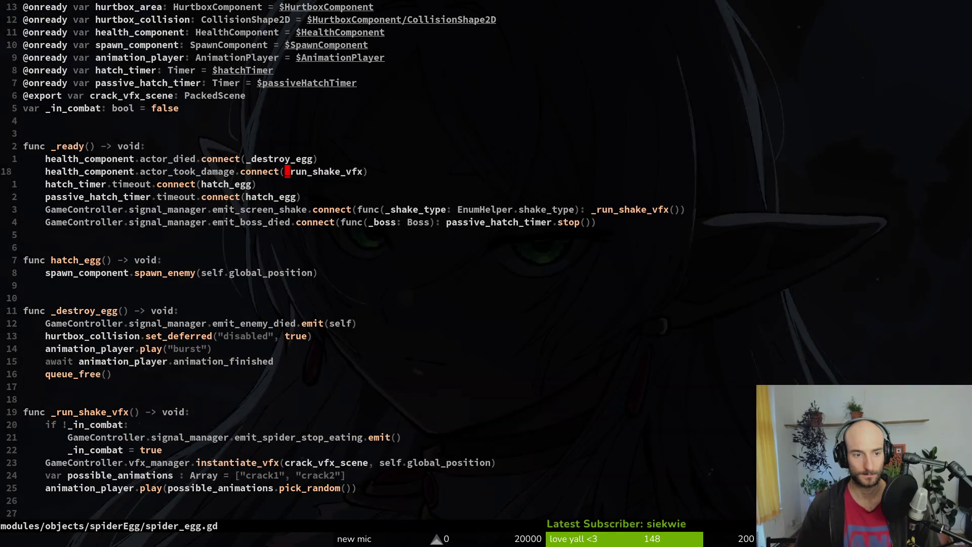
Select the three-line if !_in_combat block in _run_shake_vfx.
key("j")
key("j")
key("j")
key("V")
key("y")
key("shift+v")
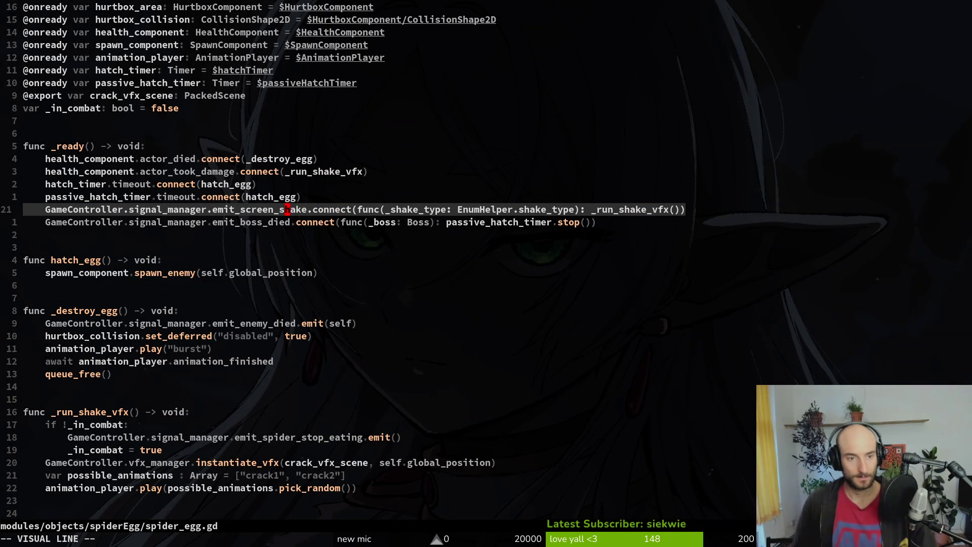
key("y")
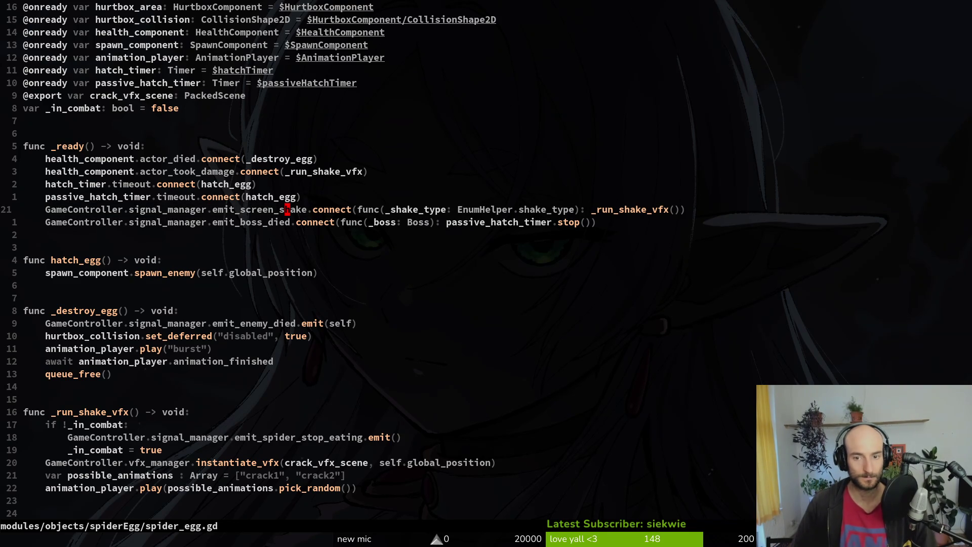
key("j")
key("j")
key("j")
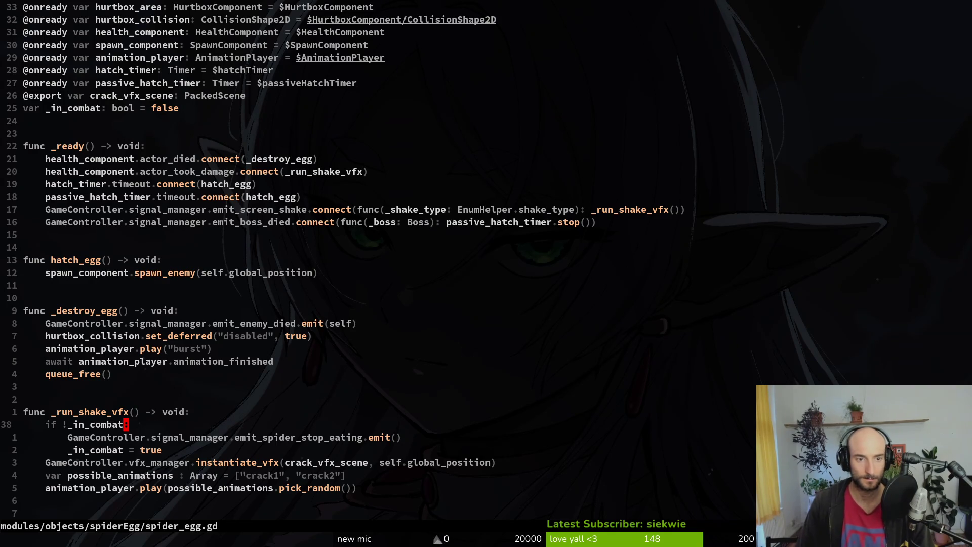
key("j")
key("j")
key("k")
key("k")
key("j")
key("j")
key("j")
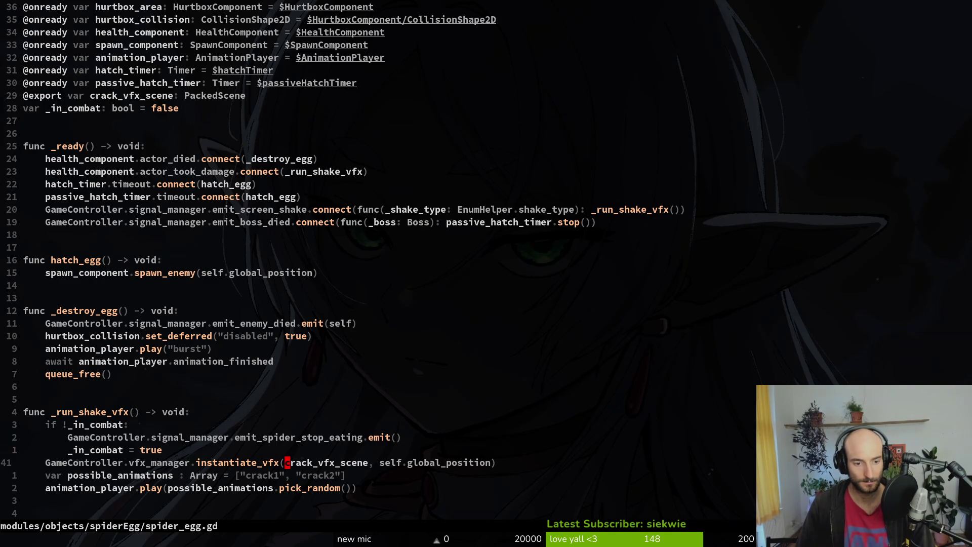
key("k")
key("k")
key("k")
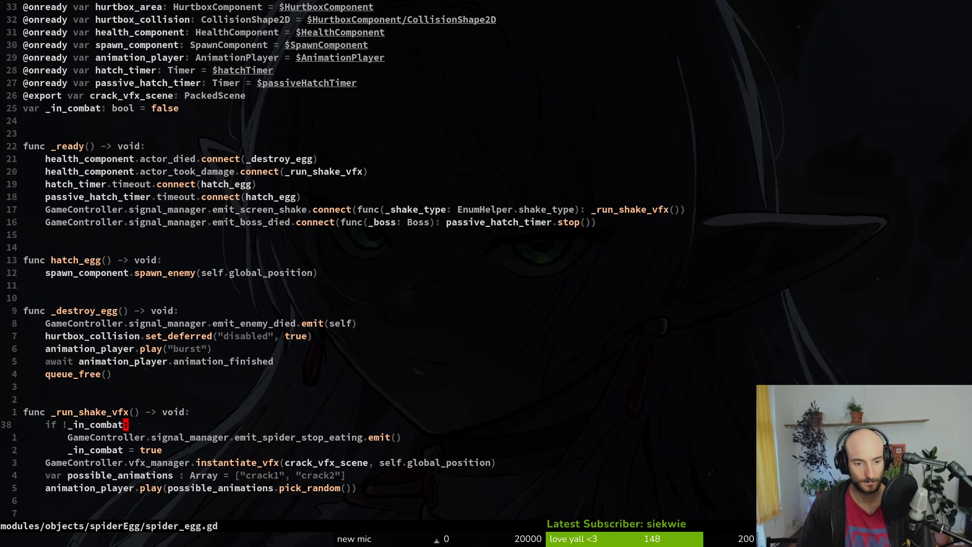
key("shift+v")
key("j")
key("j")
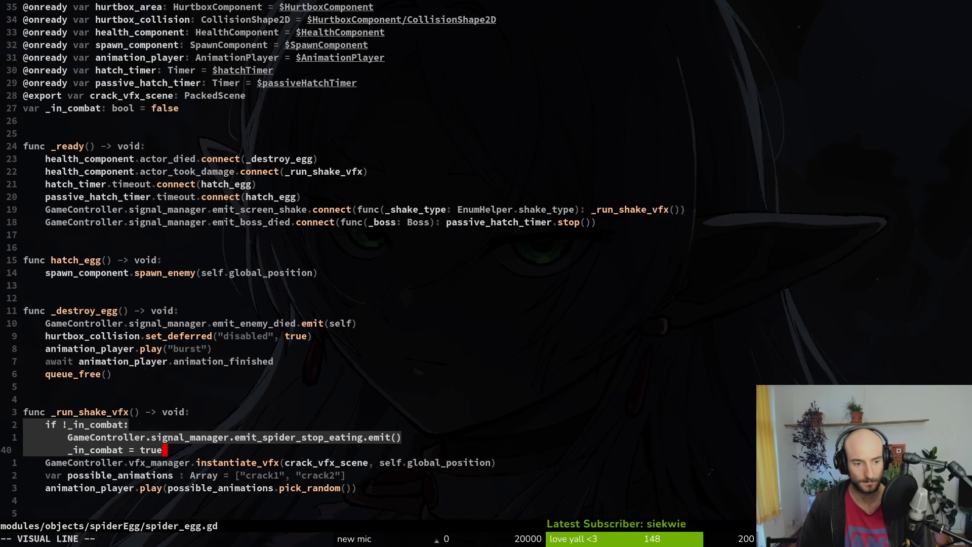
Delete the in-combat block and save spider_egg.gd, undoing and redoing once.
key("Escape")
key("k")
key("k")
key("shift+v")
key("j")
key("j")
type("d")
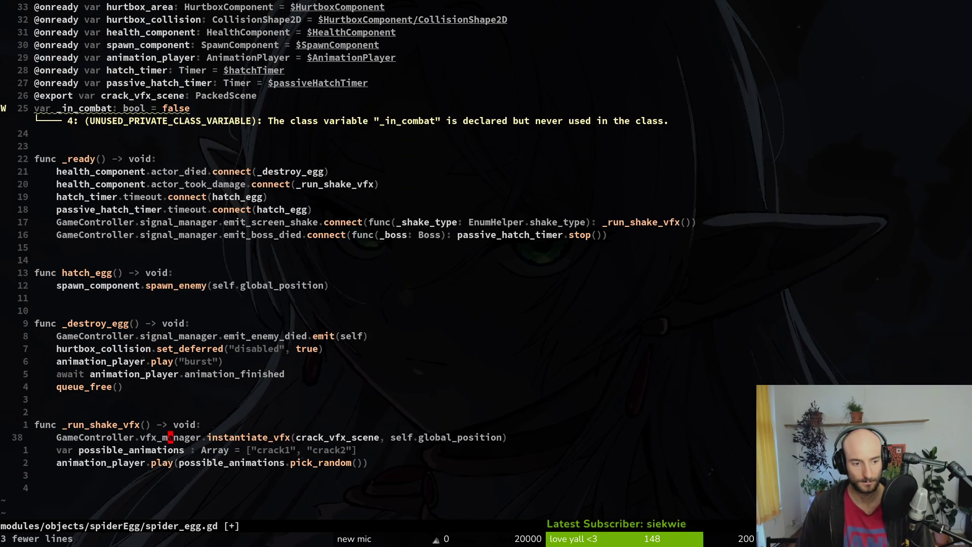
type(":w")
key("Return")
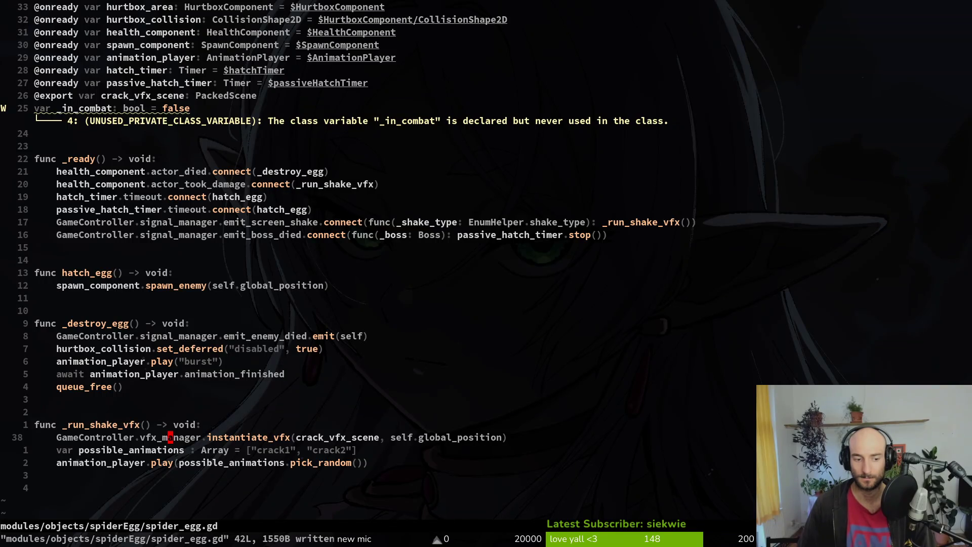
key("u")
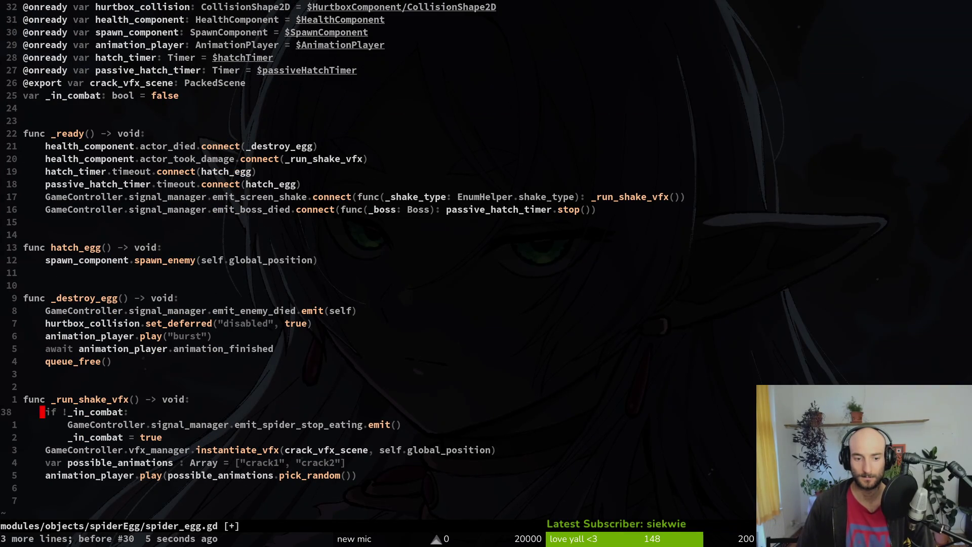
key("ctrl+r")
type(":w")
key("Return")
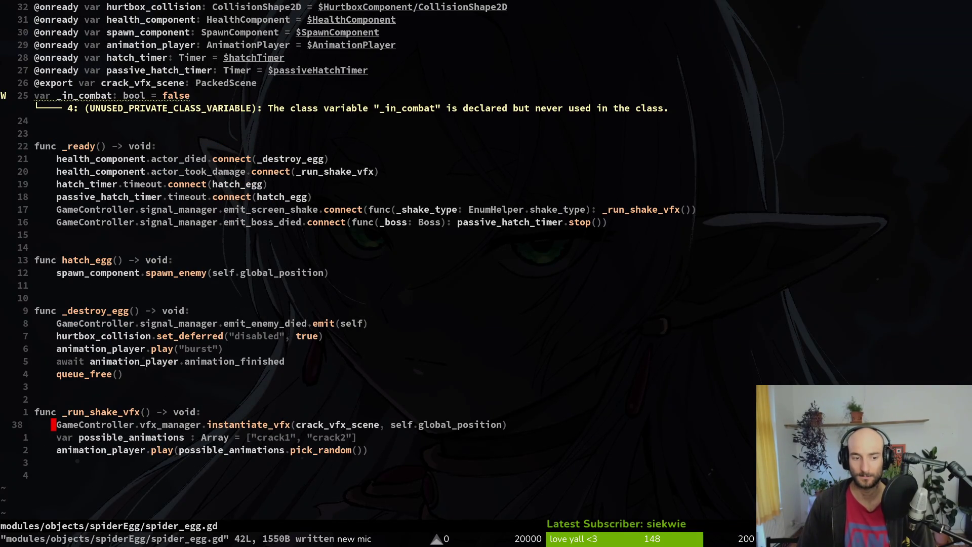
Restore the block, try replacing _in_combat with GameController.active_combat, then revert.
key("u")
key("w")
key("w")
key("w")
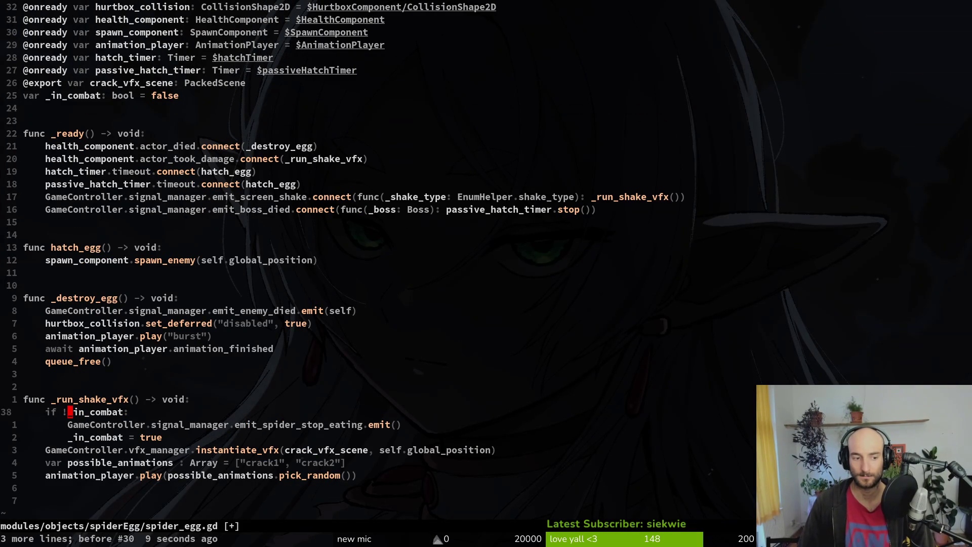
key("c")
key("w")
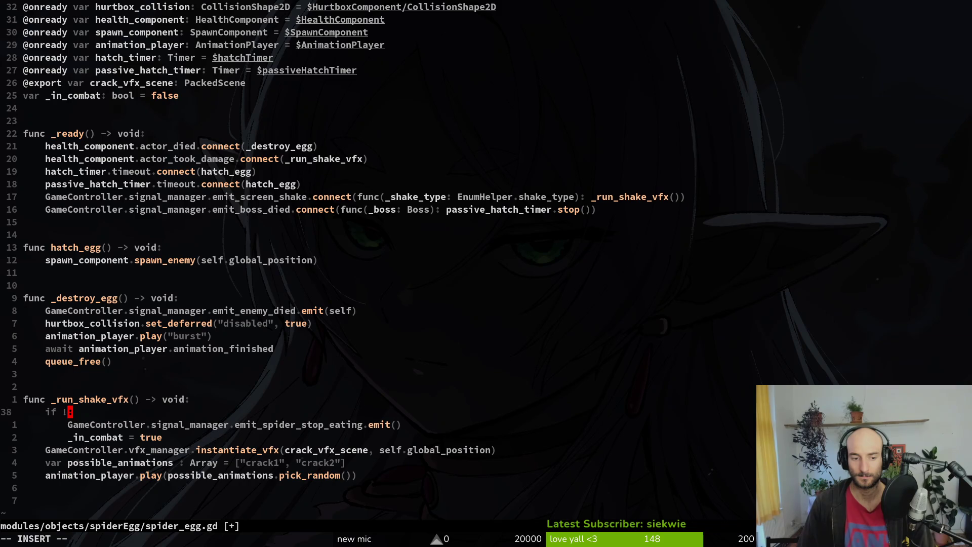
key("ctrl+space")
key("ctrl+e")
key("ctrl+space")
key("ctrl+e")
type("GameController.active_co")
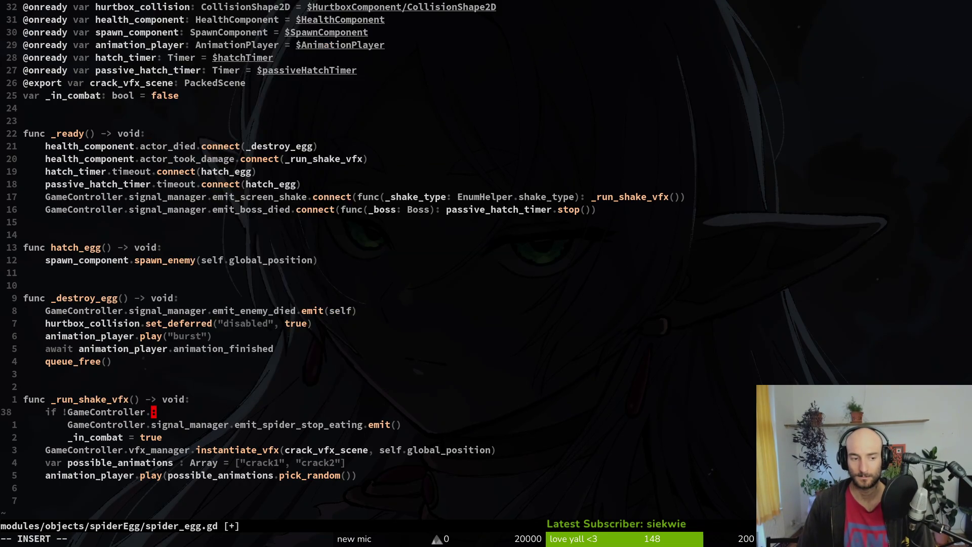
type("mb")
key("Tab")
key("Tab")
key("Tab")
key("Return")
key("Escape")
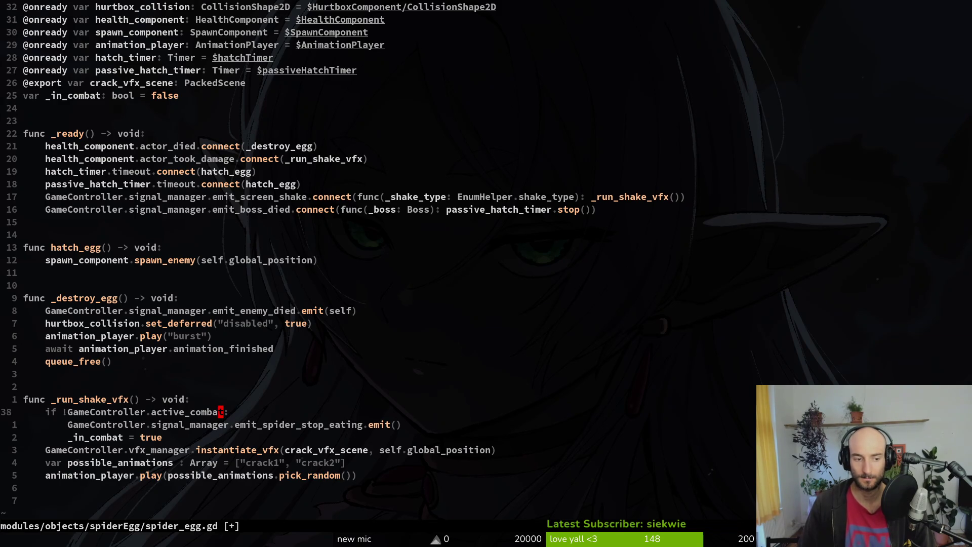
key("u")
Delete the three-line in-combat block again and save spider_egg.gd.
type(":w")
key("Return")
type("Vjjd:w")
key("Return")
key("k")
key("k")
key("k")
key("k")
key("k")
key("k")
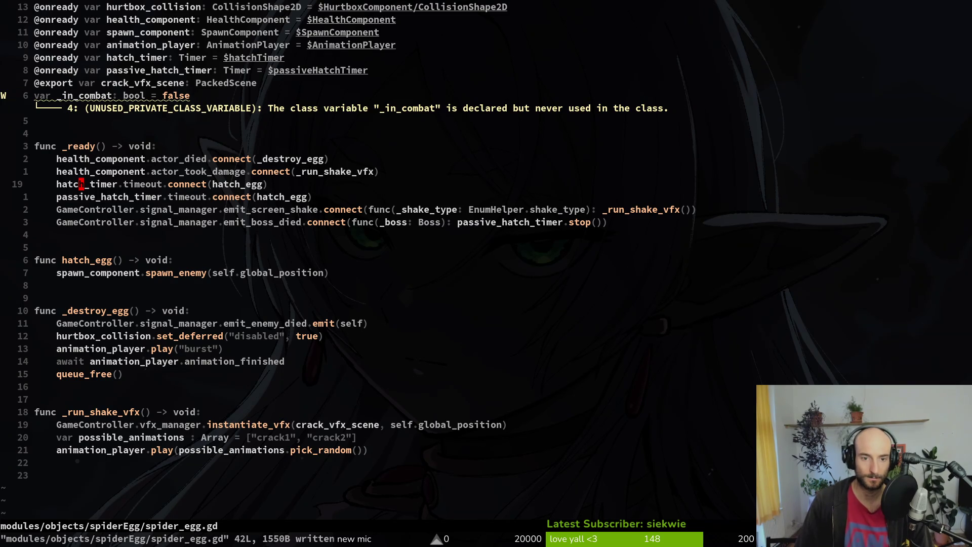
key("j")
key("j")
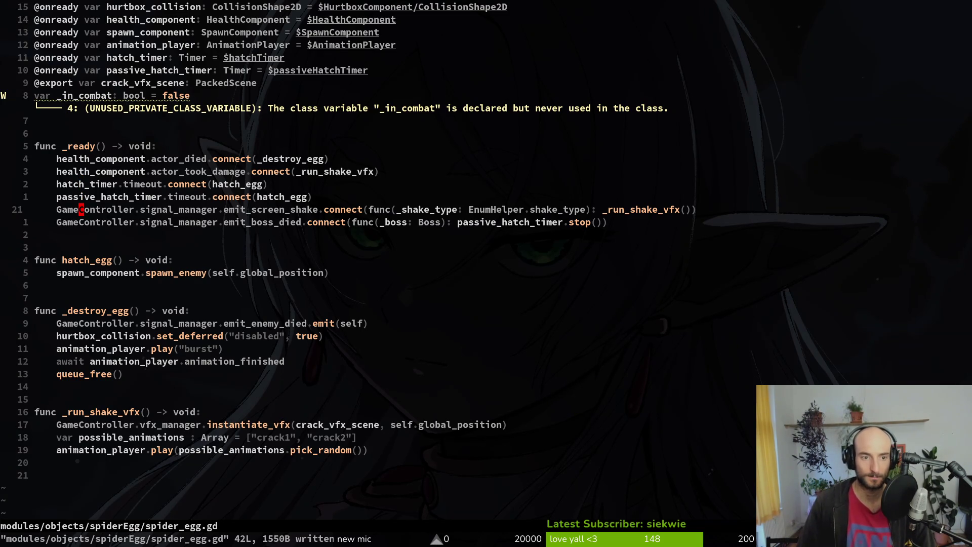
Duplicate the actor_took_damage connection with callback _activate_combat and save spider_egg.gd.
key("k")
key("k")
key("k")
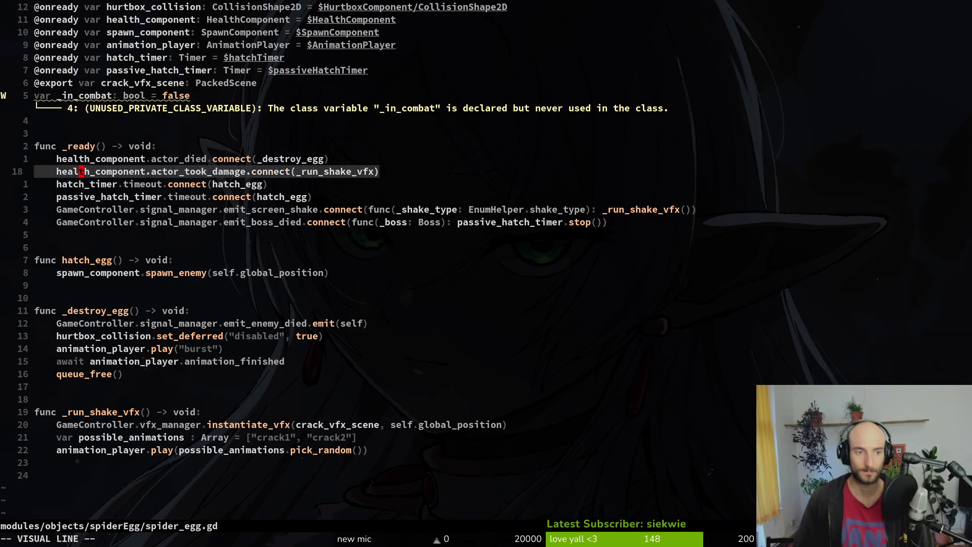
key("y")
key("y")
key("p")
key("w")
key("w")
key("w")
key("w")
key("w")
type("afunc()")
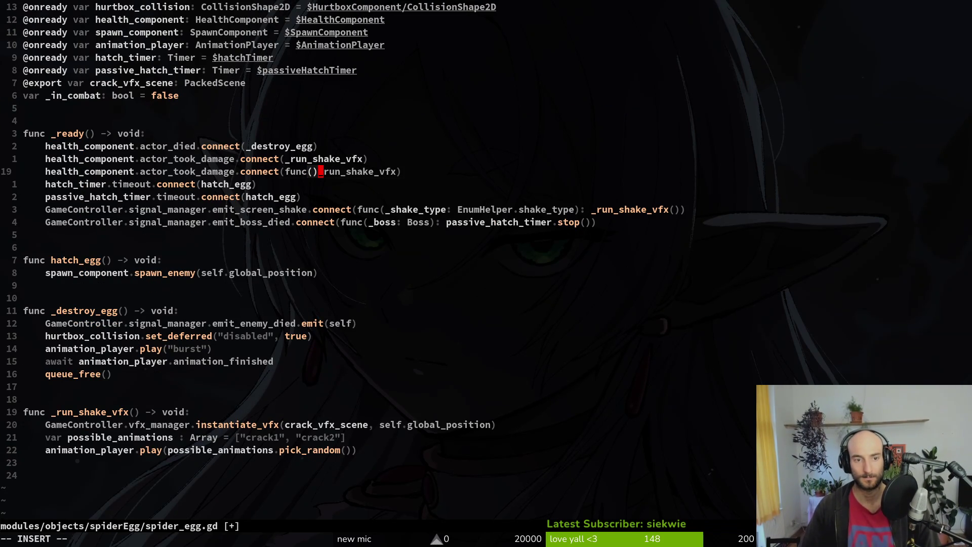
type(":")
key("Escape")
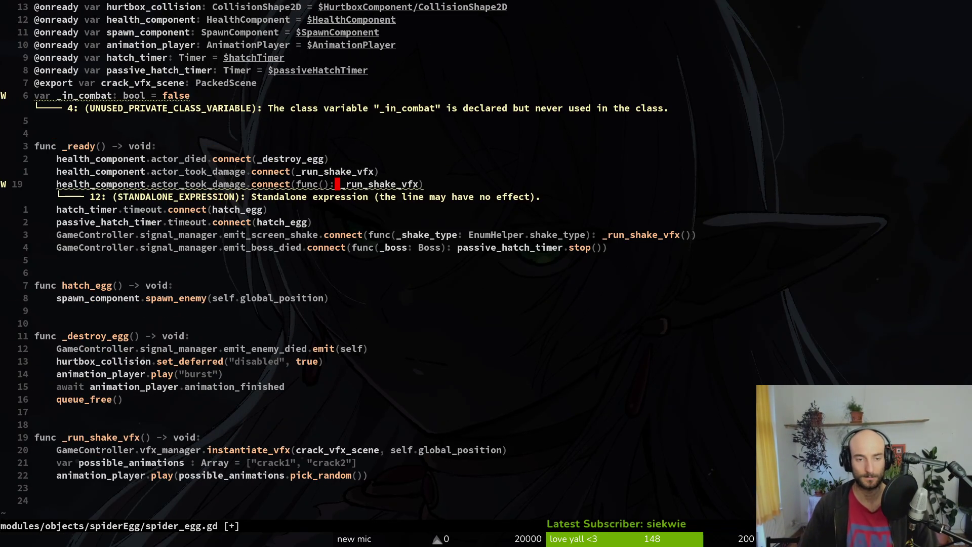
key("c")
key("i")
key("(")
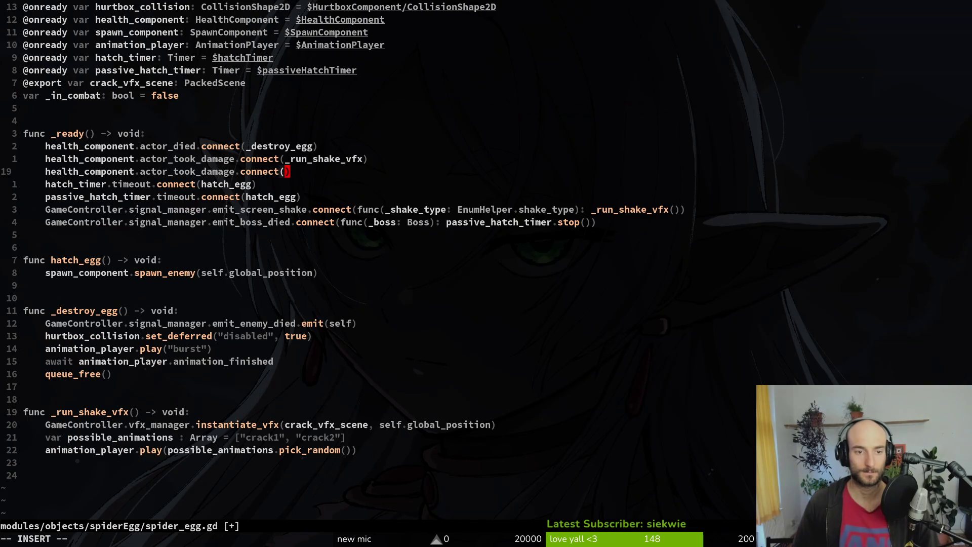
key("ctrl+space")
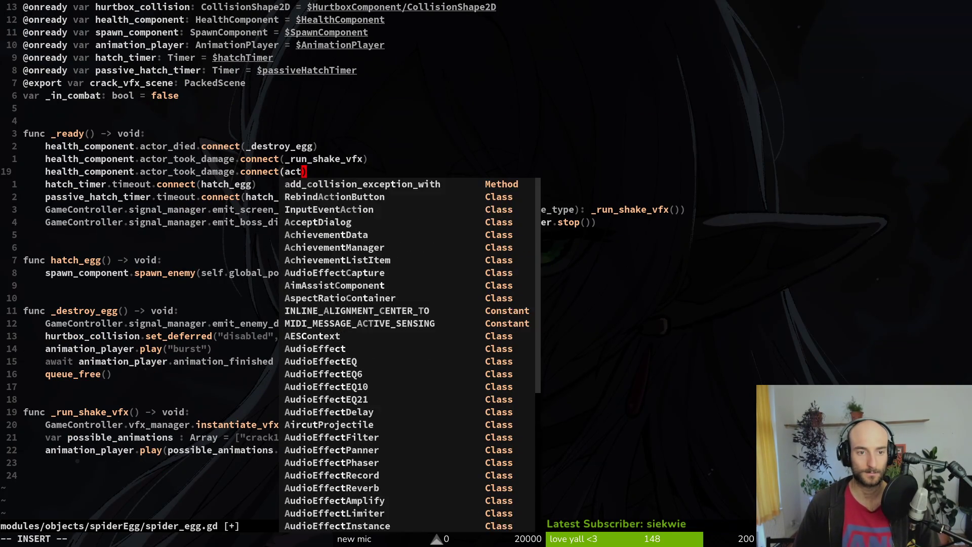
key("ctrl+e")
type("_acti")
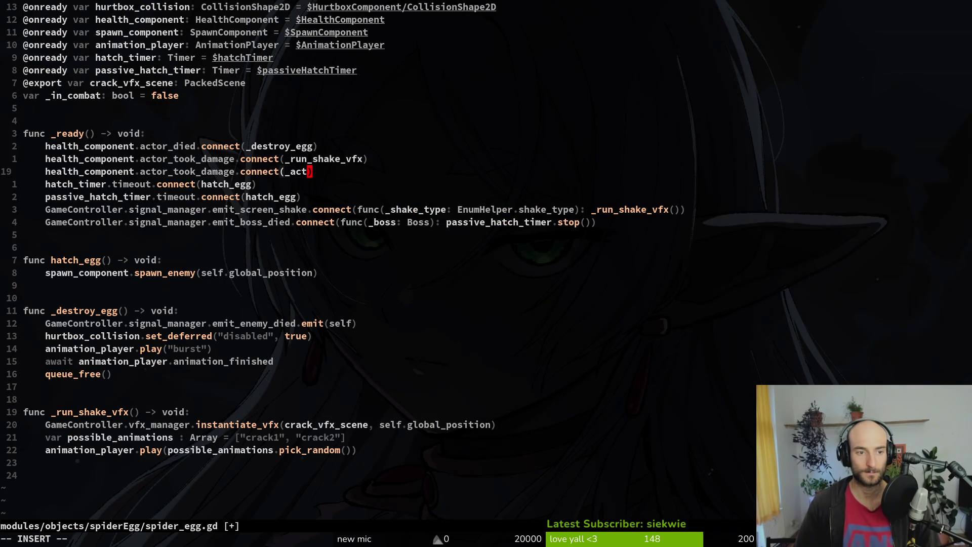
type("vate_combat")
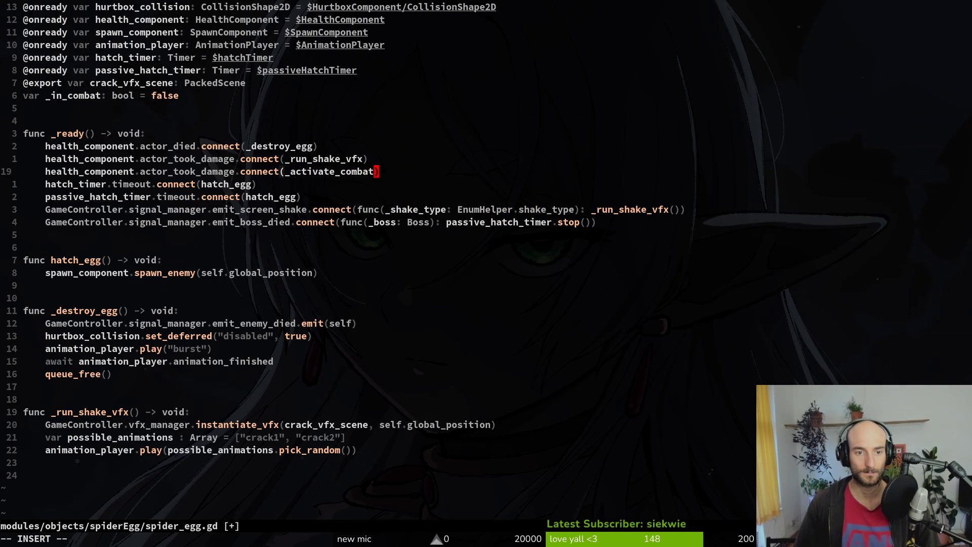
key("Escape")
type("b:w")
key("Return")
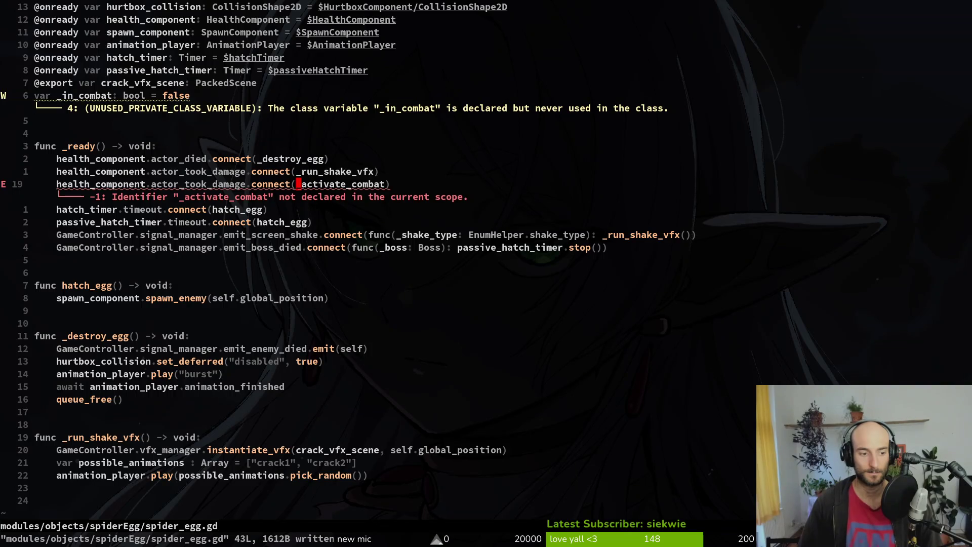
Paste a copy of the function header below _run_shake_vfx and start an indented body line.
key("1")
key("9")
key("j")
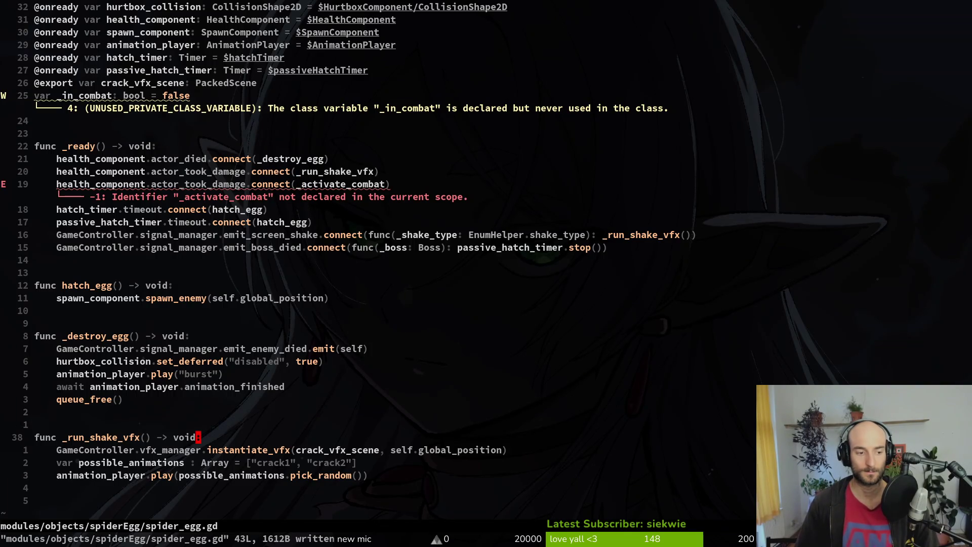
key("0")
key("k")
key("k")
key("p")
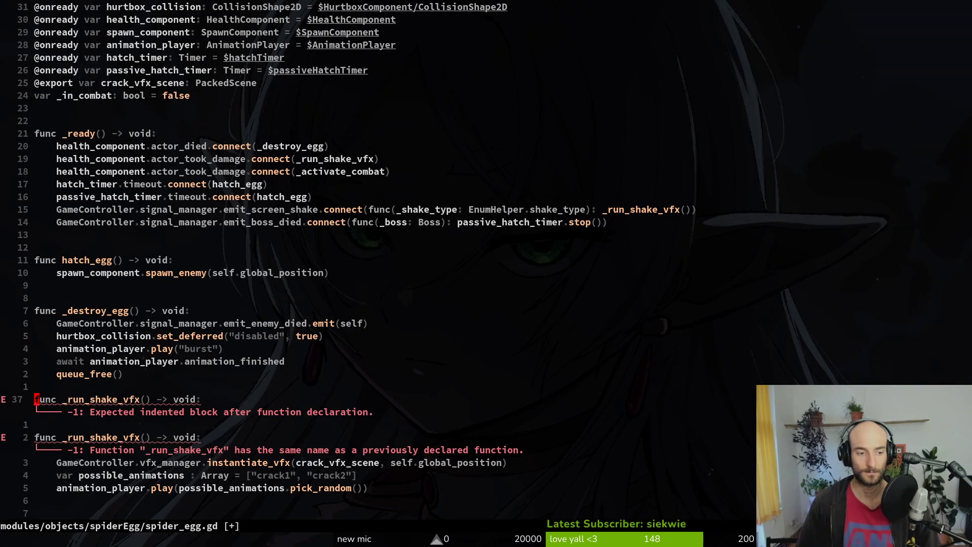
key("V")
key("J")
key("J")
key("J")
key("Escape")
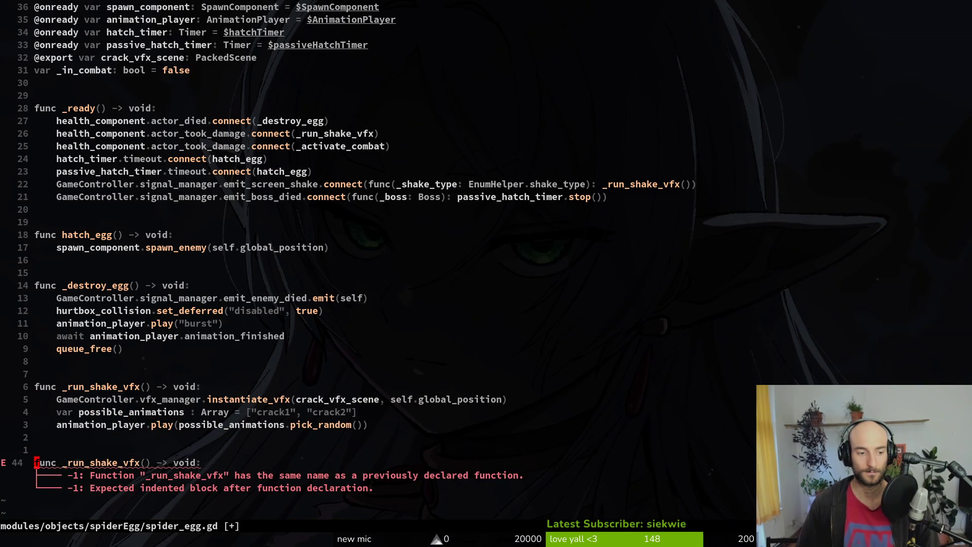
key("o")
key("Tab")
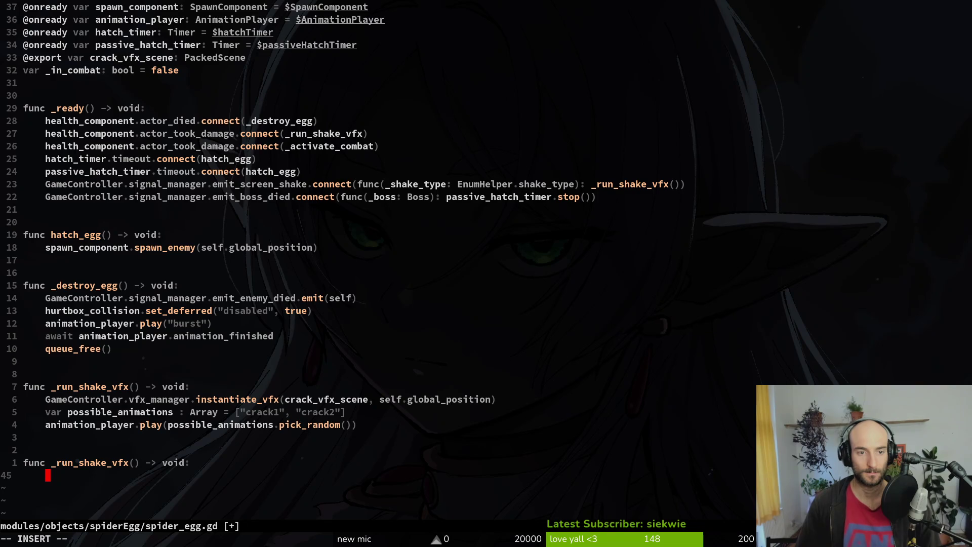
Write 'GameController.active_combat = true' as the new function's body.
type("Ga")
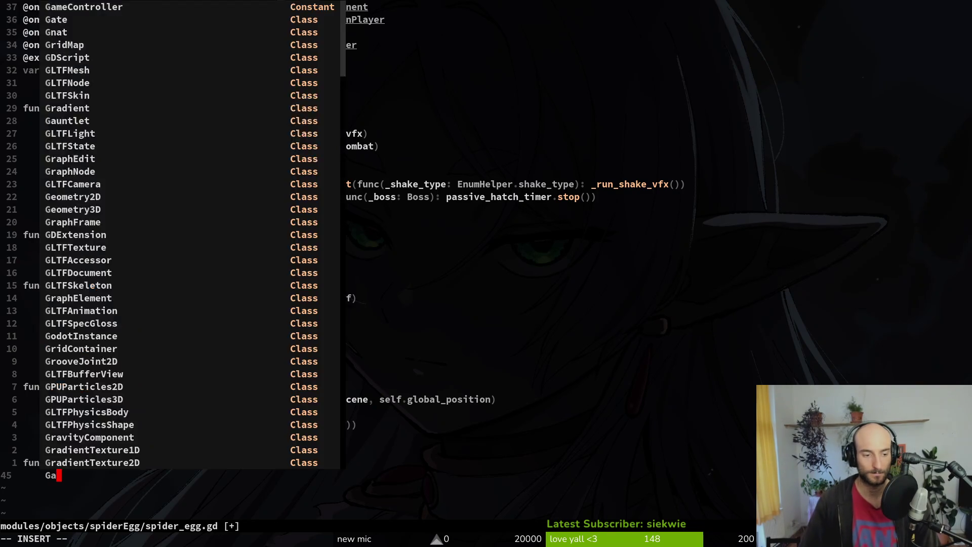
key("Tab")
type(".ac")
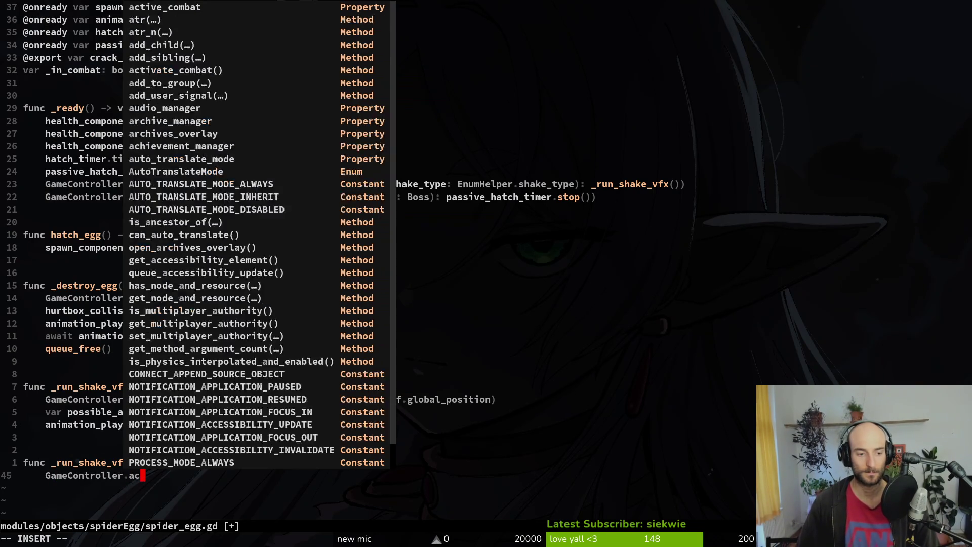
key("Tab")
type("= true")
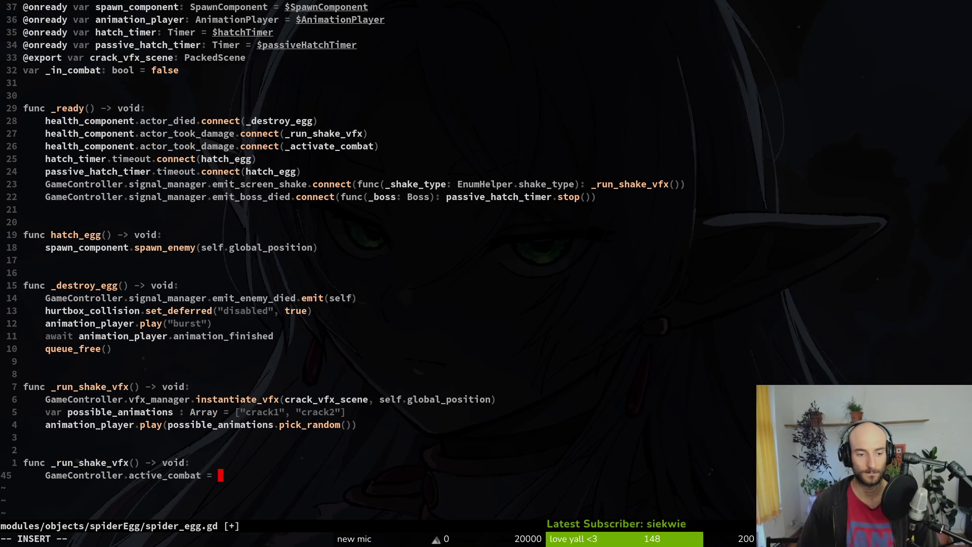
key("Escape")
Rename the duplicated function to _activate_combat and save.
key("k")
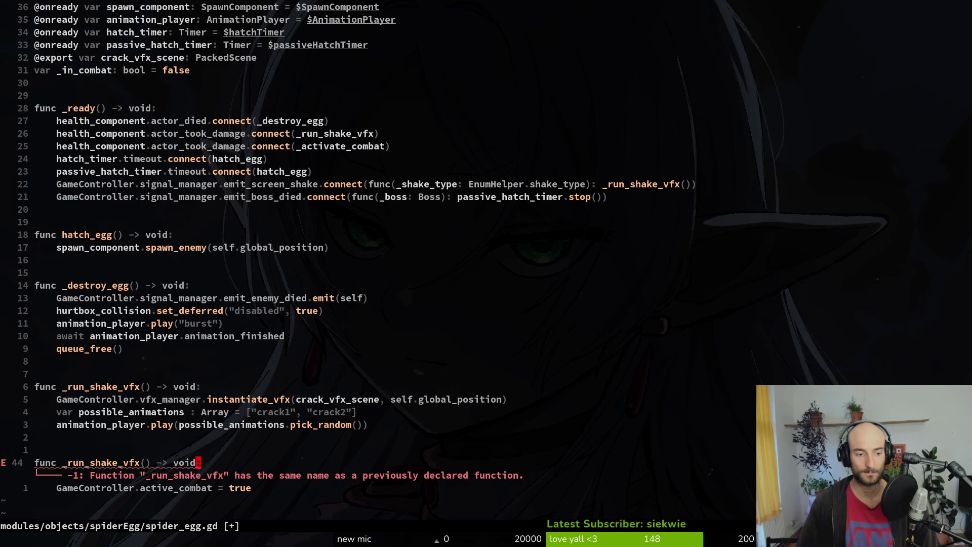
key("b")
key("b")
key("b")
key("v")
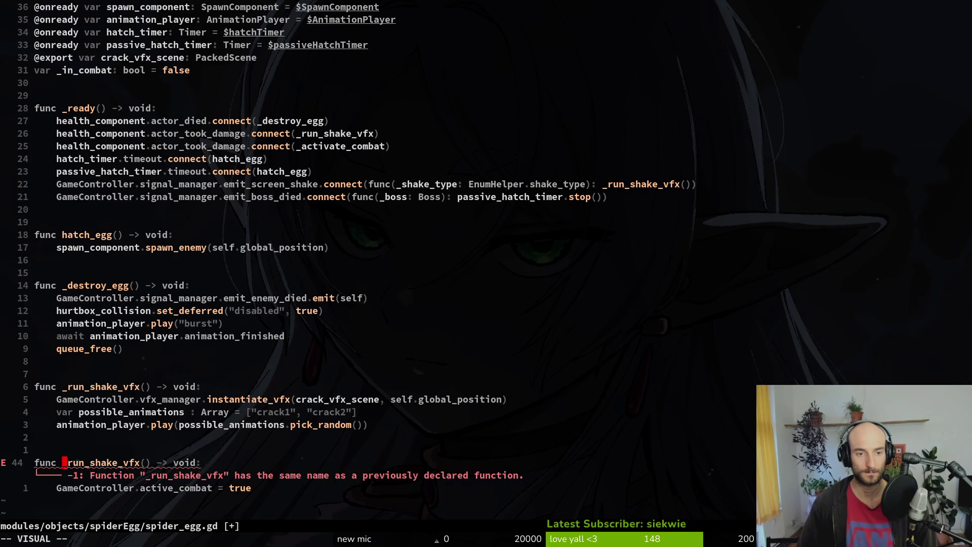
key("e")
type("c ")
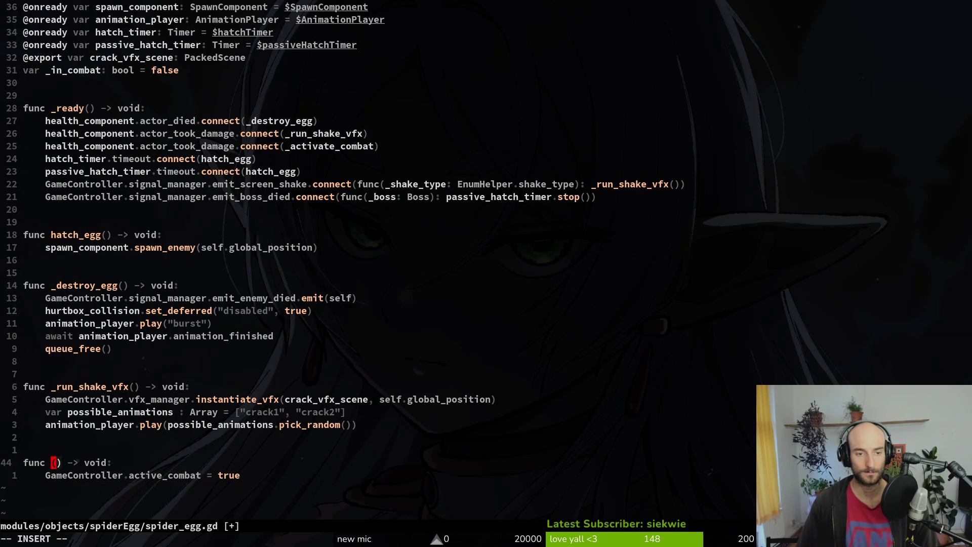
type("_act")
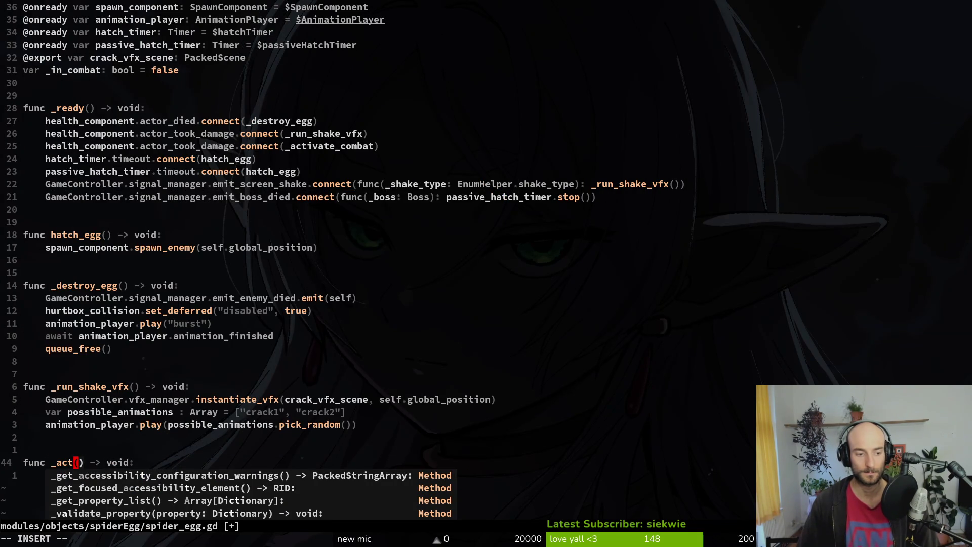
type("ivate")
key("Tab")
key("Return")
key("Escape")
type(":w")
key("Return")
Delete the unused _in_combat variable declaration and save.
key("k")
key("1")
key("6")
key("k")
key("k")
key("k")
key("k")
key("j")
key("d")
key("d")
type(":w")
key("Return")
key("j")
key("j")
key("j")
key("j")
key("j")
key("j")
Add a negated 'if GameController.active_combat' condition above the assignment and save.
type("oif")
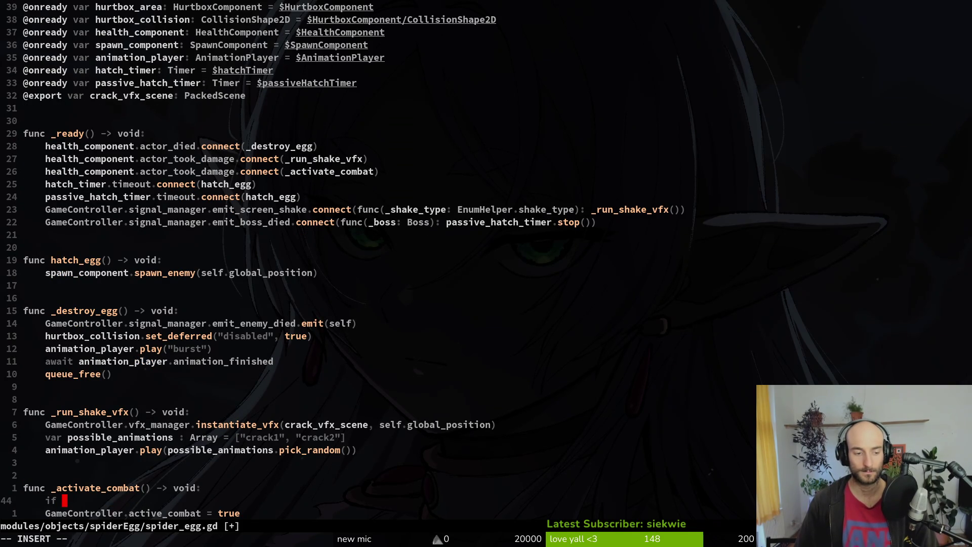
type("GameController.a")
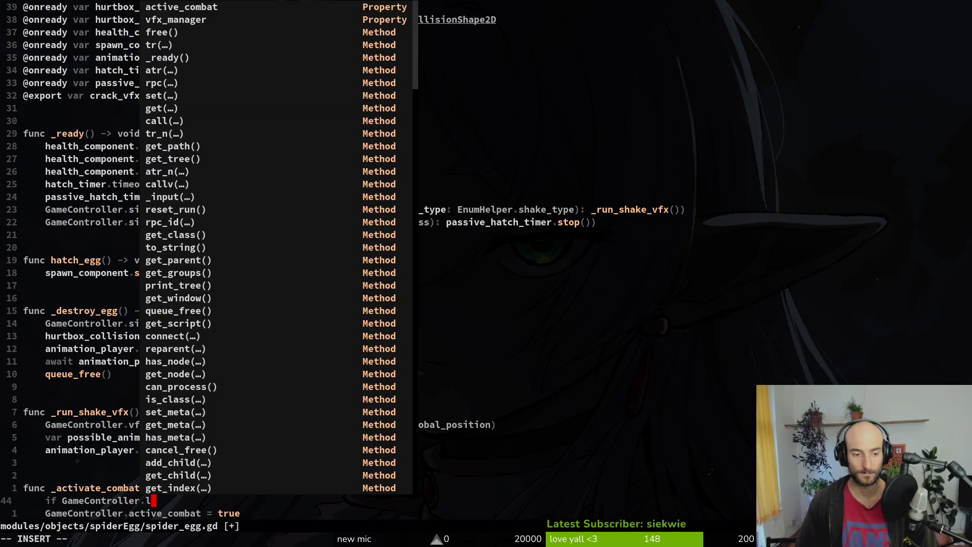
type("ctive_combat !")
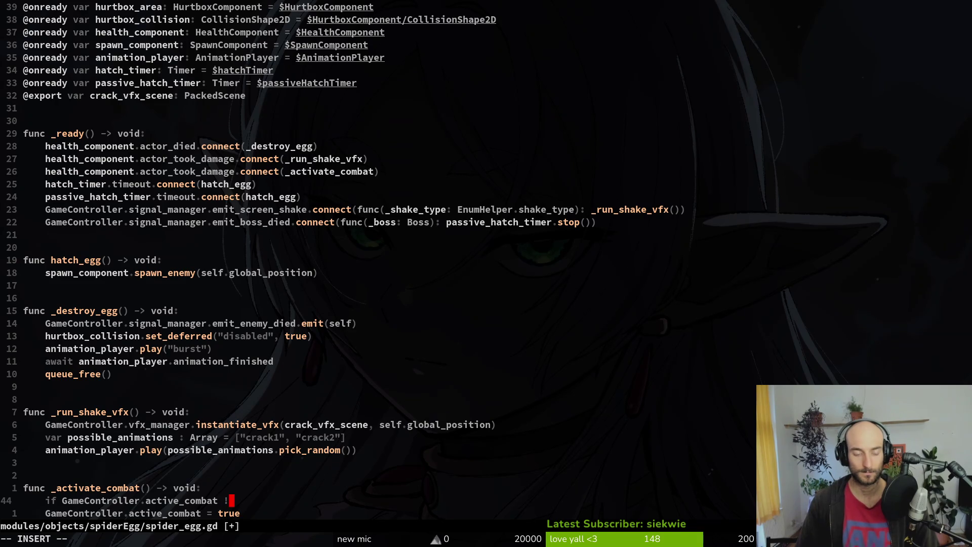
key("BackSpace")
type("== false")
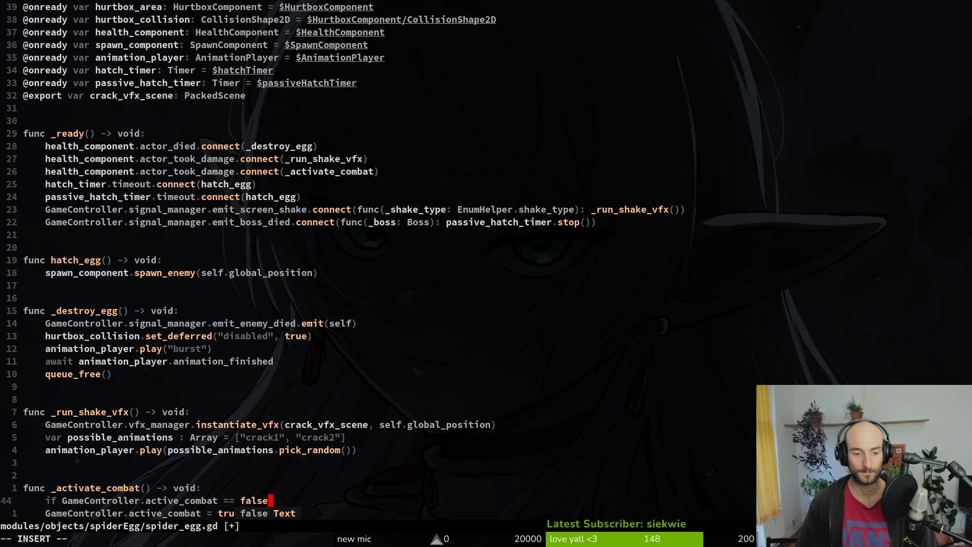
key("BackSpace")
key("BackSpace")
key("BackSpace")
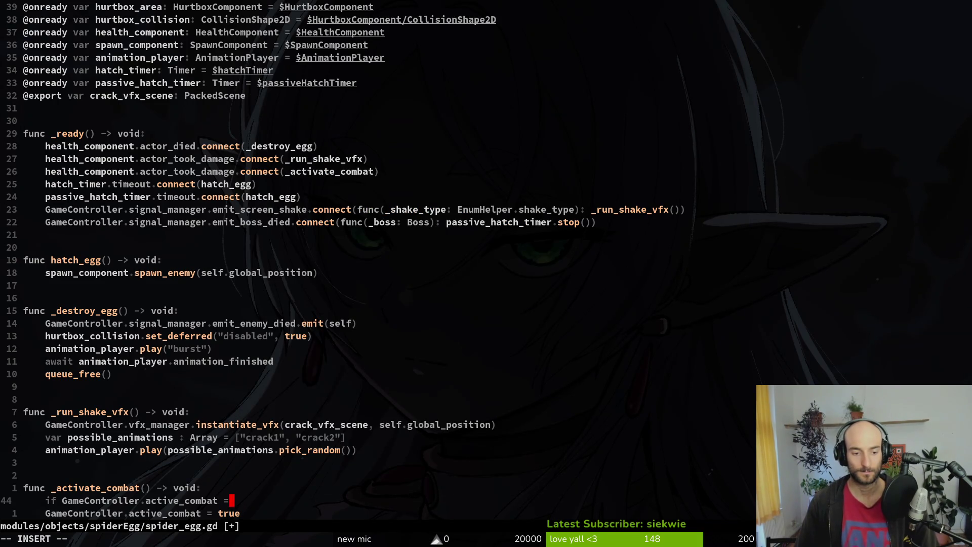
type(":")
key("Escape")
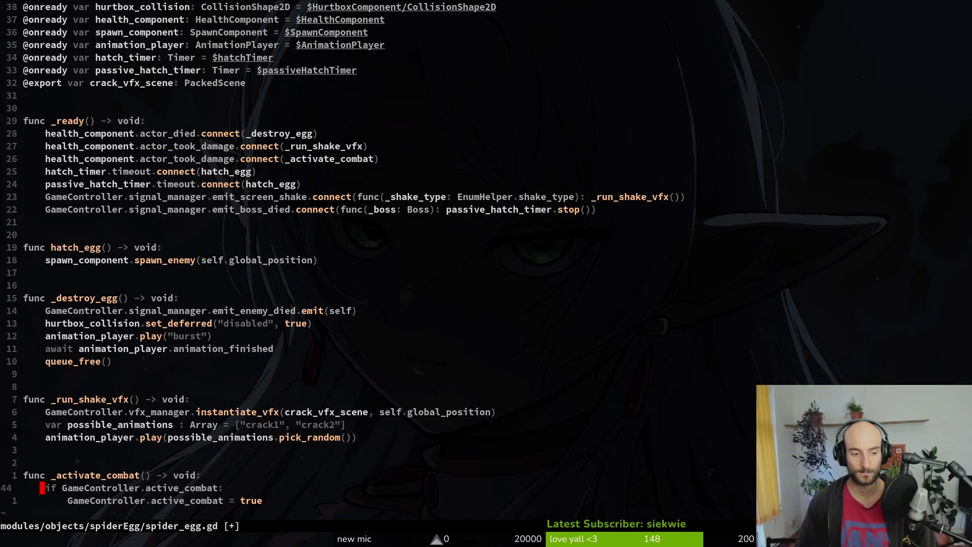
type("!")
key("Escape")
type(":w")
key("Return")
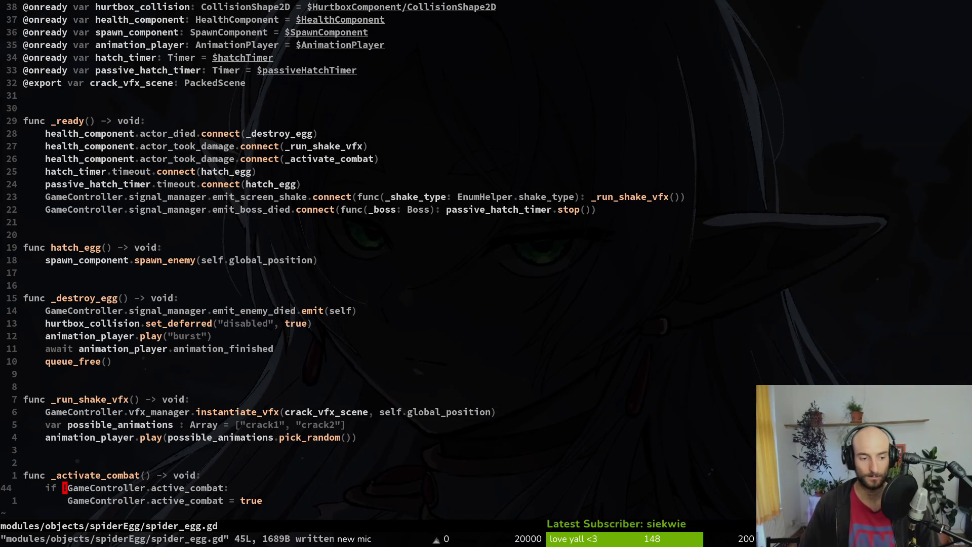
Replace it with 'if GameController.active_combat: return', dedent the assignment, then save and quit.
type("koif GameController.ac")
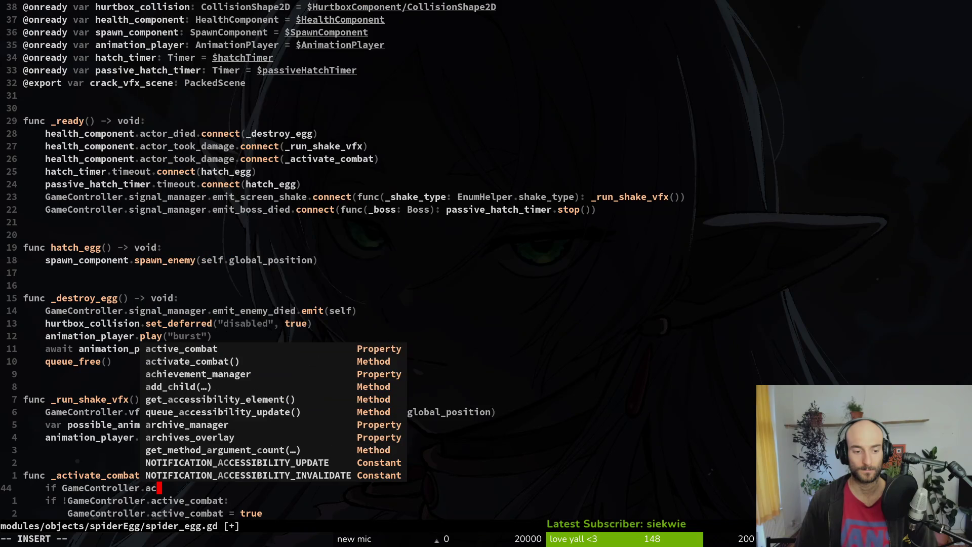
key("Return")
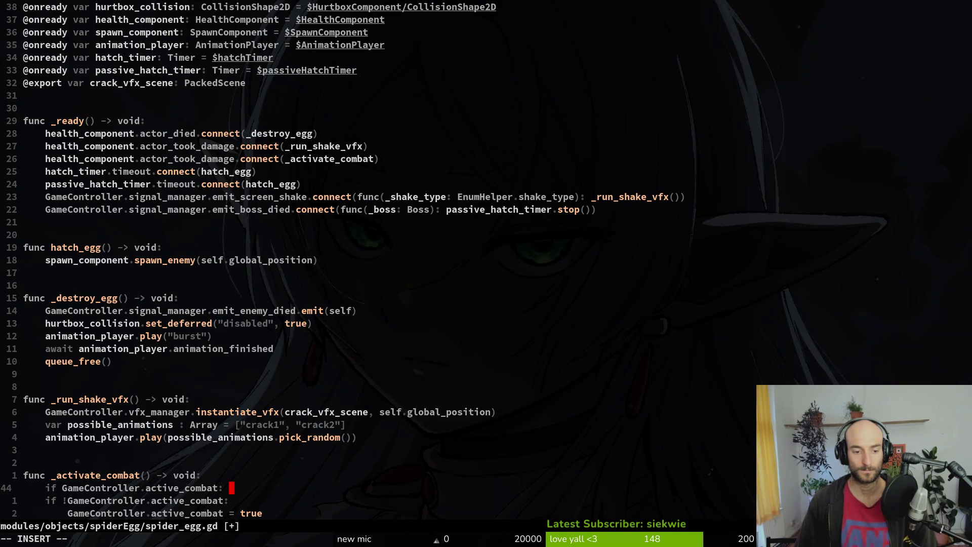
key("Return")
type("return")
key("Escape")
key("j")
key("d")
key("d")
key("shift+v")
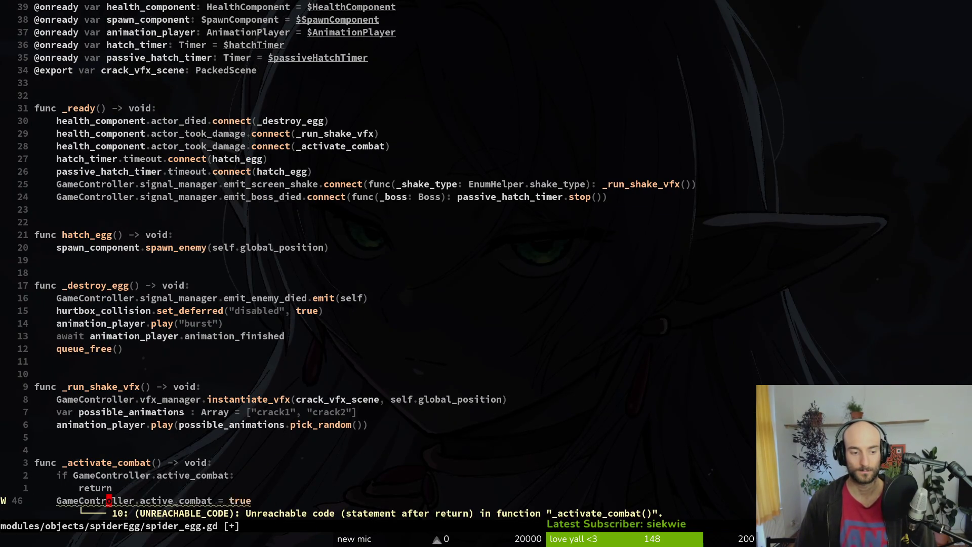
key("less")
type(":w")
key("Return")
type(":wq")
key("Return")
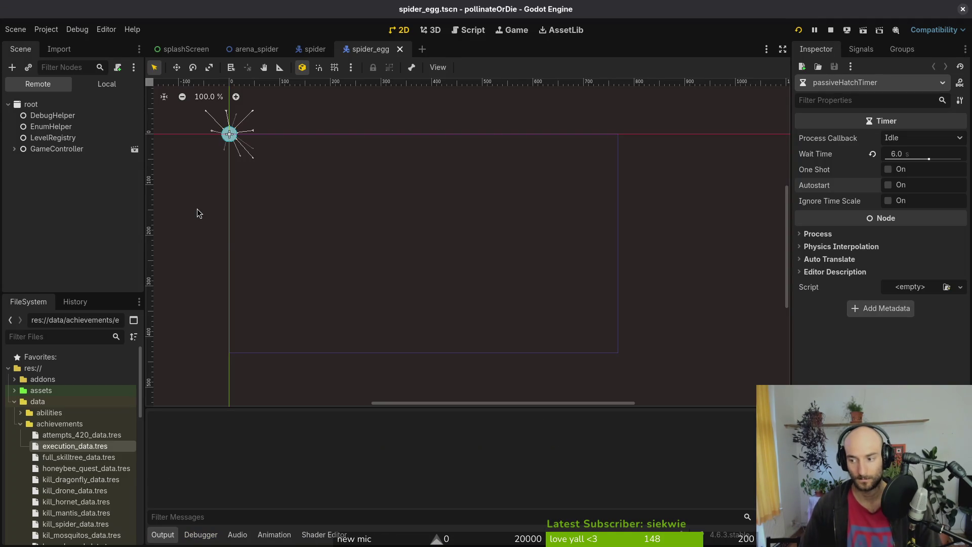
Bring the terminal forward and cd to the home directory.
key("super")
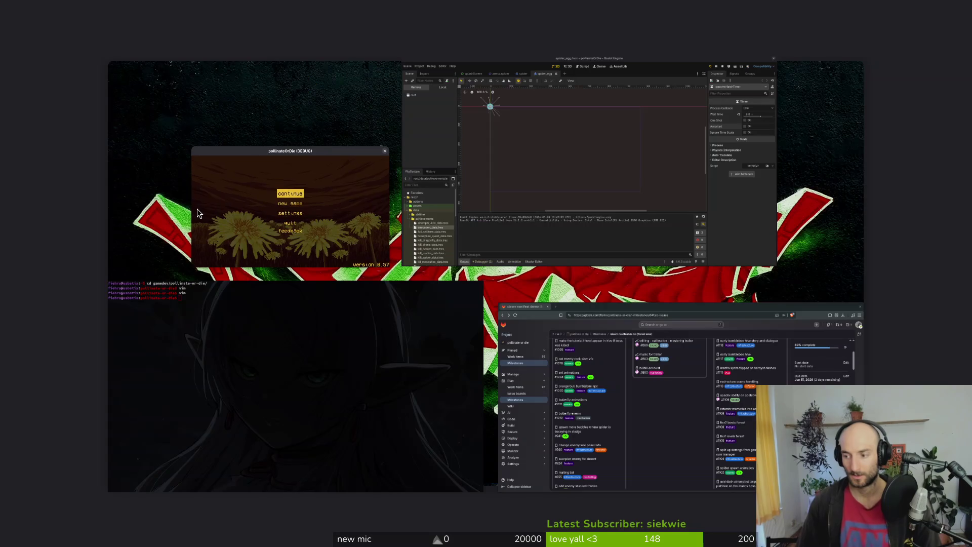
key("Return")
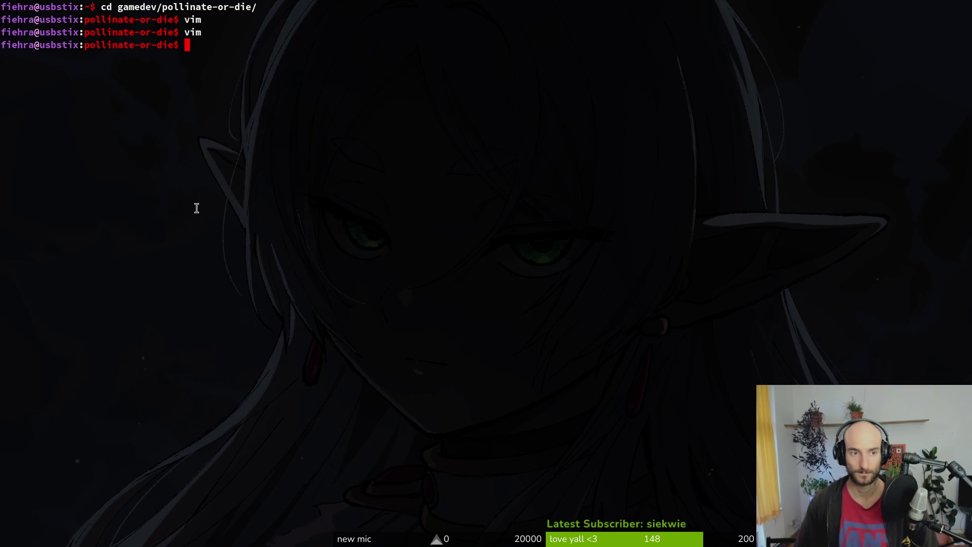
type("c rieere")
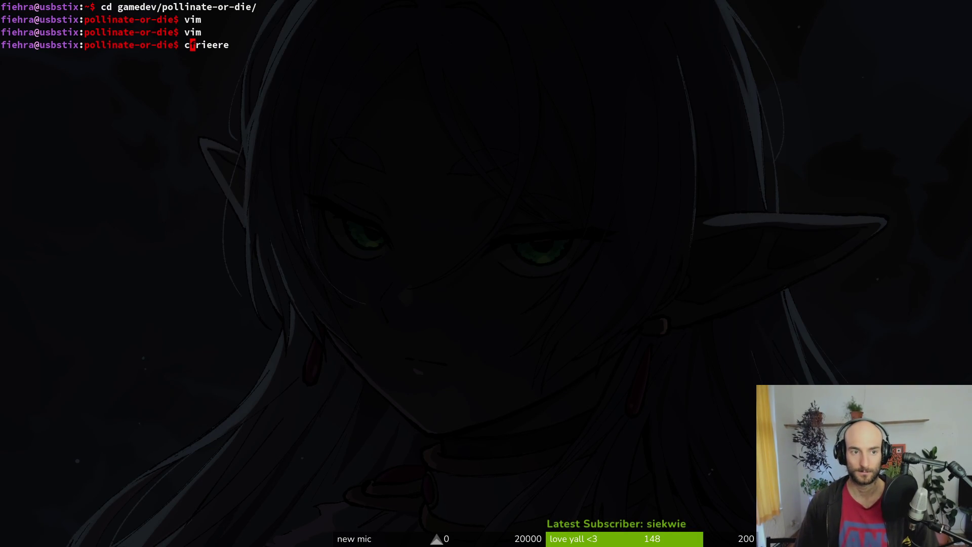
key("BackSpace")
key("ctrl+u")
type("cd")
key("Return")
type("frieren")
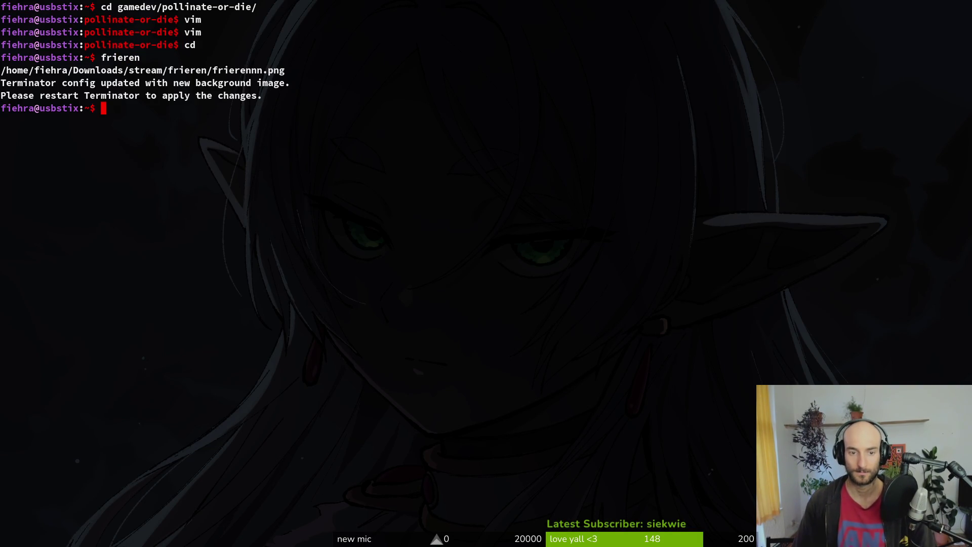
Rerun the frieren command repeatedly to cycle the terminal background images, including frierenBattle.
key("Up")
key("Return")
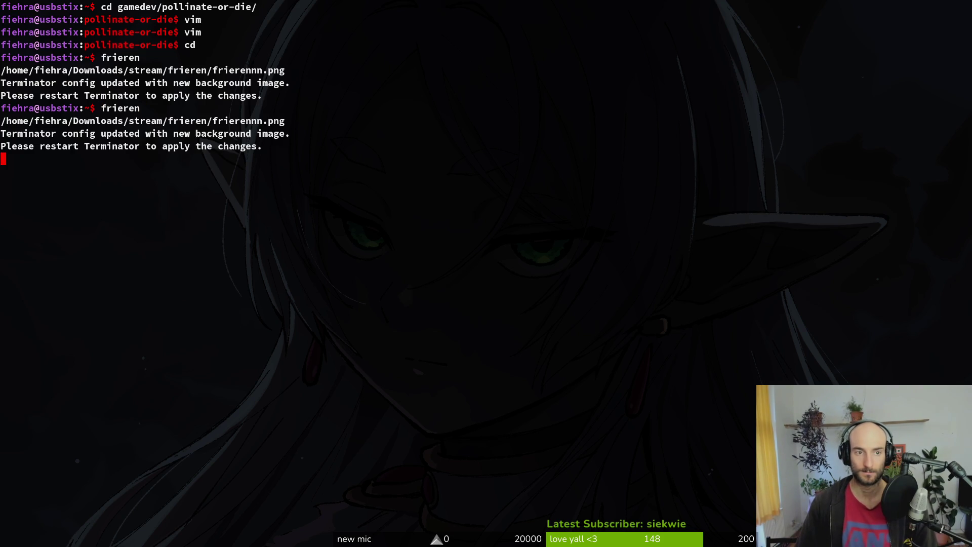
key("Up")
key("Return")
key("Up")
key("Up")
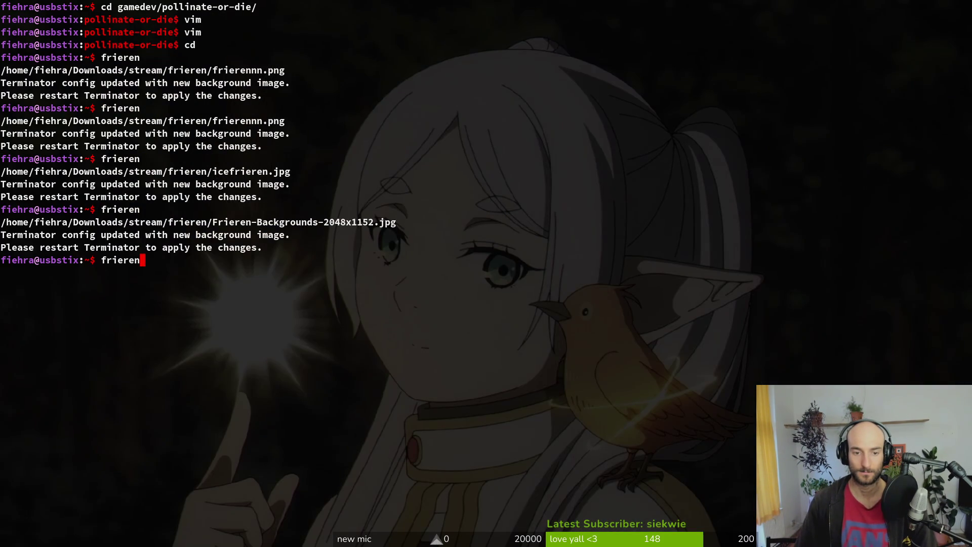
key("Return")
key("Up")
key("Return")
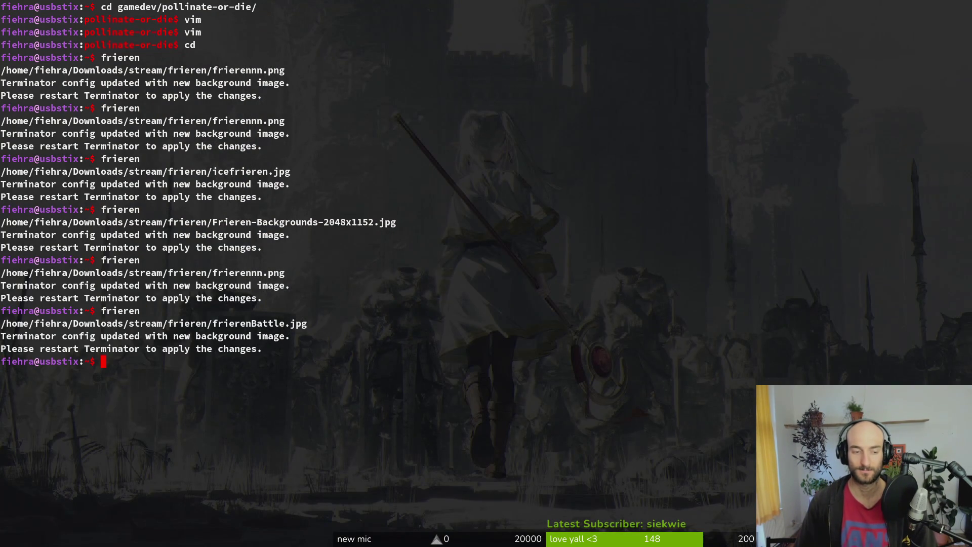
key("Up")
key("Return")
key("Up")
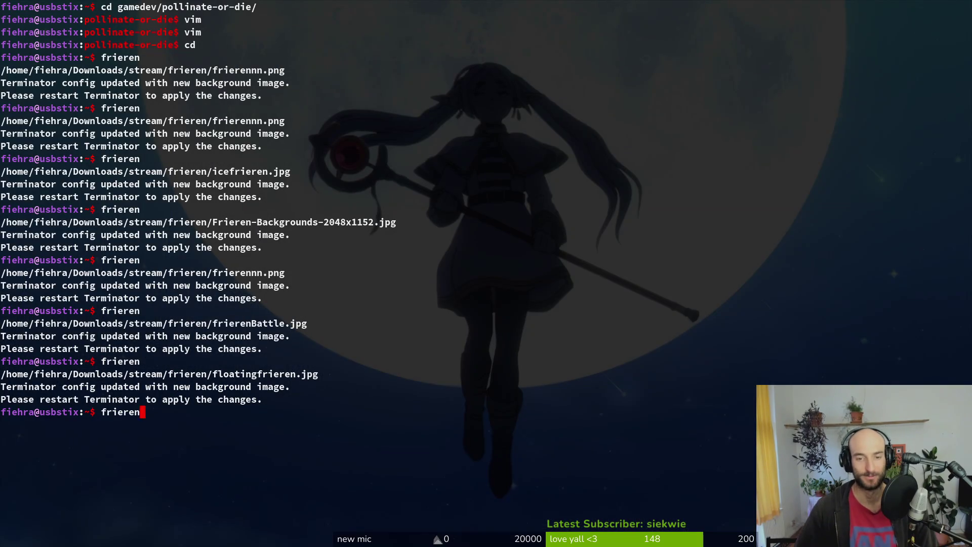
key("Return")
key("Up")
key("Return")
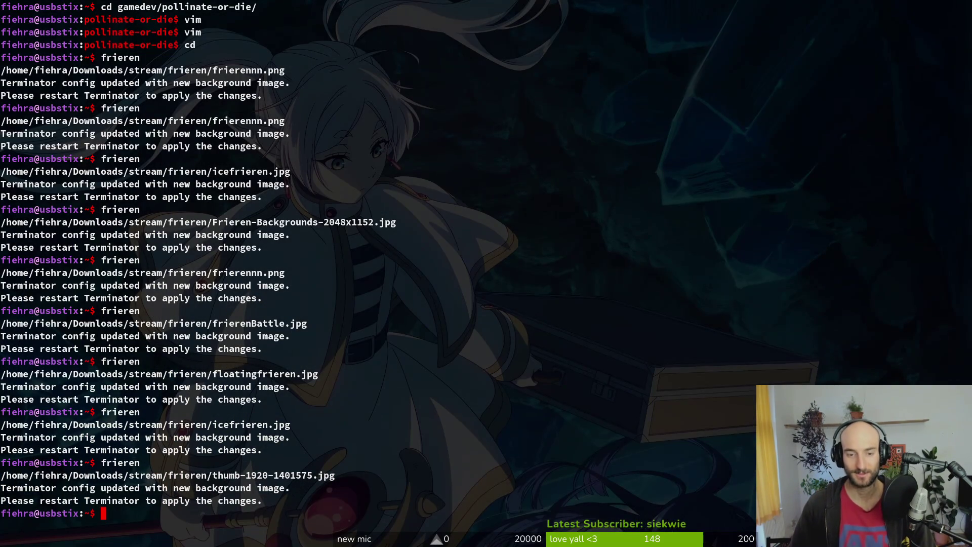
Return to the Godot editor window with the game running.
key("alt+Tab")
key("super")
left_click(197, 209)
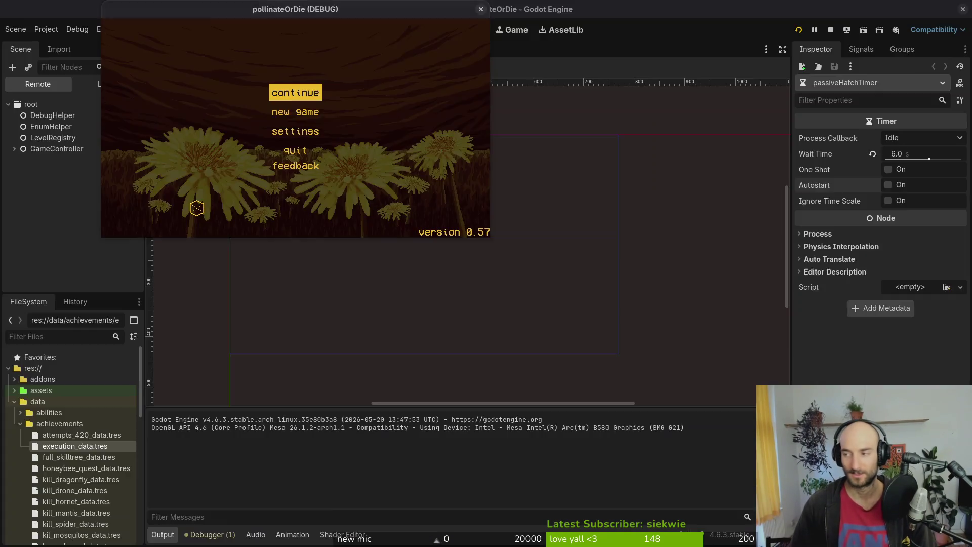
In the terminal, cd into edev/pollinate-or-die/ and open the folder listing in vim.
key("alt+Tab")
type("cd edev/pollinate-or-die/")
key("Return")
type("v .")
key("Return")
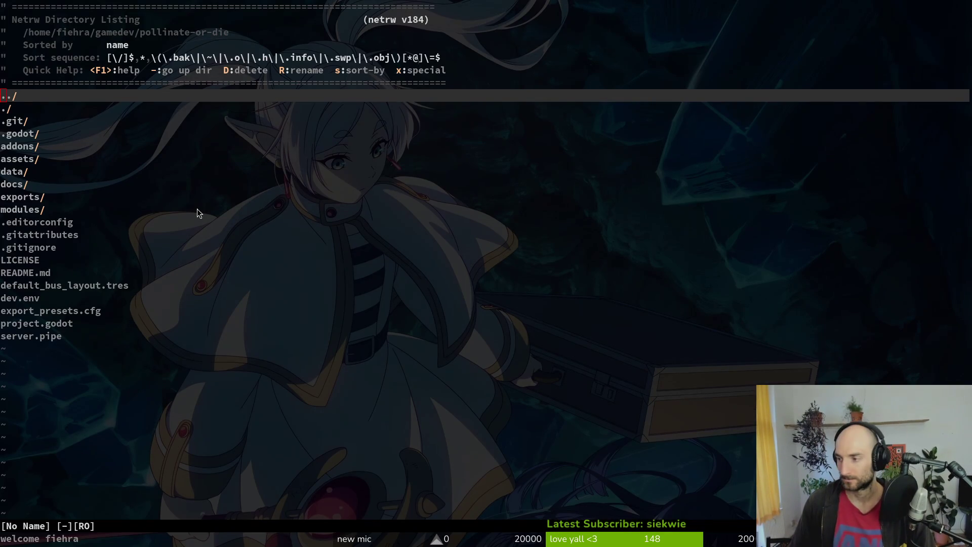
Stop and rerun the Godot project, then load the spider level from debug level select.
key("alt+Tab")
key("alt+Tab")
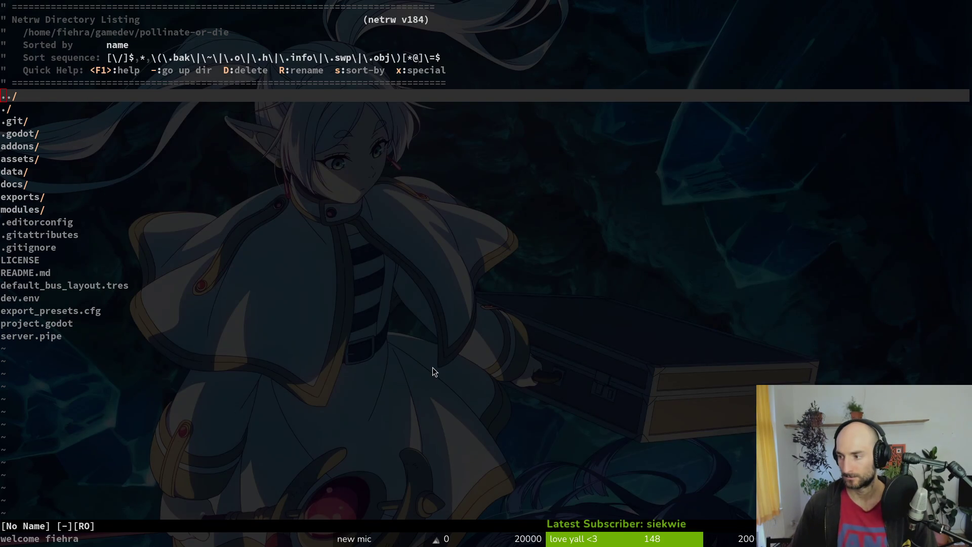
key("alt+Tab")
left_click(831, 30)
left_click(798, 30)
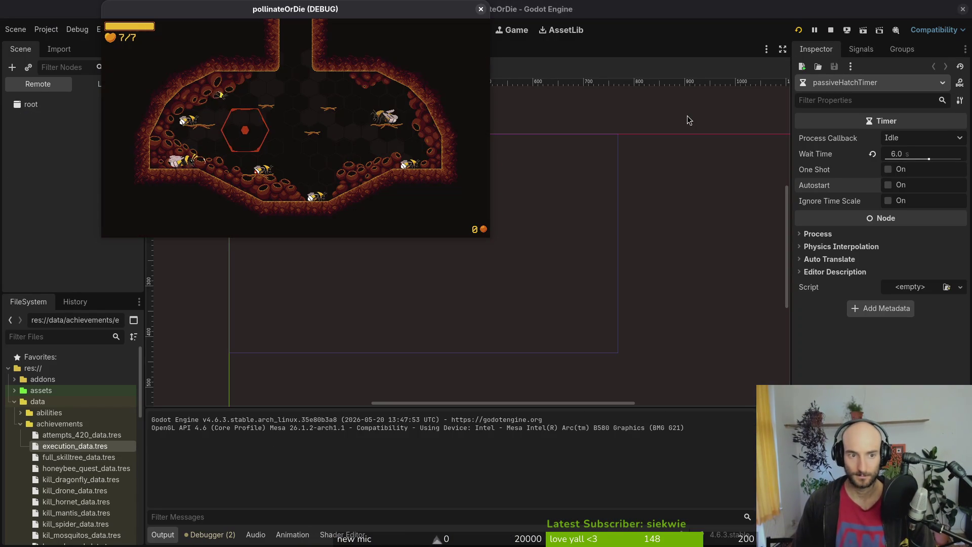
key("Escape")
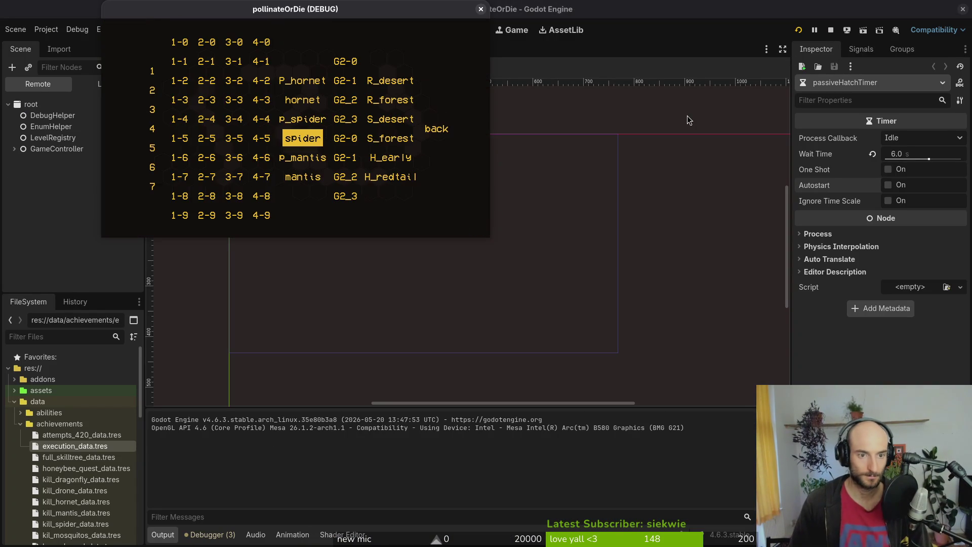
key("Return")
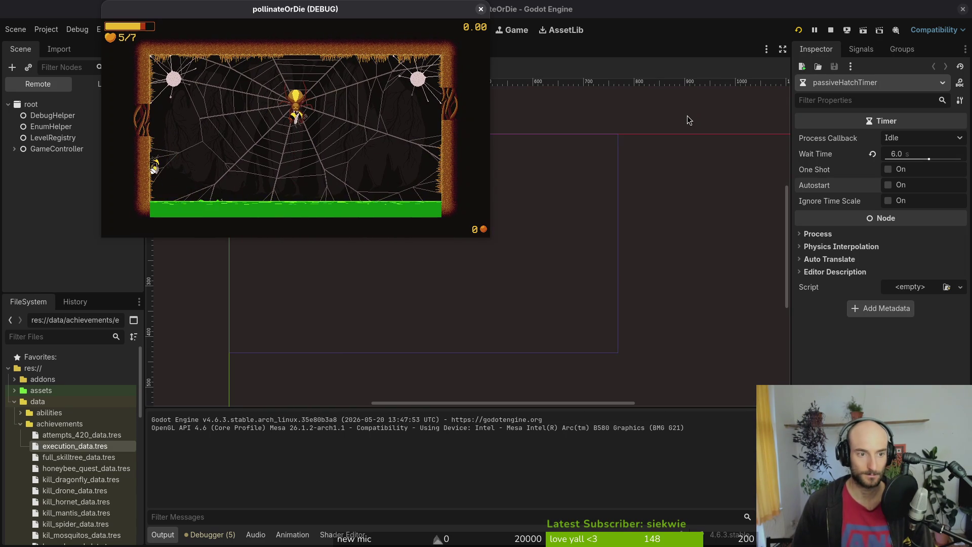
Quit vim back to the shell in the project folder.
key("super+2")
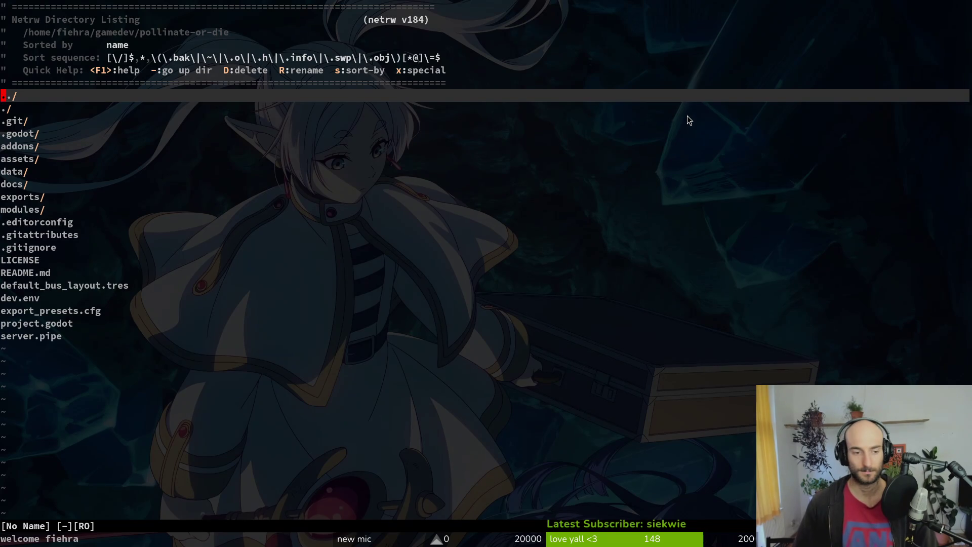
type(":q")
key("Return")
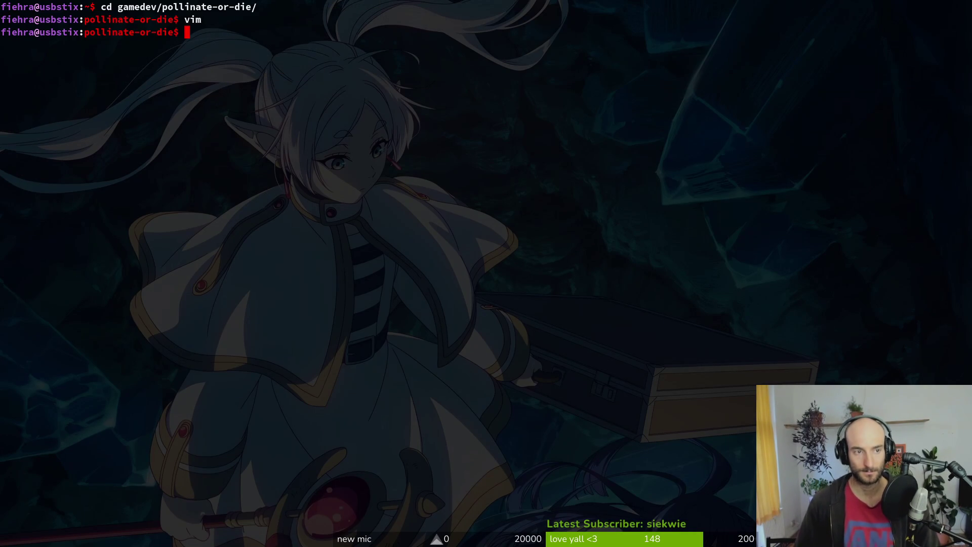
Start Vim in the project folder and open the spider spawning state script.
type("vim")
key("Return")
key("space")
key("f")
key("f")
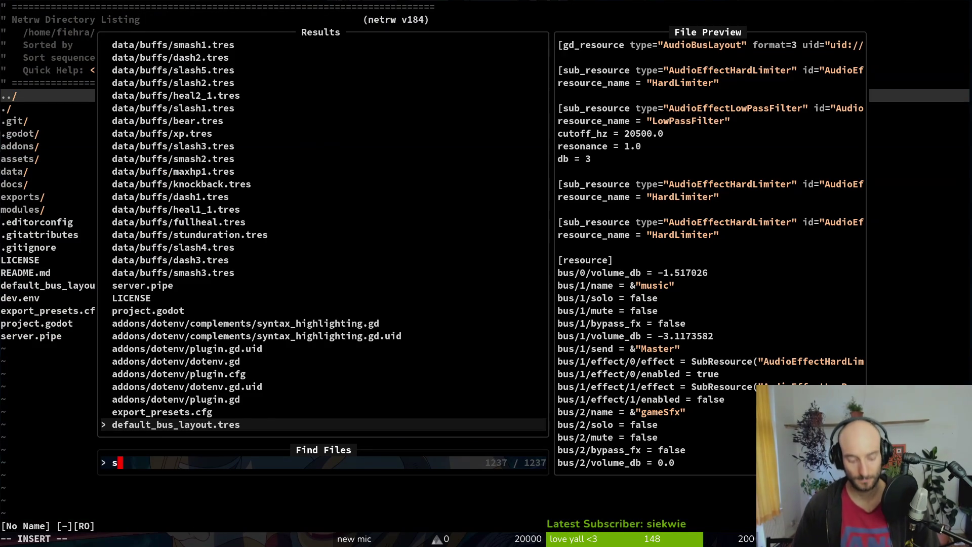
type("spspa")
key("Return")
Add GameController.activate_combat() after the super call in enter() and save spawning.gd.
key("j")
key("j")
key("j")
type("oameController.ac")
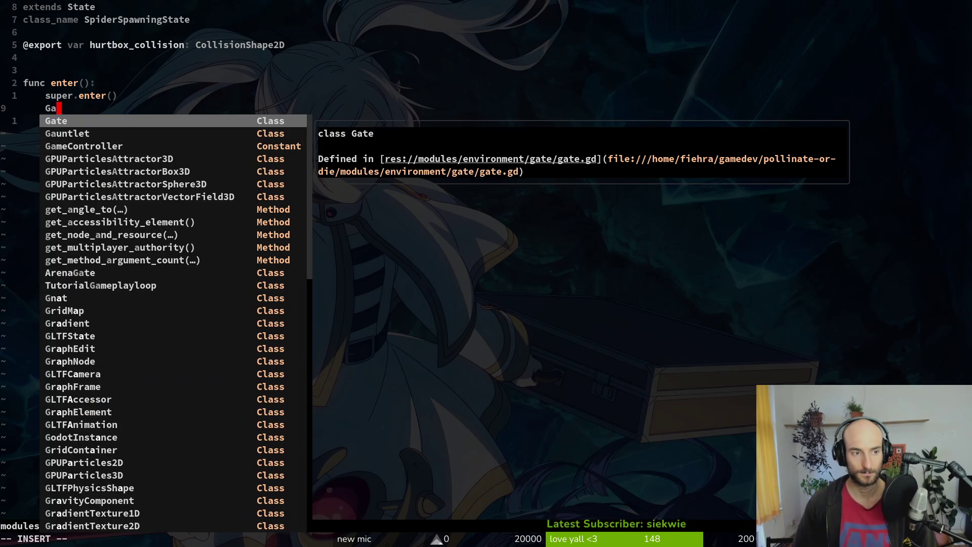
key("ctrl+y")
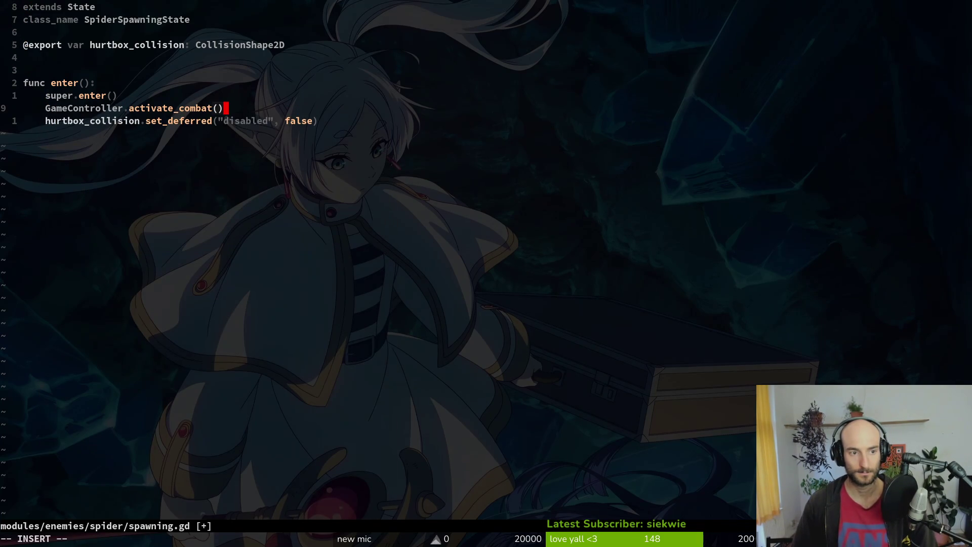
key("BackSpace")
key("BackSpace")
key("BackSpace")
key("ctrl+y")
key("Escape")
type(":w")
key("Return")
key("V")
key("Escape")
type(":w")
key("Return")
Glance at the spider egg-spawning state script, then open spider_egg.gd.
key("space")
key("f")
key("f")
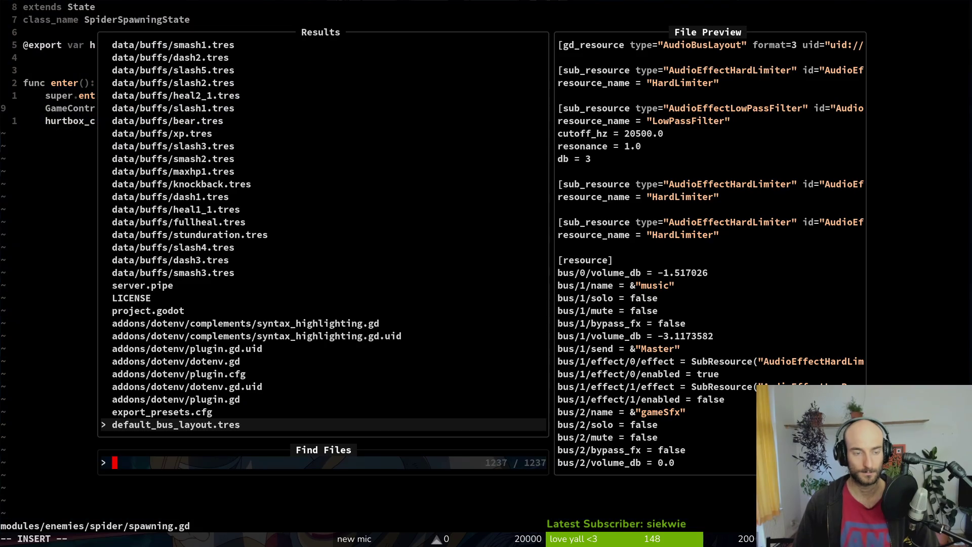
type("spegg")
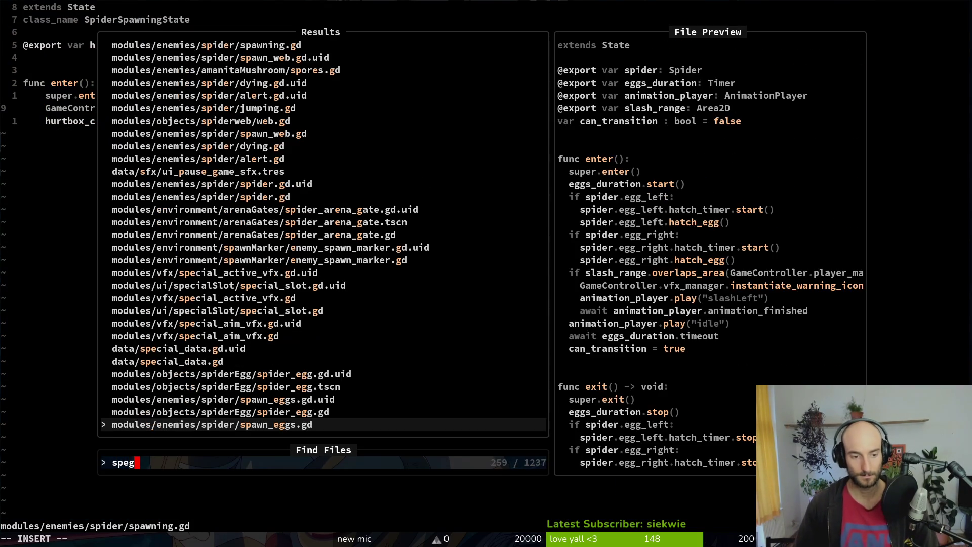
key("Return")
key("ctrl+d")
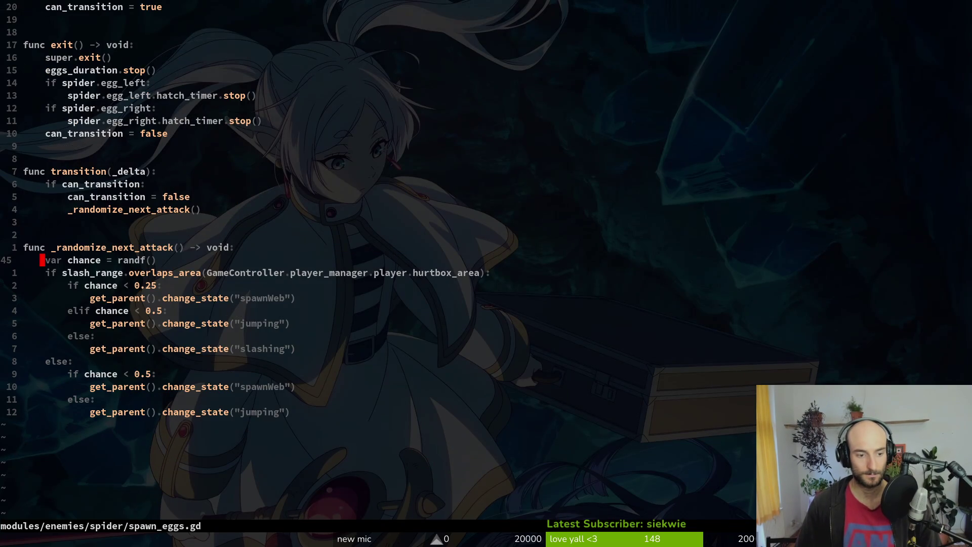
key("space")
key("f")
key("f")
type("spidereg")
key("Return")
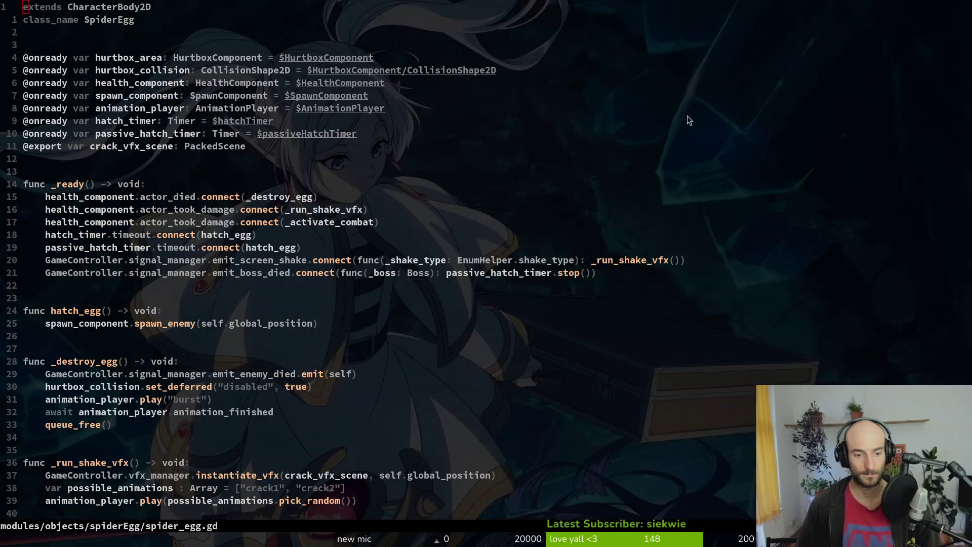
Delete the _activate_combat signal connection line in spider_egg.gd and save.
key("alt+Tab")
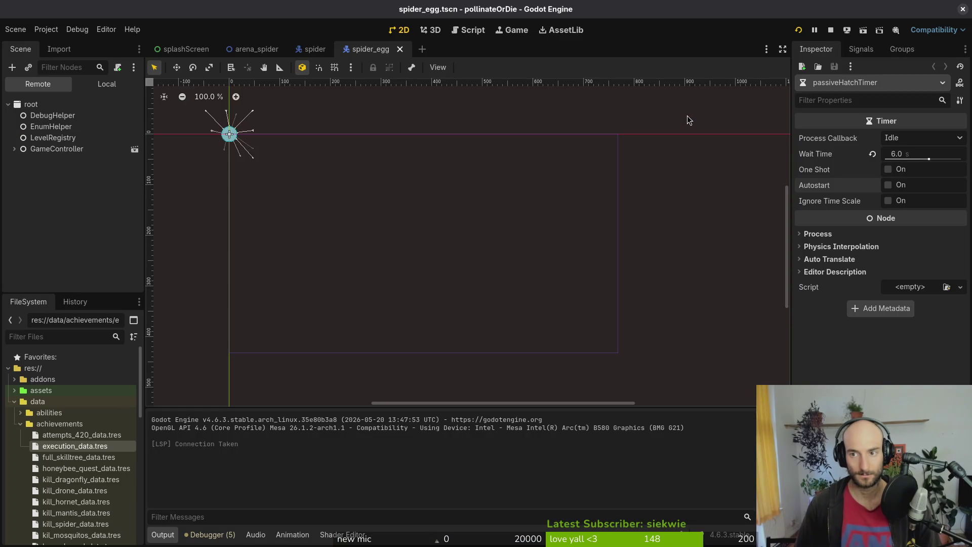
key("alt+Tab")
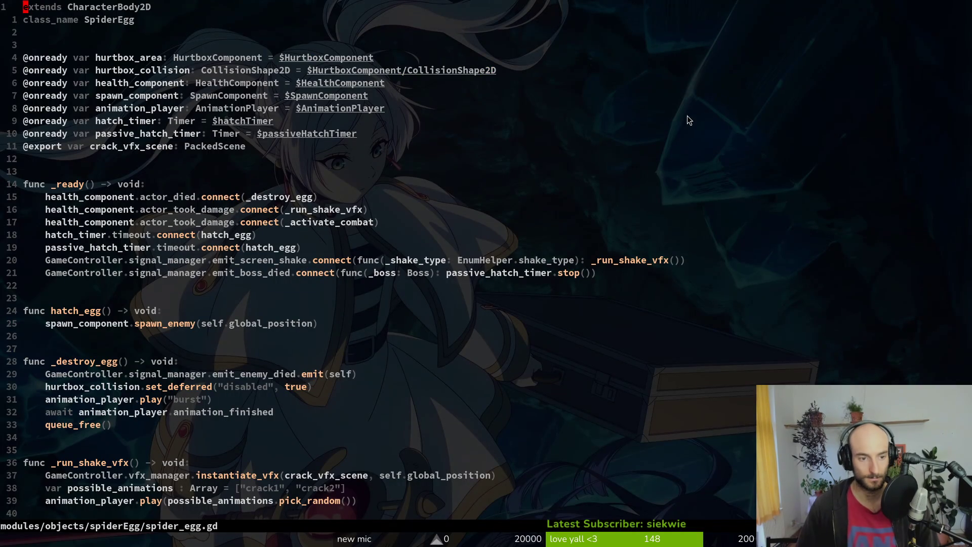
key("j")
key("j")
key("j")
key("k")
key("k")
key("d")
key("d")
type(":w")
key("Return")
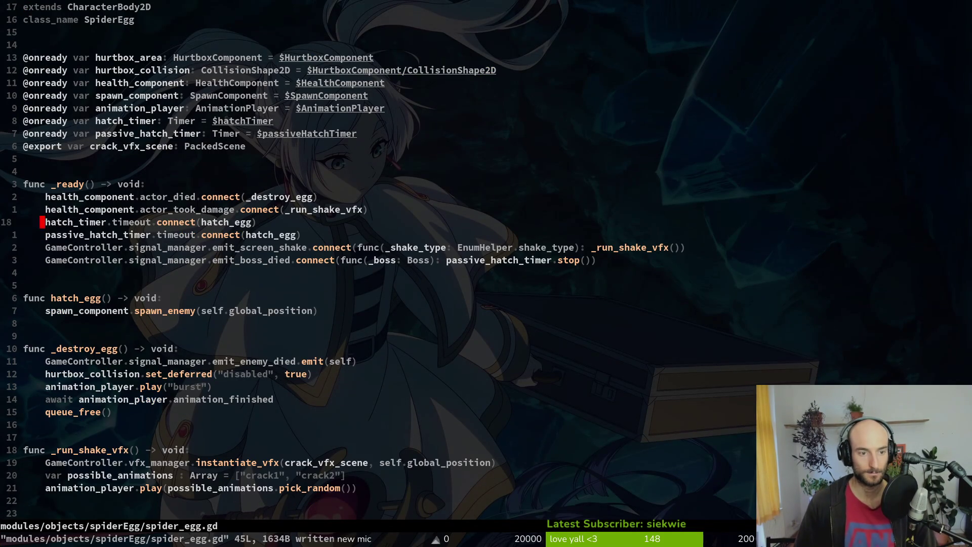
key("ctrl+d")
Delete the _activate_combat function, save spider_egg.gd, and relaunch the game from Godot with F5.
key("j")
key("j")
key("j")
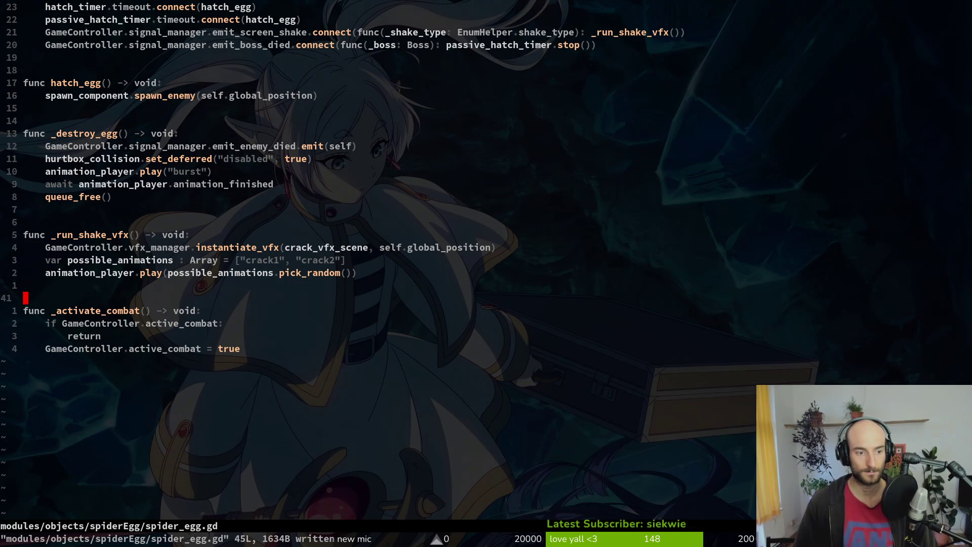
key("j")
key("shift+v")
key("j")
key("j")
type("jd:w")
key("Return")
key("alt+Tab")
key("alt+Tab")
key("alt+Tab")
key("F5")
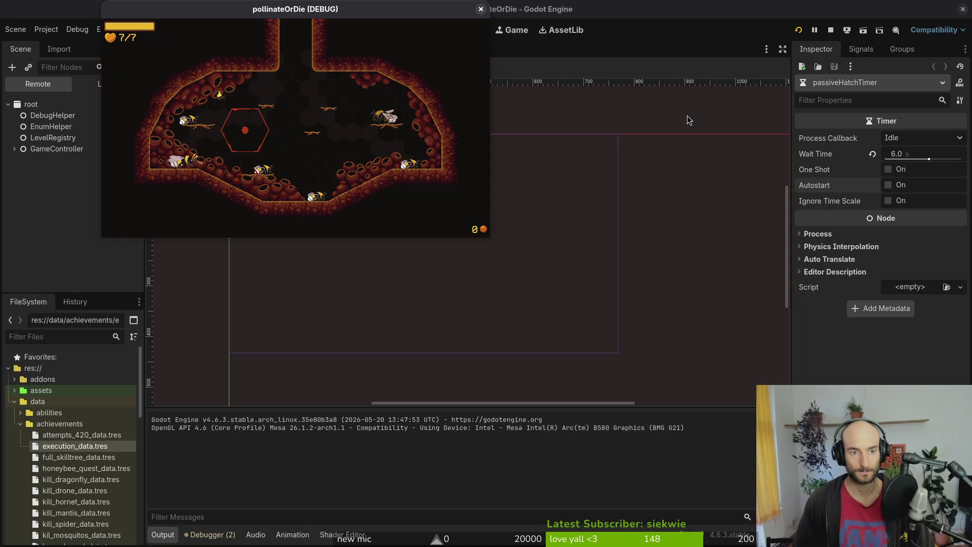
Choose the spider level from the debug level select and lower the Music volume in Settings.
key("Escape")
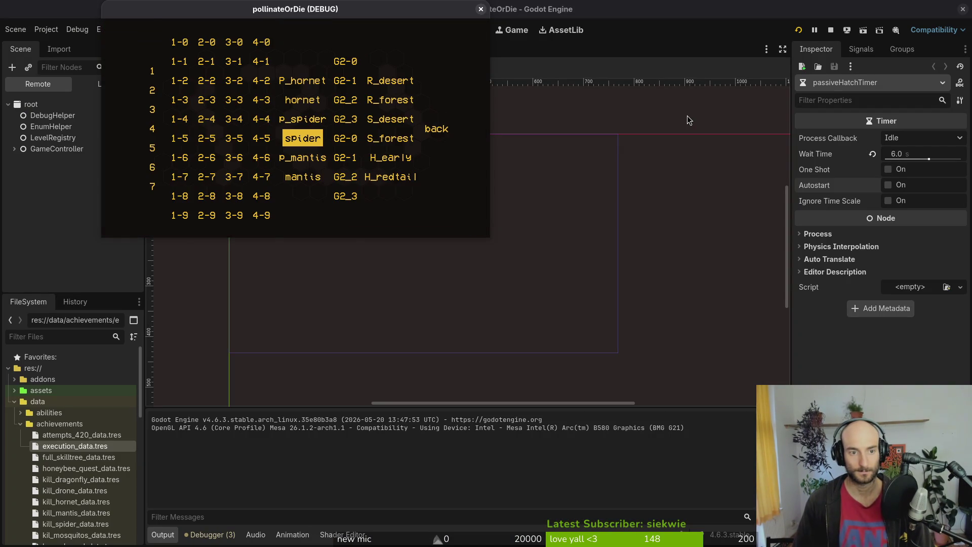
key("Return")
key("Down")
key("Return")
key("Escape")
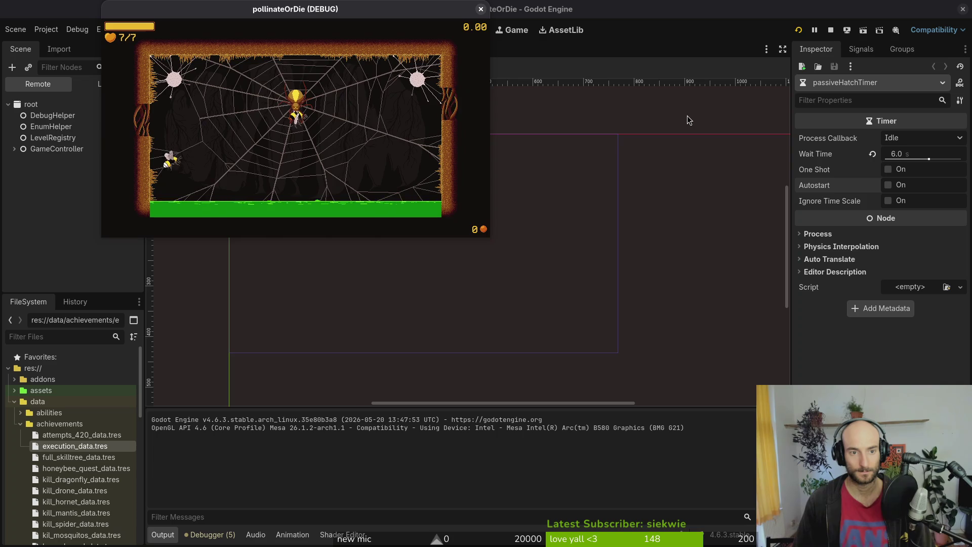
key("Escape")
key("Down")
key("Down")
key("Return")
key("Down")
key("Left")
key("Left")
key("Left")
key("Escape")
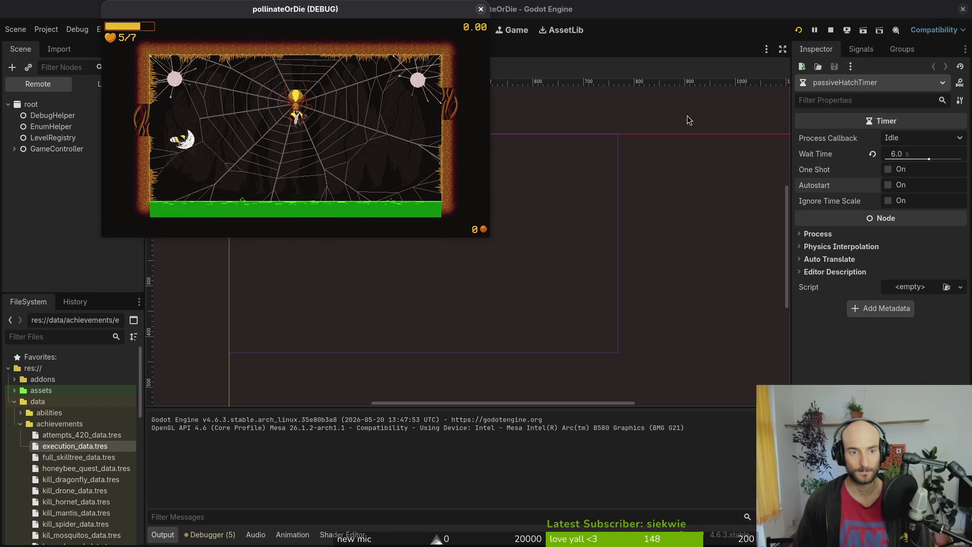
Pause again, reload the spider level from the F1 debug level select, and return to Vim.
key("Escape")
key("Escape")
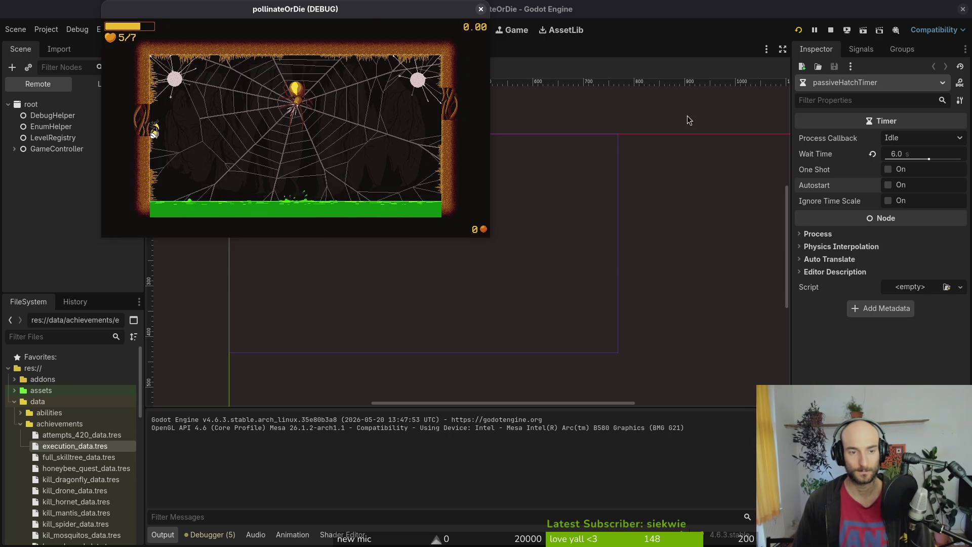
key("Escape")
key("Down")
key("Return")
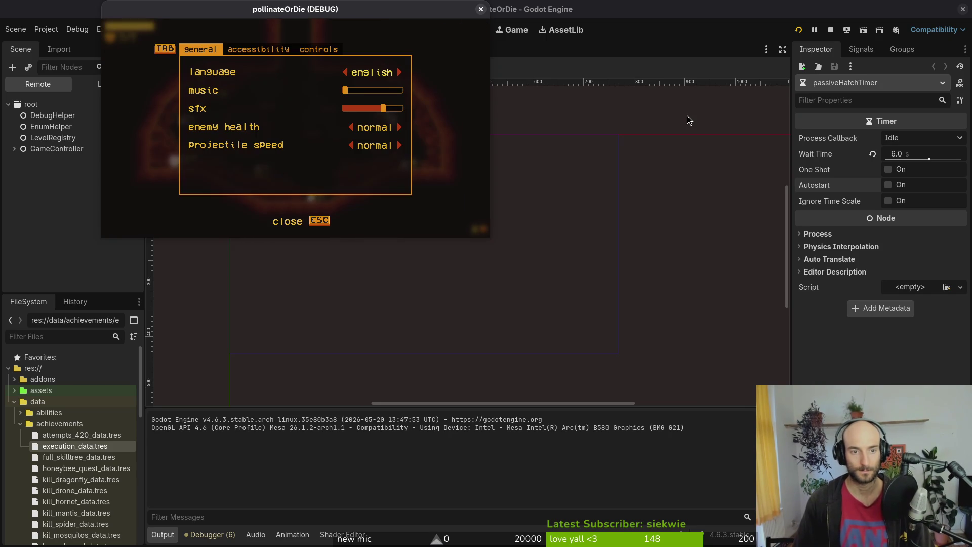
key("Escape")
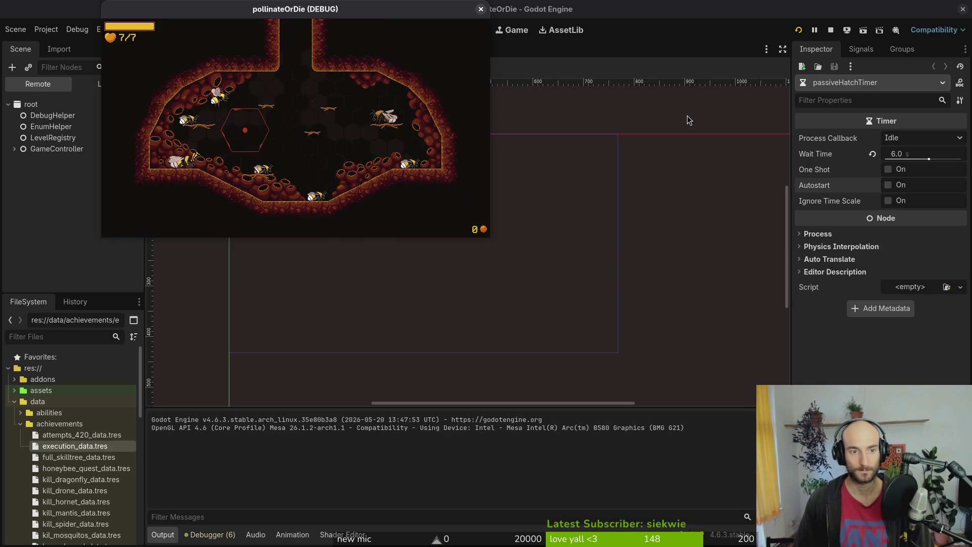
key("F1")
key("Return")
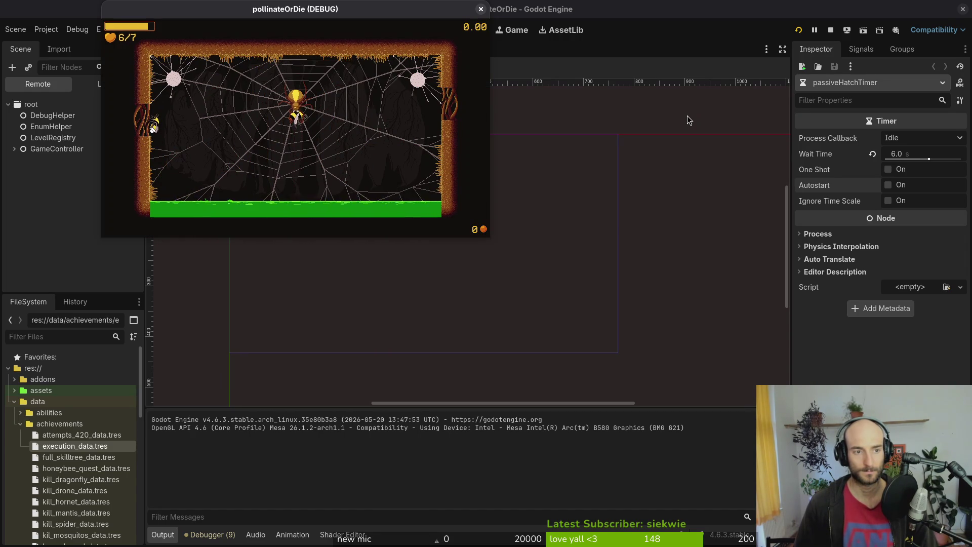
key("alt+Tab")
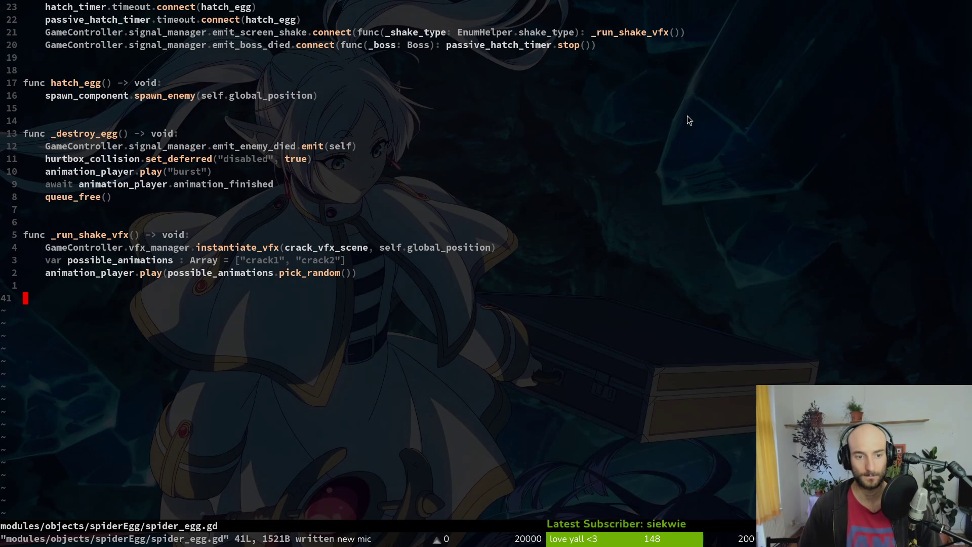
Open game.controller.gd and move to activate_combat's level-type condition line.
key("space")
key("f")
key("f")
type("gamec")
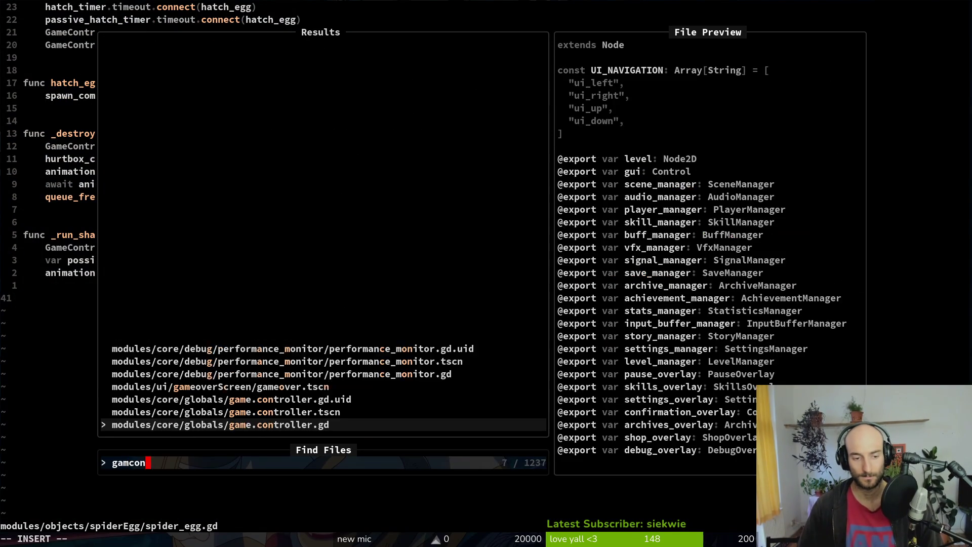
key("Return")
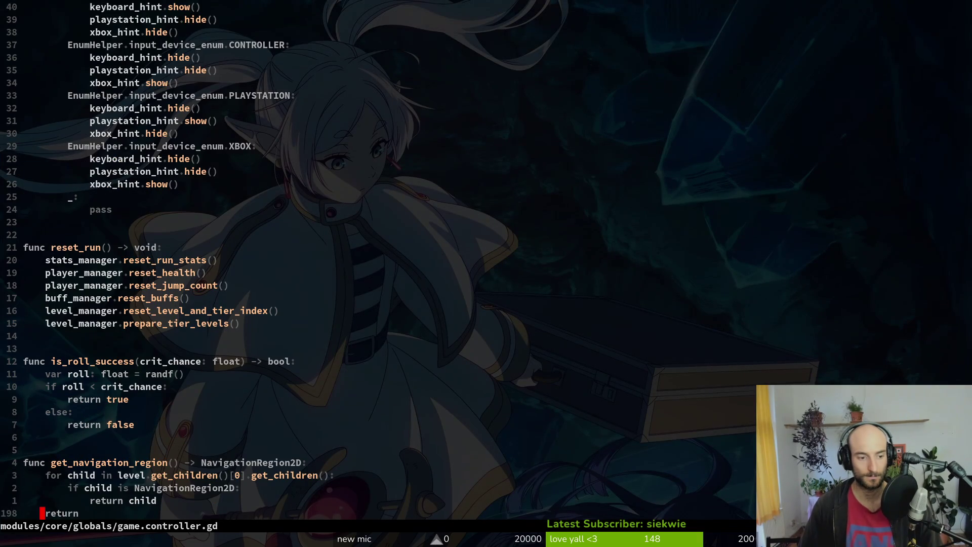
key("ctrl+u")
key("ctrl+u")
key("ctrl+u")
key("j")
key("j")
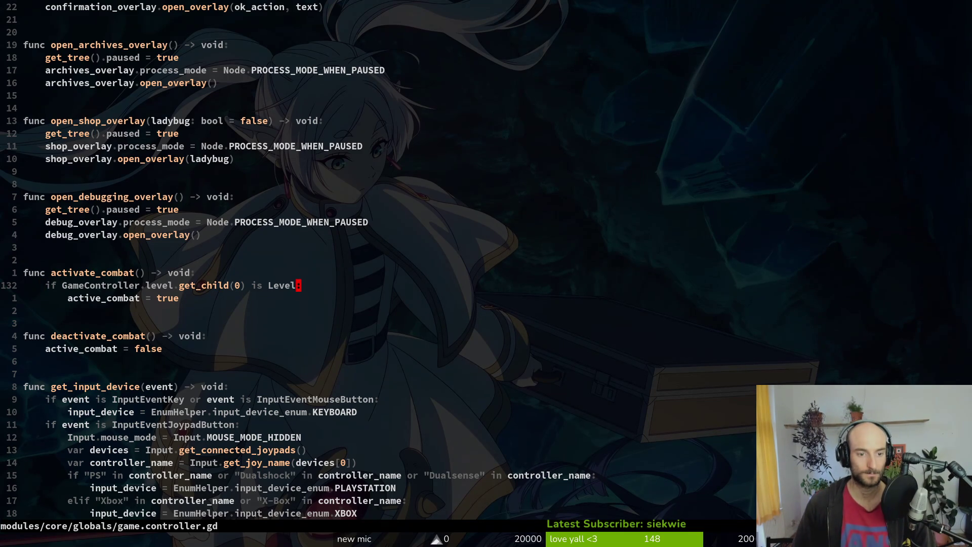
Change the check to '... is Level or GameController.level.get_child(0) is Arena', save, and rerun the game.
type("is Level or ")
type("GameController.level")
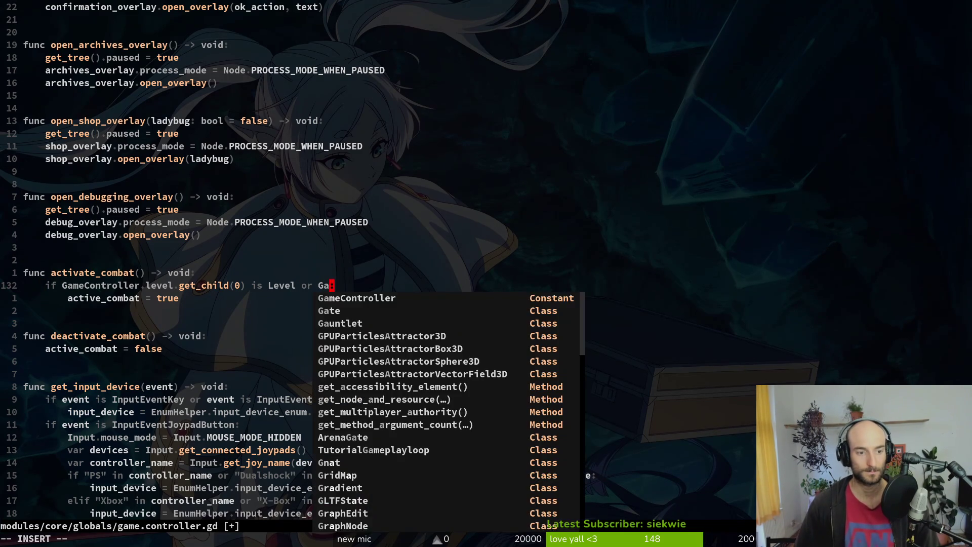
type(".get_child(")
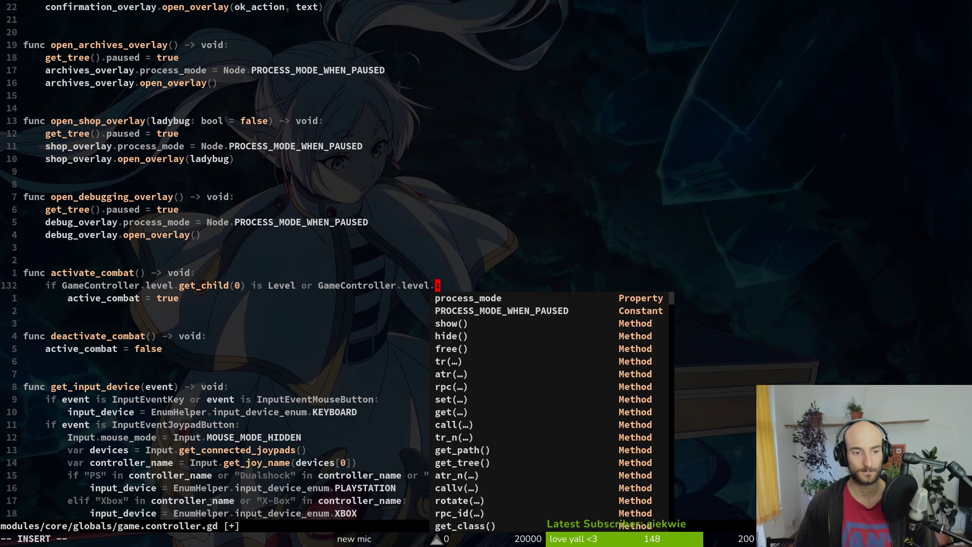
type("0) is A")
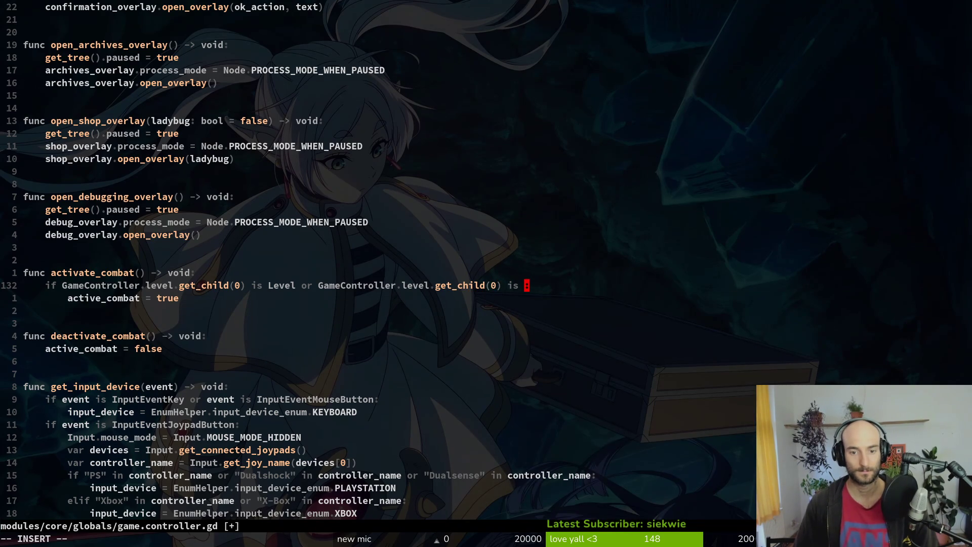
type("rena")
key("Escape")
type(":w")
key("Return")
key("alt+Tab")
key("F5")
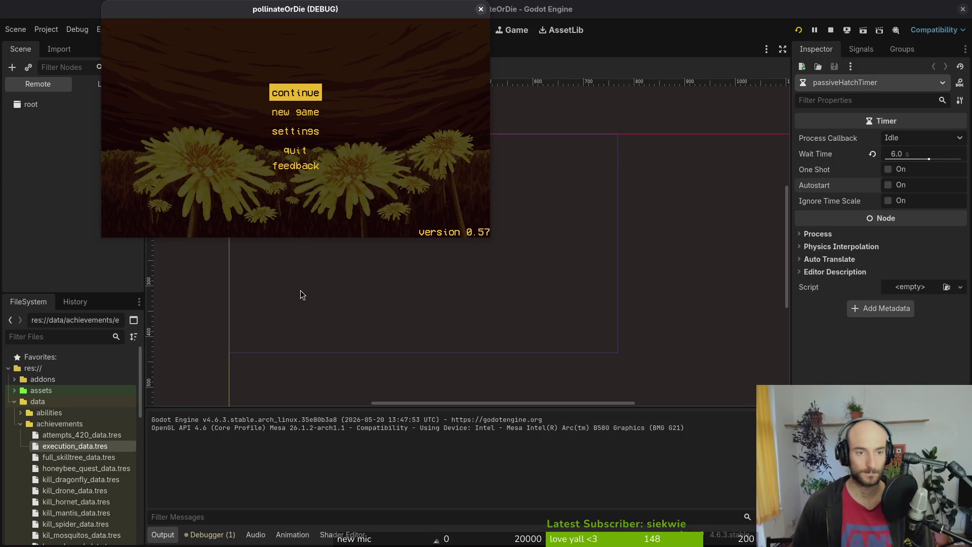
Start the game, load the spider level, then pause and go back to the hive.
key("Return")
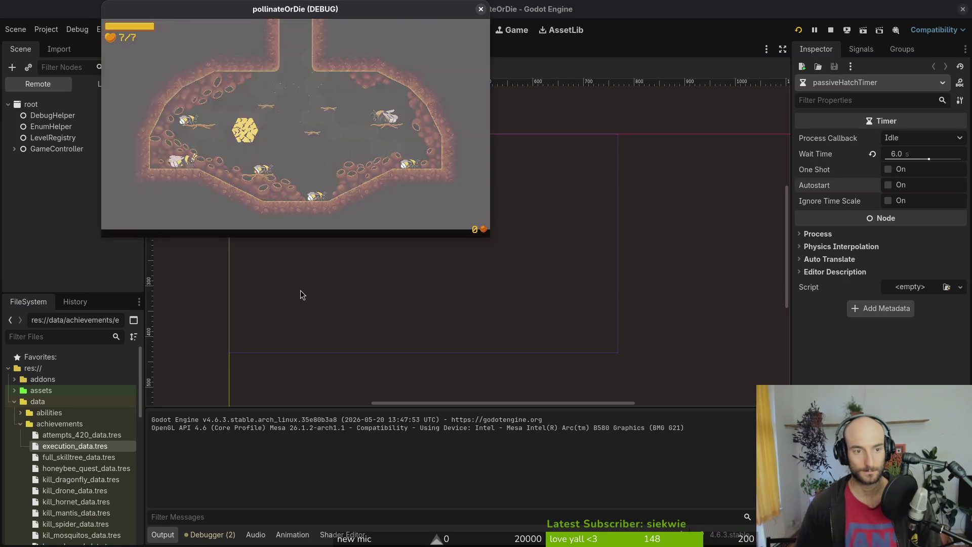
key("Escape")
key("Return")
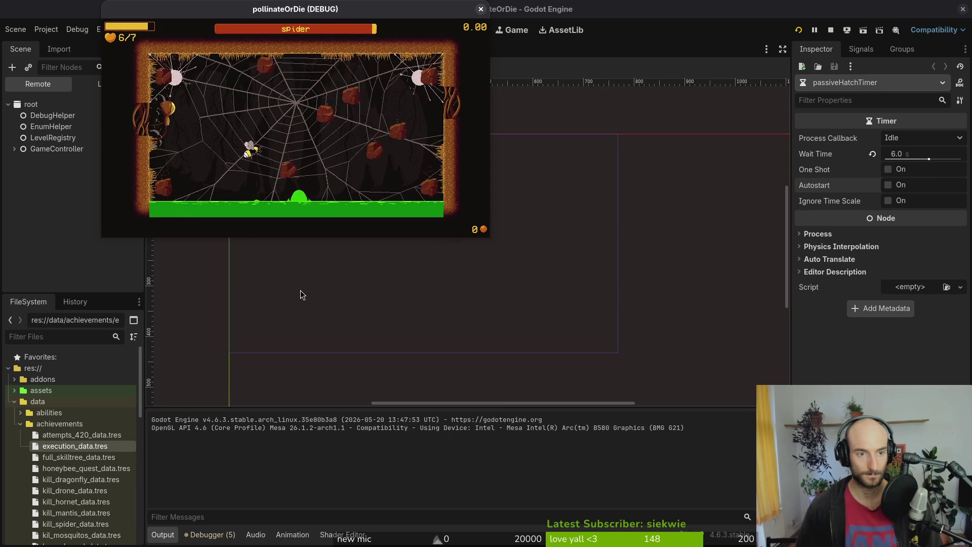
key("Escape")
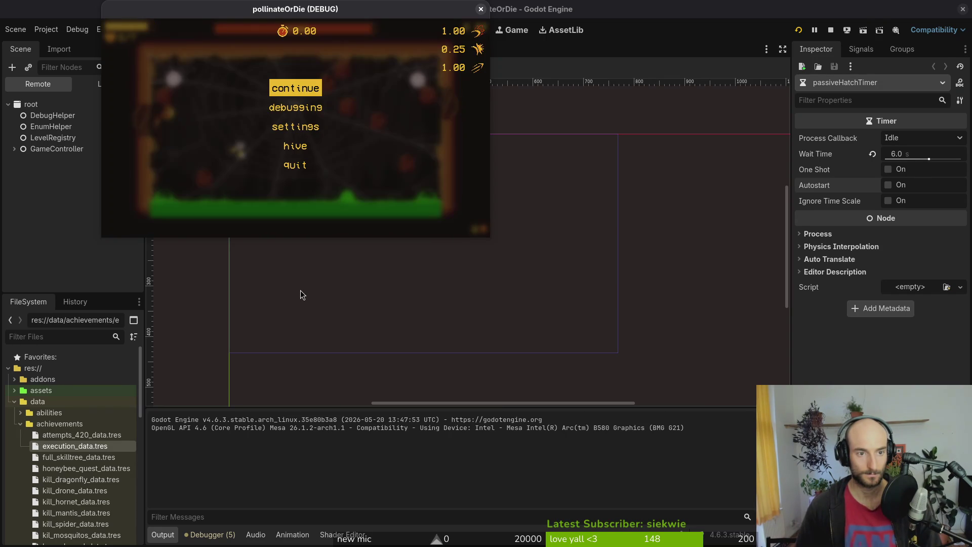
key("alt+Tab")
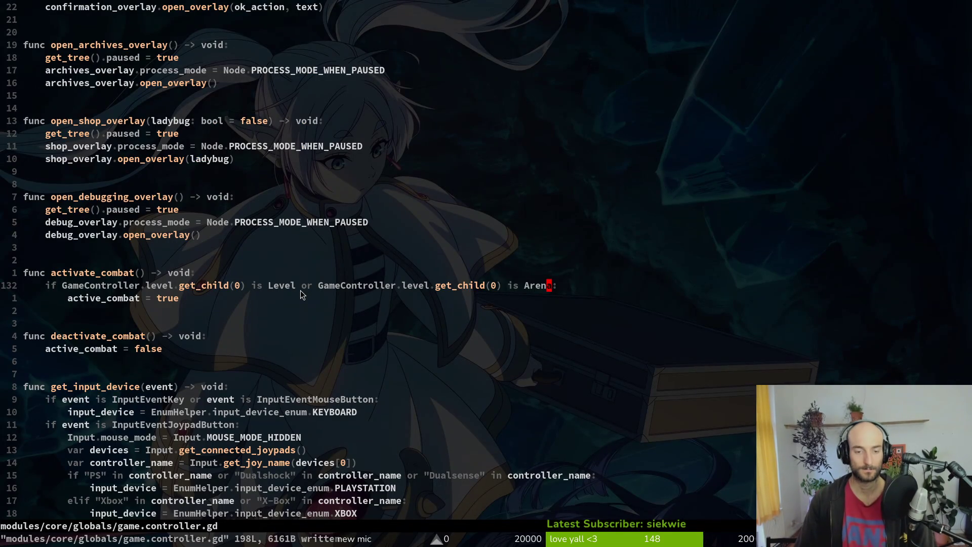
type(":wq")
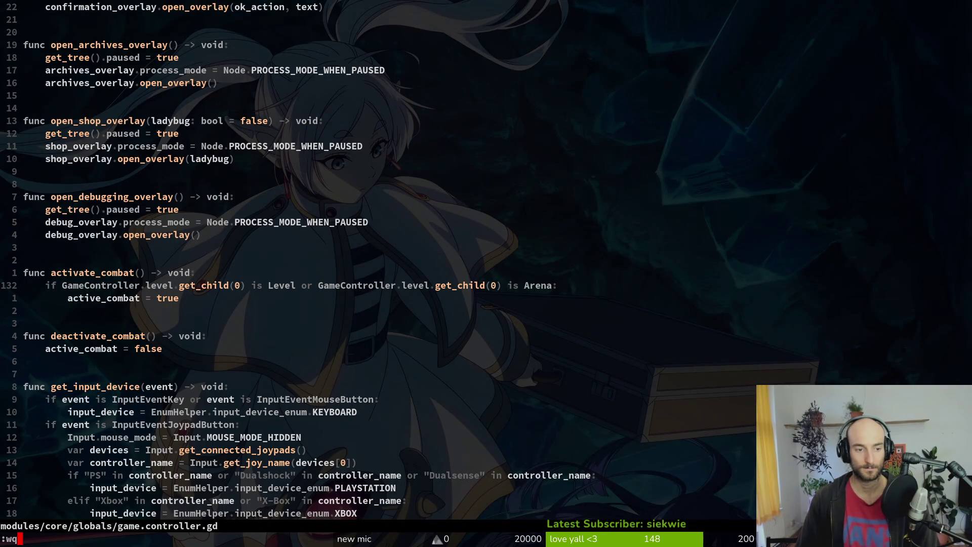
key("alt+Tab")
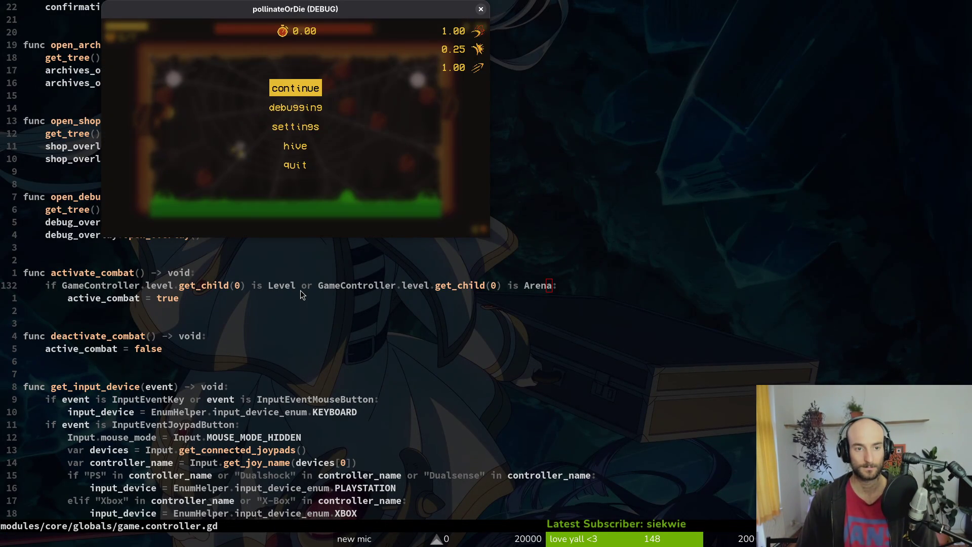
key("Down")
key("Down")
key("Down")
key("Down")
key("Up")
key("Return")
key("Return")
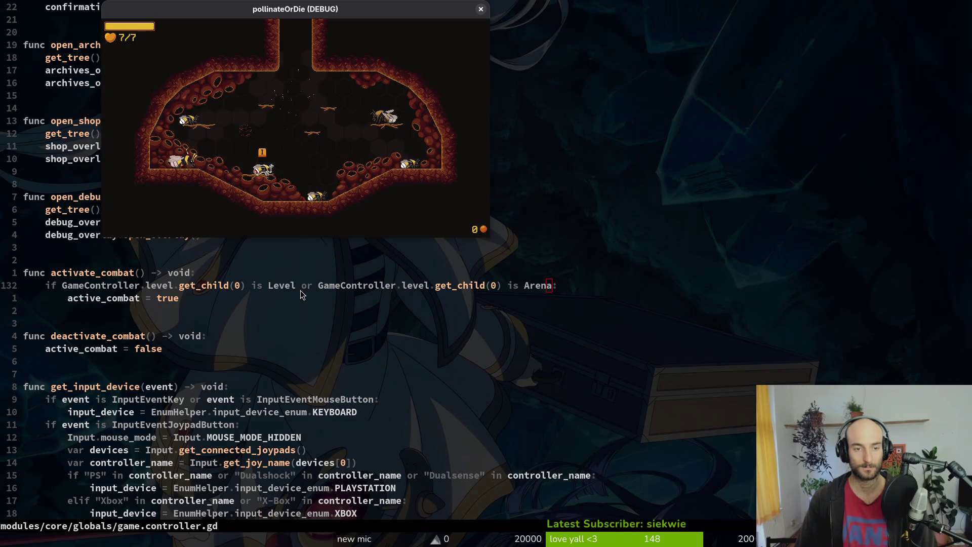
Reload the spider arena, quit to the main menu, close the game, and quit Vim with :q.
key("F1")
key("Return")
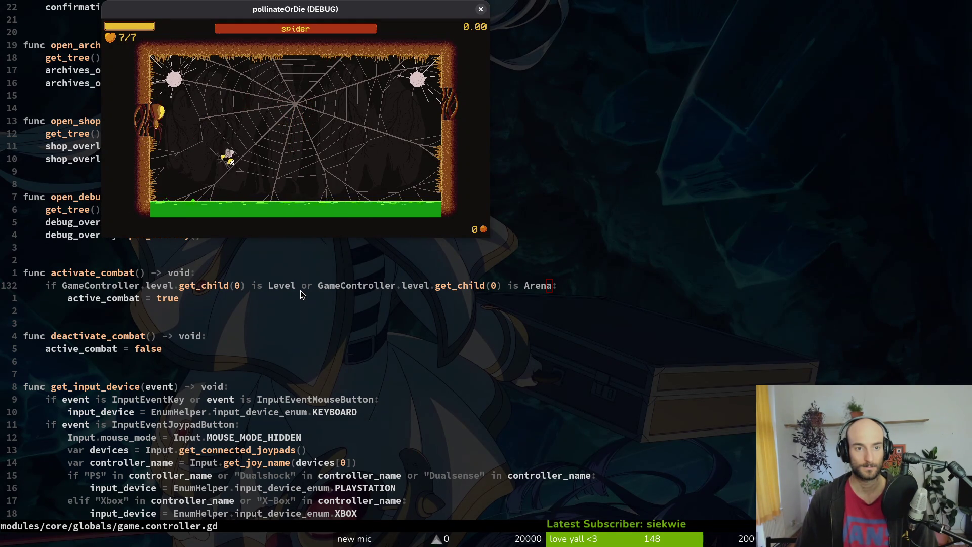
key("Escape")
key("Down")
key("Down")
key("Down")
key("Down")
key("Return")
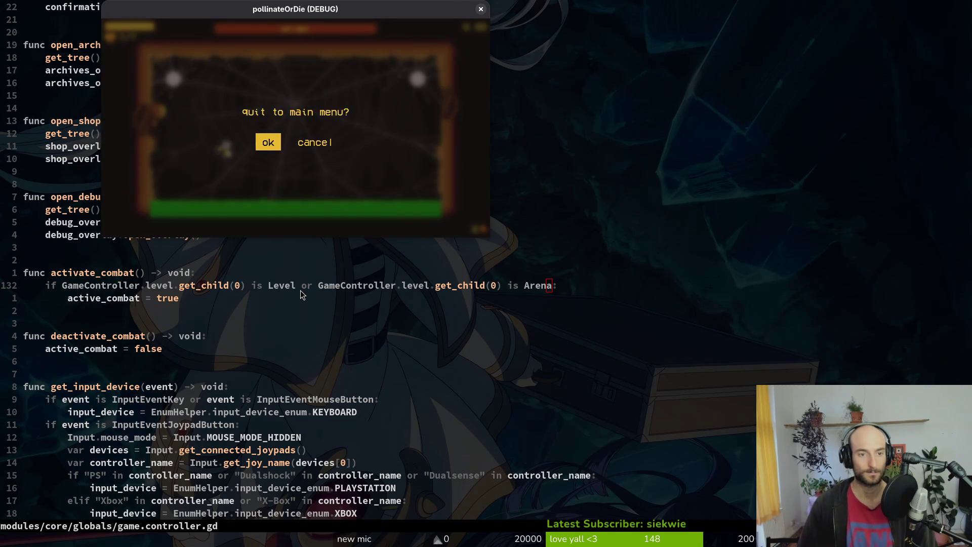
key("Return")
key("Down")
key("Down")
key("Down")
key("Return")
key("alt+Tab")
type(":q")
key("Return")
type("t")
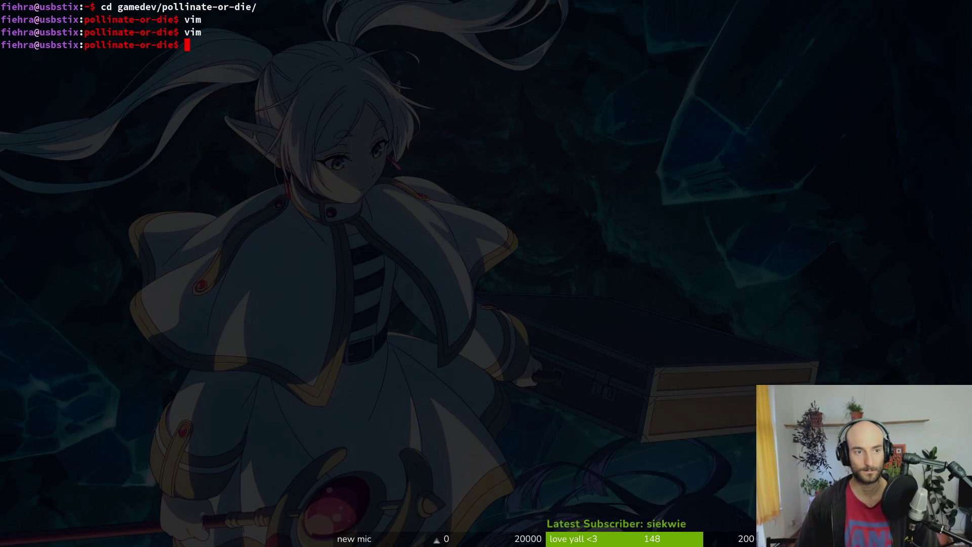
key("alt+Tab")
key("F5")
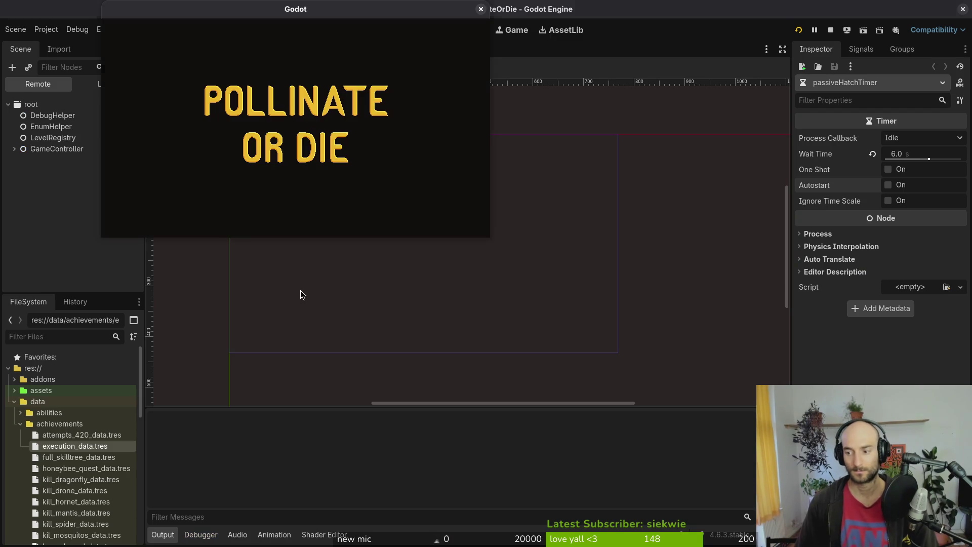
key("Return")
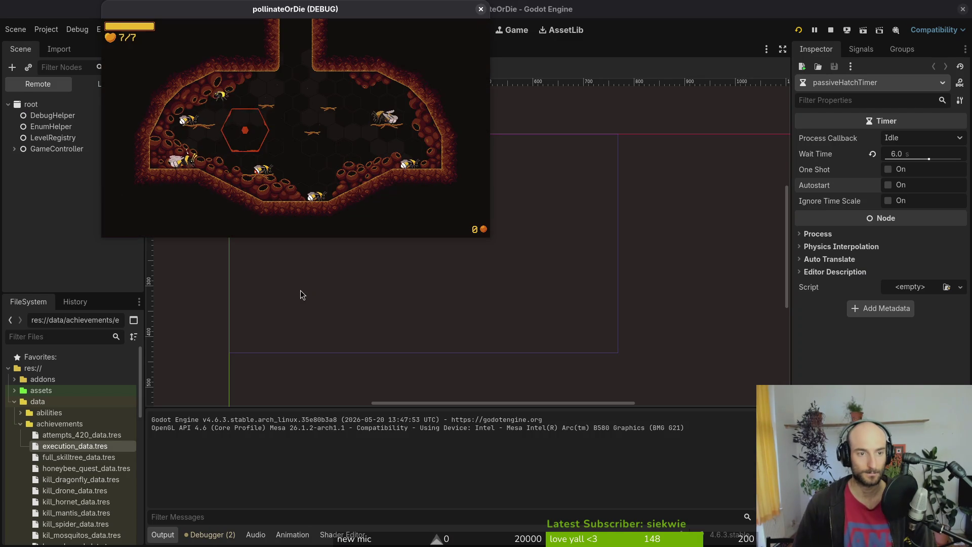
key("Escape")
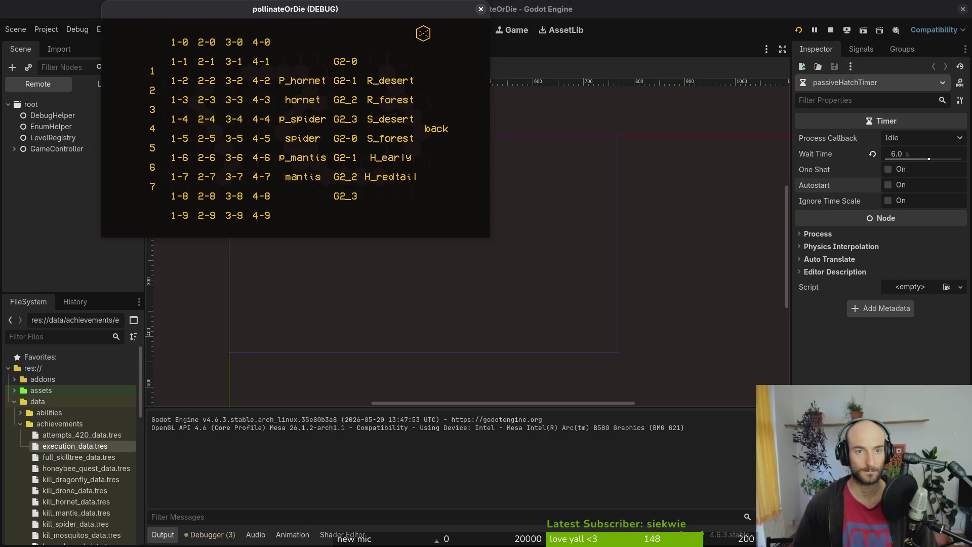
double_click(420, 13)
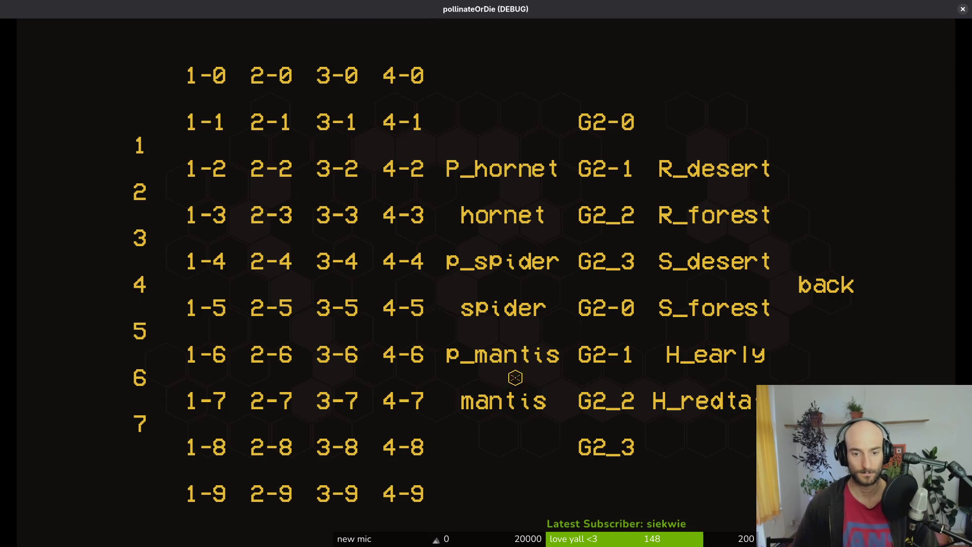
left_click(504, 307)
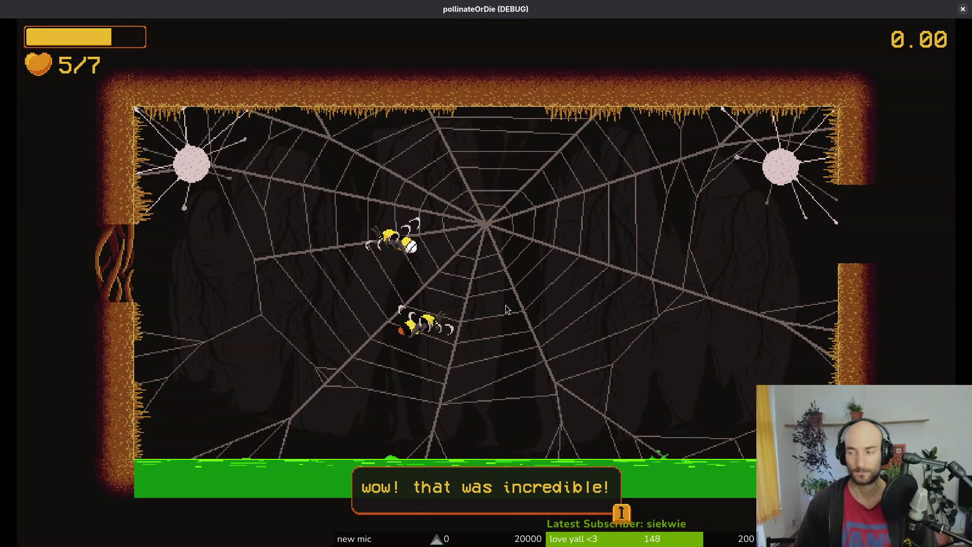
key("alt+Tab")
key("alt+Tab")
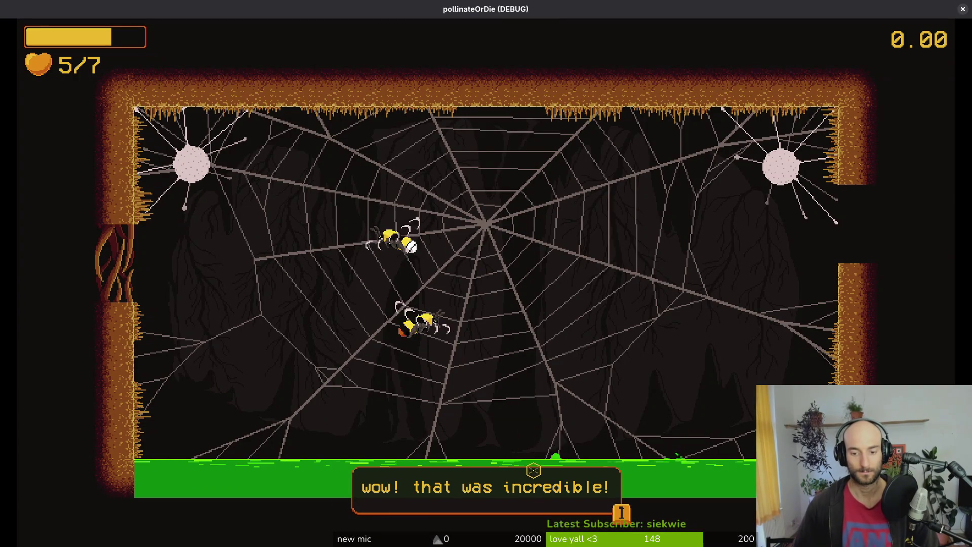
key("alt+F4")
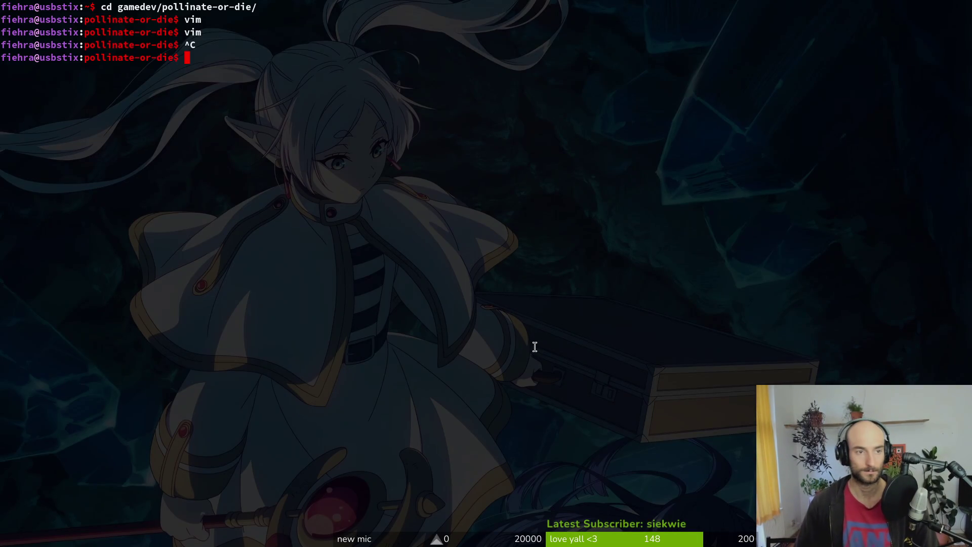
Launch Vim in the project folder and open the spider's dying.gd script.
type("vim")
key("Return")
key("space")
key("f")
key("f")
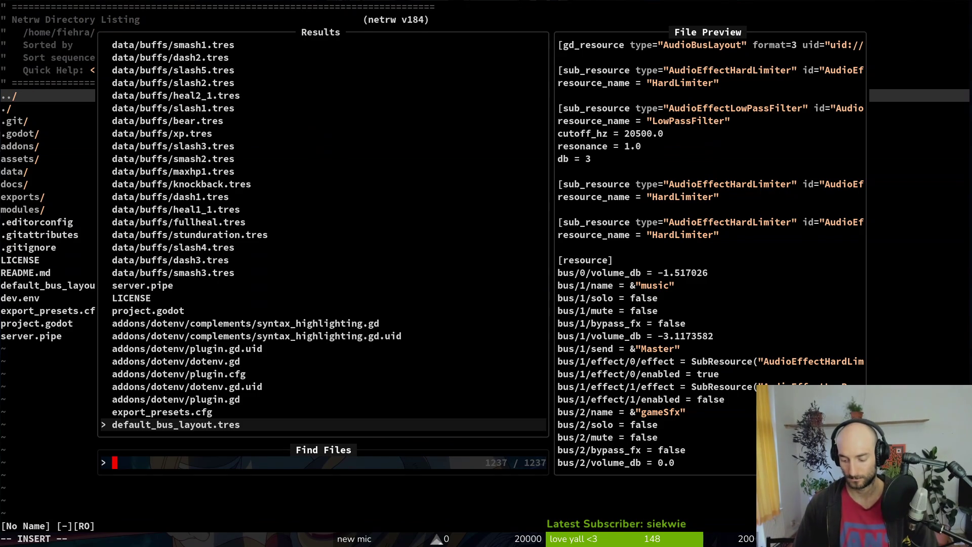
type("sp")
type("yi")
key("Return")
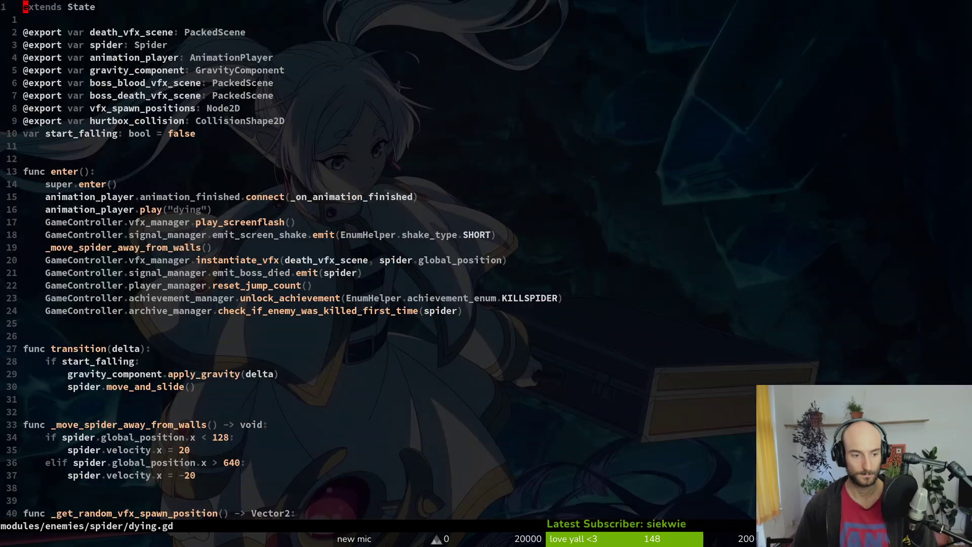
Add spider.decay_bubble_spawn_rate.start() under the decay case and save dying.gd.
key("j")
key("j")
key("j")
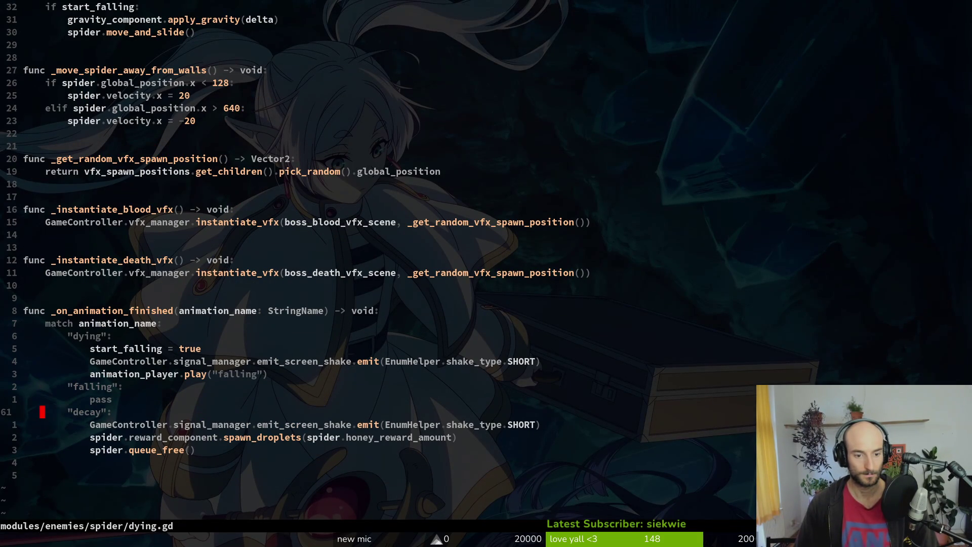
key("k")
key("k")
type("osp")
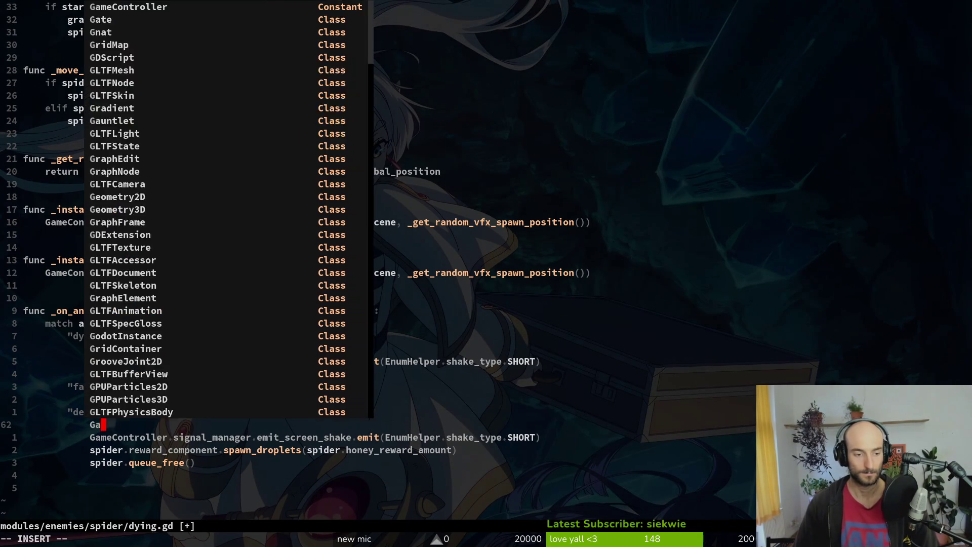
type("ider.")
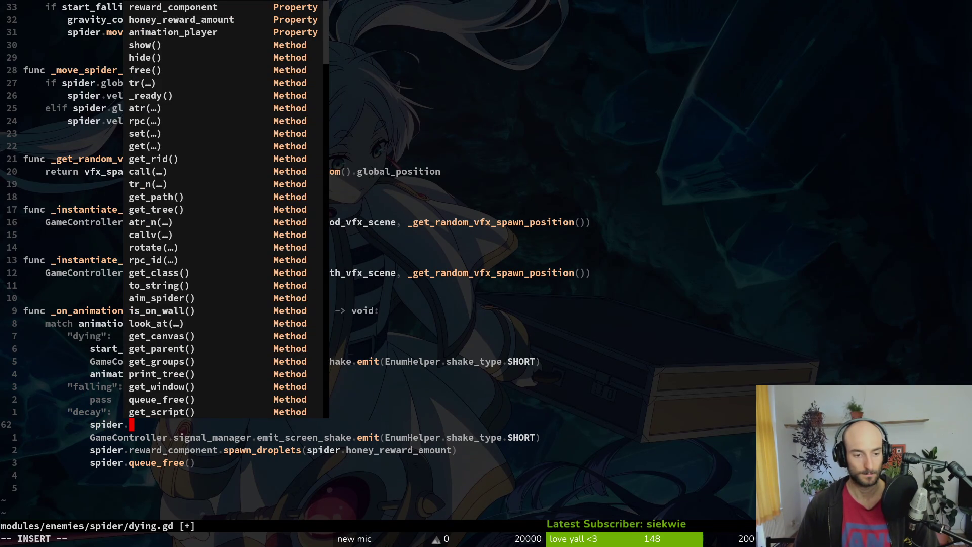
type("rate")
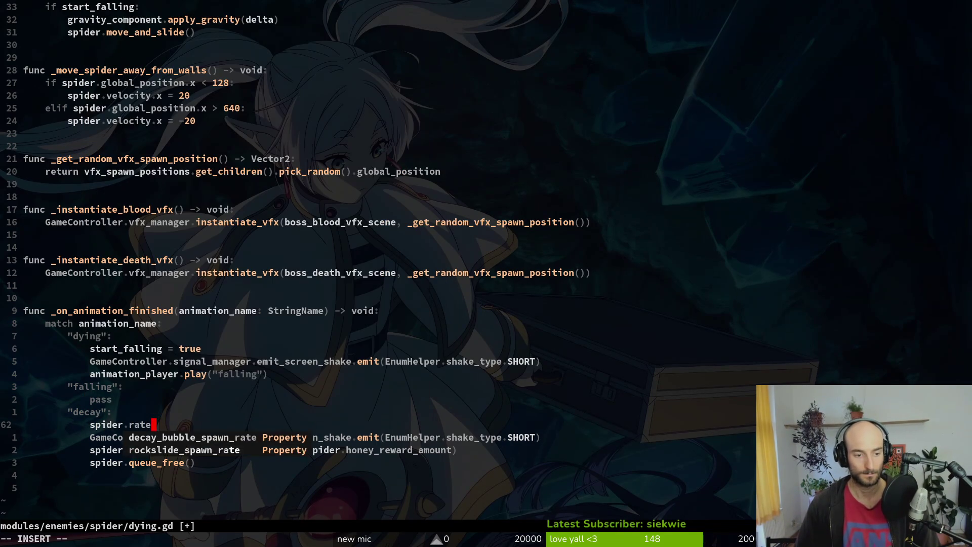
key("Tab")
type(".start")
key("Tab")
key("Escape")
type(":w")
key("Return")
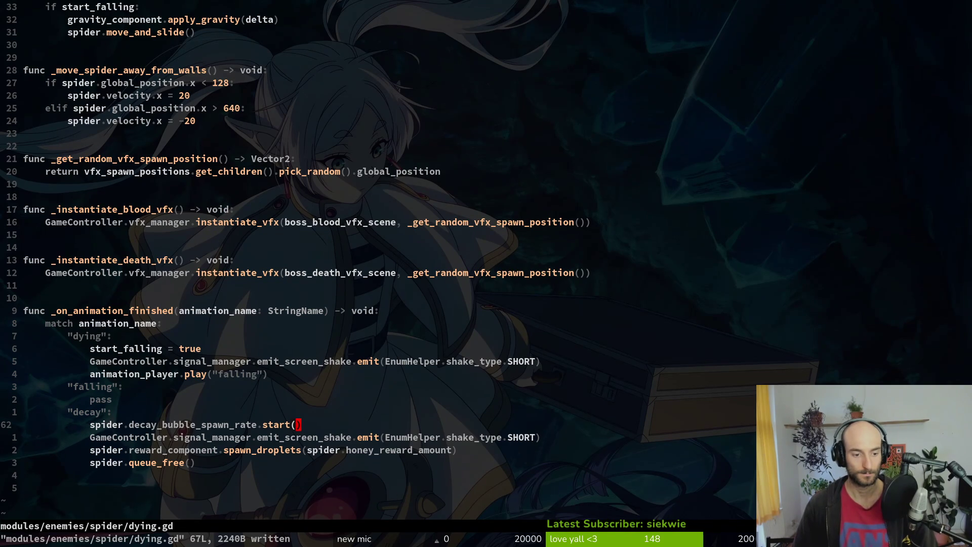
Open spider.gd and go to the decay_bubble_spawn_rate declaration.
key("space")
key("f")
key("f")
type("spid")
key("Return")
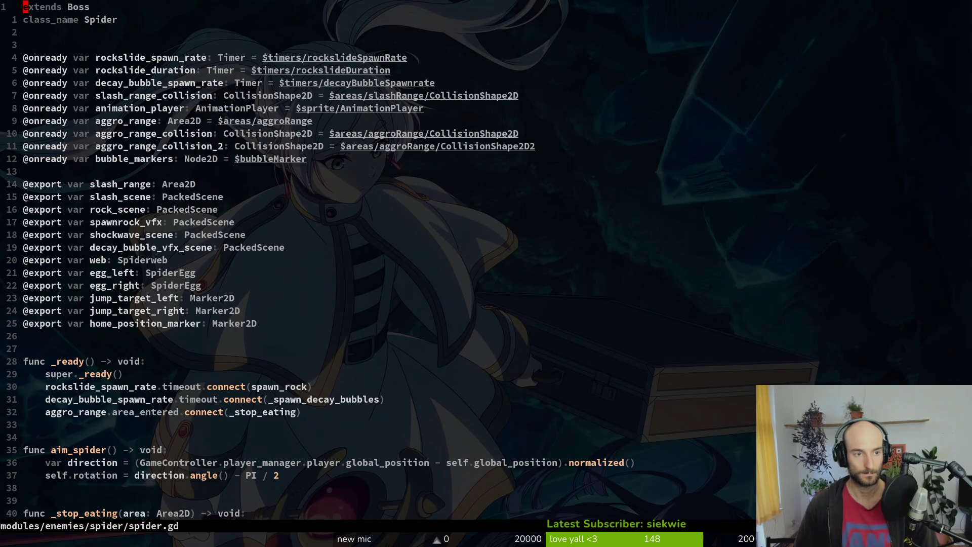
key("j")
key("j")
key("j")
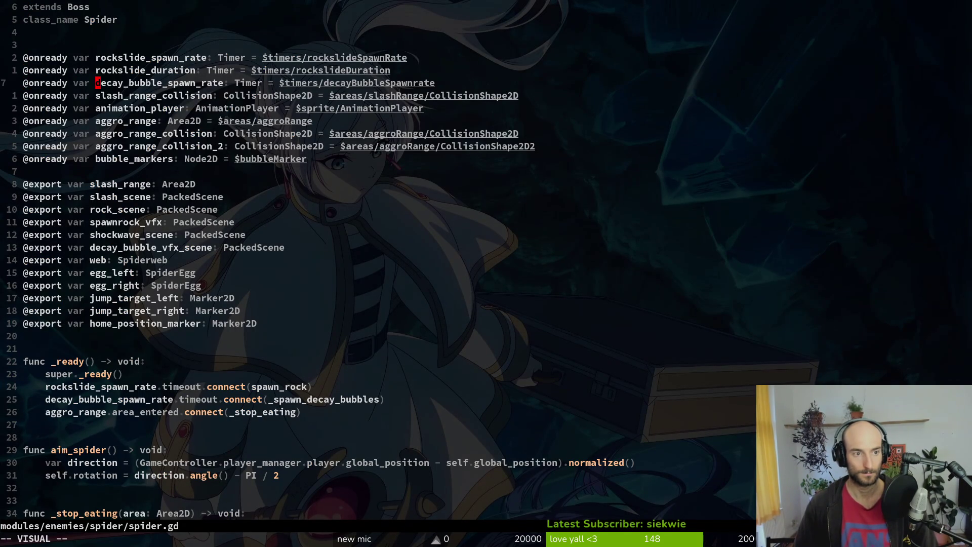
Search the project for decay_bubble_spawn_rate usages, then restart the game from Godot with F5.
key("space")
key("f")
key("w")
key("Up")
key("Up")
key("Down")
key("Down")
key("Escape")
key("ctrl+s")
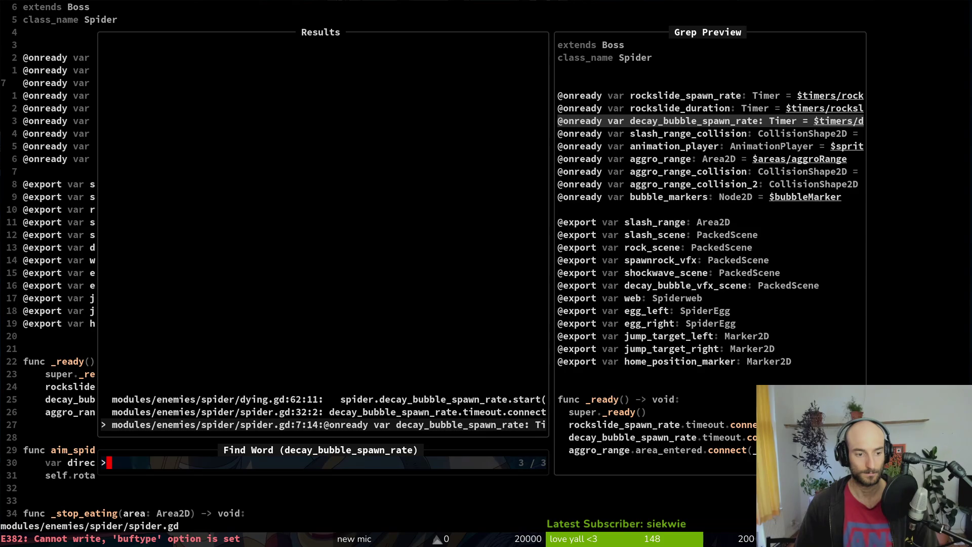
key("Escape")
key("alt+Tab")
key("alt+Tab")
key("F5")
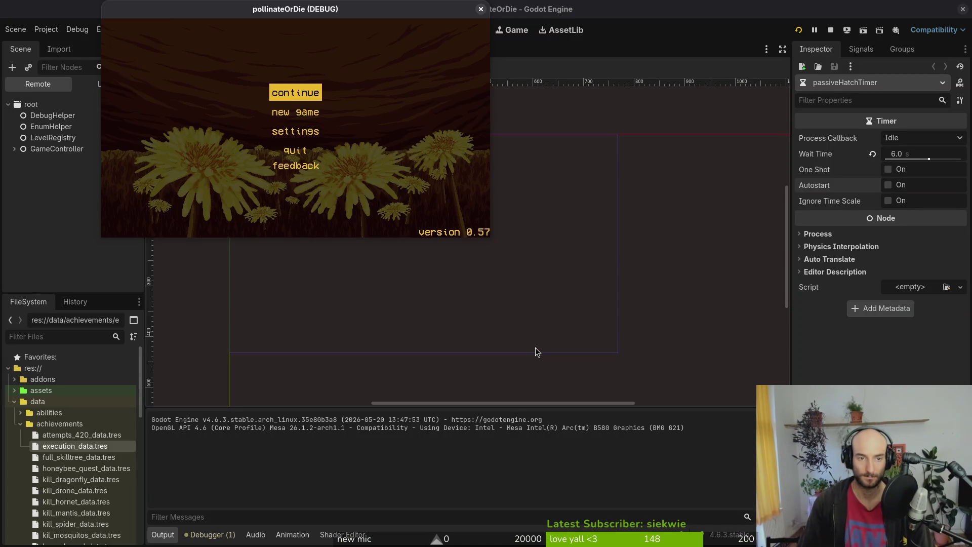
Enter the hive from the main menu and pick spider in the debug level-select grid.
key("Return")
key("Escape")
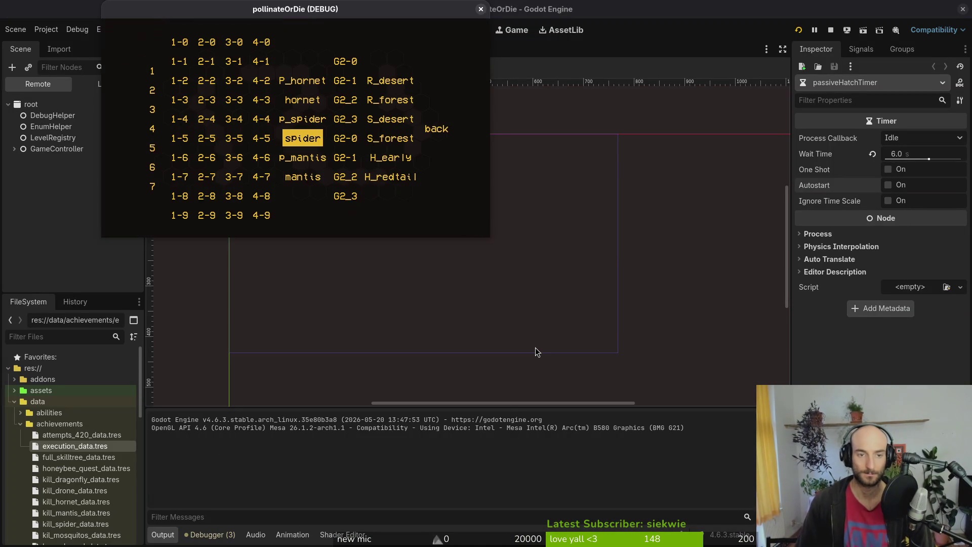
key("Return")
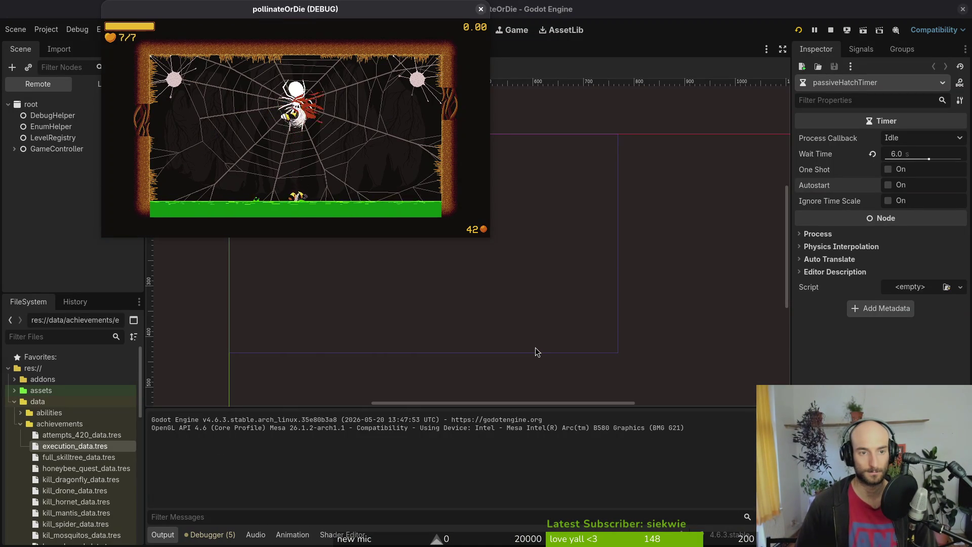
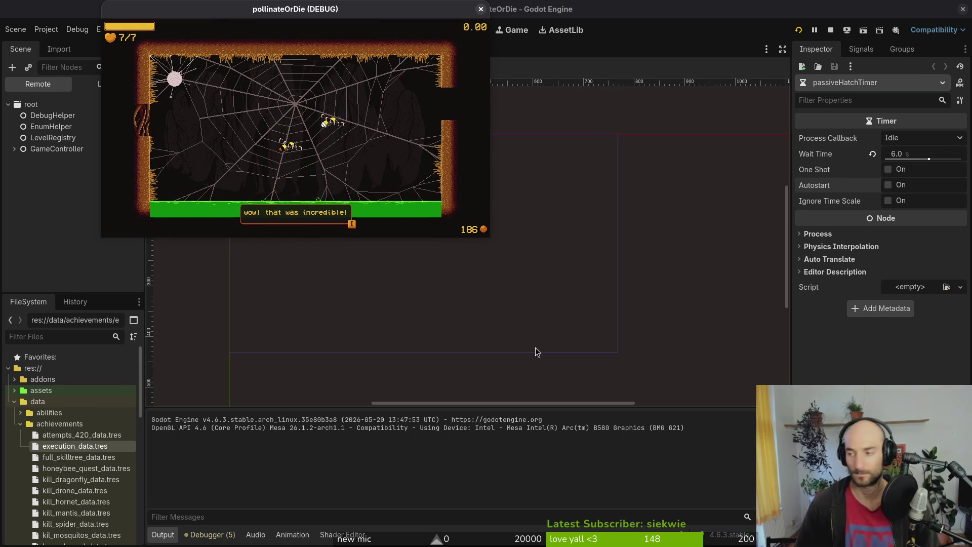
Save spider.gd, scroll to _spawn_decay_bubbles, and bring up Godot's quick resource search.
key("alt+Tab")
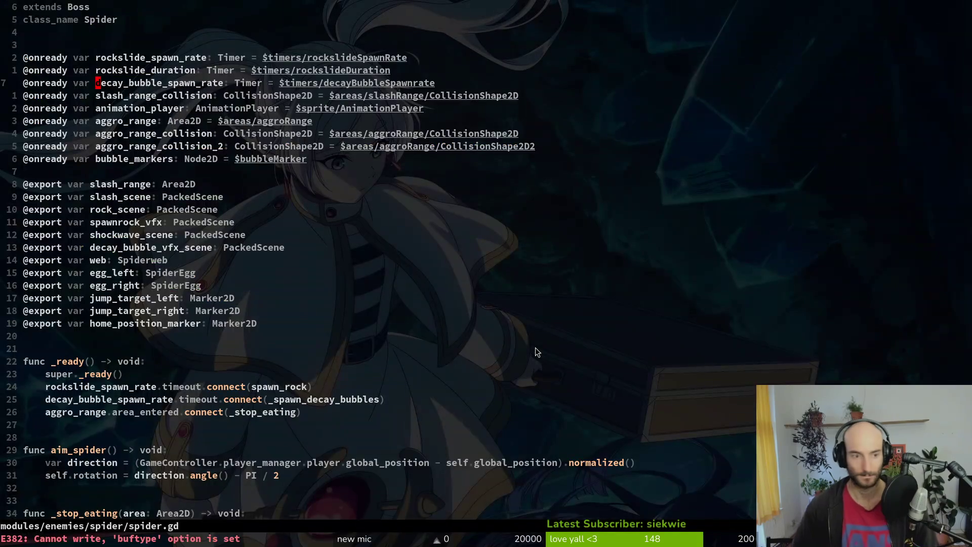
key("ctrl+s")
key("ctrl+d")
key("ctrl+d")
key("ctrl+d")
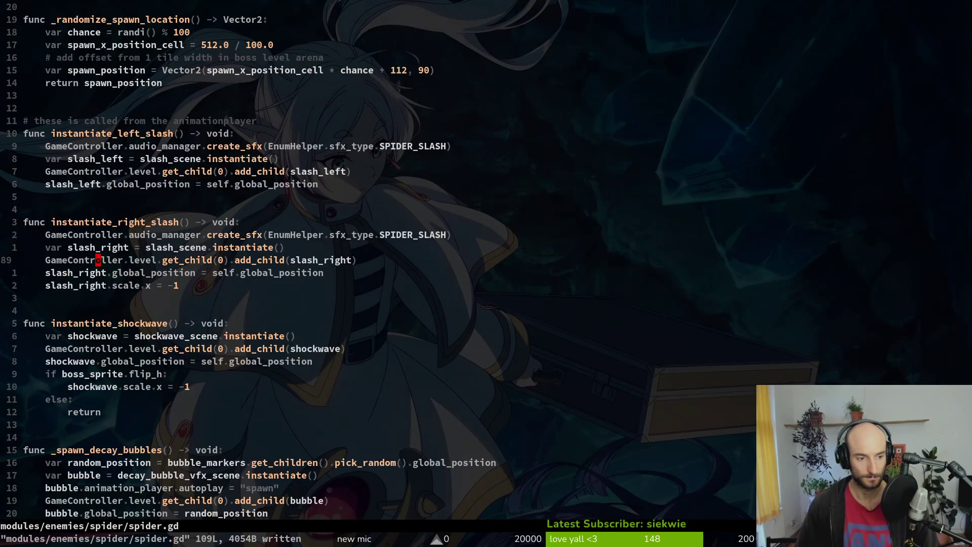
key("ctrl+d")
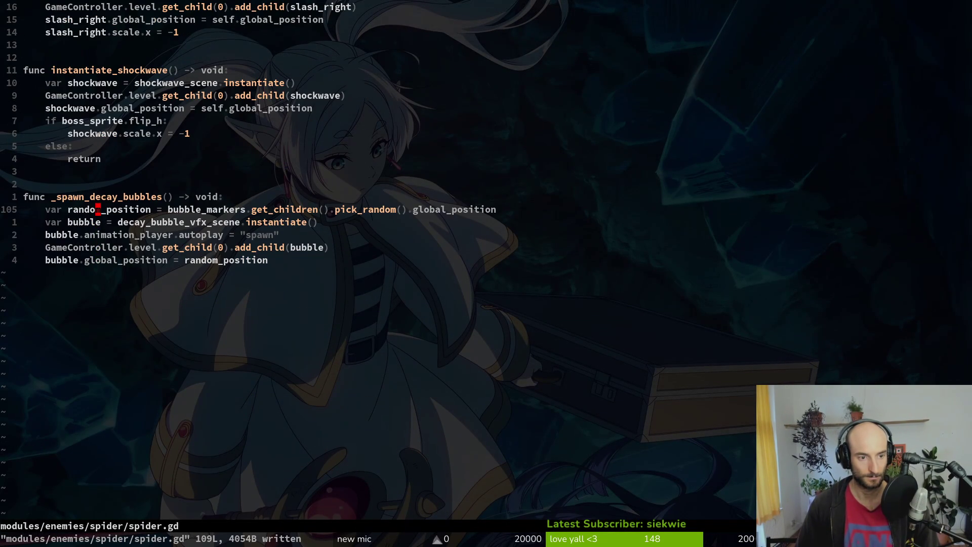
key("alt+Tab")
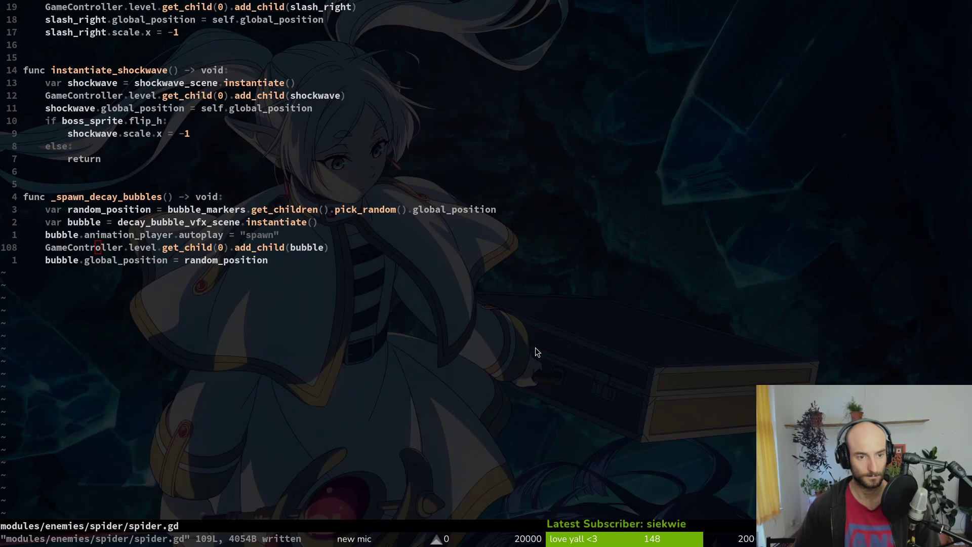
key("ctrl+shift+o")
Open slime_bubble_vfx.tscn and list its AnimationPlayer animations RESET and bubble1–bubble3, then return to Vim.
type("slime")
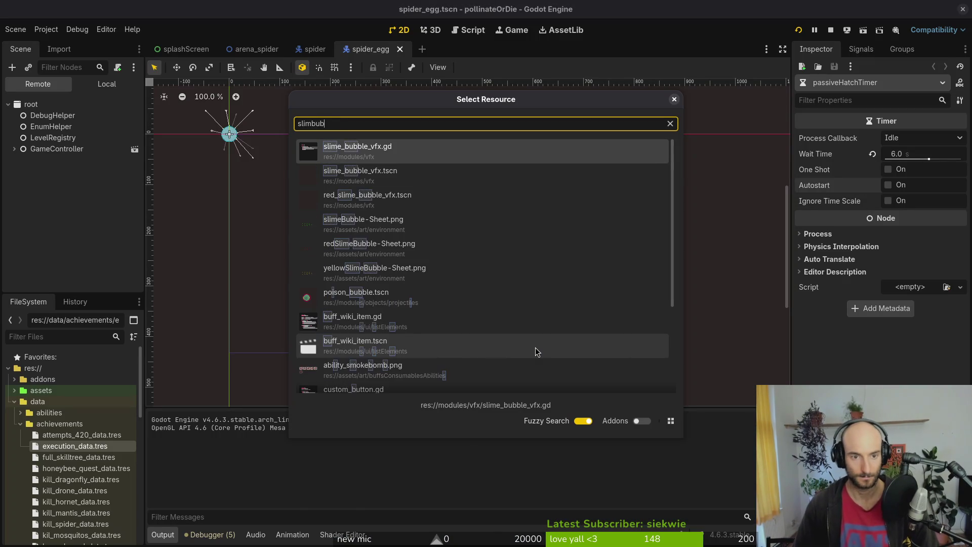
key("Return")
left_click(106, 84)
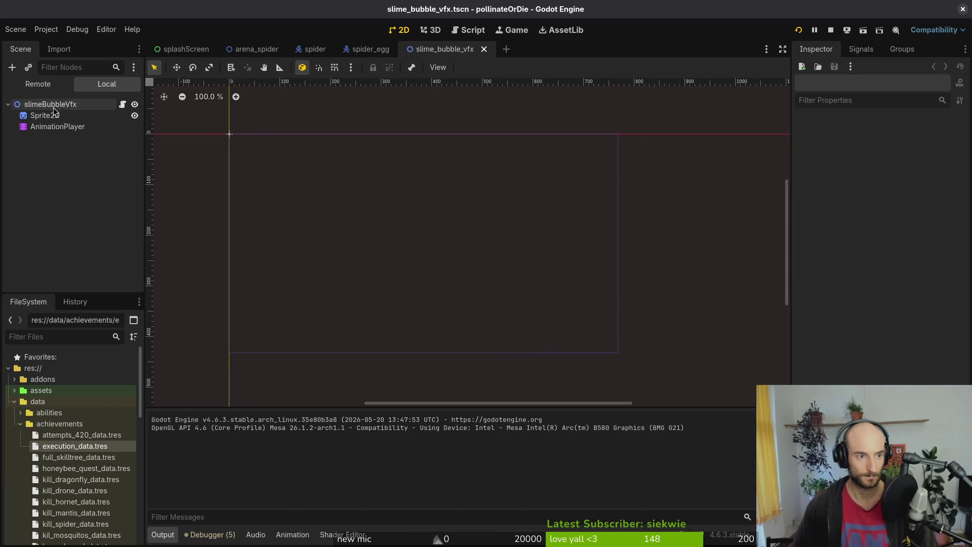
left_click(58, 126)
left_click(361, 406)
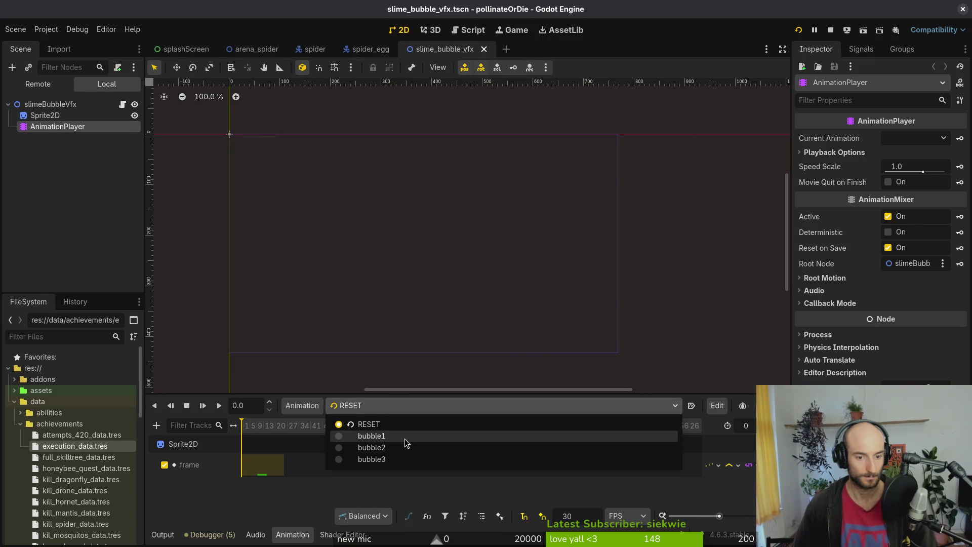
left_click(332, 507)
key("alt+Tab")
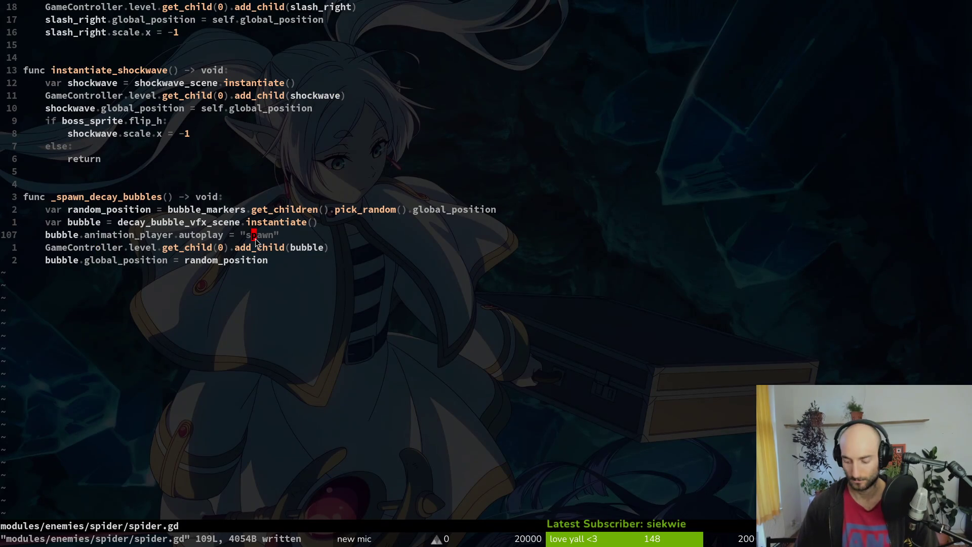
Open slime_bubble_vfx.gd via Telescope and copy its animation-playing lines 5–7.
key("space")
key("f")
key("f")
type("bubbe")
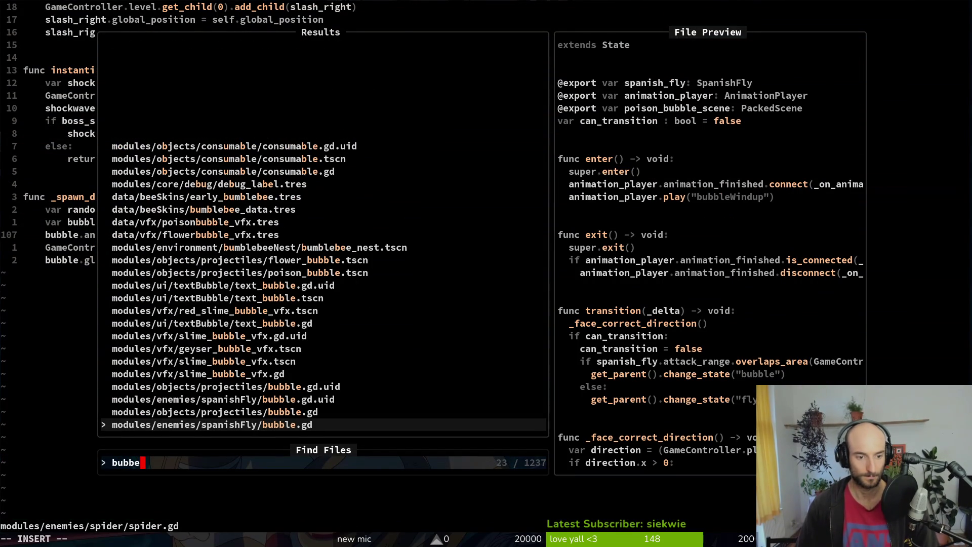
key("Up")
key("Up")
key("Up")
key("Return")
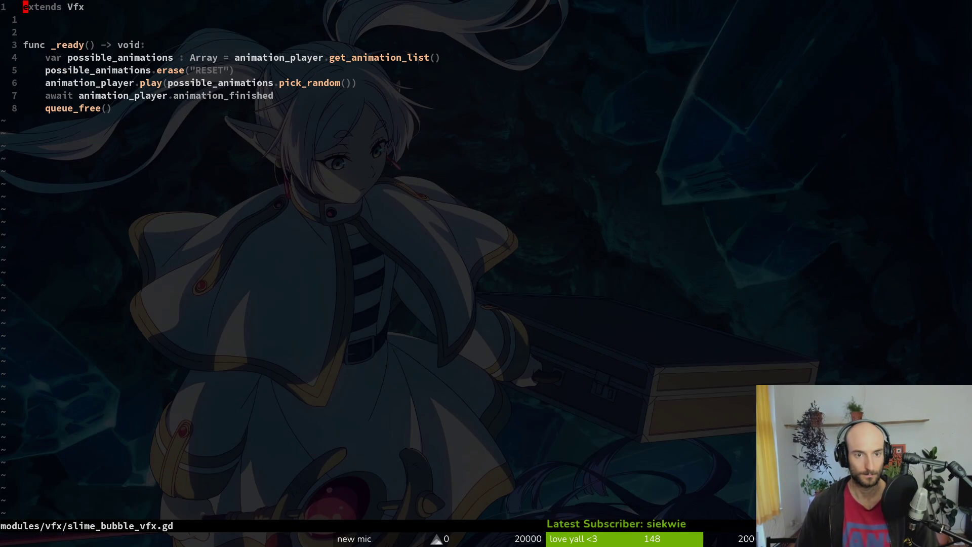
key("j")
key("j")
key("shift+v")
key("j")
key("j")
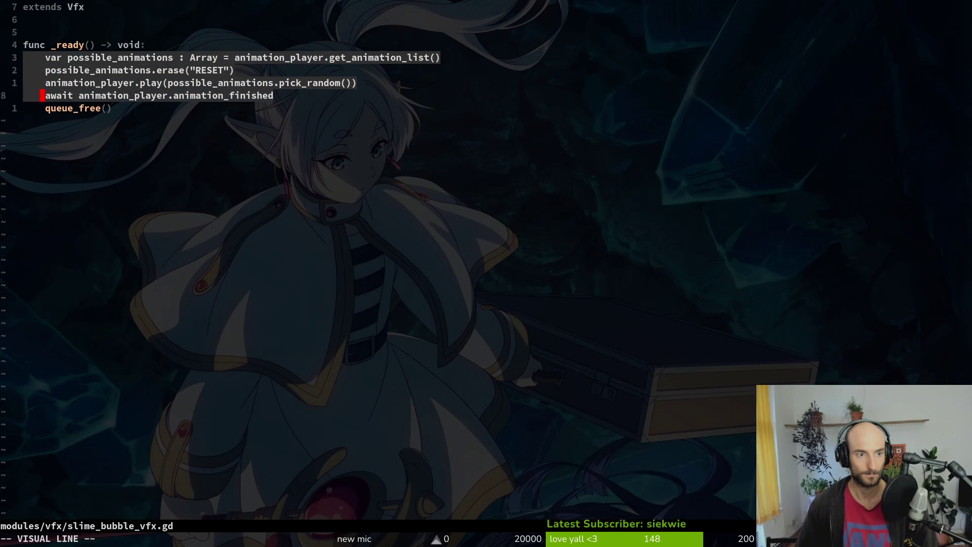
key("y")
key("ctrl+s")
Delete the autoplay "spawn" line from spider.gd, save it, and relaunch the game with F5.
key("ctrl+o")
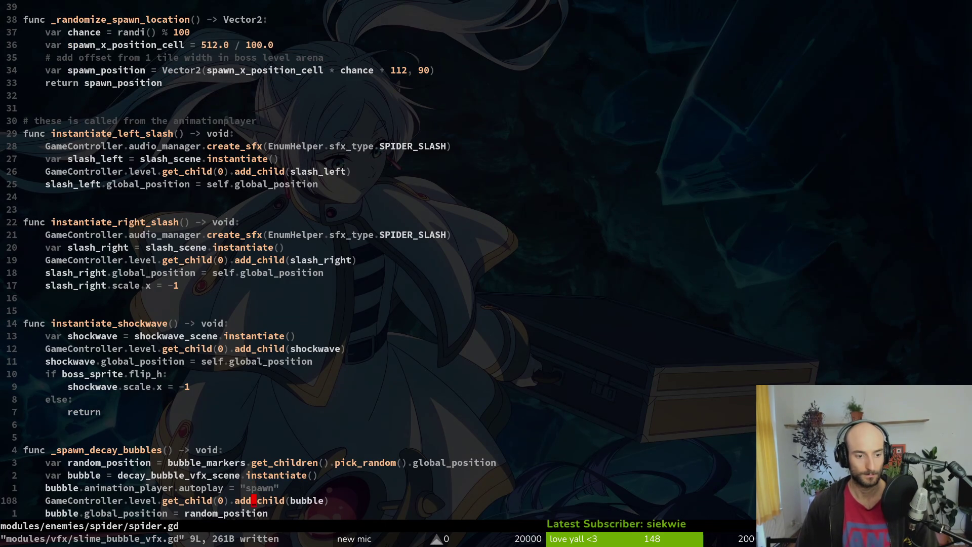
key("ctrl+i")
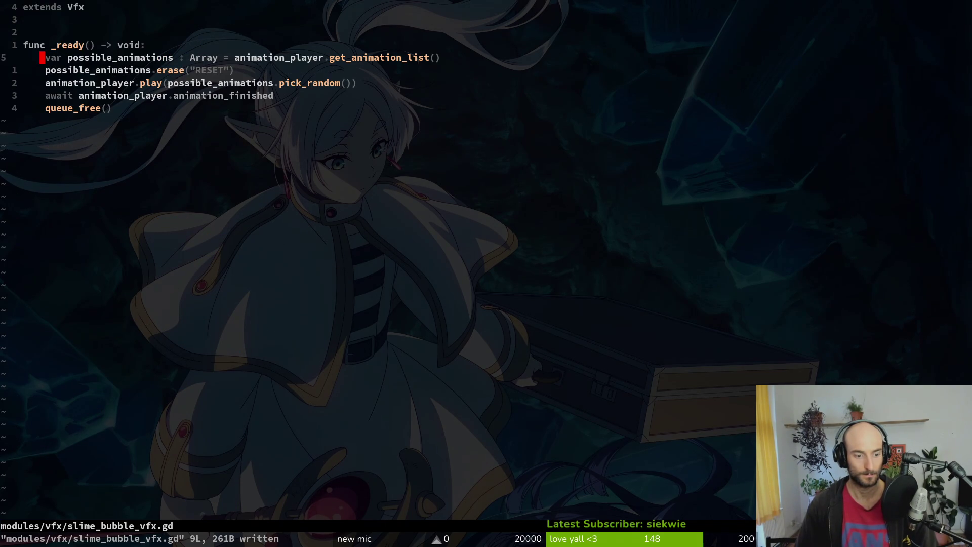
key("ctrl+o")
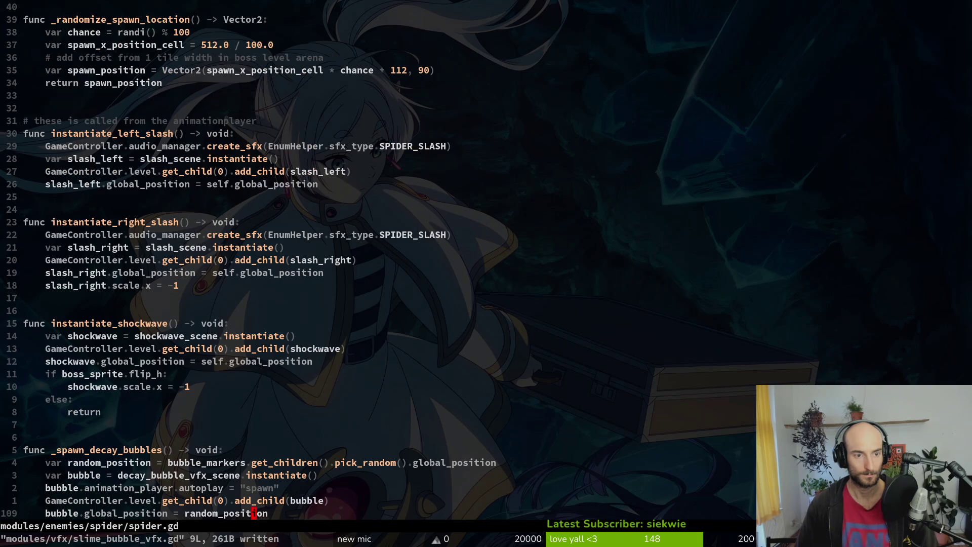
key("d")
key("d")
key("ctrl+s")
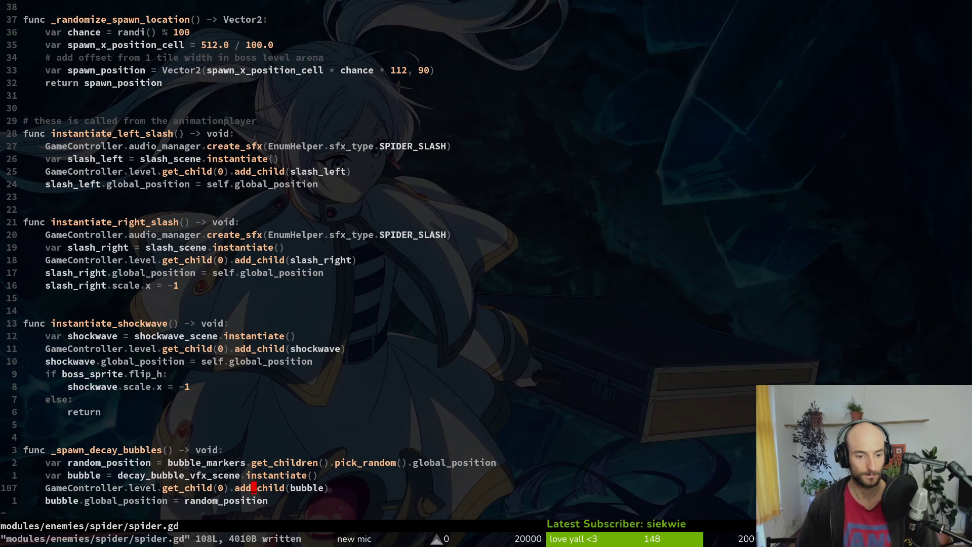
key("alt+Tab")
key("F5")
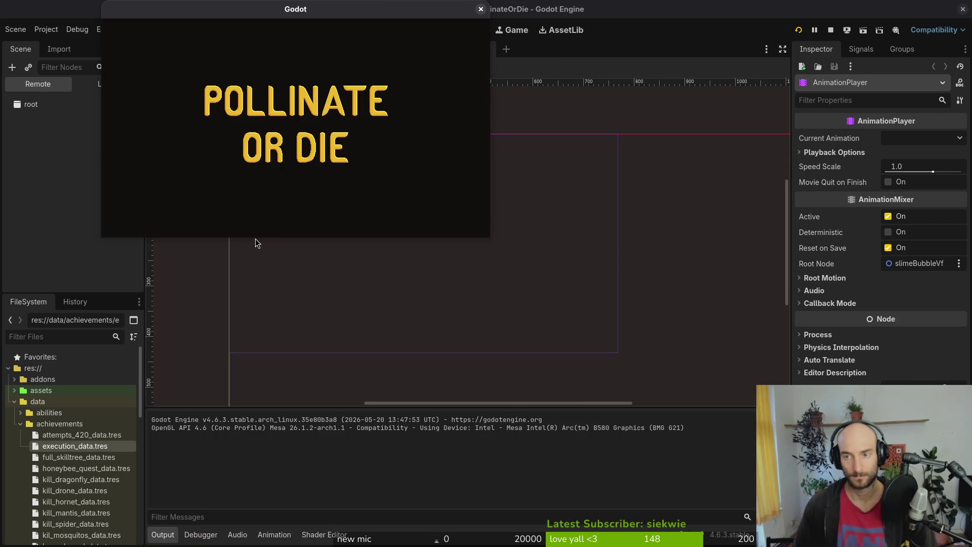
Set the slash scene's HitboxComponent Damage to 10, save, and relaunch the game.
key("F8")
key("shift+alt+o")
type("slashts")
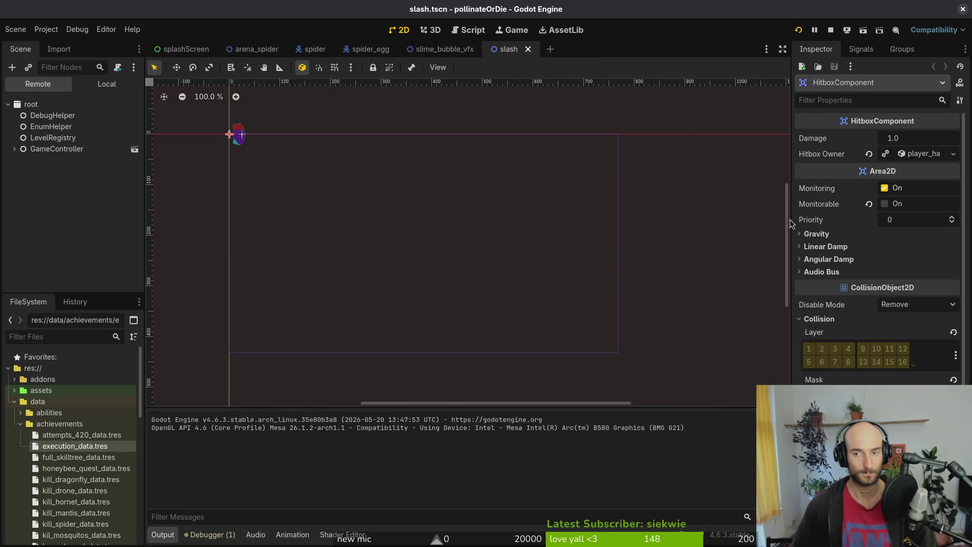
left_click(912, 135)
type("10")
key("Return")
key("ctrl+s")
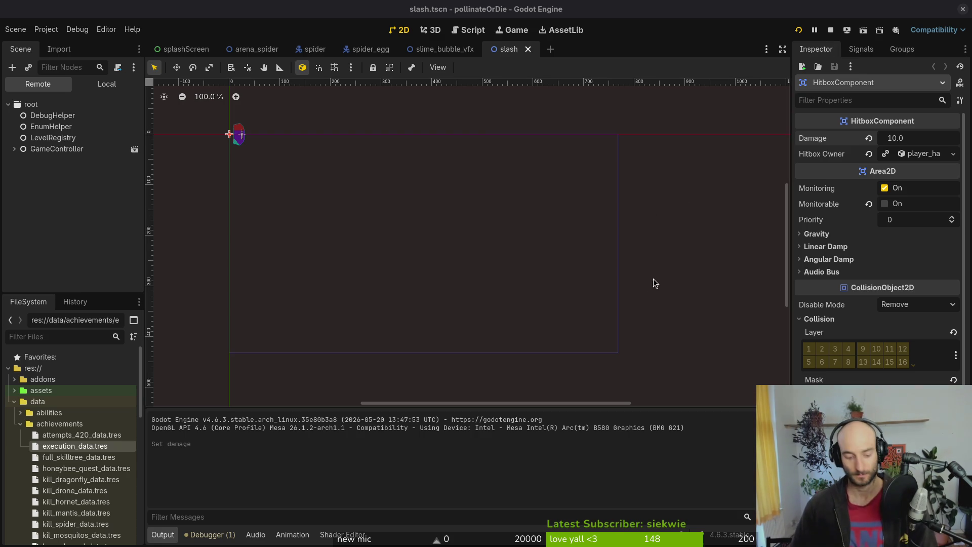
left_click(798, 30)
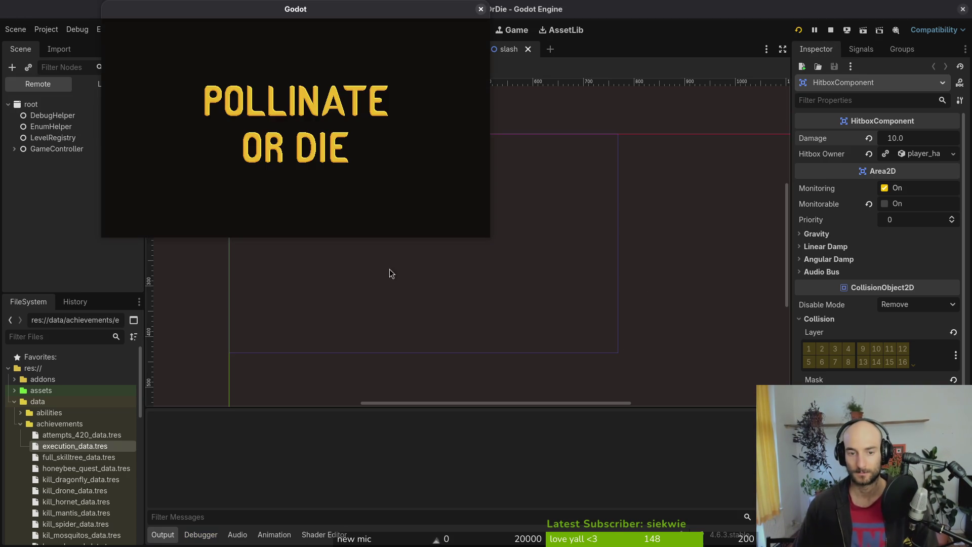
Open and close the game's settings panel, then start a new game.
left_click(299, 131)
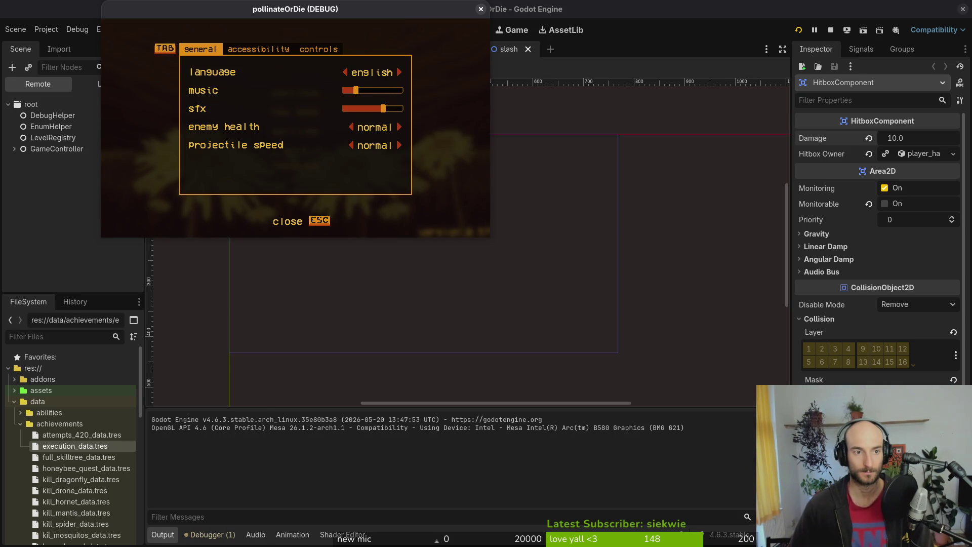
key("Escape")
key("Up")
key("Return")
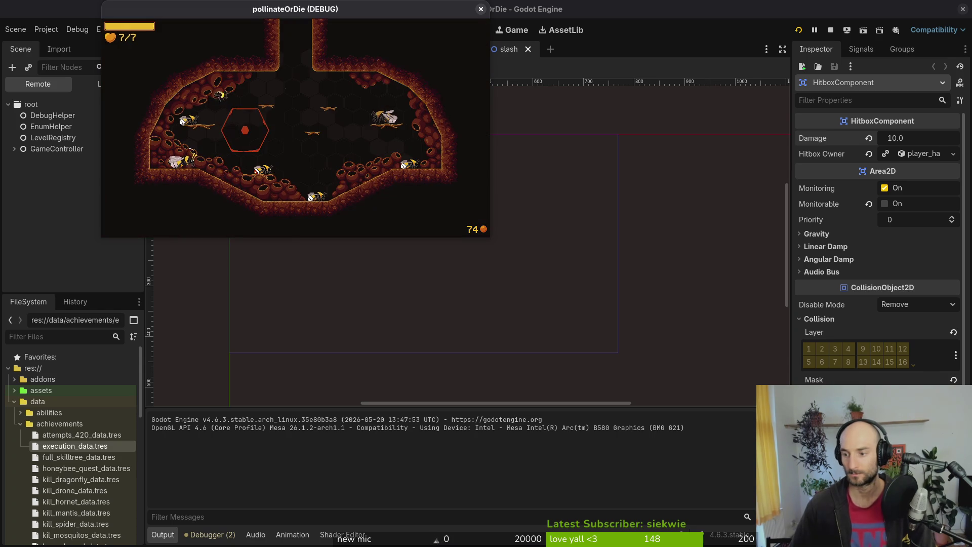
Play the spider boss level from the debug level select, then return to the slash scene's node tree.
key("Escape")
key("Up")
key("Down")
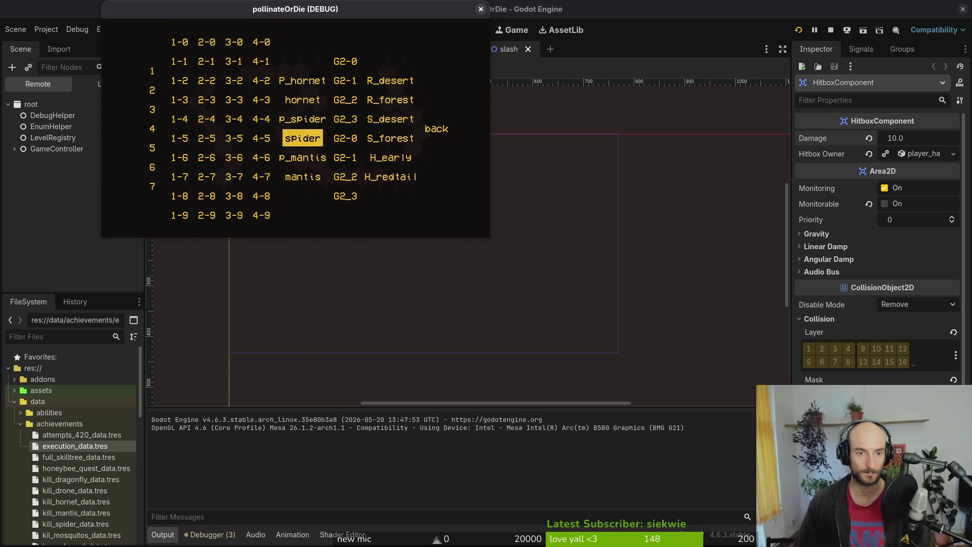
key("Return")
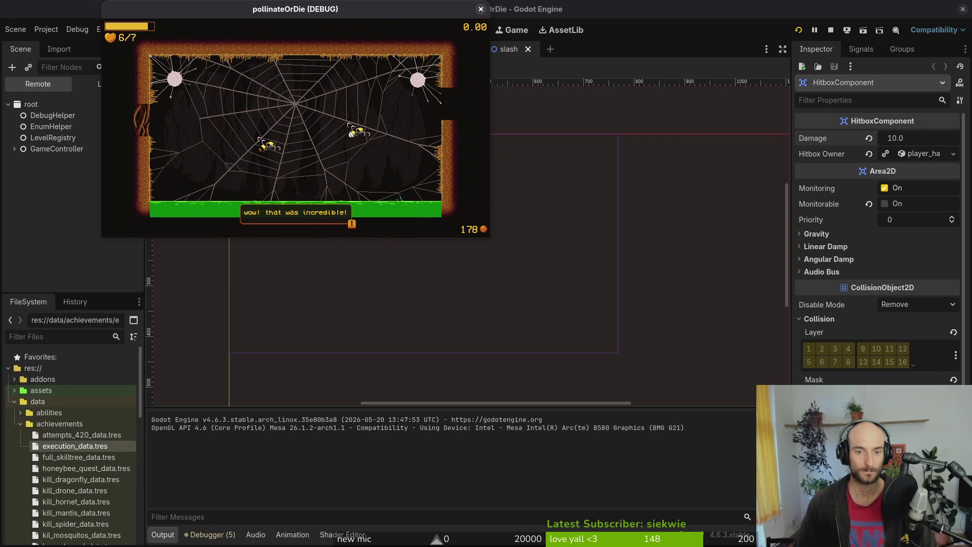
left_click(570, 228)
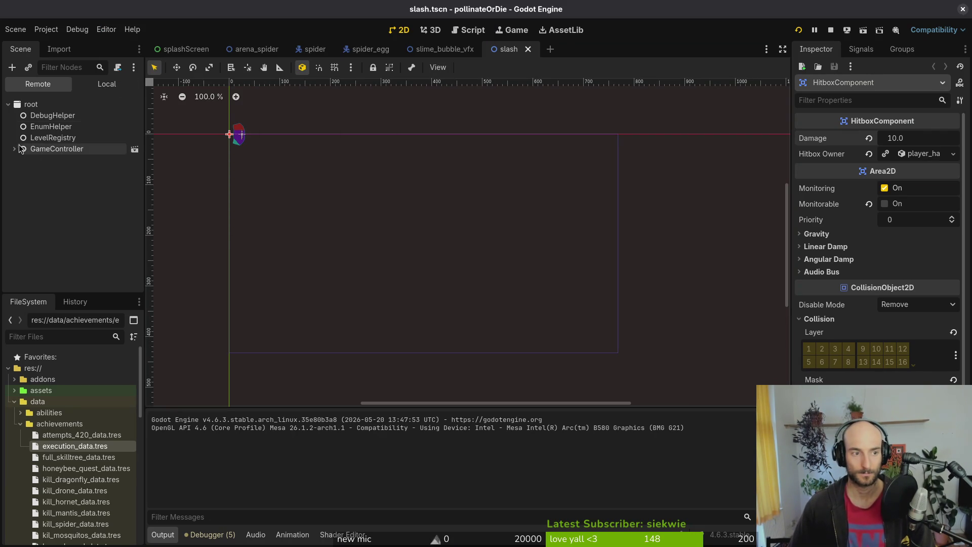
left_click(118, 85)
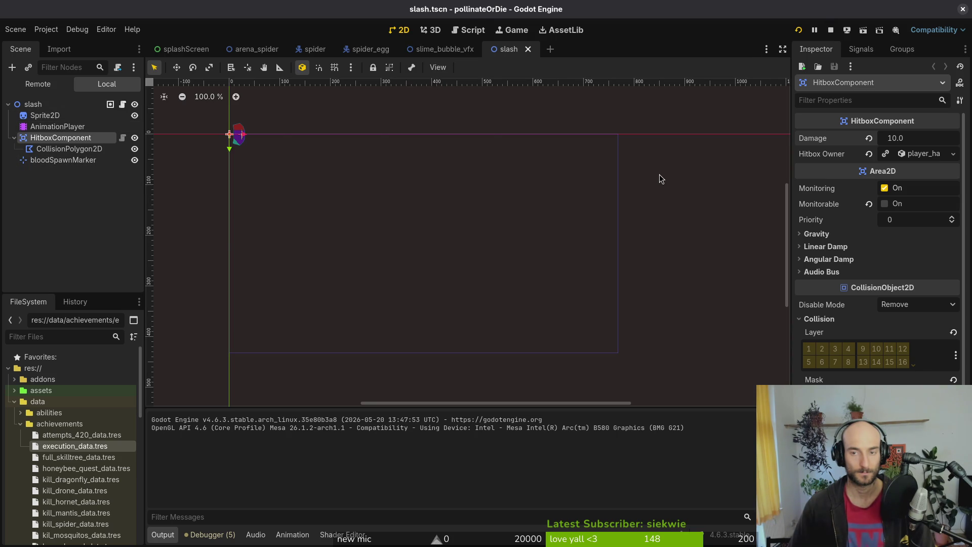
Move spider.decay_bubble_spawn_rate.start() into the dying branch of dying.gd, save, and relaunch the game.
key("super+1")
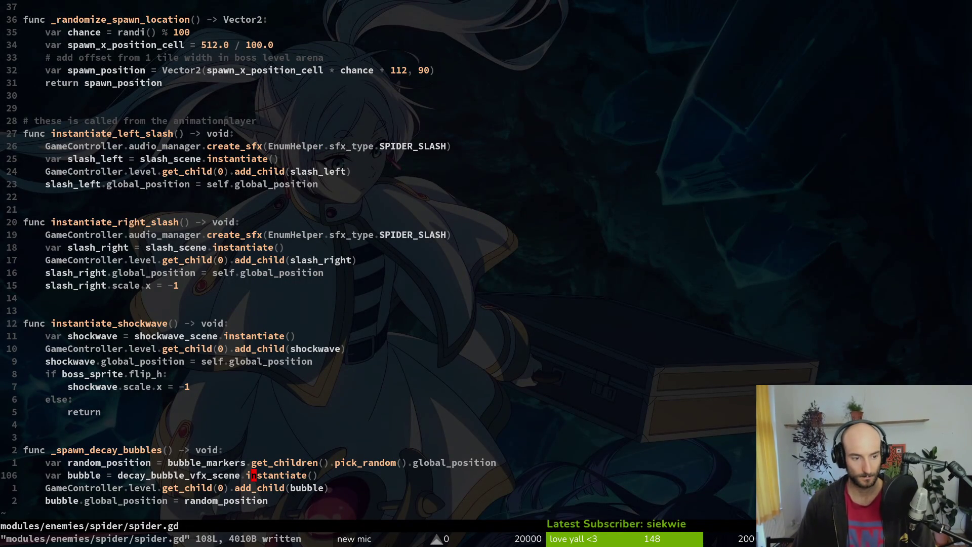
key("ctrl+p")
type("spdyi")
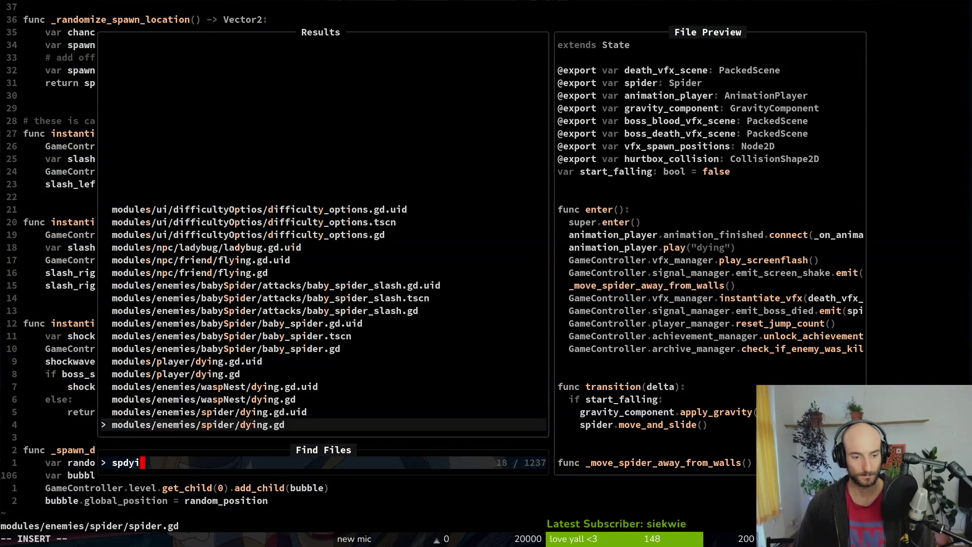
key("Return")
key("V")
key("K")
key("K")
key("K")
key("Escape")
key("ctrl+s")
key("super+2")
key("F5")
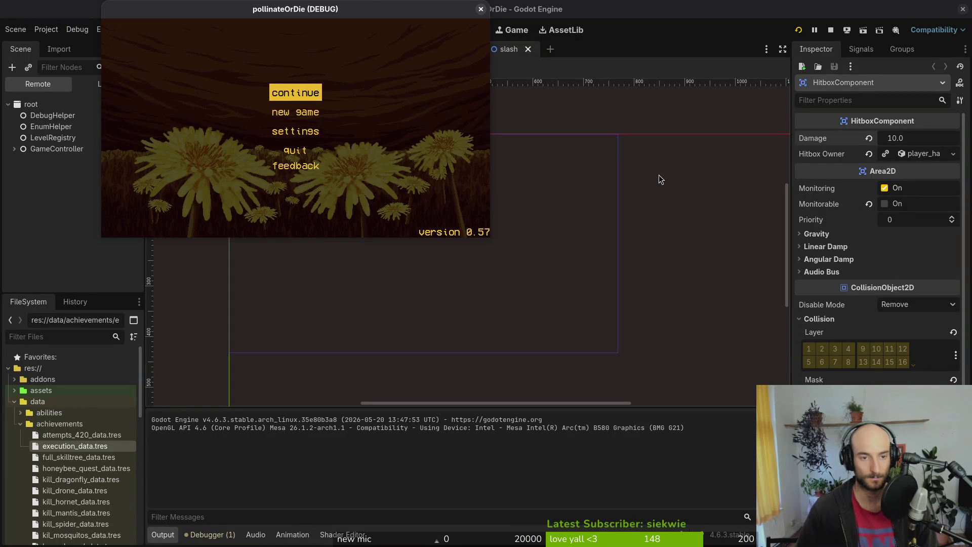
Enter gameplay and load the spider boss level from the debug level select to beat it.
key("Return")
key("Escape")
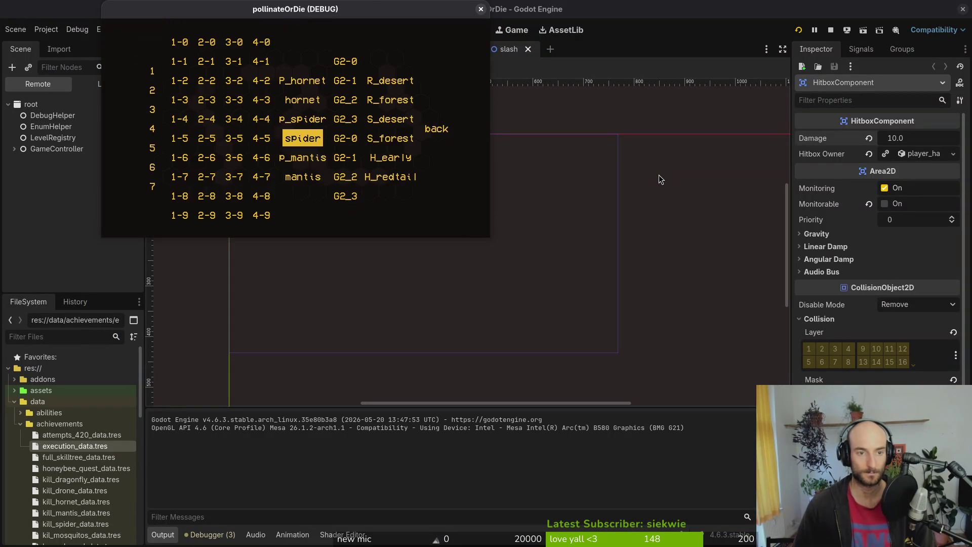
key("Return")
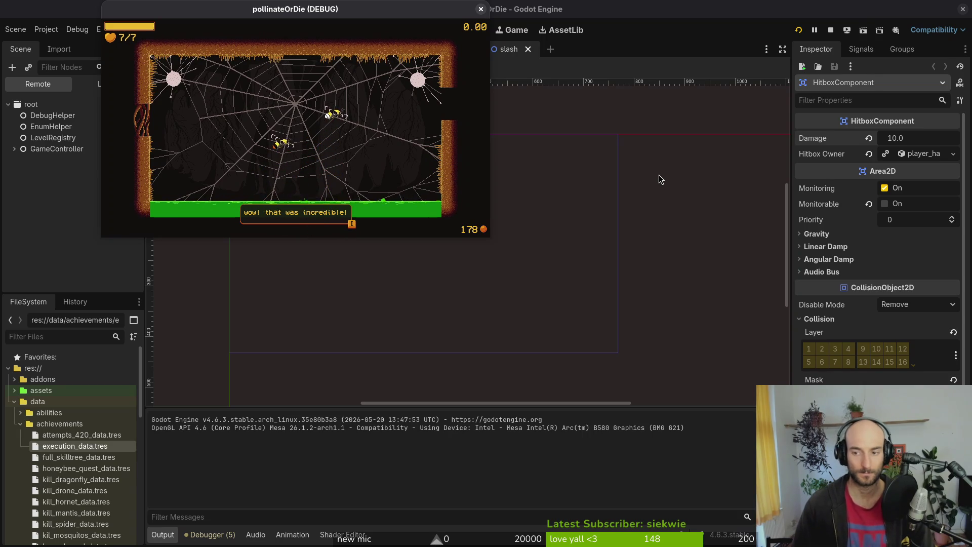
Close the game and move the decay_bubble_spawn_rate.start() line under the decay branch, then save.
key("F8")
key("alt+Tab")
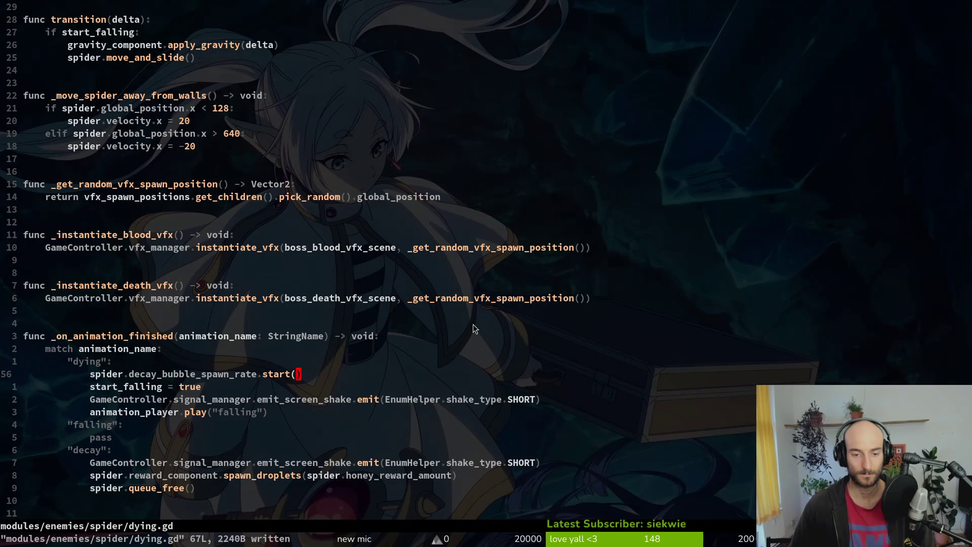
key("V")
key("J")
key("J")
key("J")
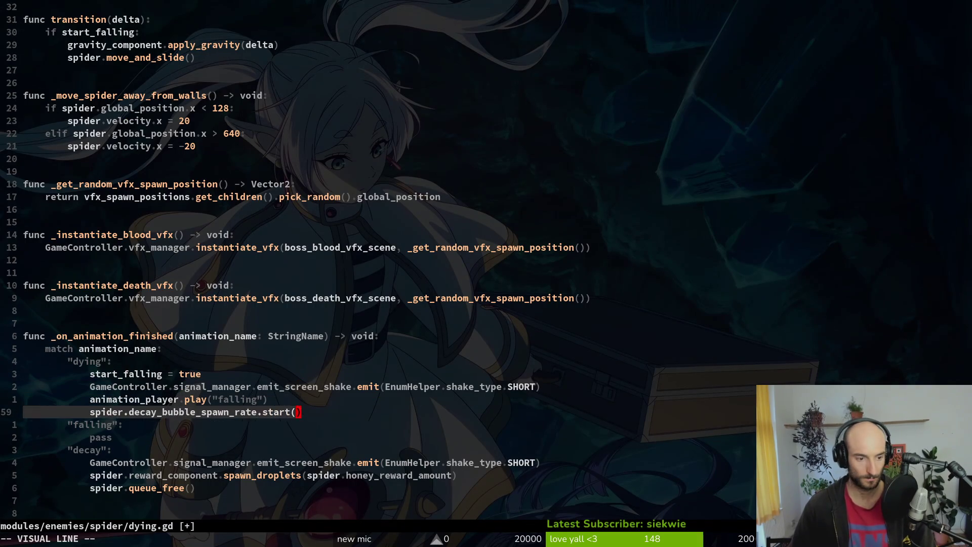
key("Escape")
type(":w")
key("Return")
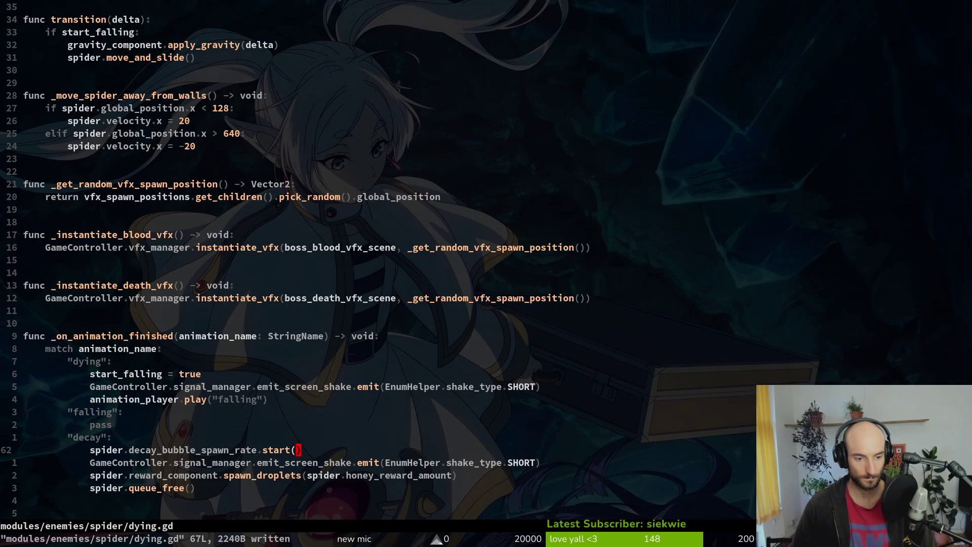
Add an await get_tree().create_timer(1.0).timeout line after spawn_droplets, save, and run the game.
key("o")
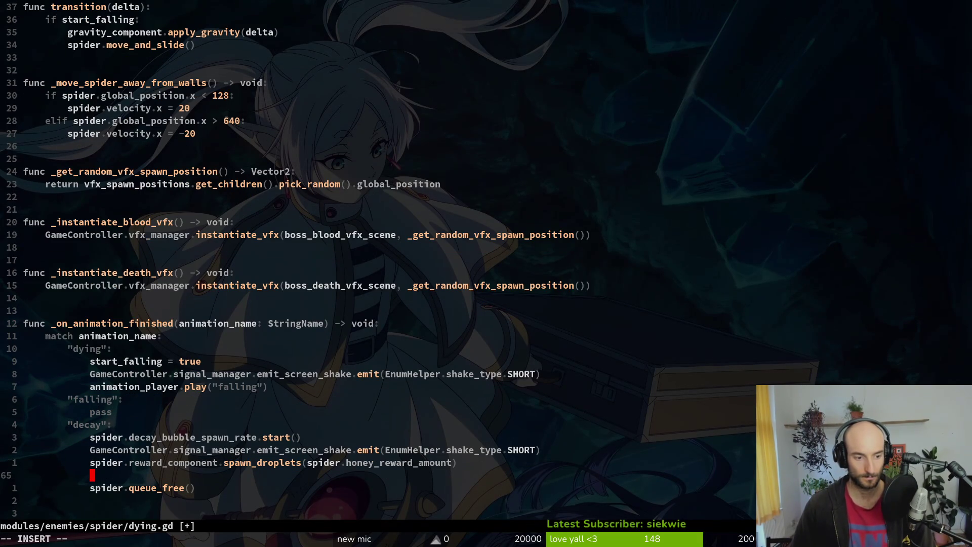
type("await gettre")
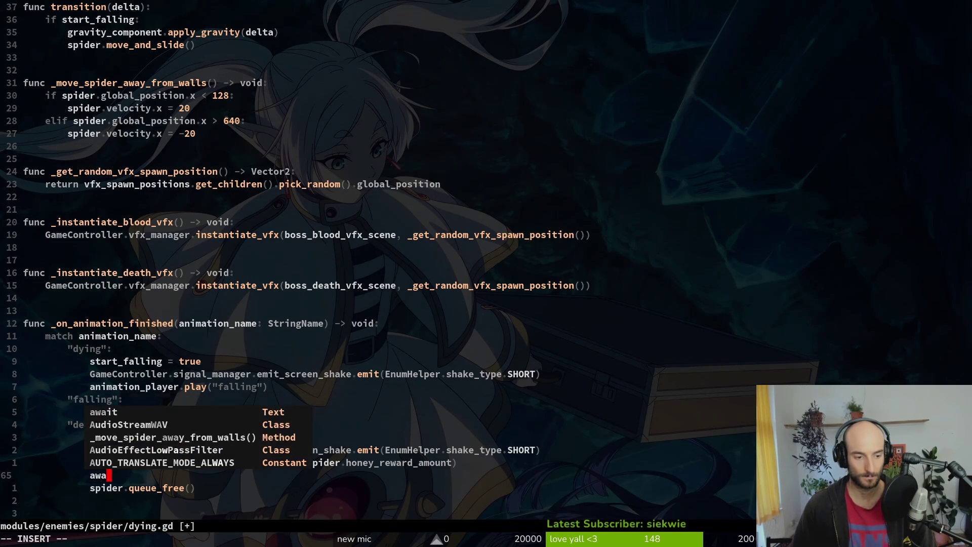
key("Tab")
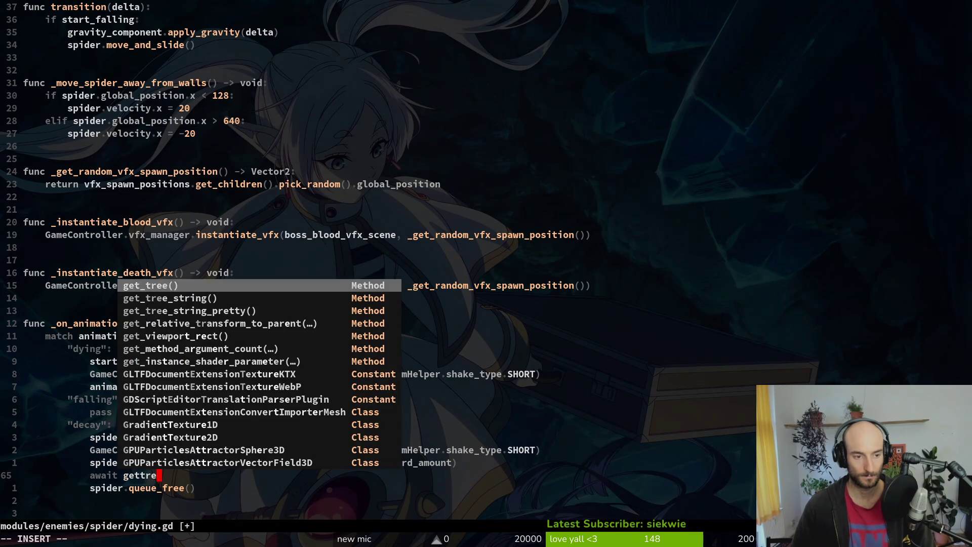
type(".create_t")
type("im")
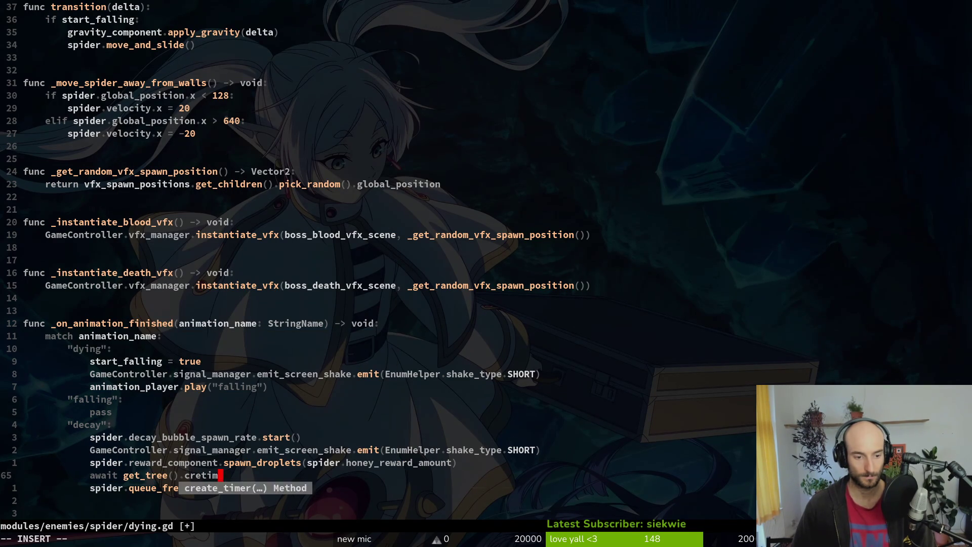
key("Tab")
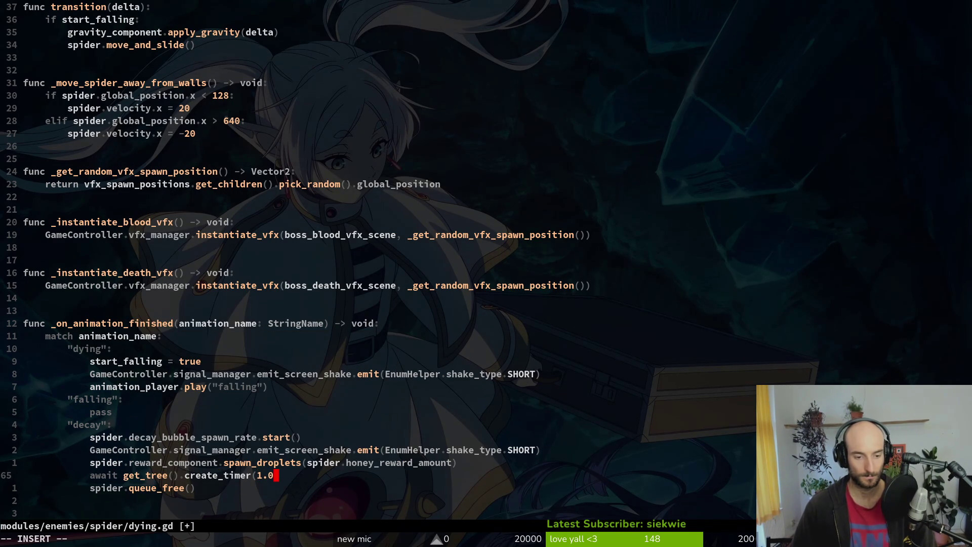
type(").time")
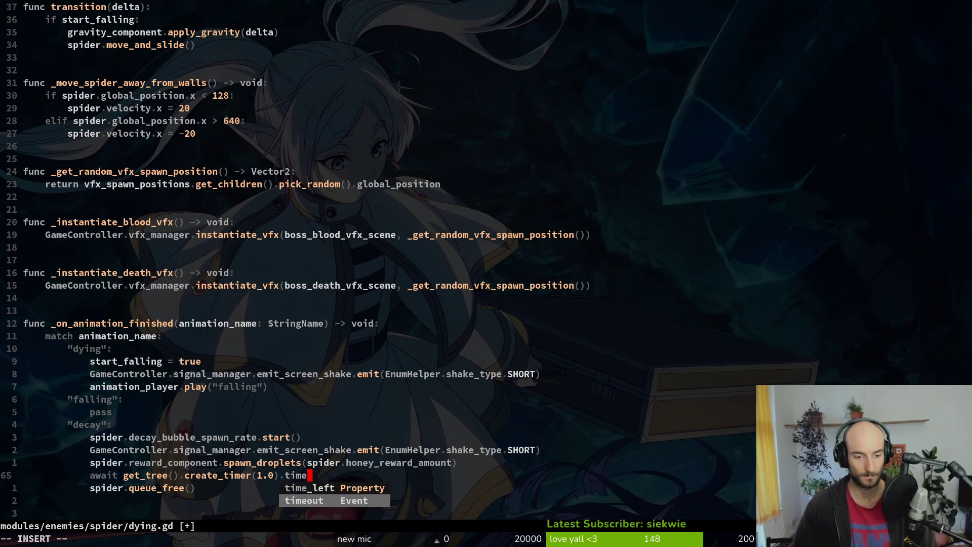
key("Tab")
key("Escape")
type(":w")
key("Return")
key("alt+Tab")
key("F5")
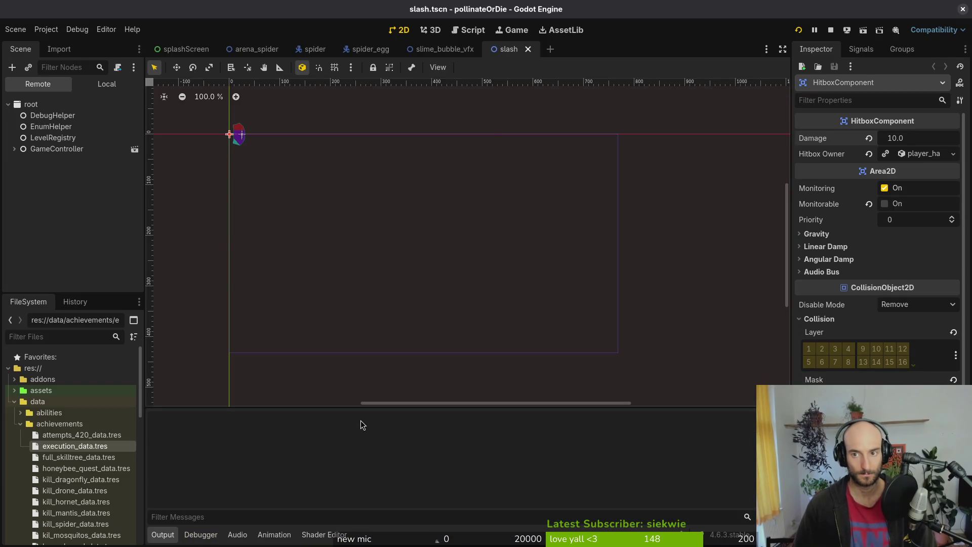
Move the 1.0-second timer await above the spawn_droplets call and save dying.gd.
key("alt+Tab")
key("k")
key("shift+v")
key("shift+j")
key("Escape")
type(":w")
key("Return")
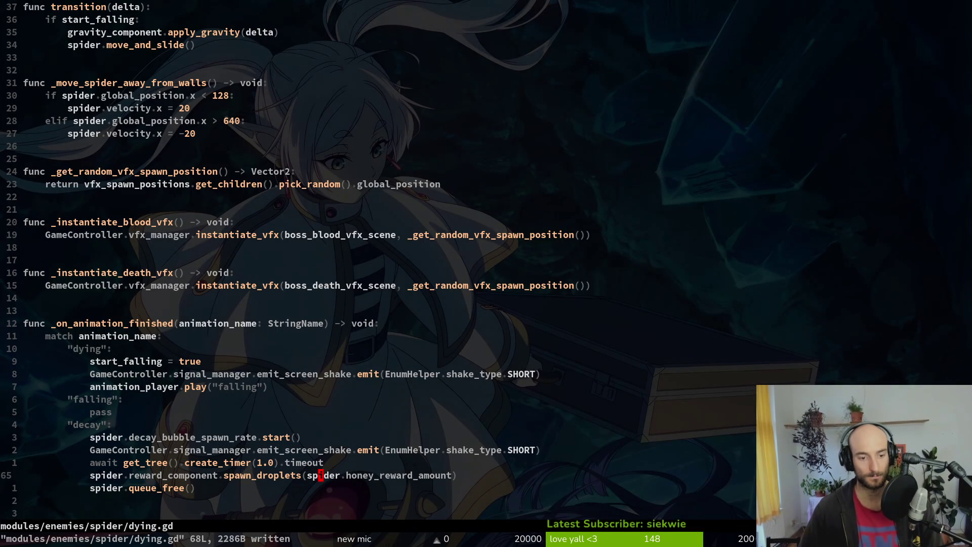
key("alt+Tab")
Playtest the spider level from the debug select, close the game, and select the spider scene's root node.
key("F5")
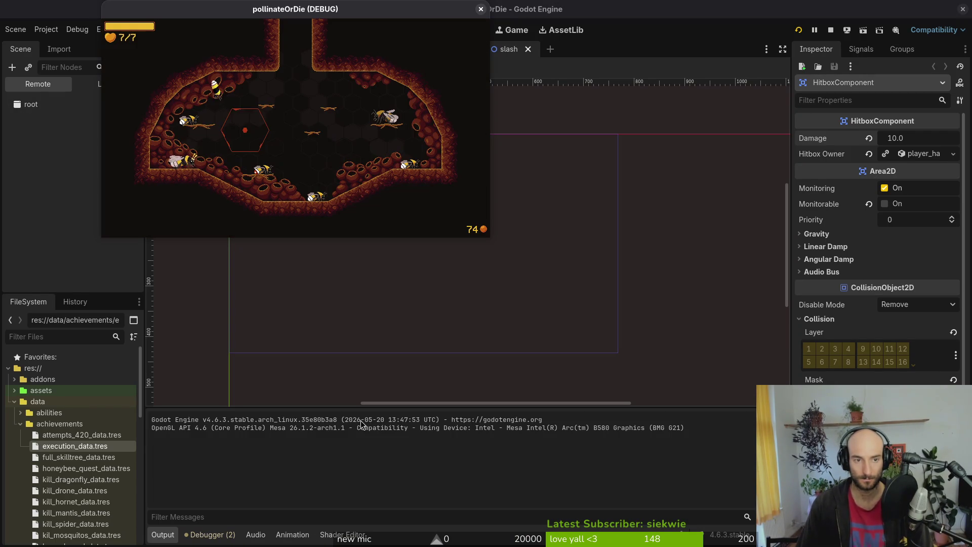
key("F1")
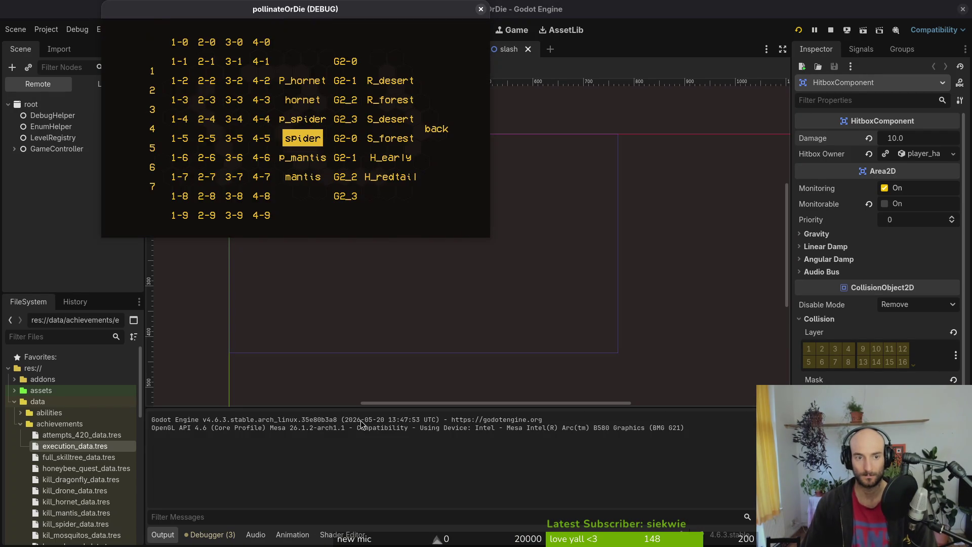
key("Return")
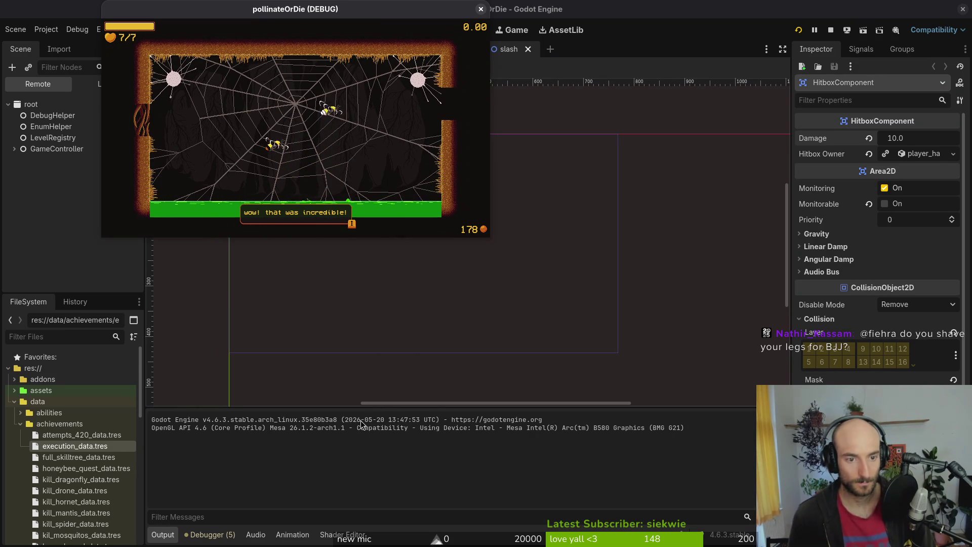
double_click(381, 17)
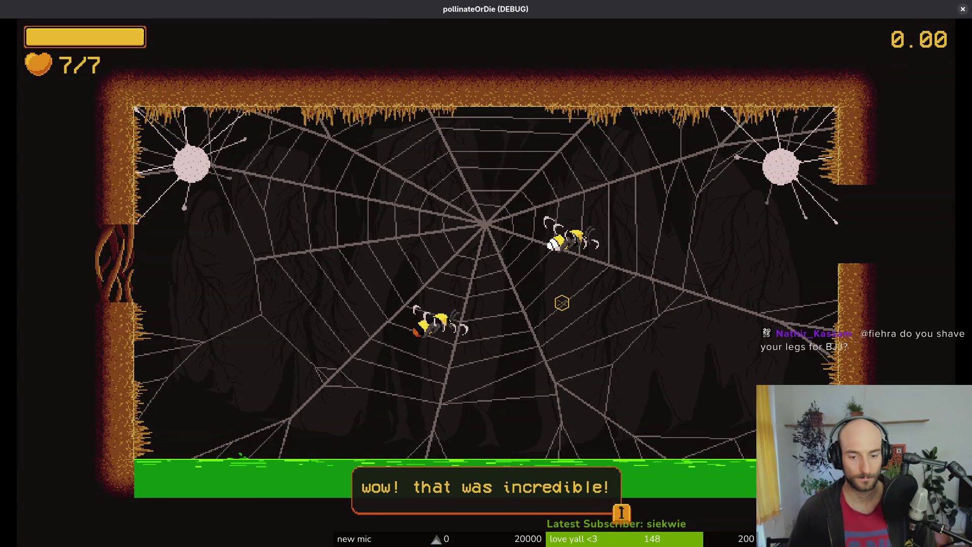
left_click(962, 9)
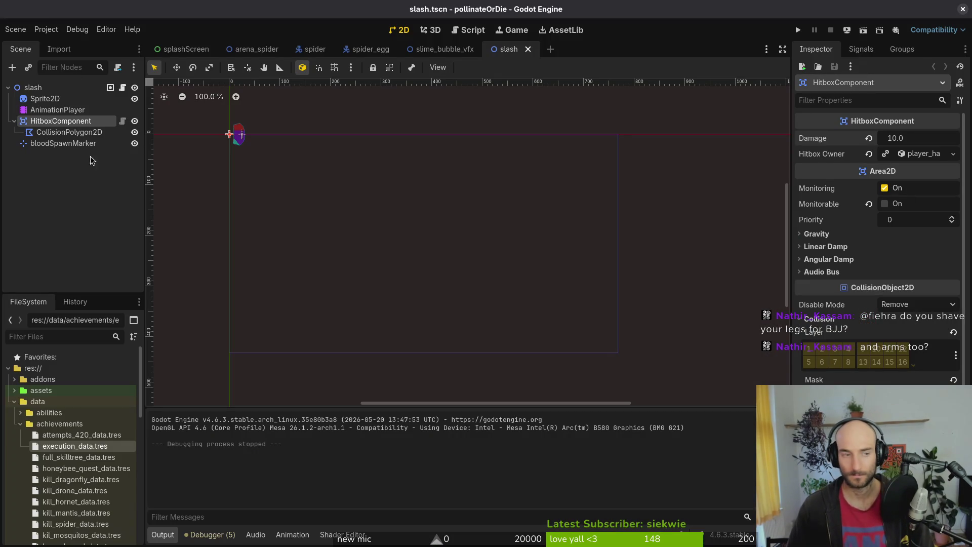
left_click(314, 49)
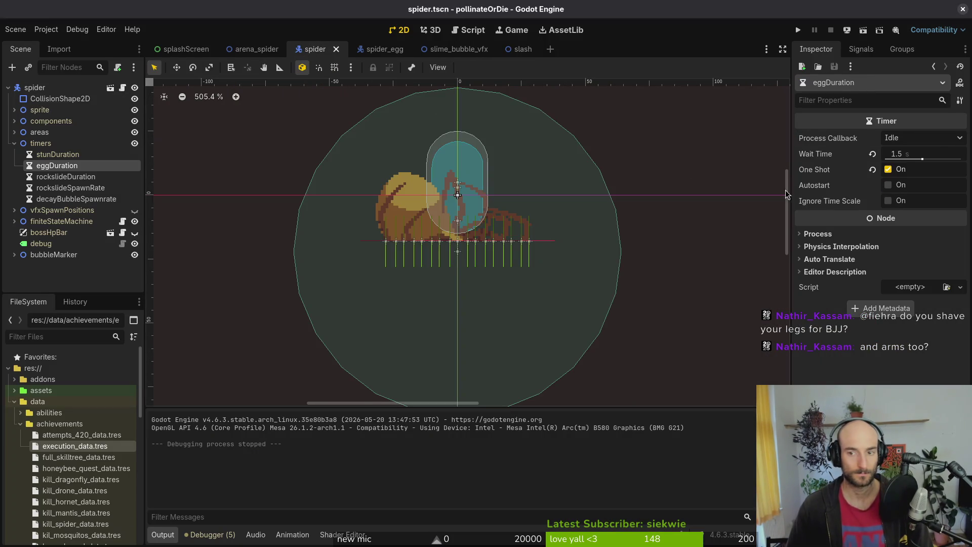
left_click(36, 87)
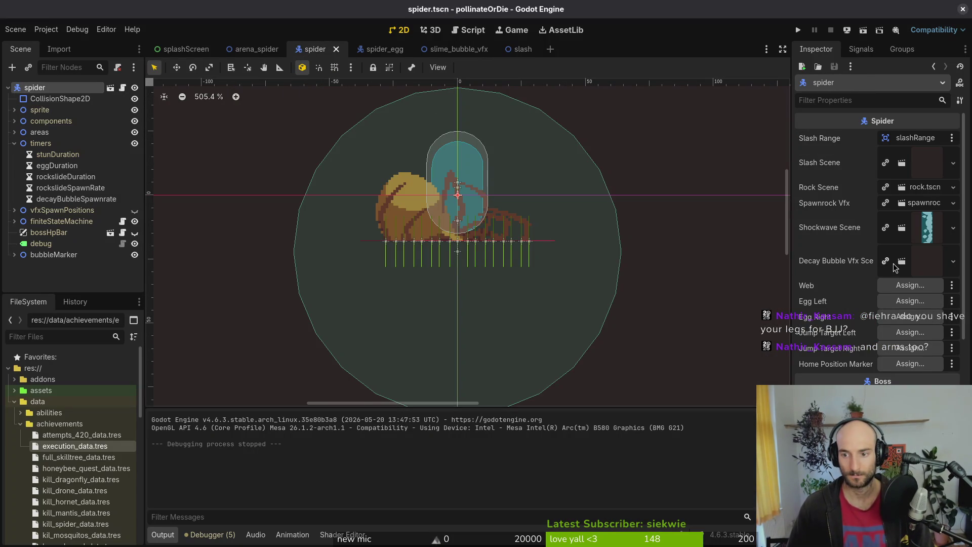
Quick Load the decay bubble scene into the Decay Bubble Vfx Scene property, then run the game.
left_click(867, 264)
left_click(940, 272)
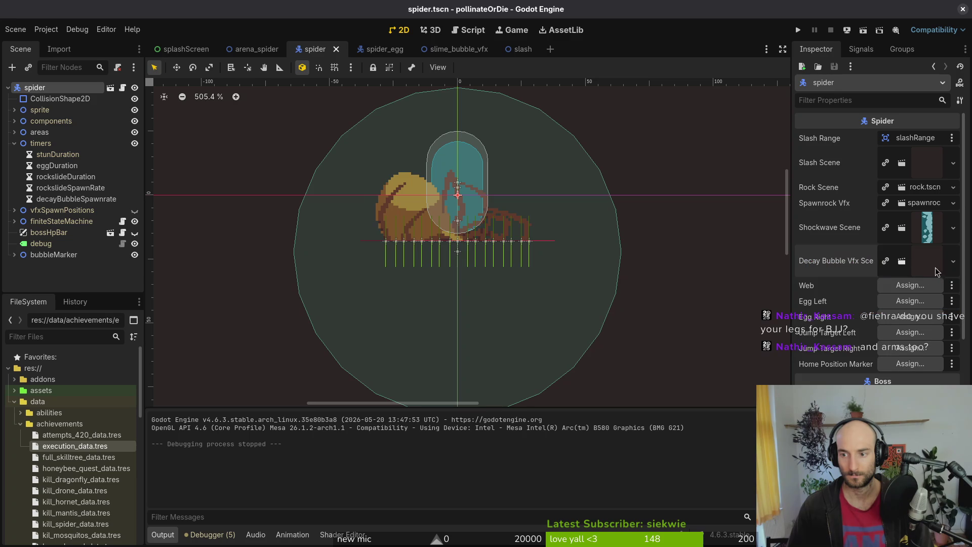
left_click(953, 260)
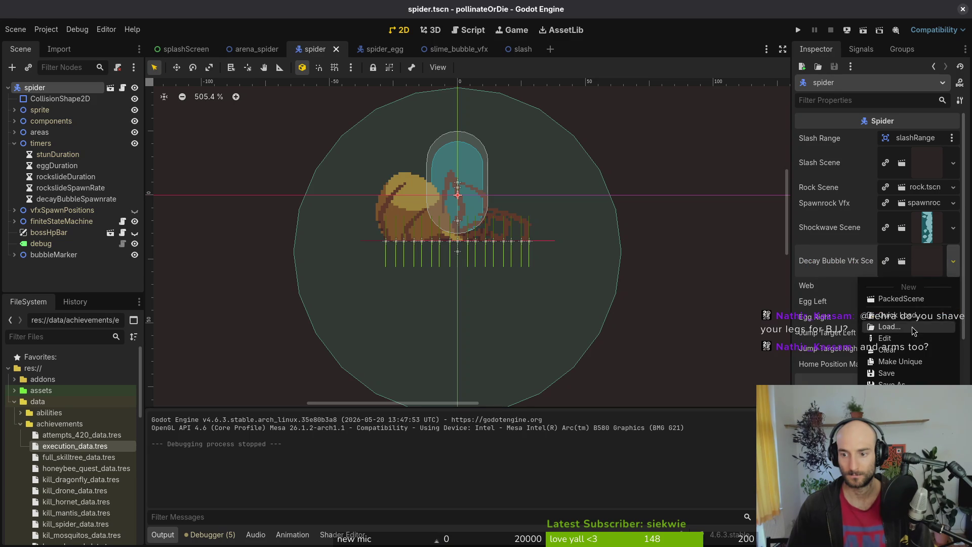
left_click(901, 311)
type("decay")
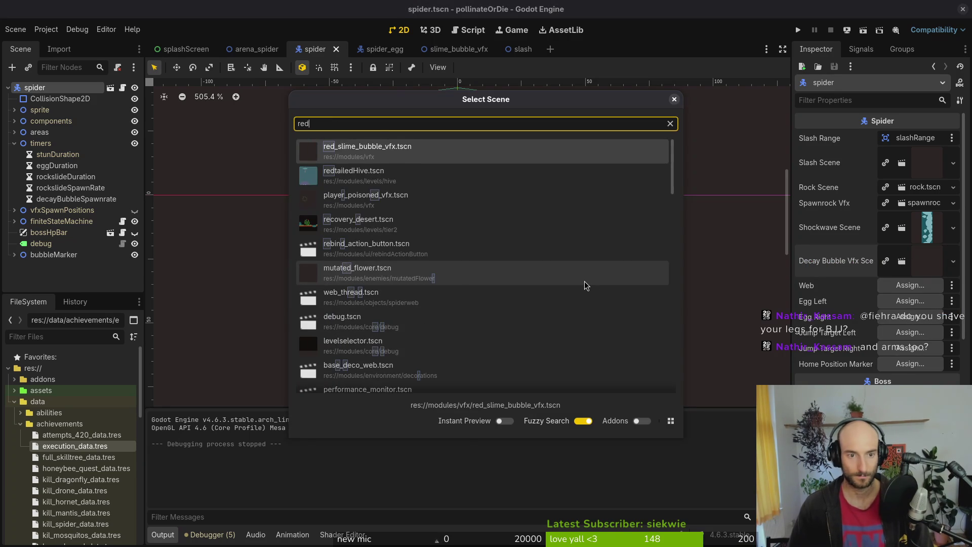
key("Return")
left_click(798, 30)
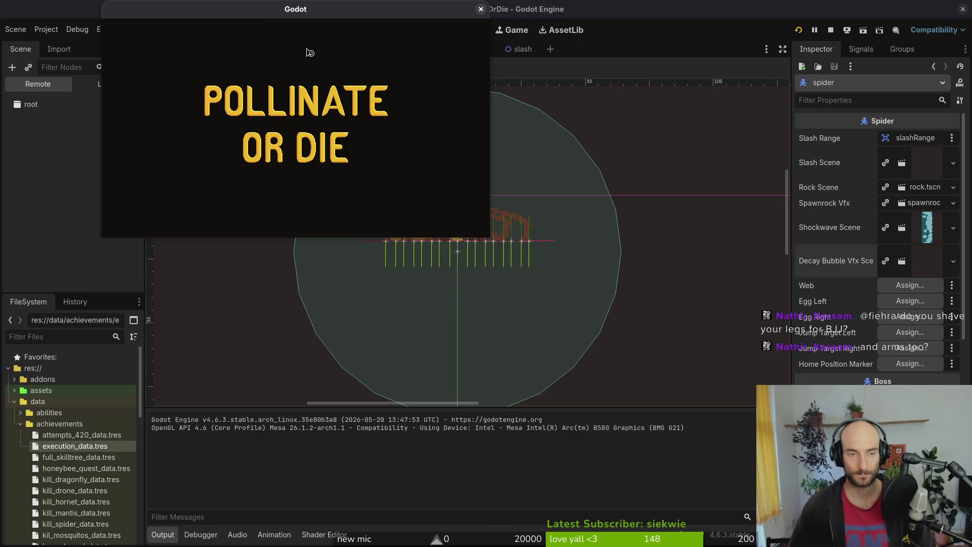
Load the spider level from the debug level select, defeat the spider with the bee, and close the game.
key("Return")
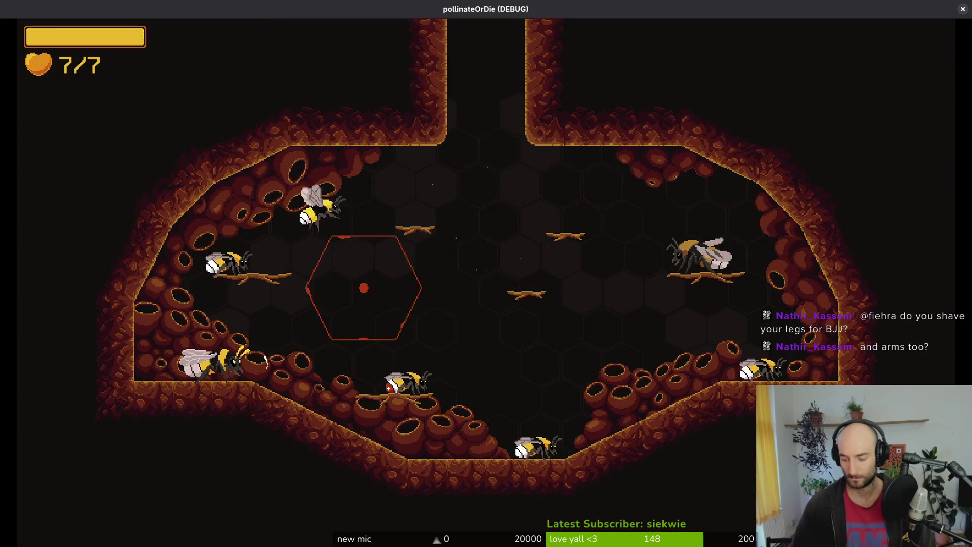
key("Escape")
key("Return")
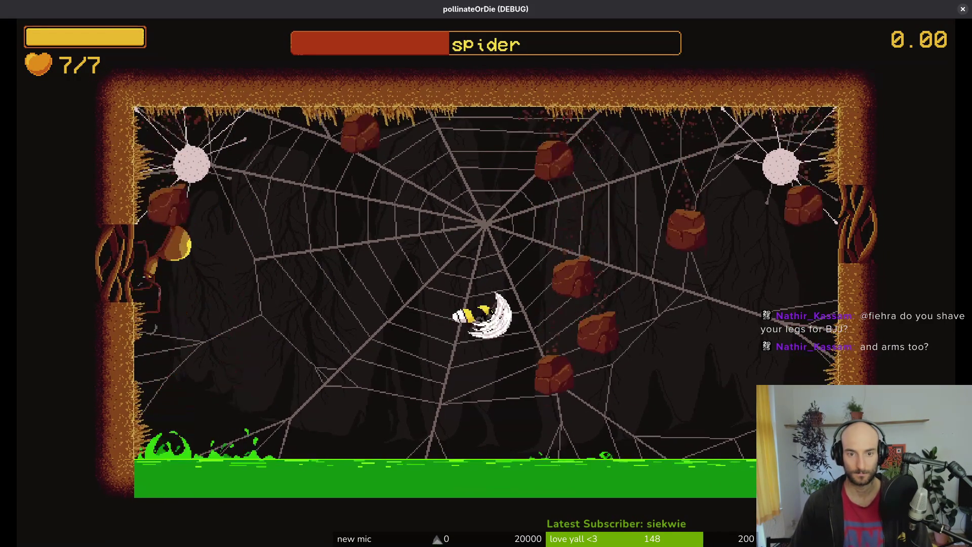
key("Left")
key("Right")
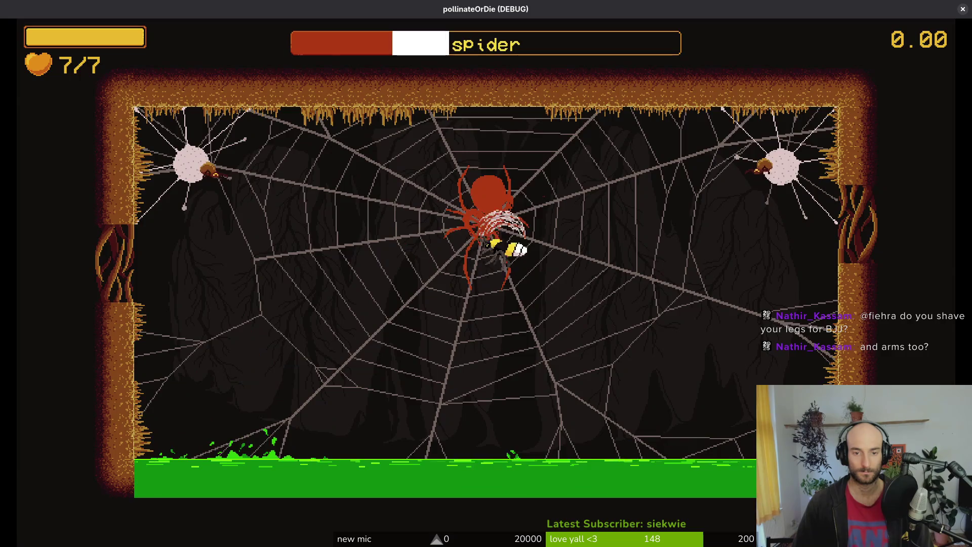
key("Right")
key("Right")
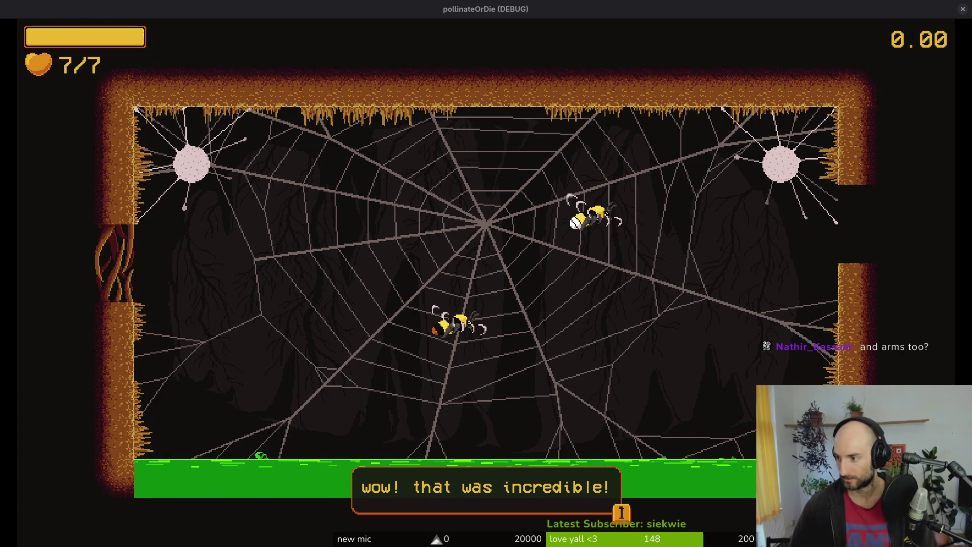
key("Escape")
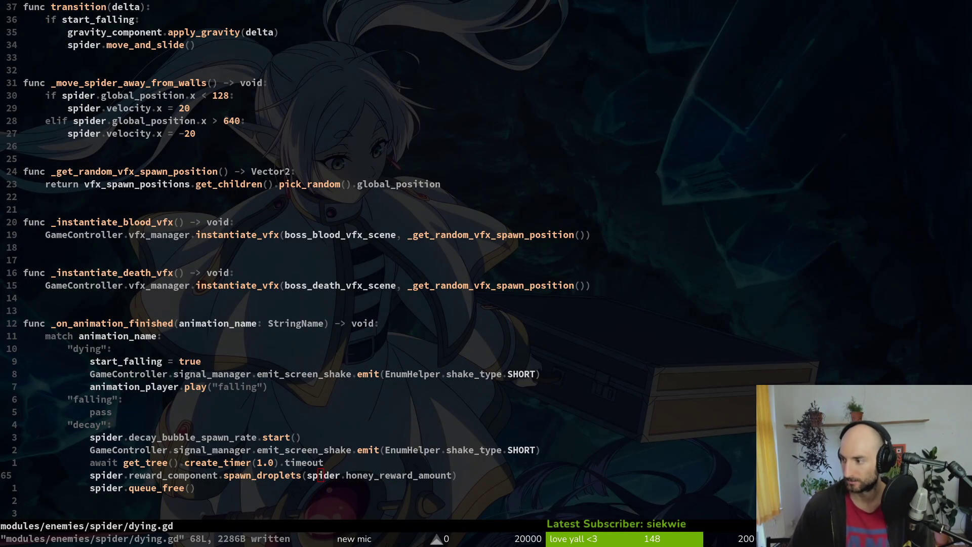
Back in the editor, preview the spider's decay animation frame by frame in the AnimationPlayer.
key("alt+Tab")
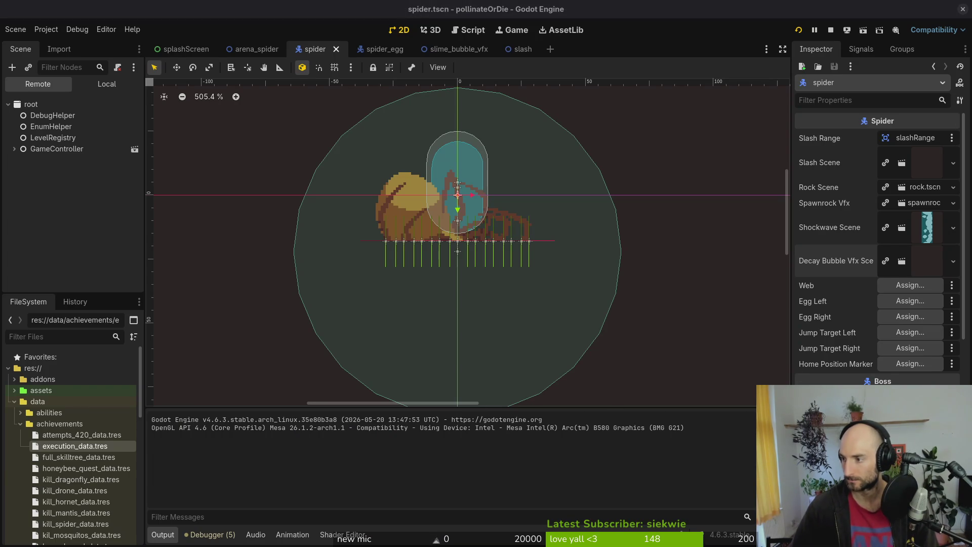
scroll(361, 250, "up", 5)
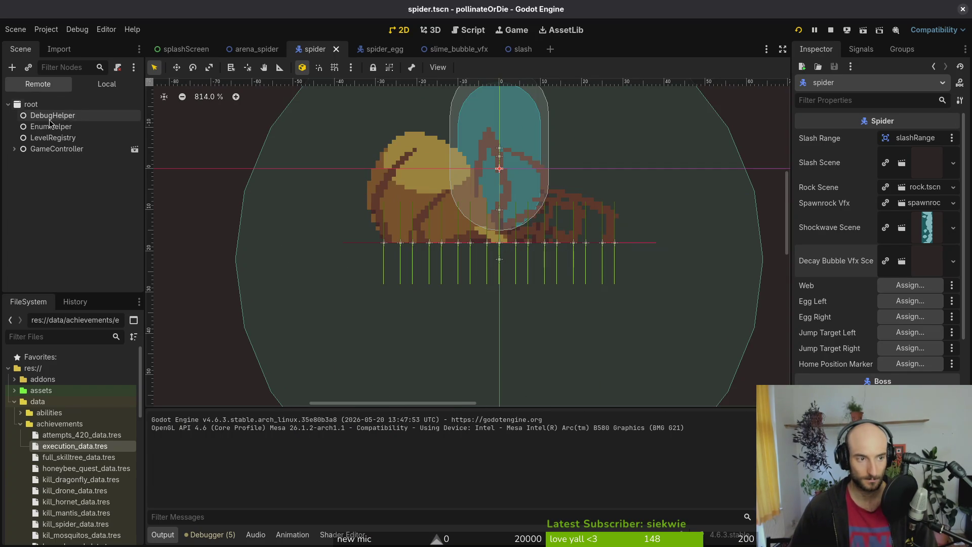
left_click(107, 84)
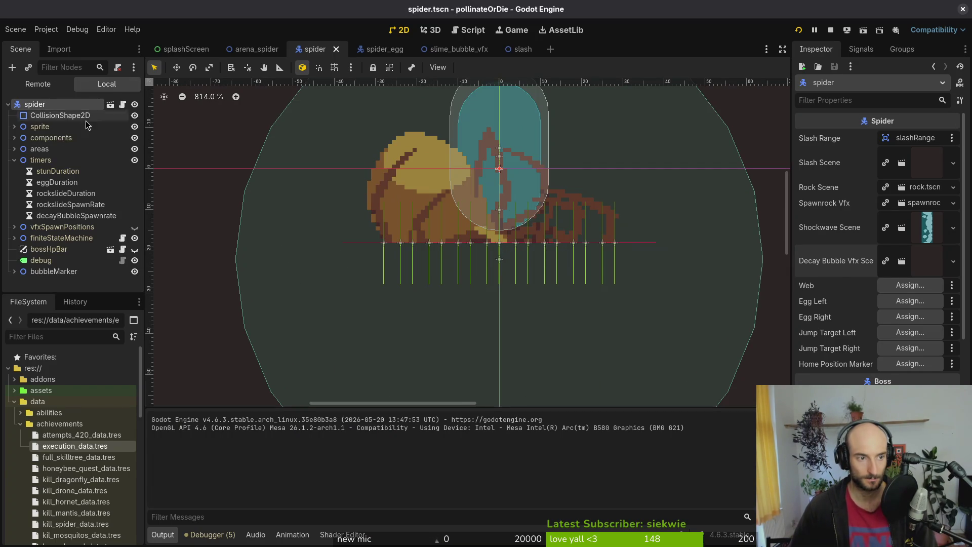
left_click(14, 126)
left_click(25, 138)
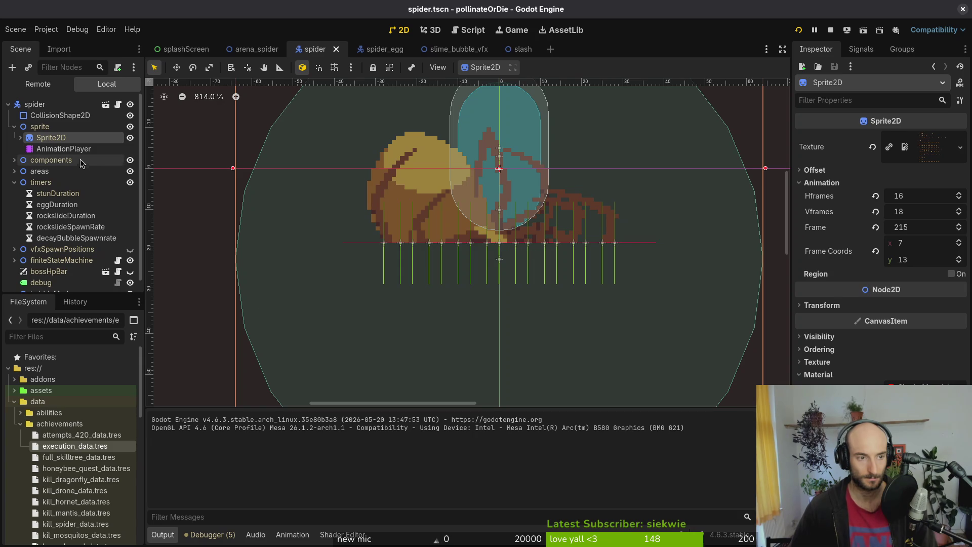
left_click(63, 148)
mouse_move(256, 428)
left_mouse_down()
mouse_move(294, 426)
mouse_move(227, 423)
mouse_move(302, 427)
mouse_move(221, 427)
mouse_move(351, 417)
mouse_move(186, 420)
left_mouse_up()
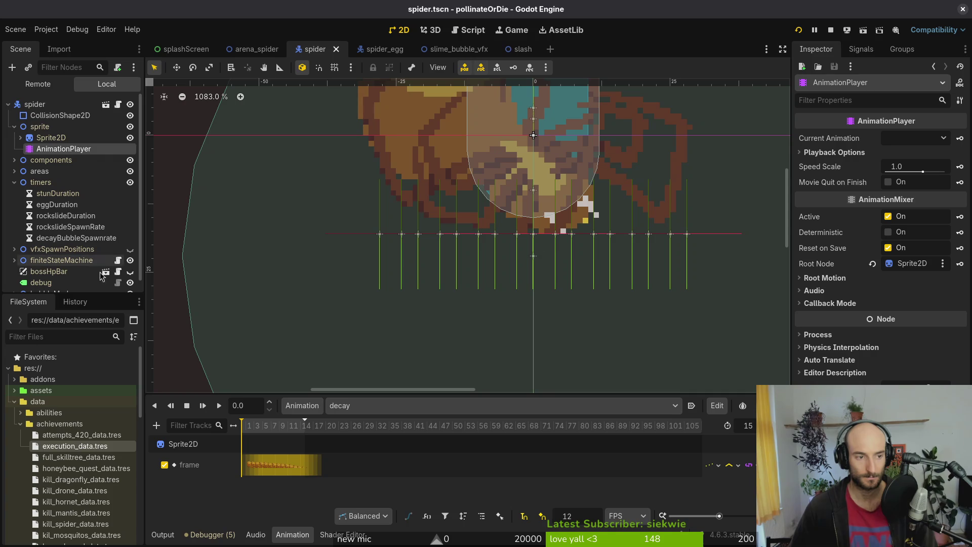
Raise the 17 bubble markers (Marker2D to Marker2D18) about 33 px and save the spider scene.
left_click(15, 282)
scroll(57, 205, "down", 4)
left_click(55, 198)
scroll(57, 205, "down", 4)
left_click(58, 281, "shift")
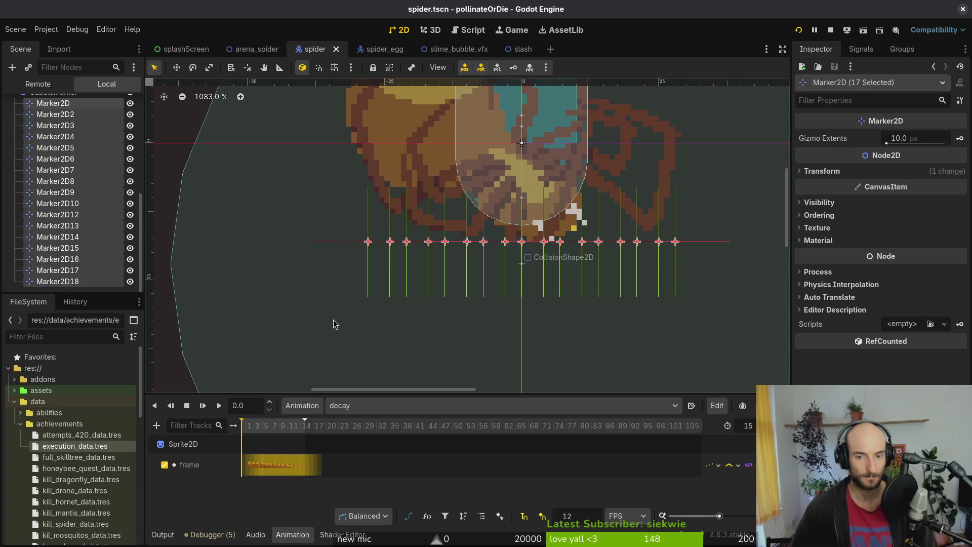
key("Up")
key("Up")
key("Up")
key("ctrl+s")
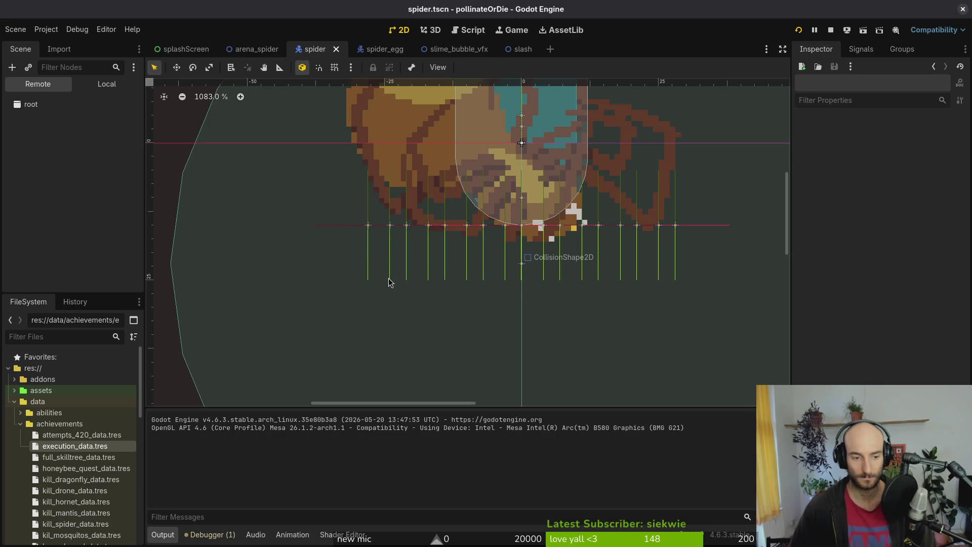
Rerun the game with F5, load the spider level to check the decay bubbles, stop it, and return to dying.gd.
key("alt+Tab")
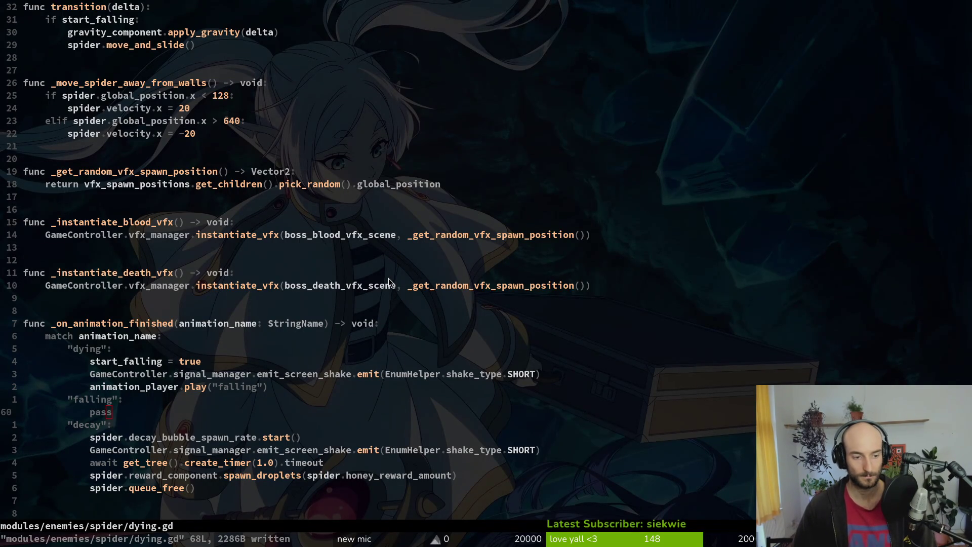
key("alt+Tab")
key("F5")
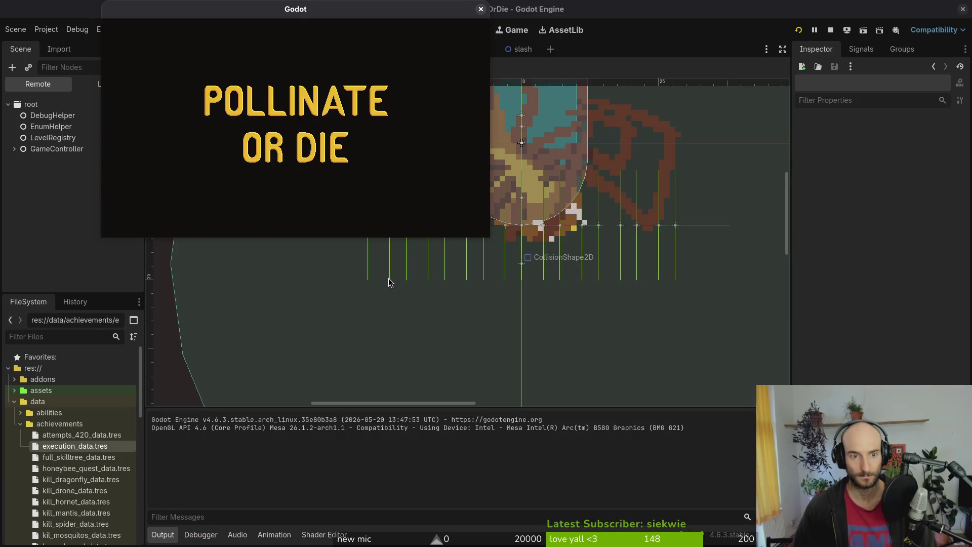
key("Return")
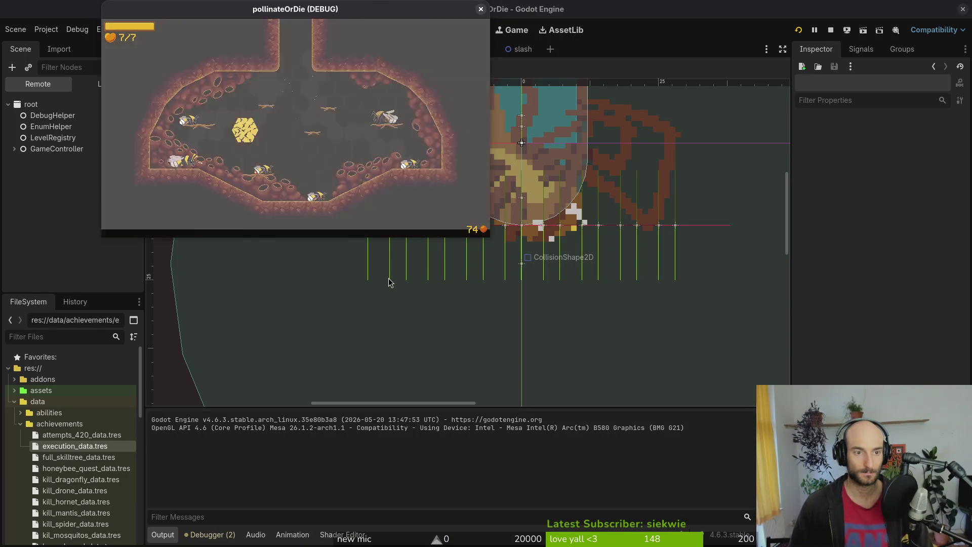
key("F1")
key("Return")
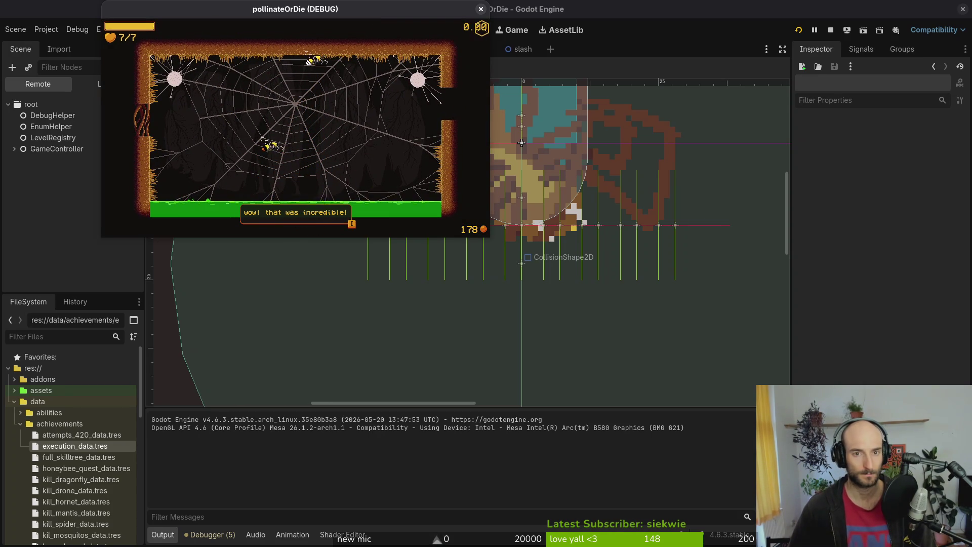
double_click(433, 20)
key("F8")
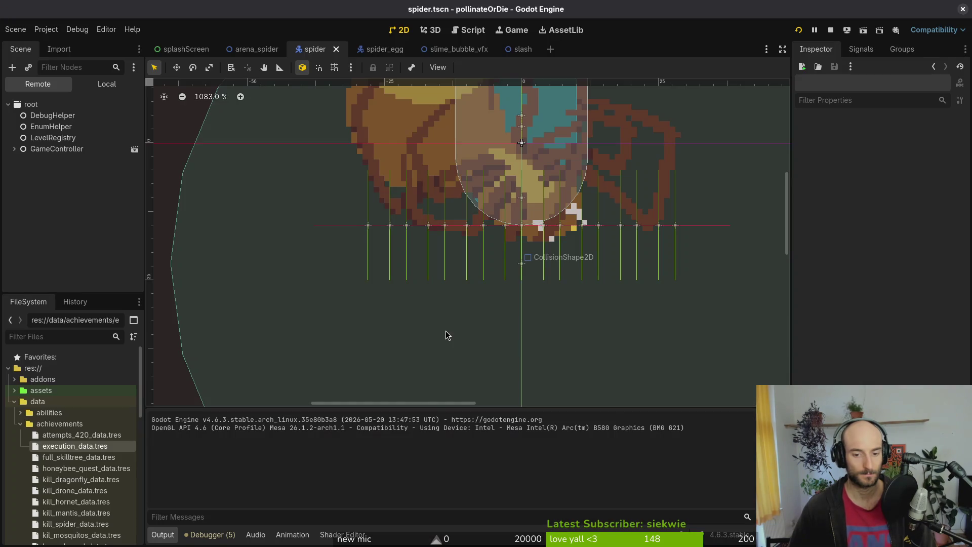
key("alt+Tab")
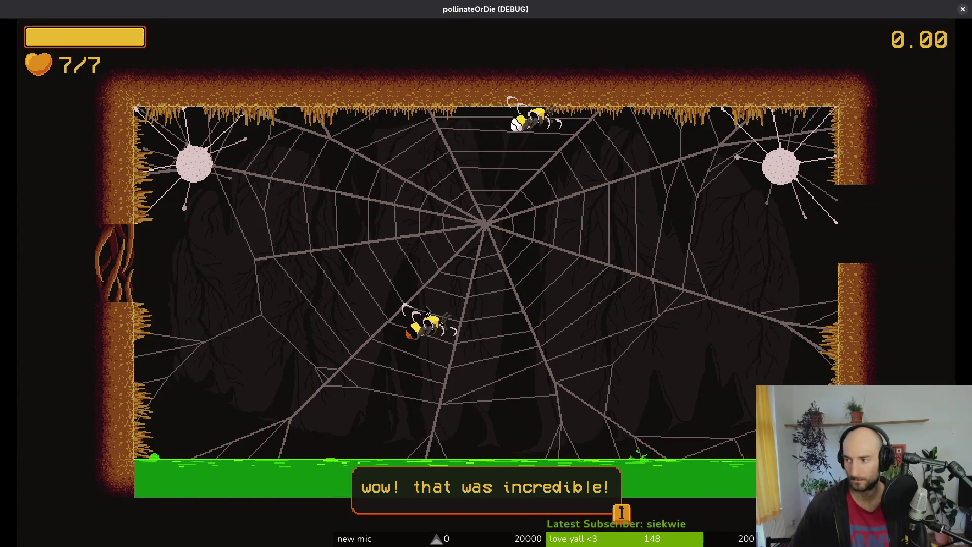
key("alt+Tab")
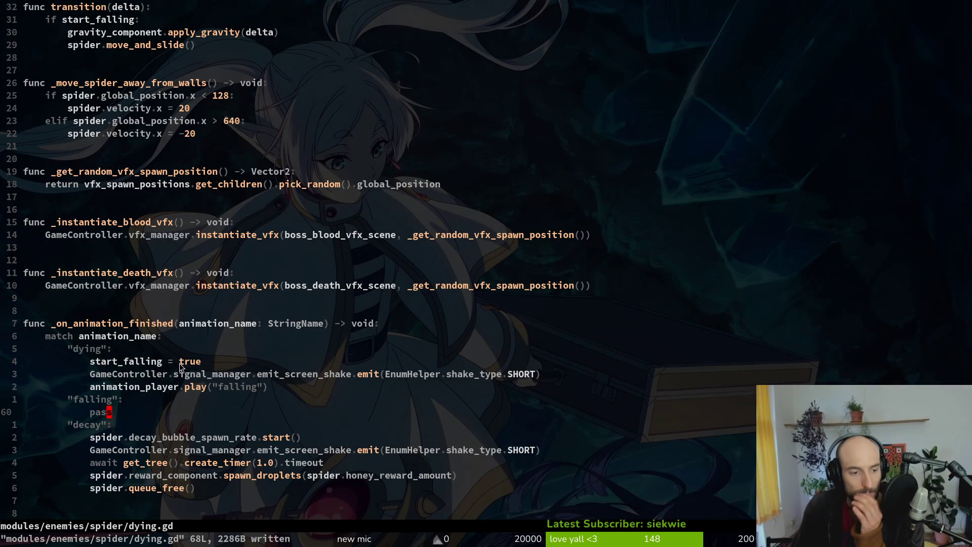
Go to the line in dying.gd that plays the dying animation.
scroll(227, 328, "up", 4)
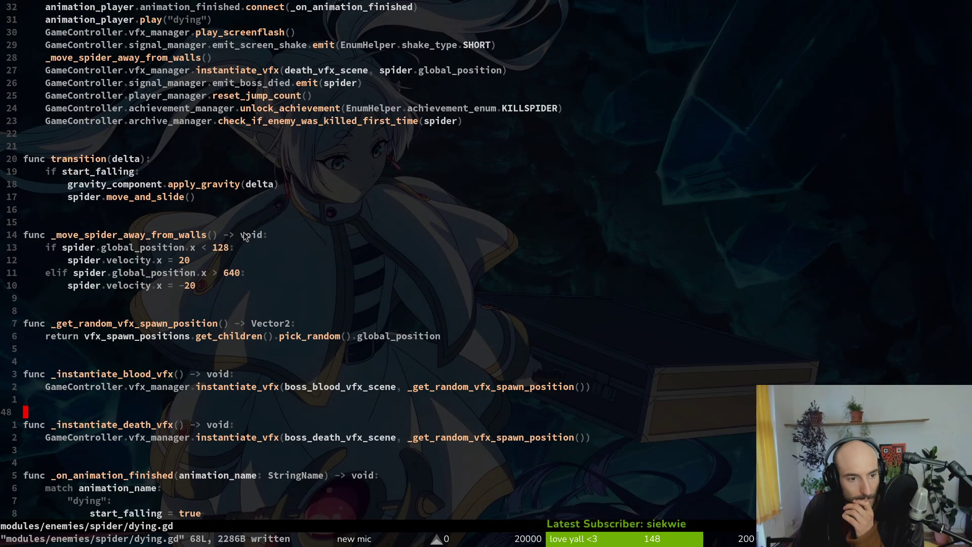
scroll(248, 236, "up", 4)
left_click(182, 172)
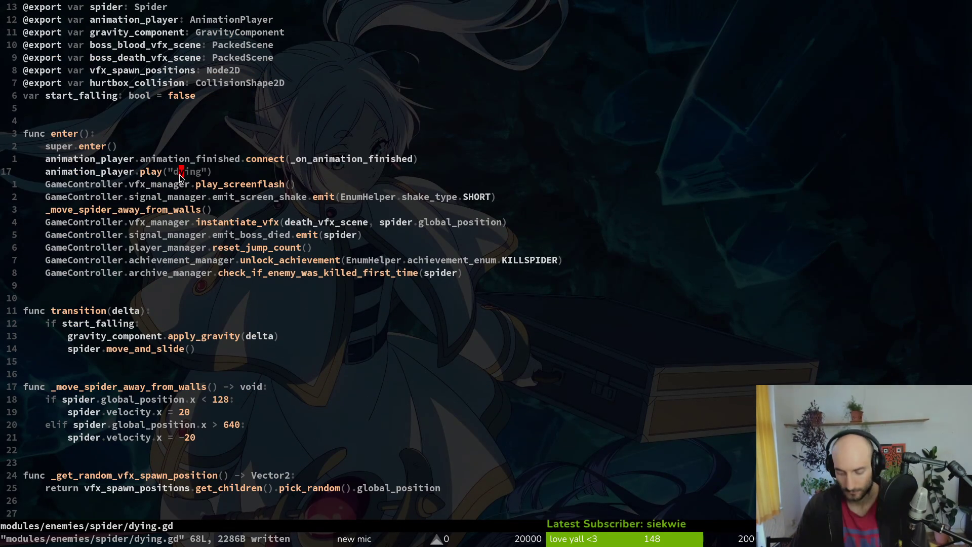
Search the project for "decay", inspect the sludge.gd line 52 match, then jump back to dying.gd.
key("space")
type("g\"")
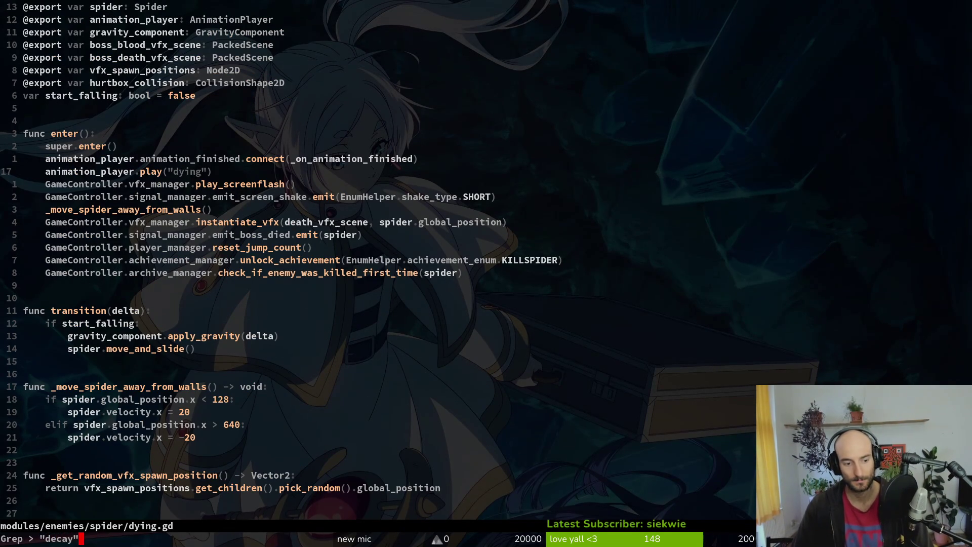
key("Return")
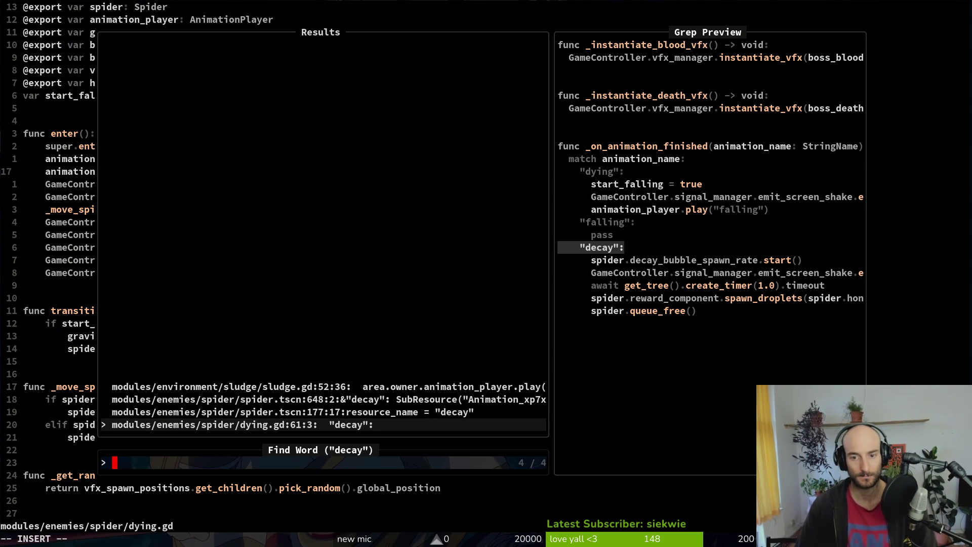
key("Up")
key("Up")
key("Up")
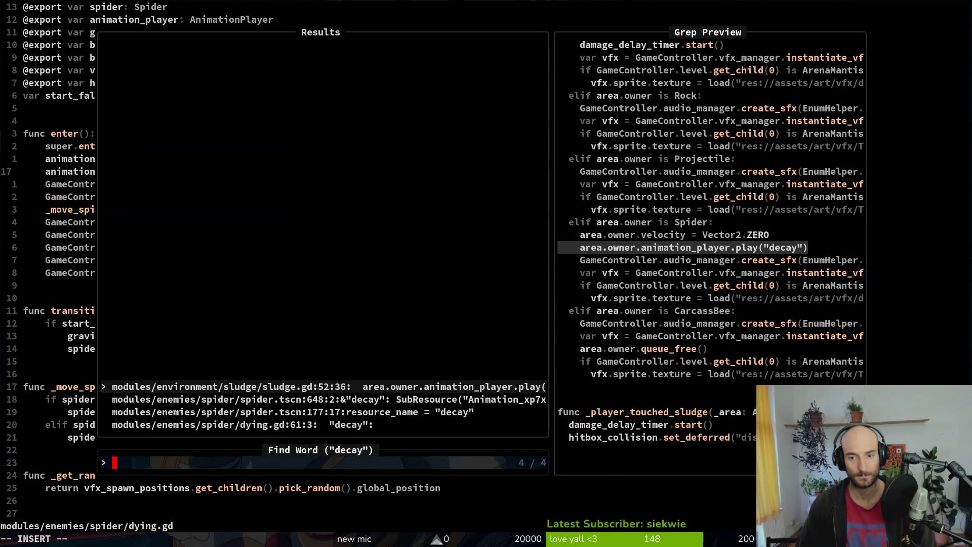
key("Return")
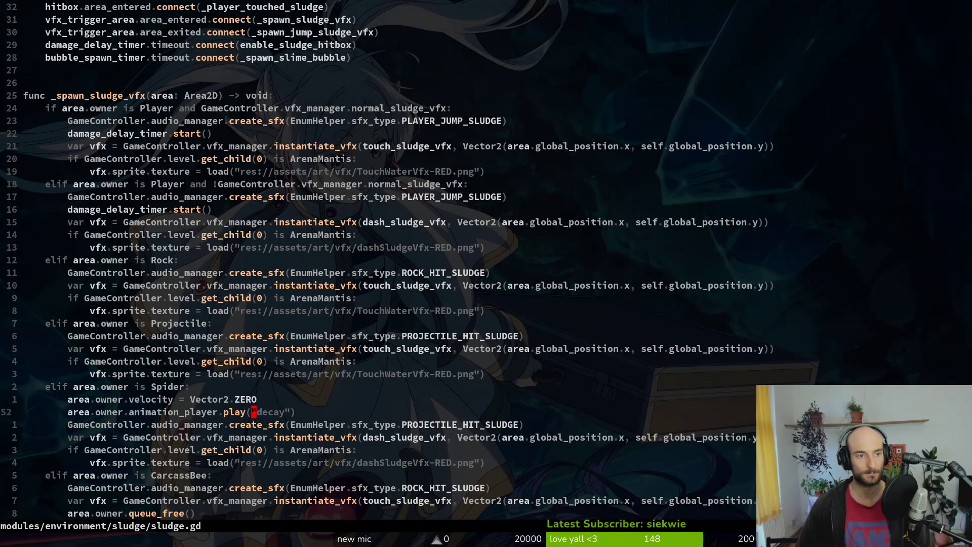
key("ctrl+o")
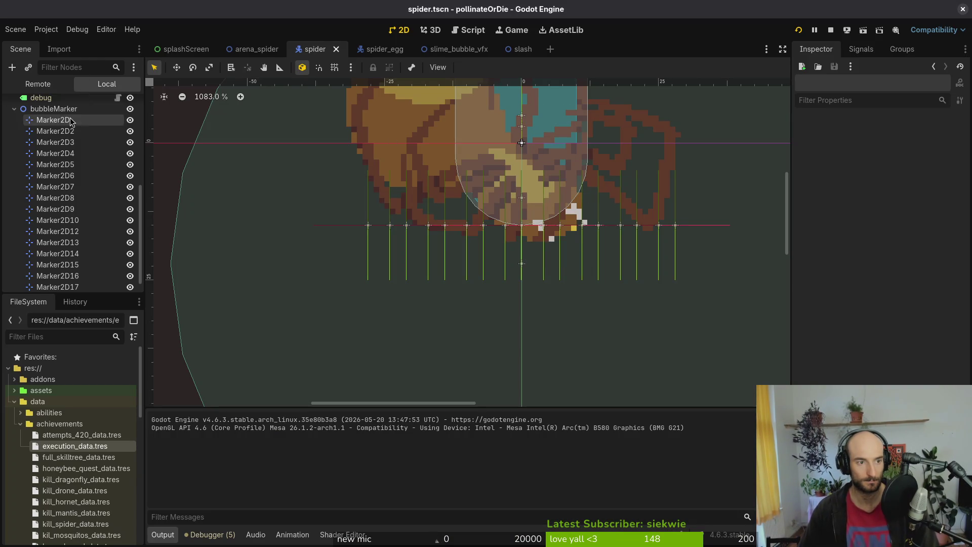
Preview the decay animation, set the timeline snap to 4 FPS and its length to 15, and save.
left_click(15, 109)
scroll(61, 167, "up", 2)
left_click(63, 148)
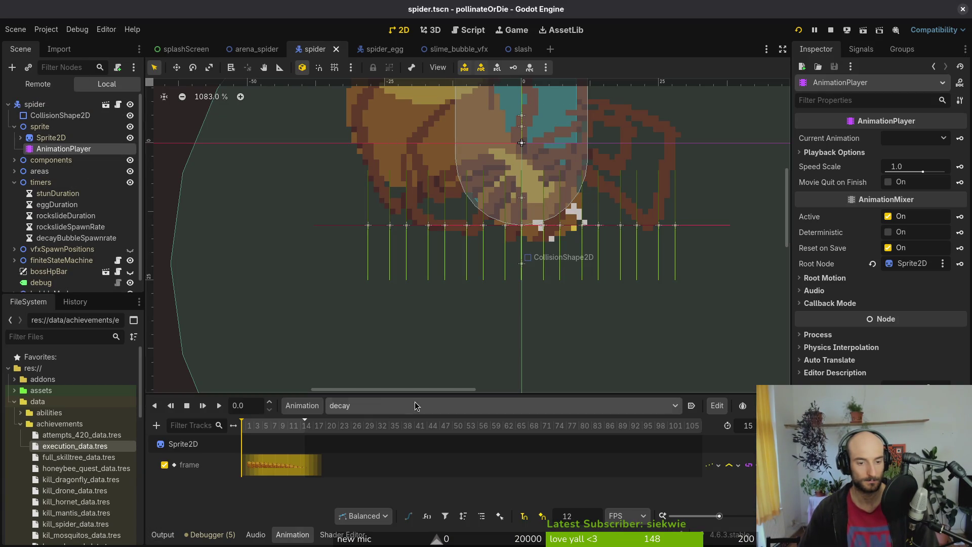
scroll(339, 449, "up", 3)
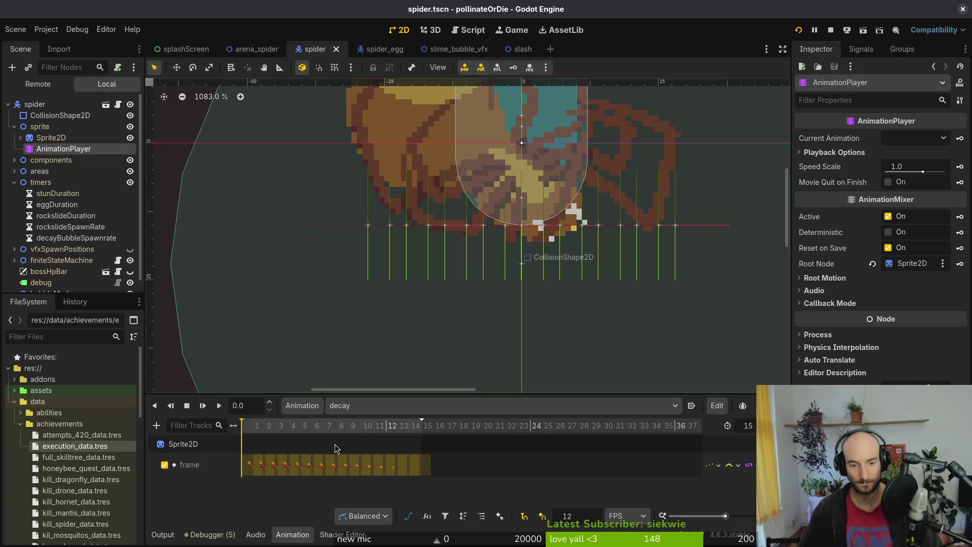
left_click(220, 406)
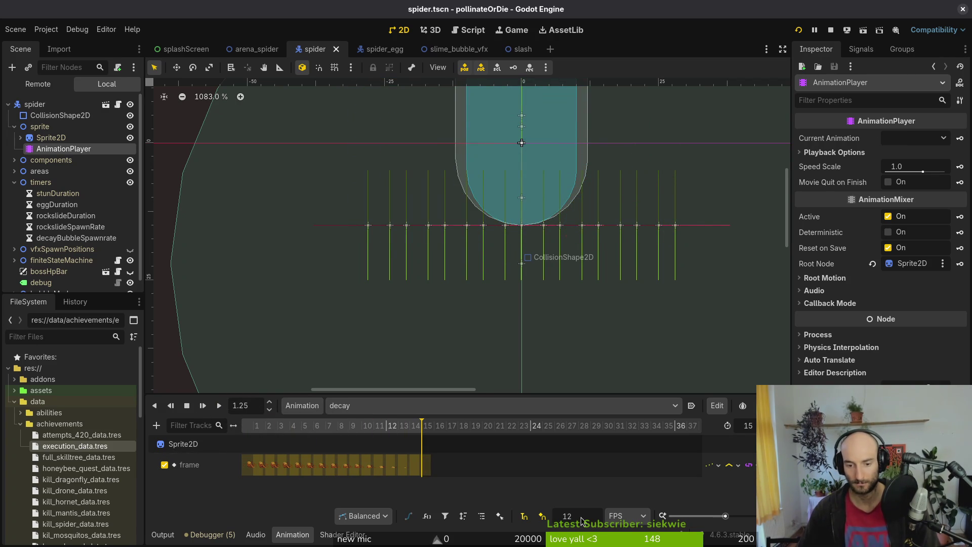
type("4")
key("Return")
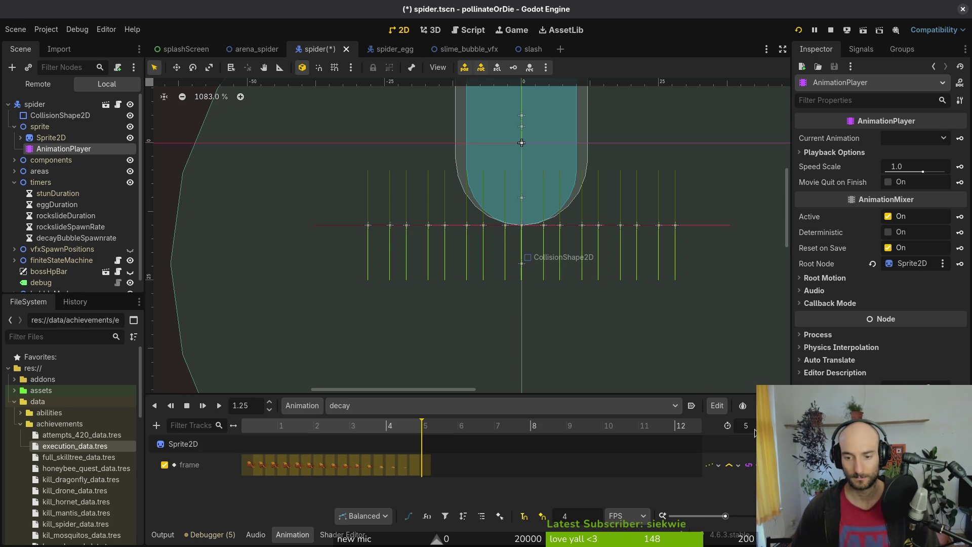
type("15")
left_click(746, 425)
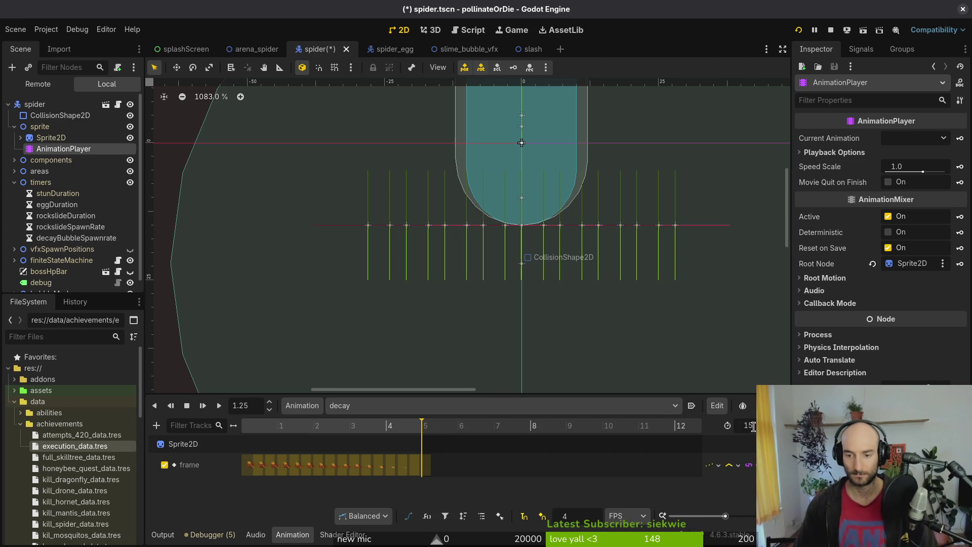
key("Return")
key("ctrl+s")
Spread the last decay keys out to about frames 14, 13 and 11.
scroll(514, 463, "down", 5)
scroll(354, 463, "up", 5)
left_click_drag(292, 467, 540, 468)
mouse_move(286, 473)
left_mouse_down()
mouse_move(518, 469)
mouse_move(448, 468)
left_mouse_up()
left_click(463, 468)
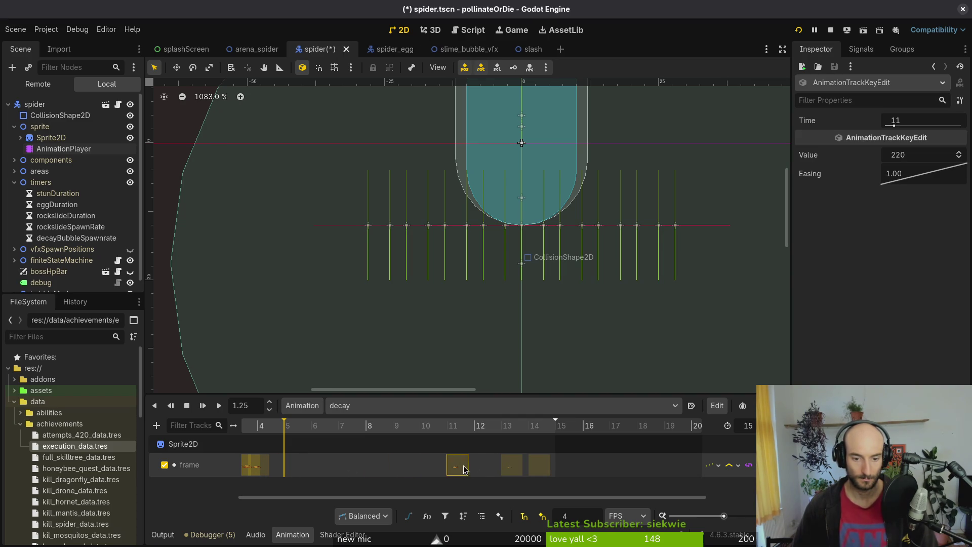
left_click_drag(266, 473, 454, 480)
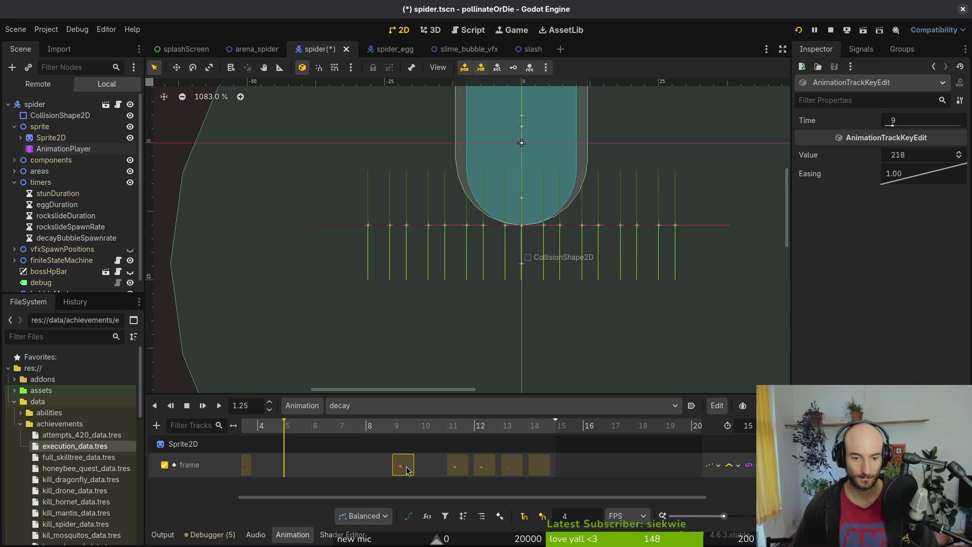
Move the remaining decay keys to about frames 8, 7 and 2, rewind, and save spider.tscn.
scroll(385, 472, "up", 3)
left_click_drag(344, 470, 483, 464)
scroll(370, 475, "up", 3)
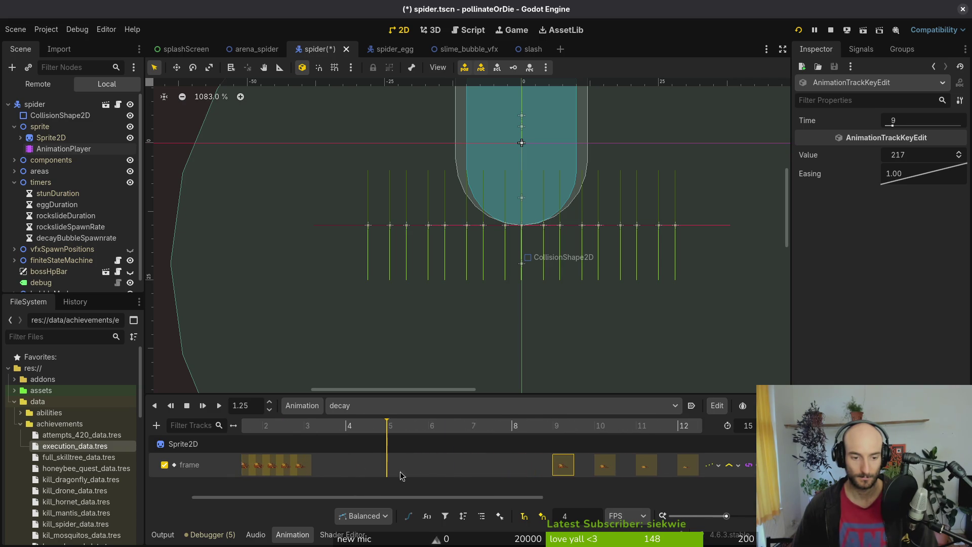
left_click_drag(403, 469, 585, 459)
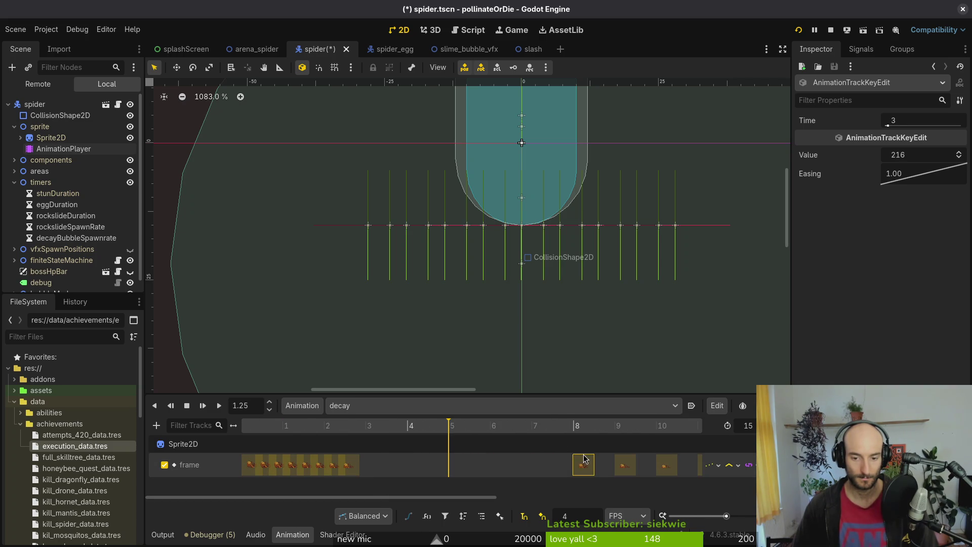
left_click_drag(361, 467, 539, 468)
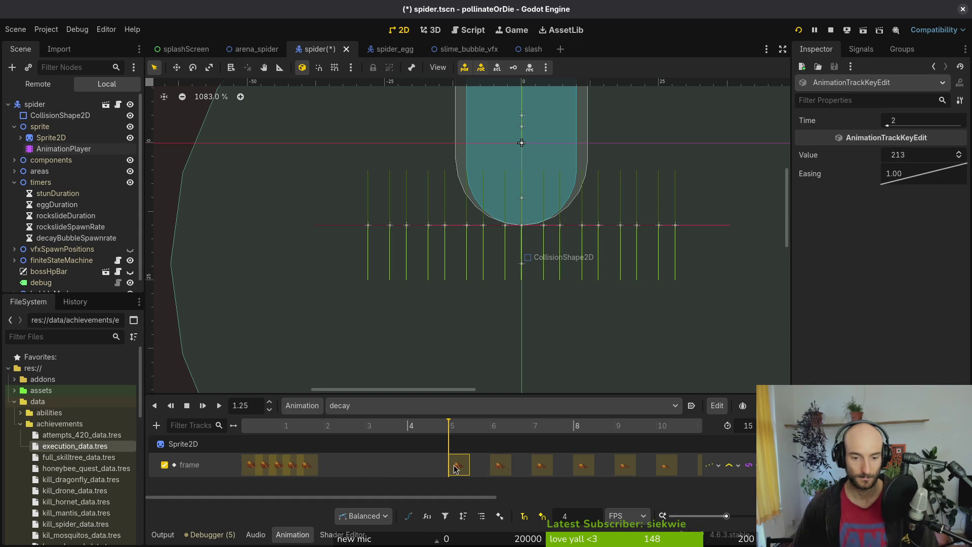
left_click_drag(285, 471, 353, 468)
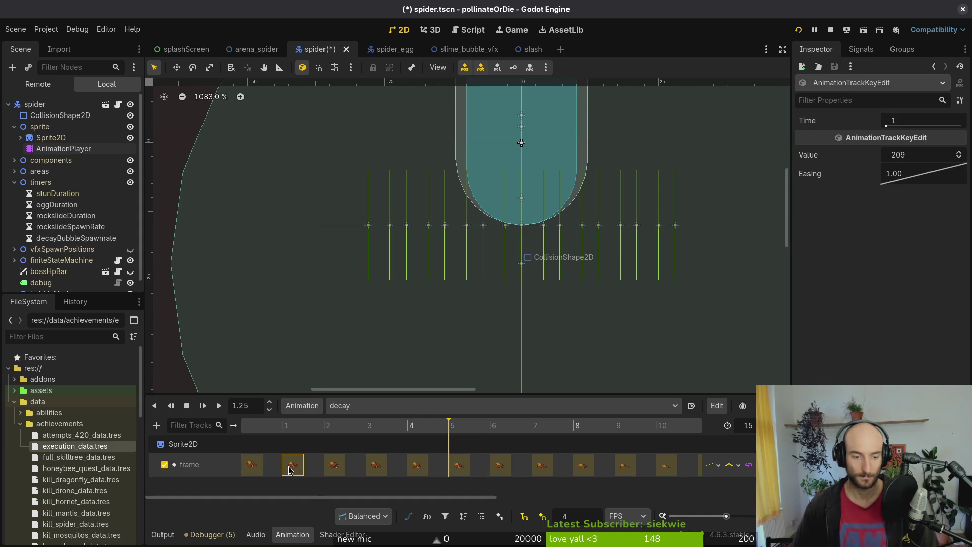
left_click_drag(386, 431, 181, 427)
key("ctrl+s")
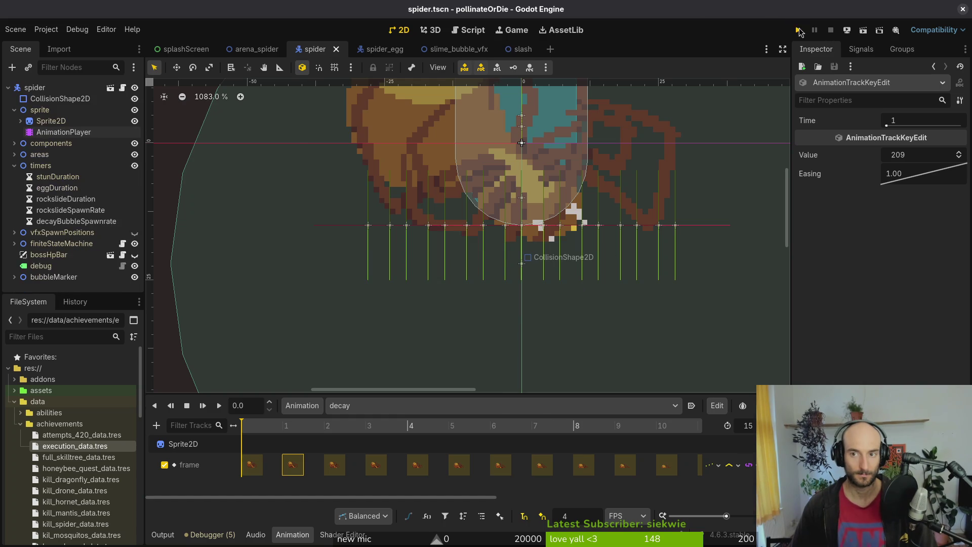
Fullscreen the game, play the spider level from the debug level select, then switch back to Neovim.
double_click(352, 10)
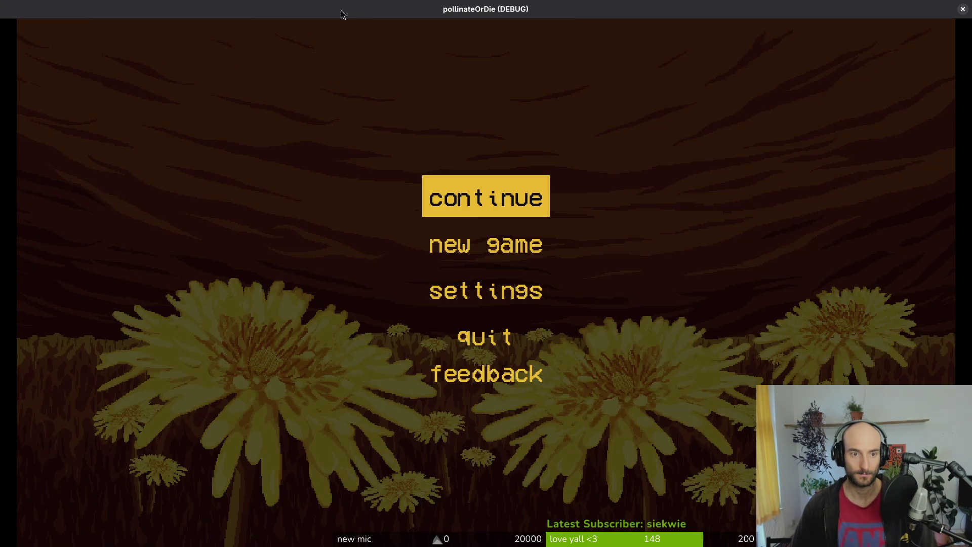
key("Return")
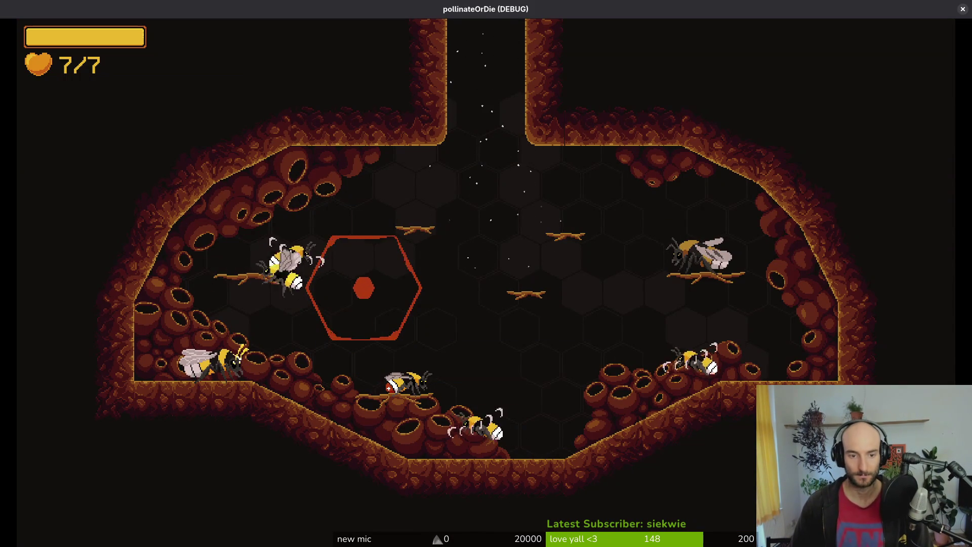
key("Escape")
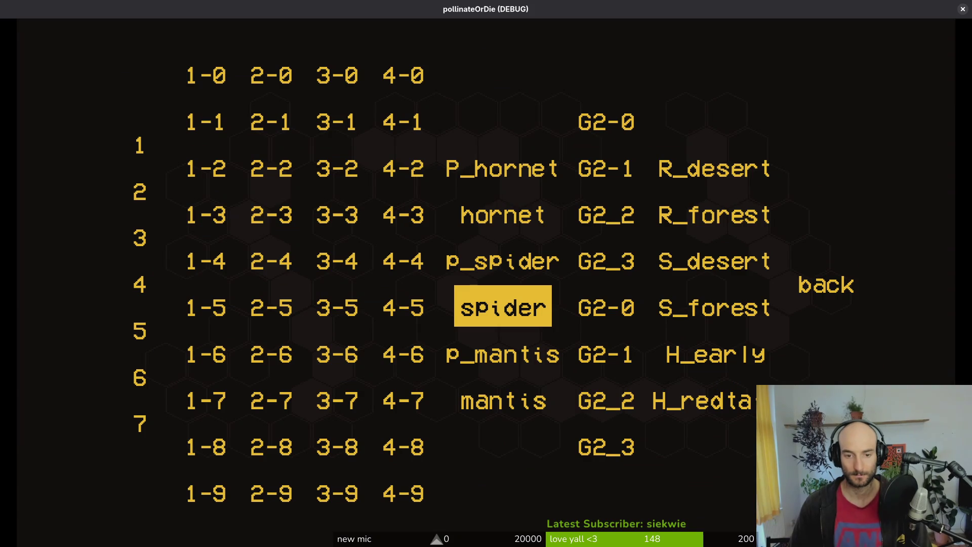
key("Return")
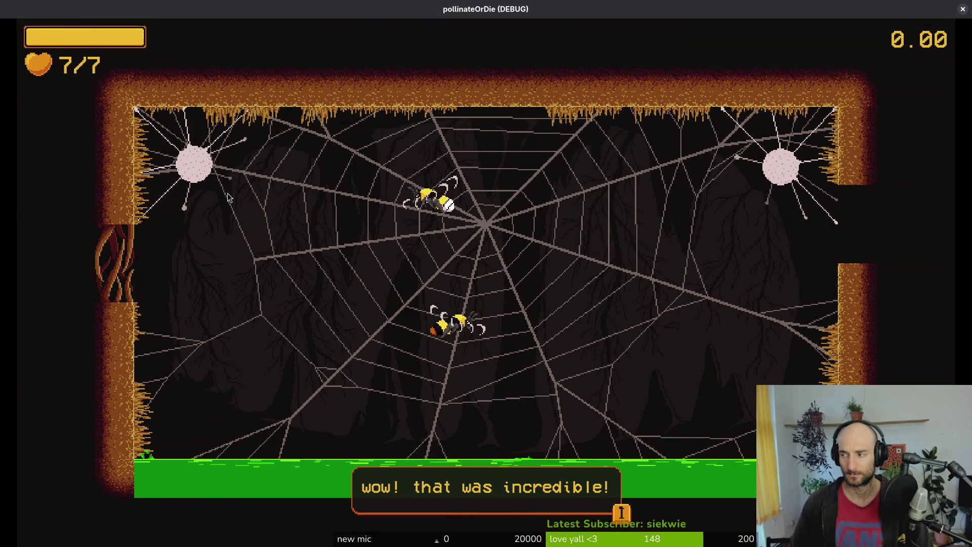
key("alt+Tab")
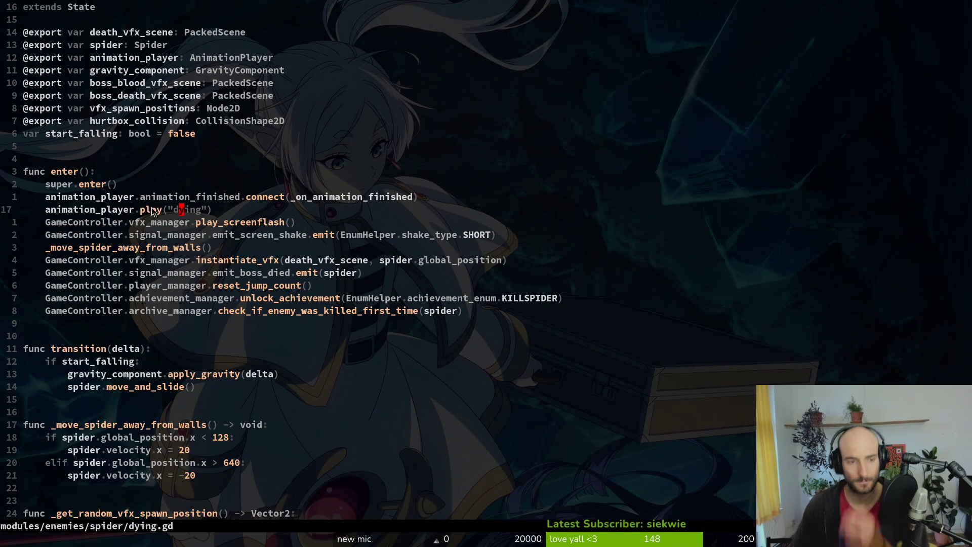
Cut the decay_bubble_spawn_rate.start() line out of dying.gd.
scroll(271, 316, "down", 4)
scroll(273, 303, "down", 6)
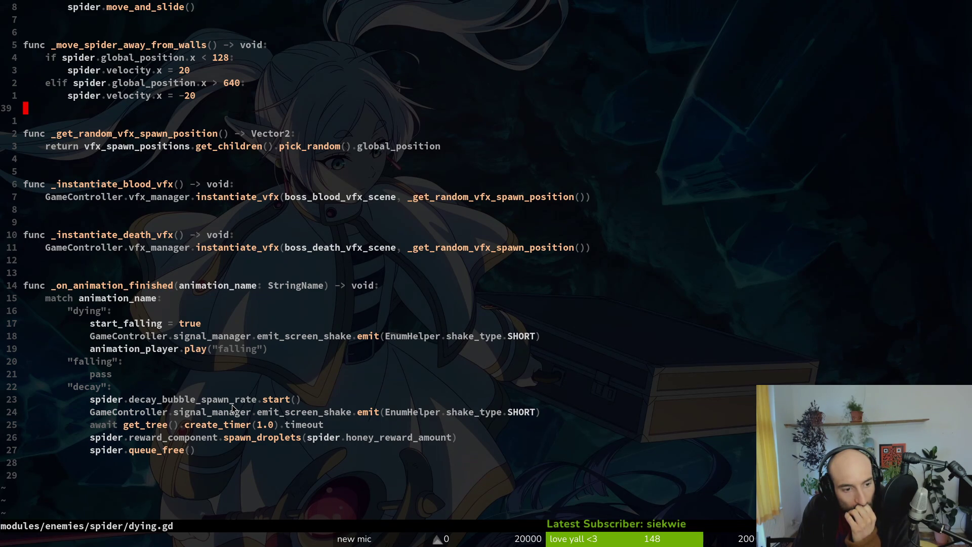
left_click(232, 405)
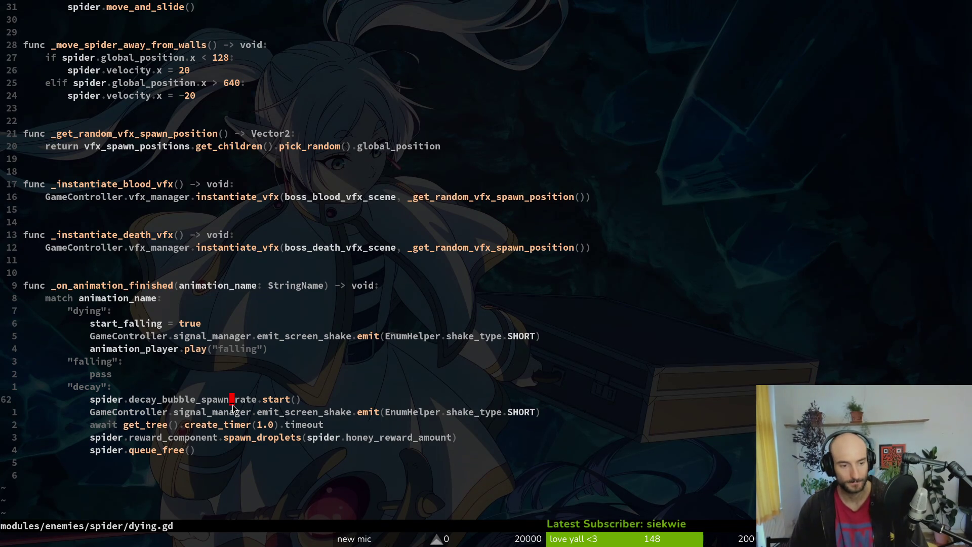
key("shift+v")
key("d")
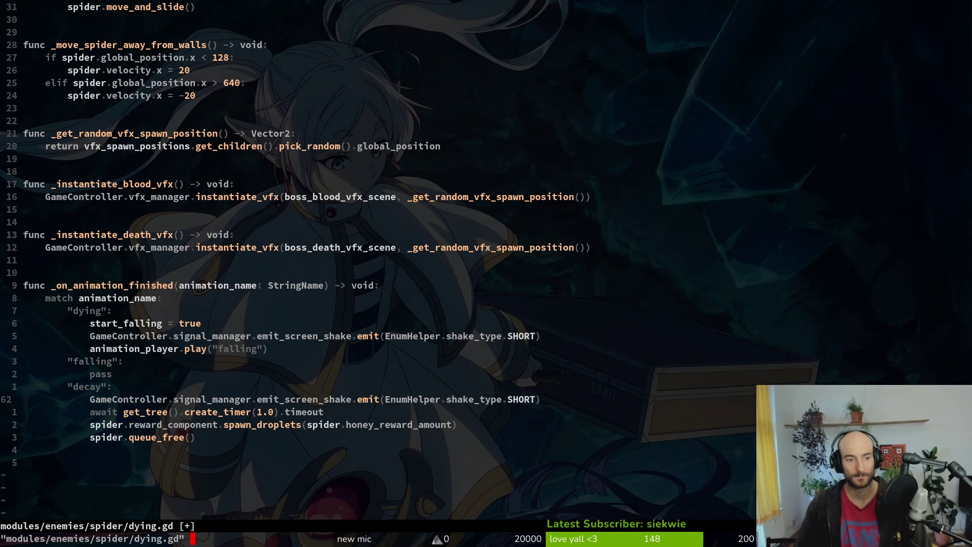
Paste it into sludge.gd's Spider branch as area.owner.decay_bubble_spawn_rate.start() and save with :w.
key("space")
key("f")
key("f")
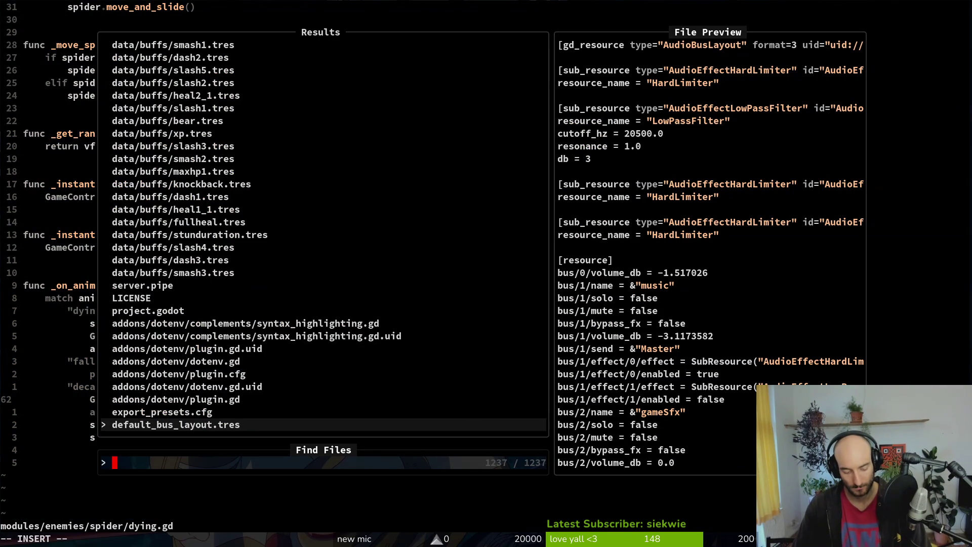
type("sludge")
key("Return")
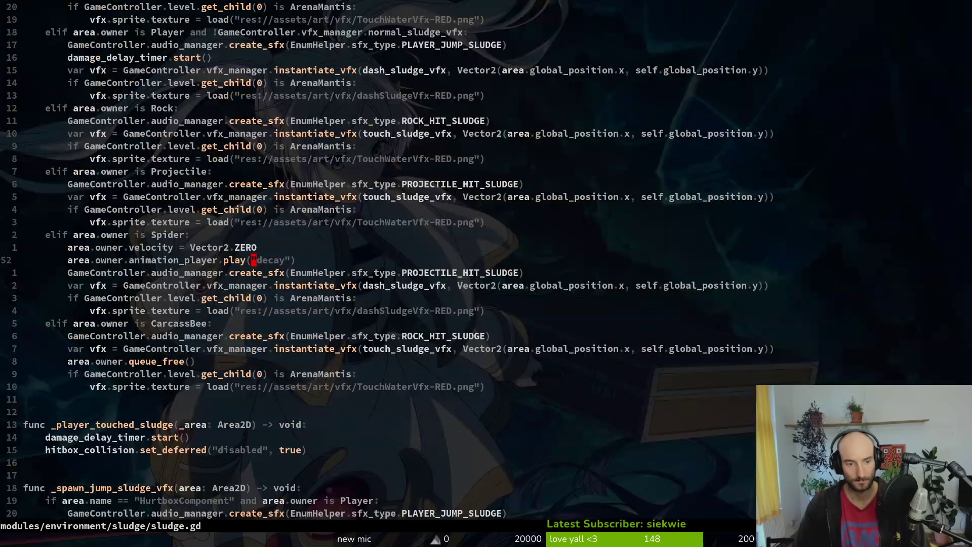
key("p")
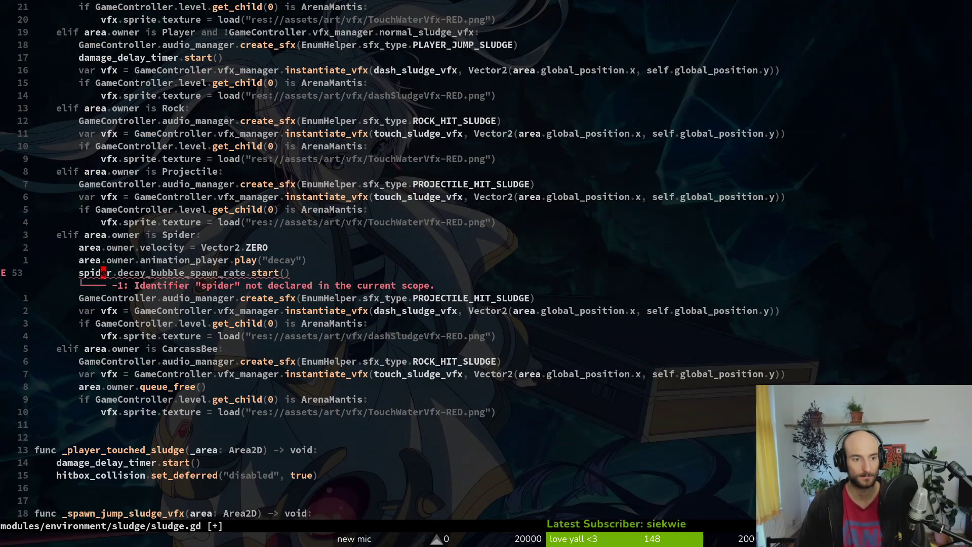
type("ciwarea")
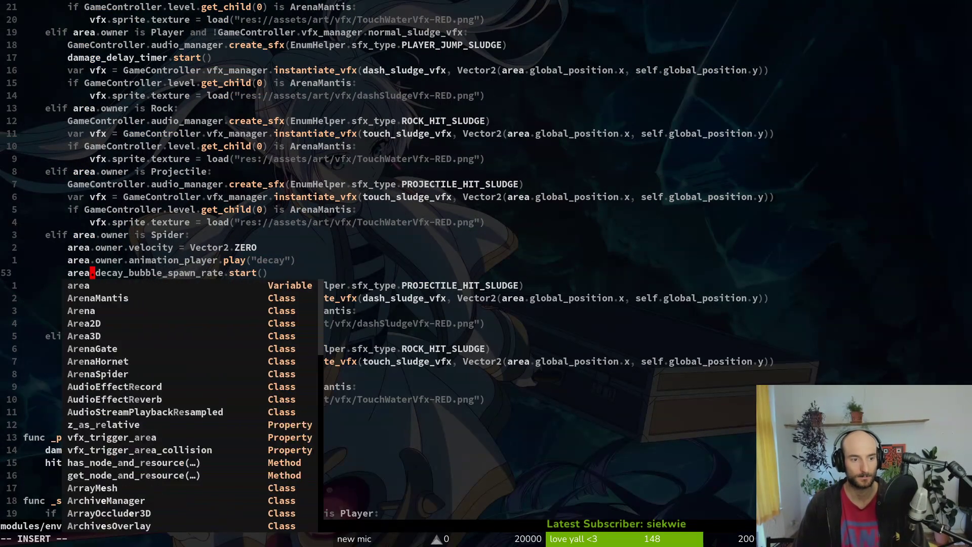
type(".owner")
key("Escape")
type(":w")
key("Return")
key("F5")
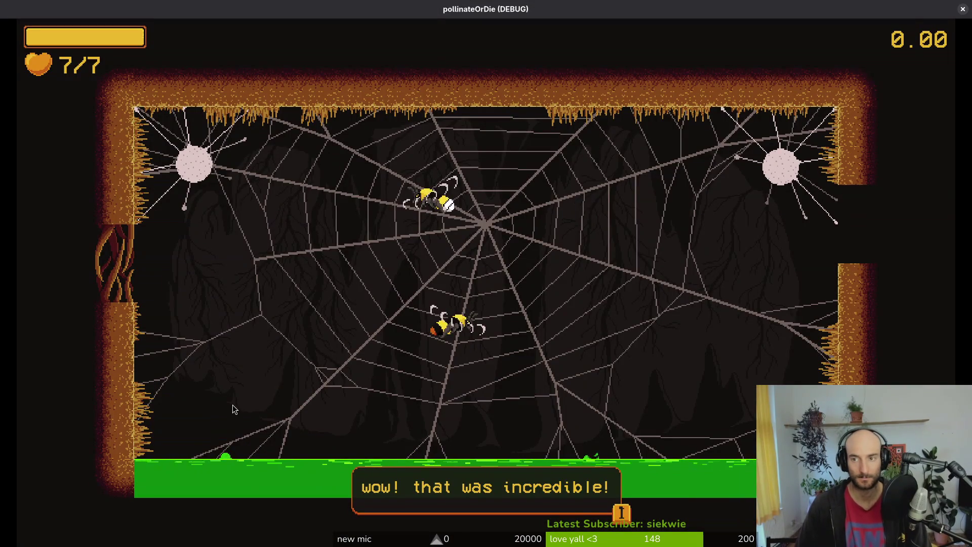
Restart the game with F5, load the spider level from the debug level select, play it, then stop with F8.
key("alt+Tab")
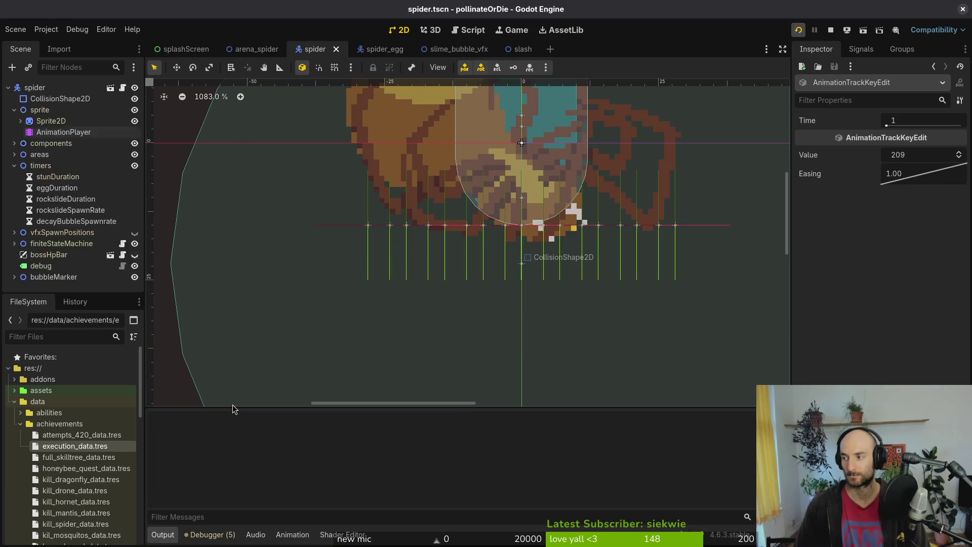
key("F5")
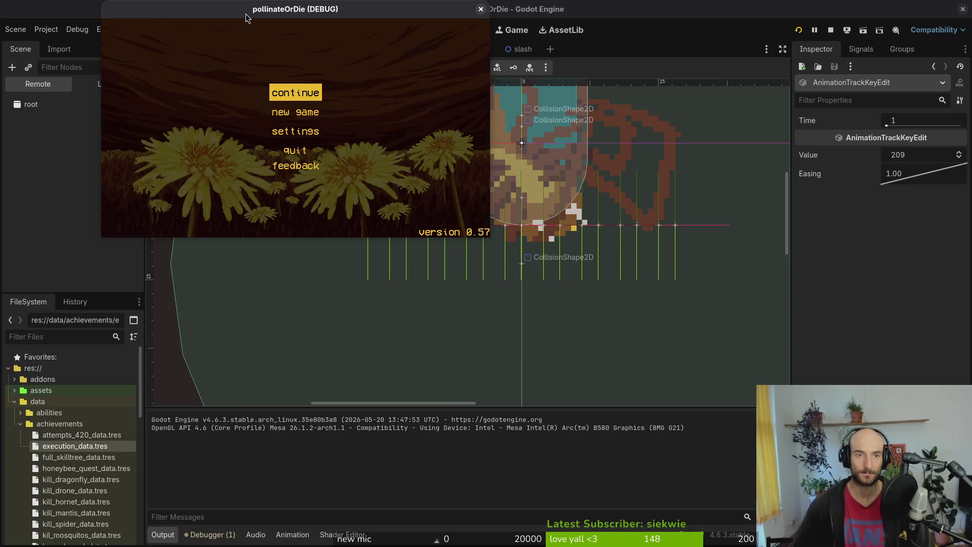
key("Escape")
key("Down")
key("Up")
key("Return")
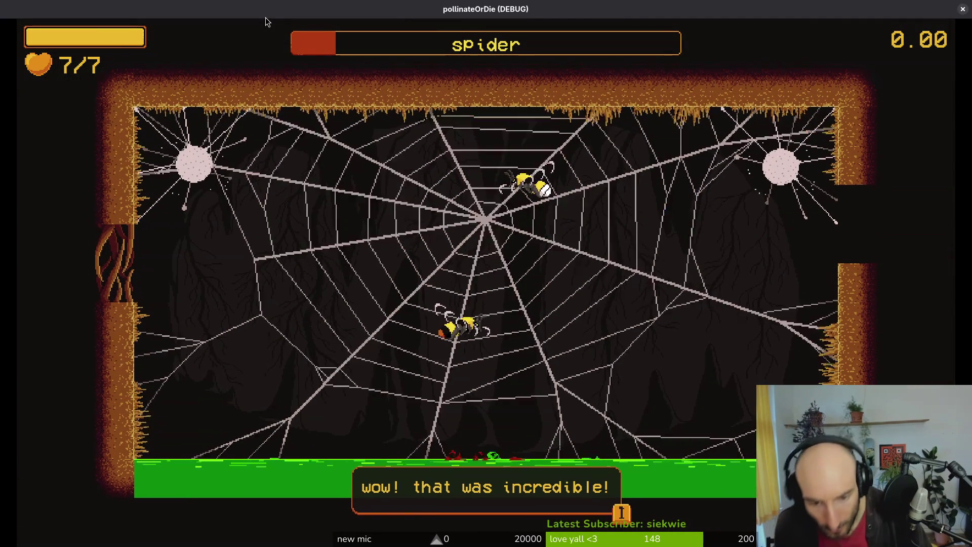
key("F8")
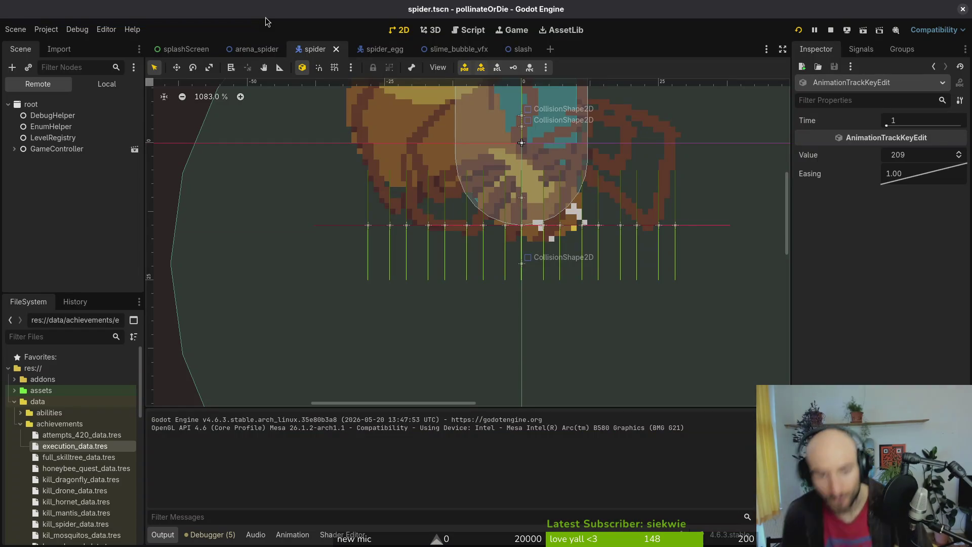
In the local scene tree, select all 17 Marker2D bubble markers, move them to a new viewport spot, and save.
left_click(90, 86)
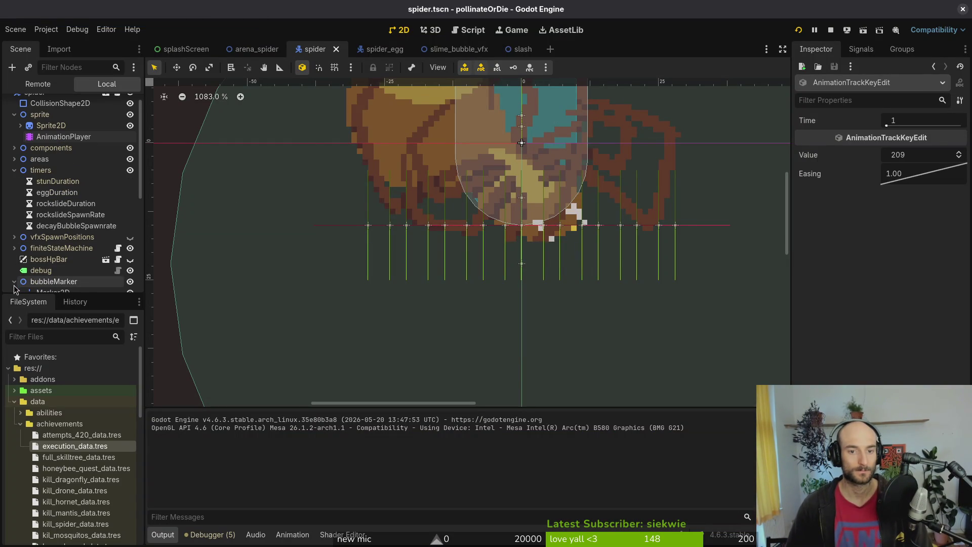
scroll(56, 228, "down", 5)
left_click(53, 117)
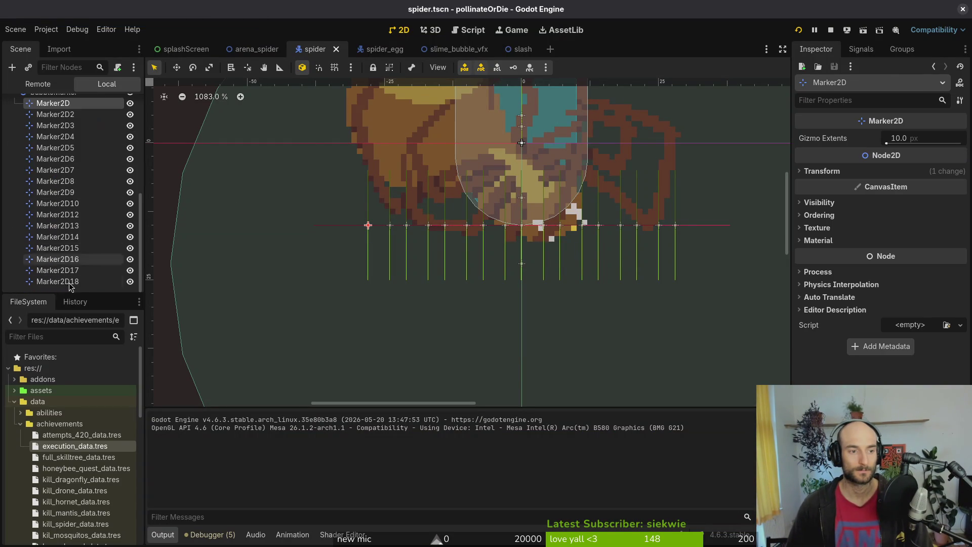
scroll(59, 253, "down", 1)
left_click(61, 283, "shift")
scroll(498, 287, "up", 2)
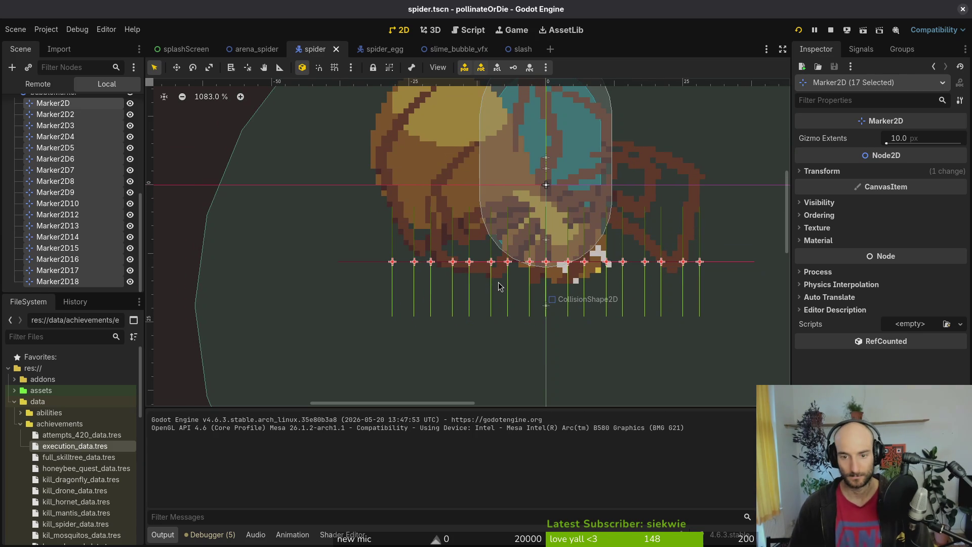
left_click(499, 286)
key("ctrl+s")
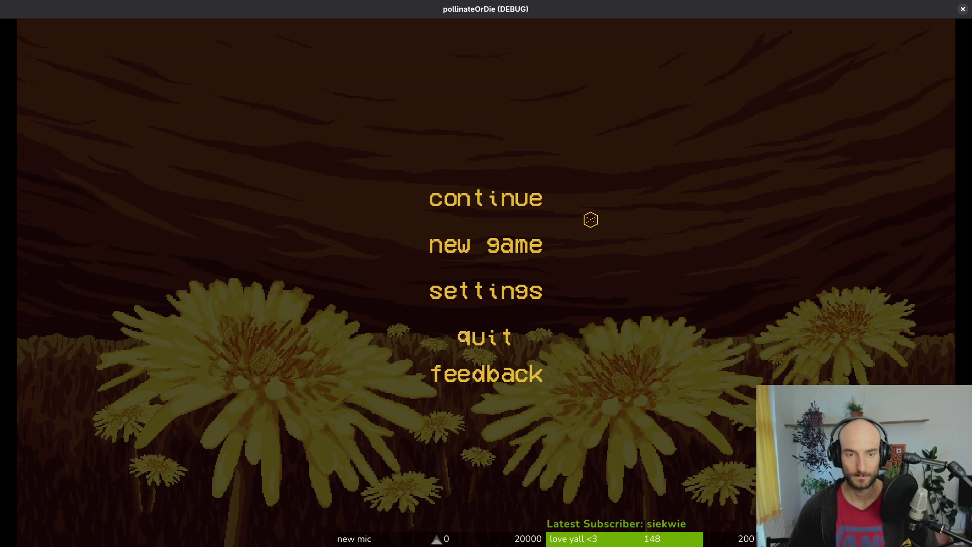
Jump to the spider level, fly the bee past the falling rocks to the spider, stop the game, and reopen spider.tscn's local tree.
key("Return")
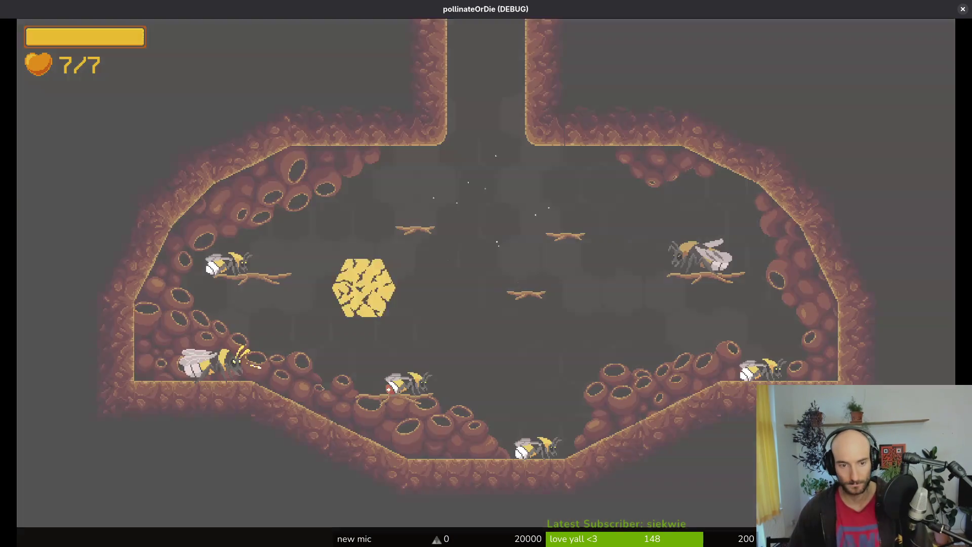
key("Return")
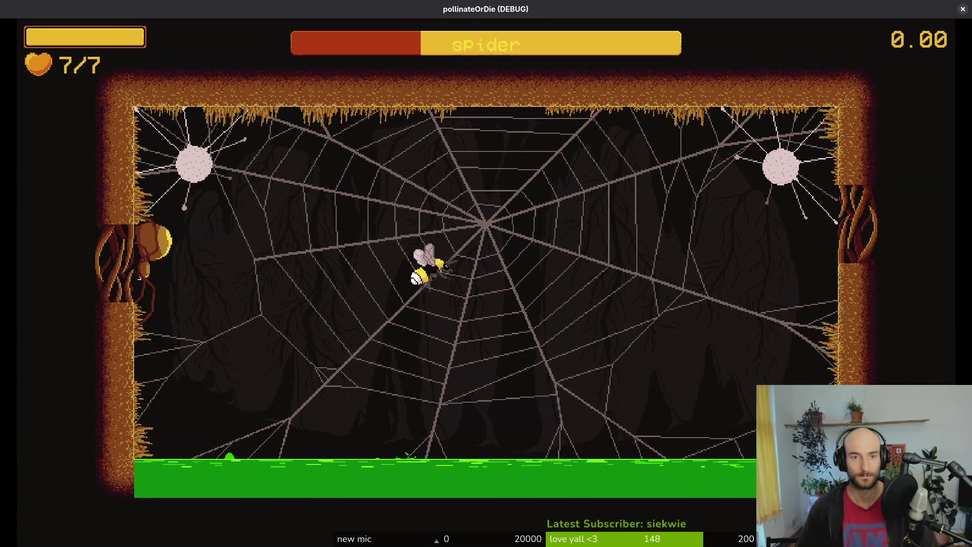
key("Left")
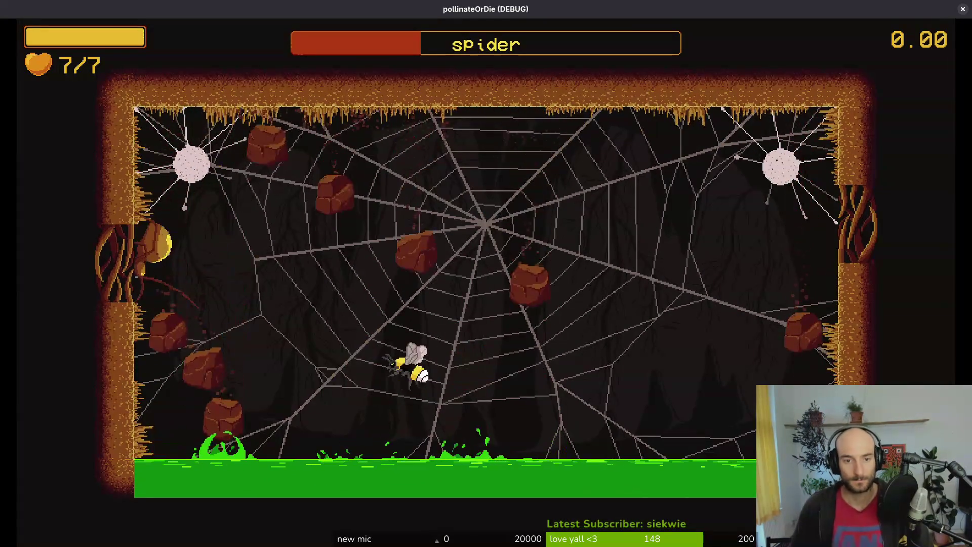
key("Right")
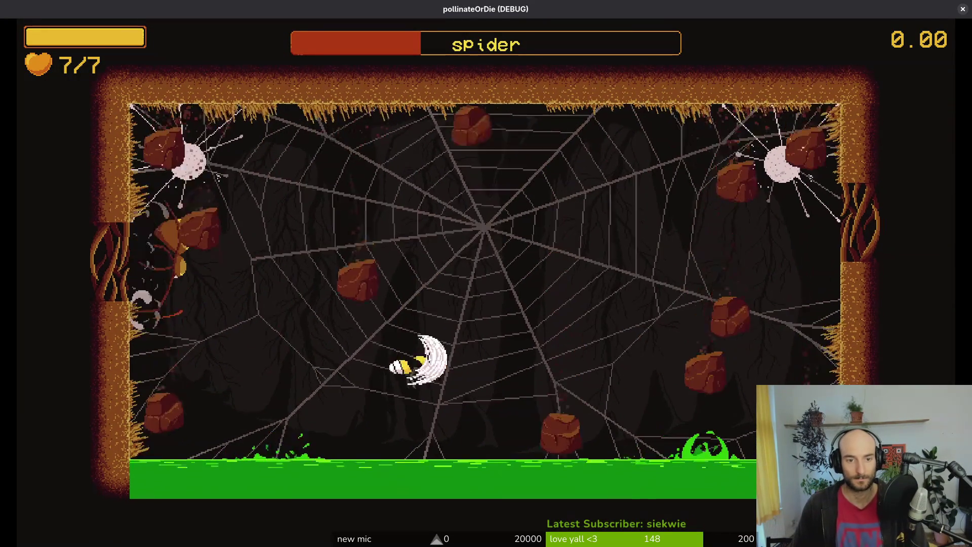
key("Up")
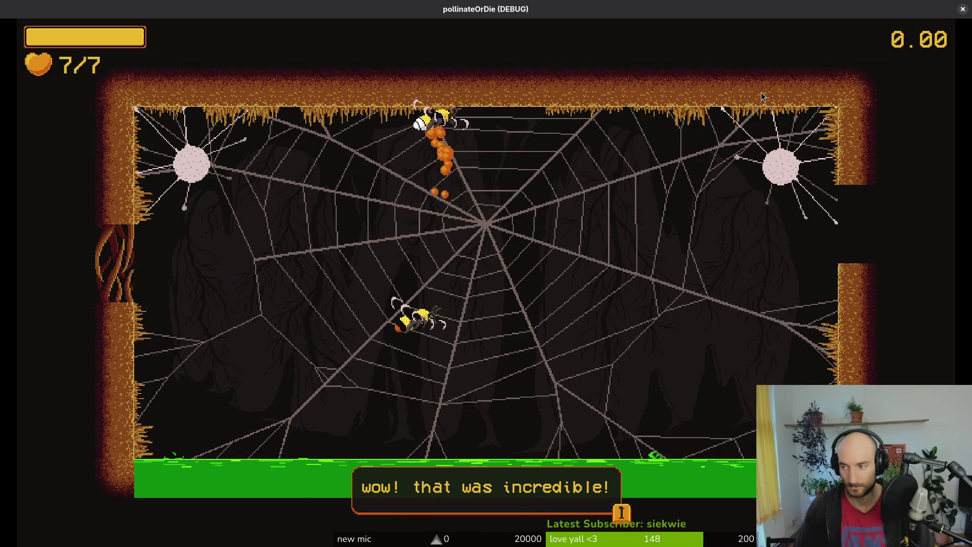
key("F8")
left_click(107, 86)
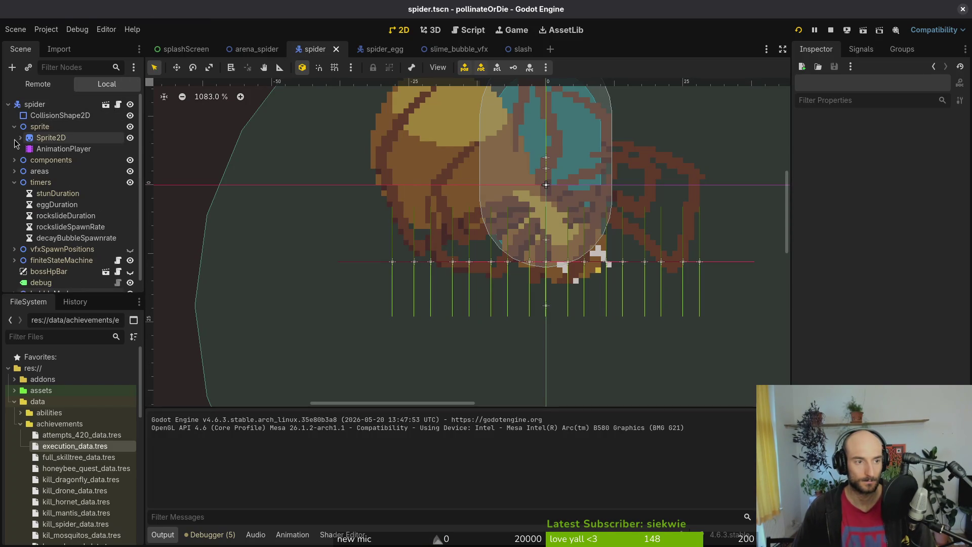
Assign the bubble effect scene to the spider root's Decay Bubble Vfx Scene property.
left_click(14, 126)
left_click(14, 159)
left_click(34, 104)
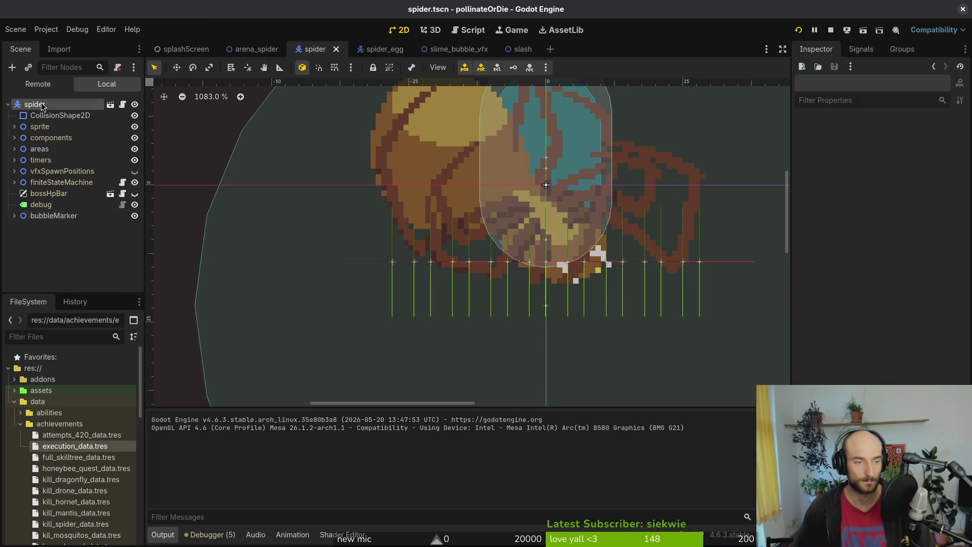
left_click(897, 261)
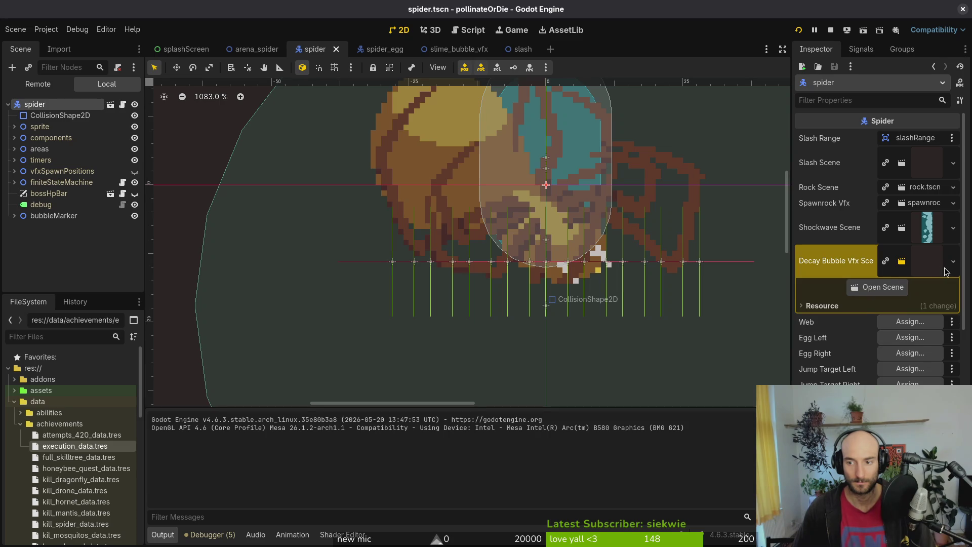
left_click(951, 263)
left_click(897, 315)
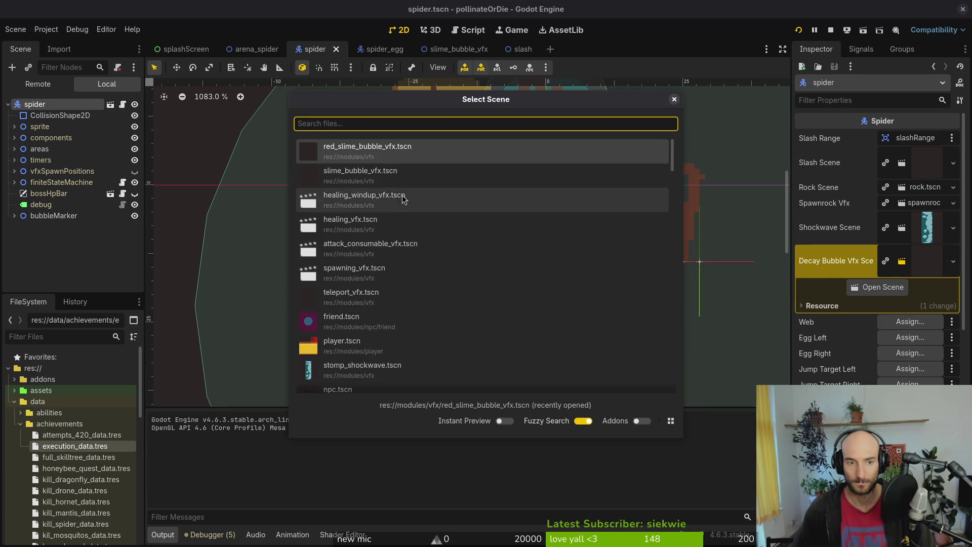
double_click(416, 175)
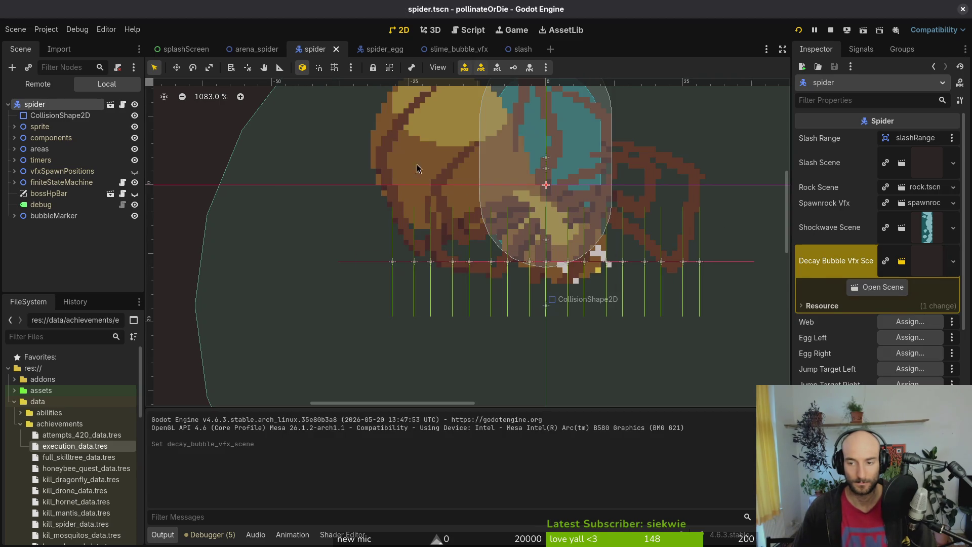
Set the decayBubbleSpawnrate timer's Wait Time to 0.08 and save spider.tscn.
left_click(13, 160)
left_click(83, 216)
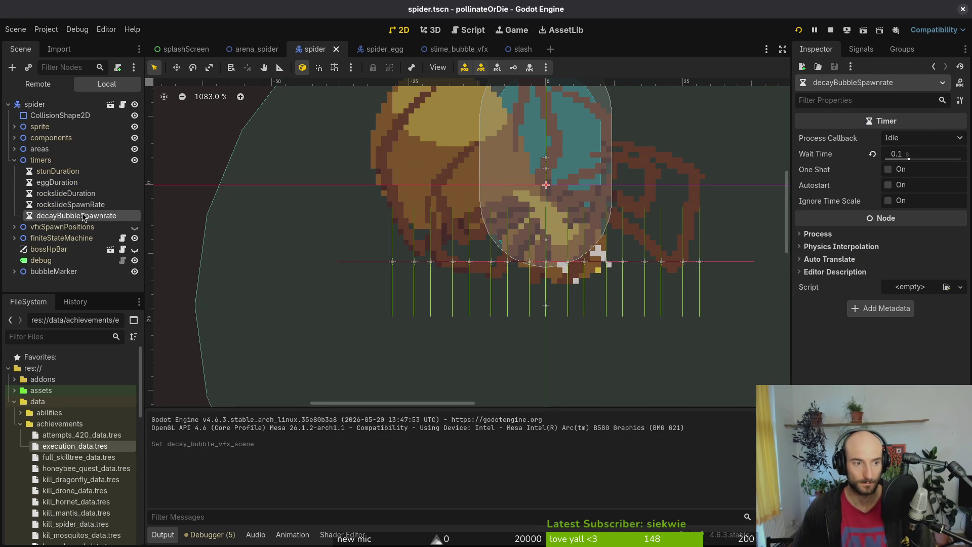
left_click(930, 152)
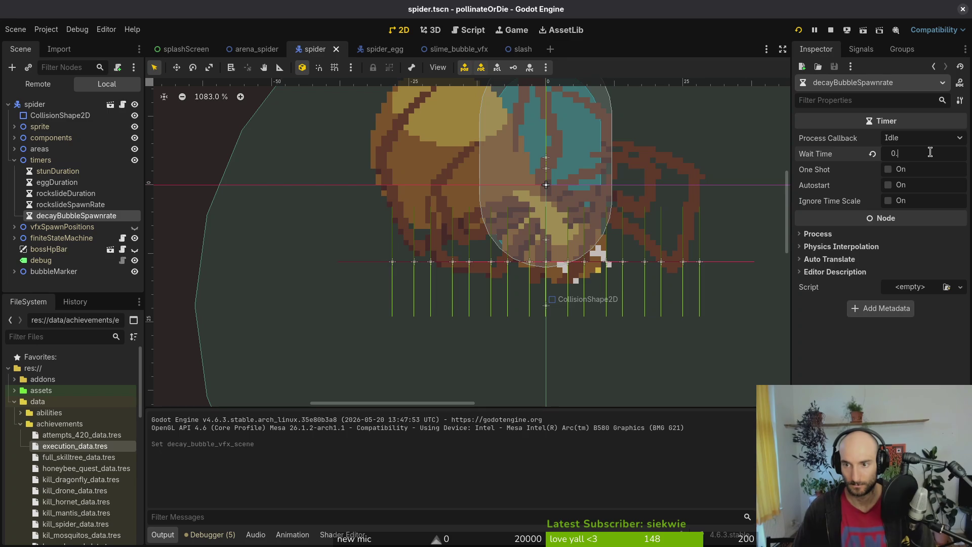
type("08")
key("Return")
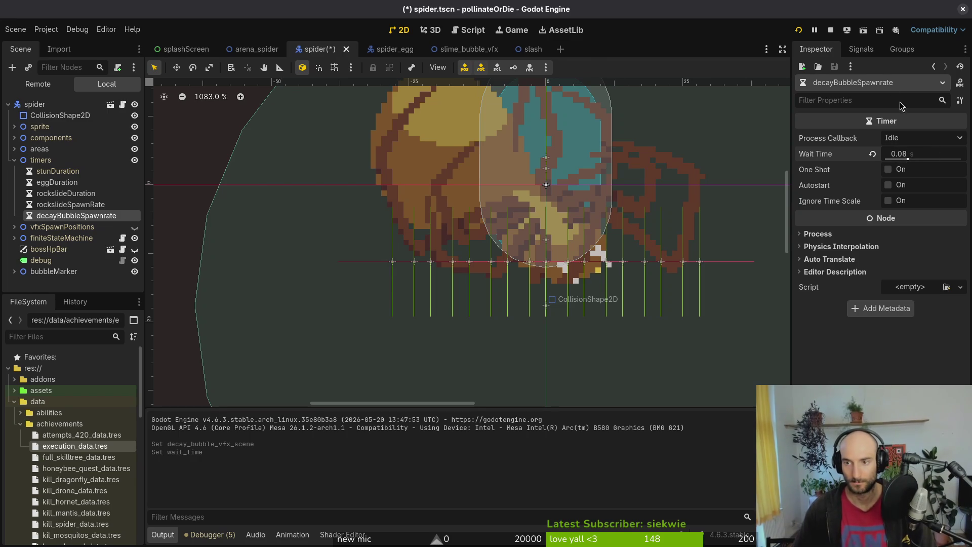
key("ctrl+s")
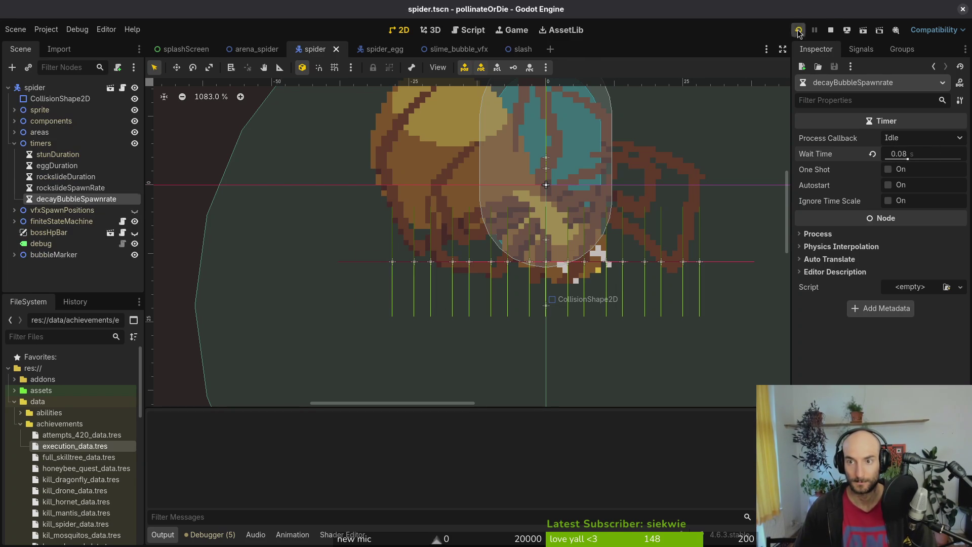
Play the spider level from the debug level select in a maximized window, then return to the editor.
key("Return")
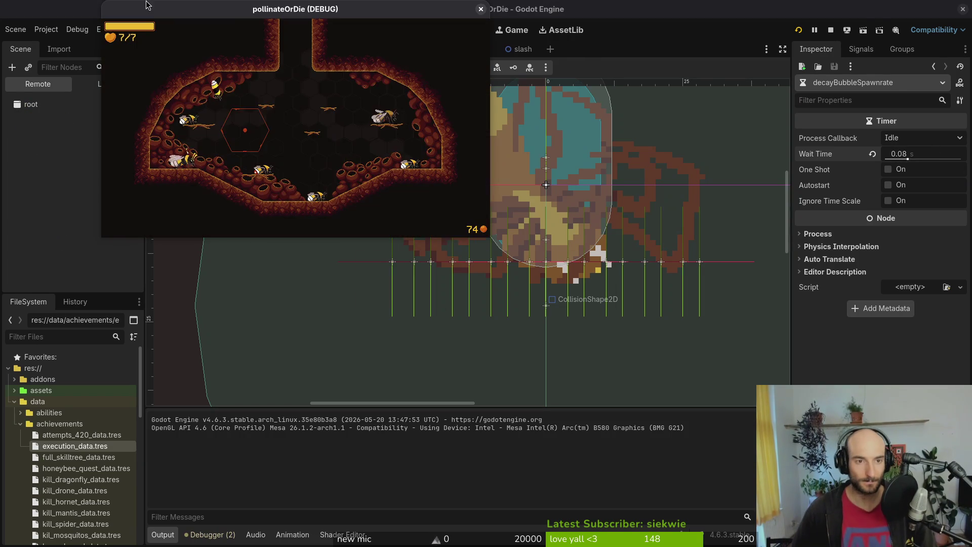
double_click(162, 9)
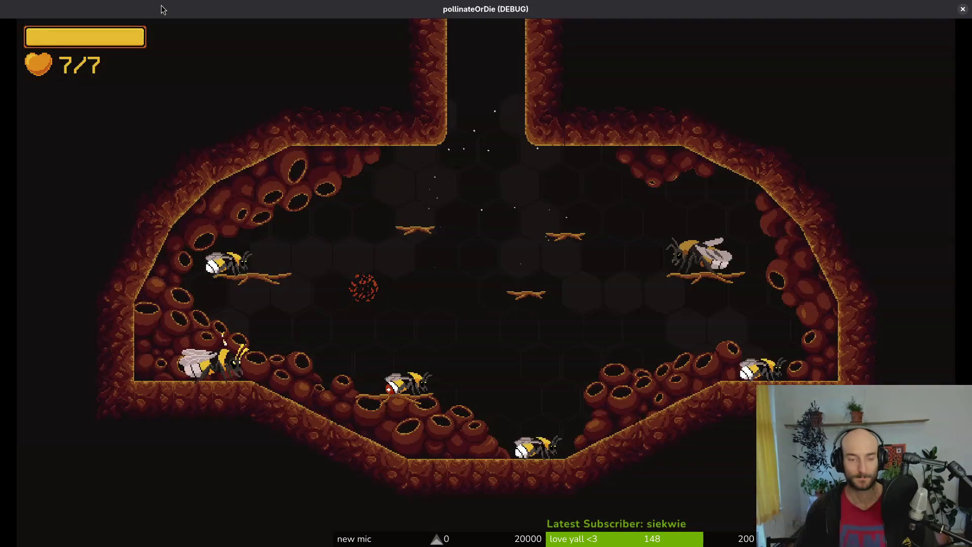
key("Escape")
key("Return")
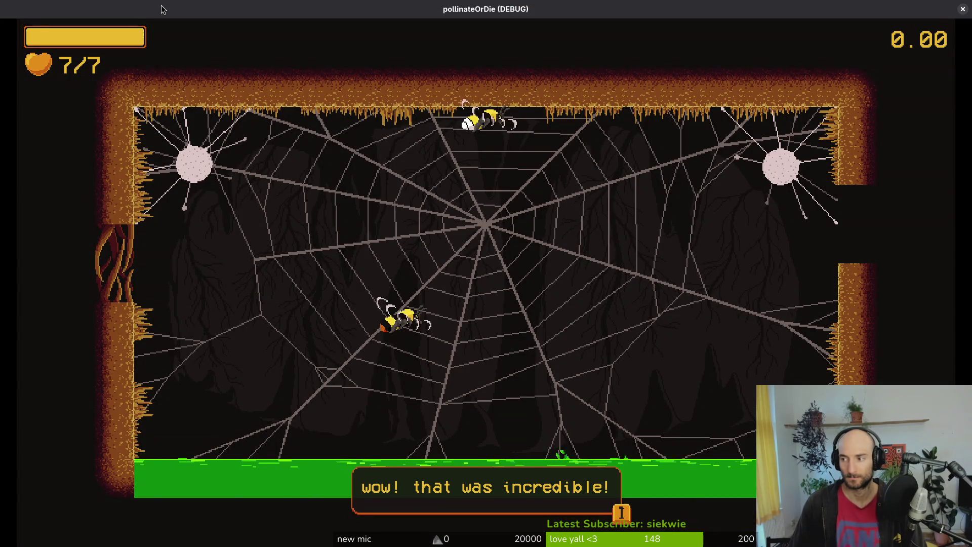
key("alt+Tab")
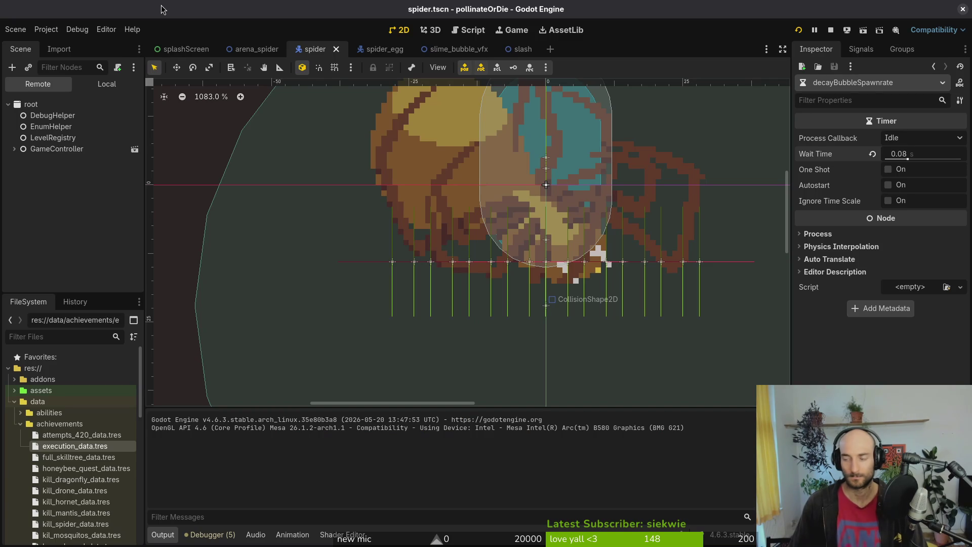
In sludge.gd, duplicate line 53 as line 54 and begin typing the hurtbox reference.
key("alt+Tab")
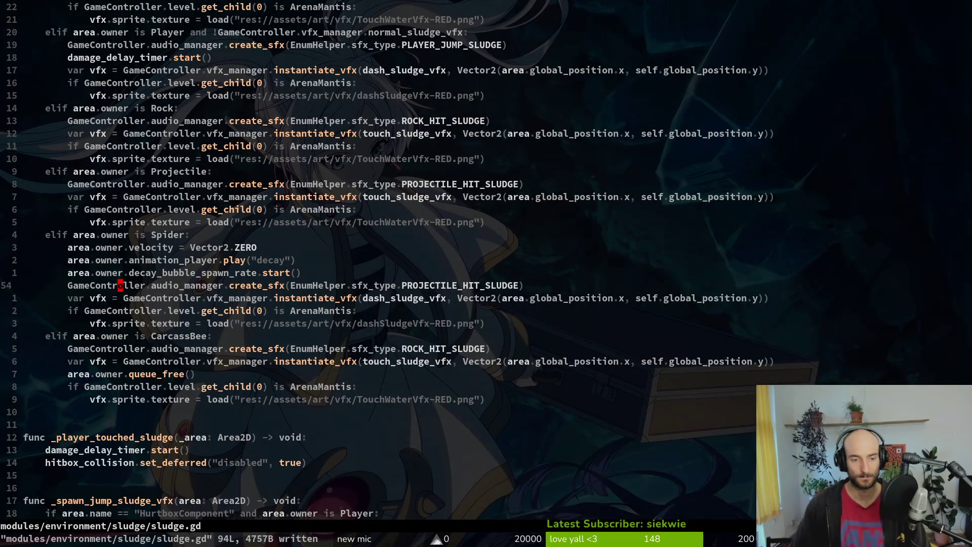
key("ctrl+6")
key("ctrl+6")
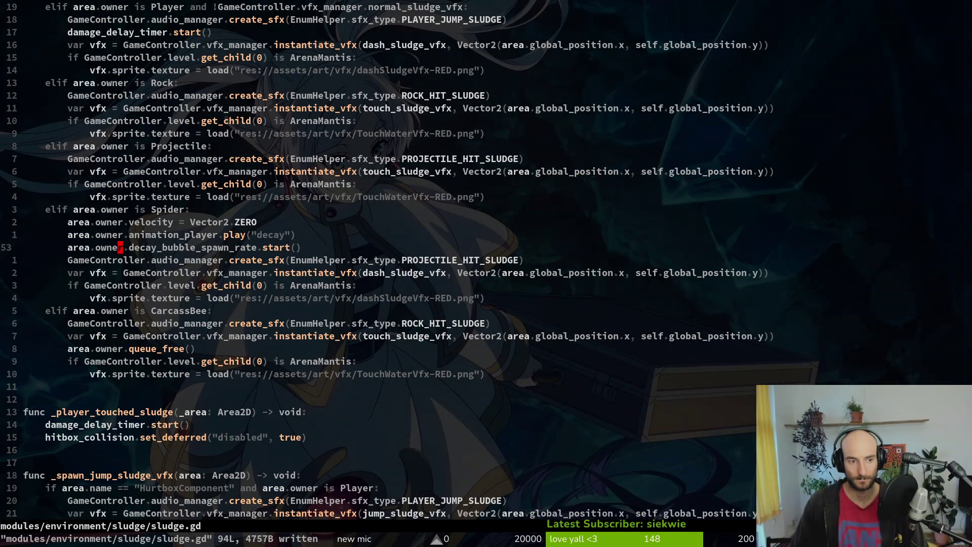
key("y")
key("y")
key("p")
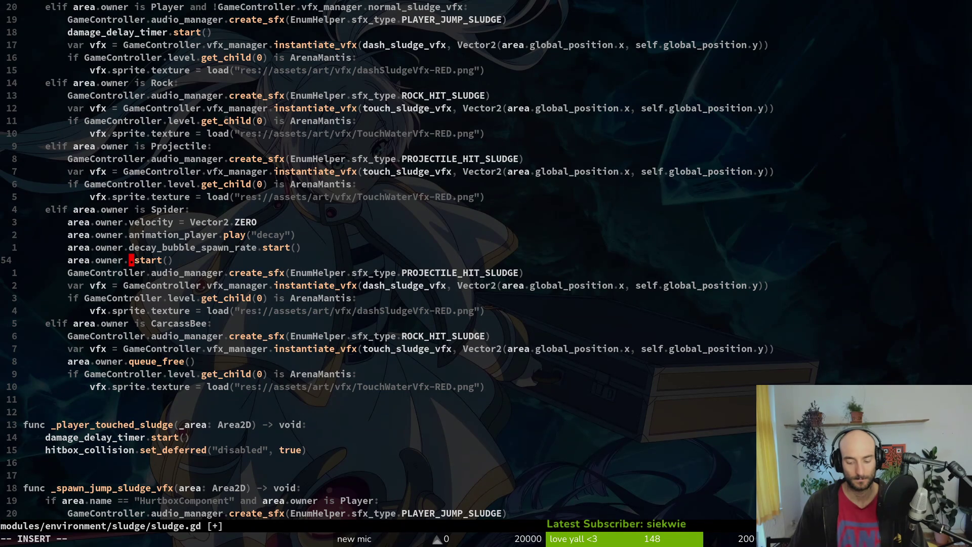
type("hurt")
key("Escape")
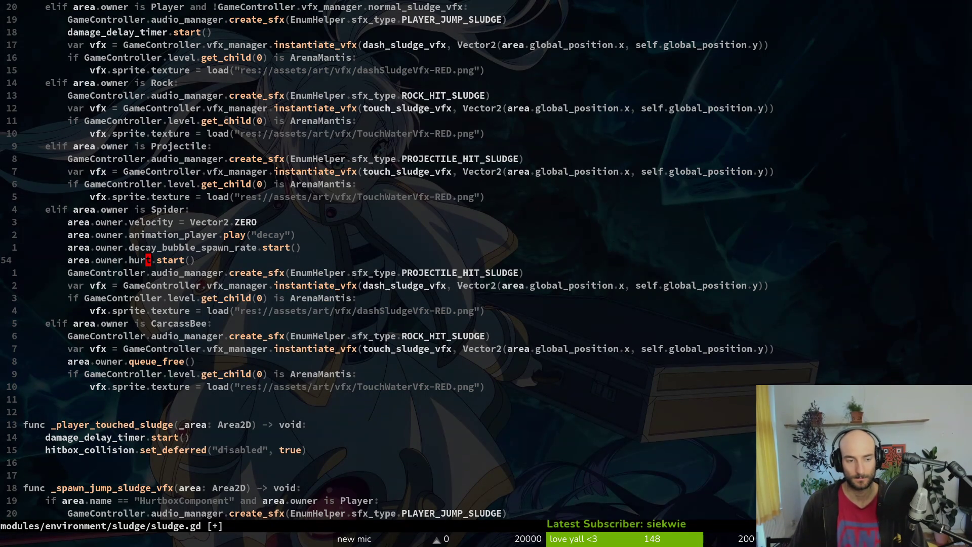
Look up the hurtbox property name in spider.gd and boss.gd, then return to sludge.gd.
key("space")
key("f")
key("f")
type("spispi")
key("Return")
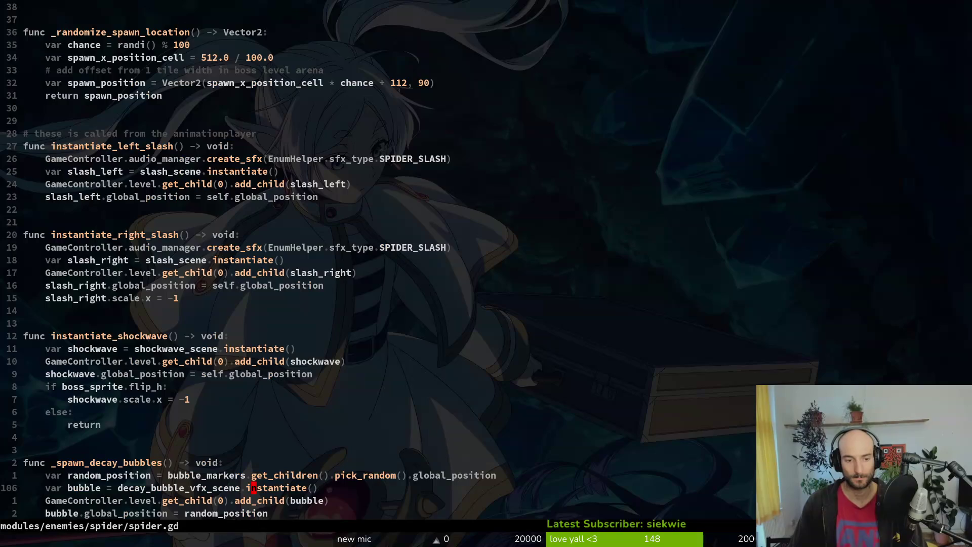
key("ctrl+u")
key("ctrl+u")
key("ctrl+u")
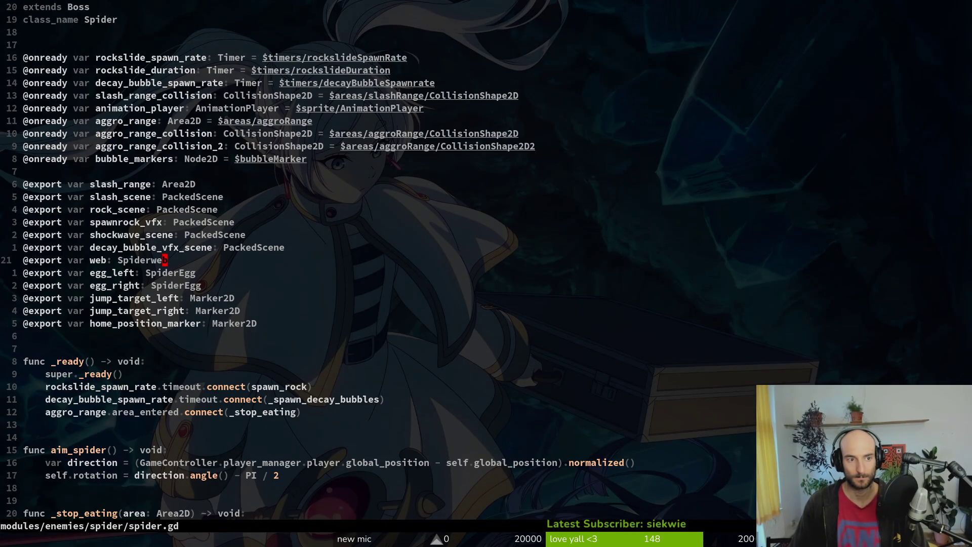
key("space")
key("f")
key("f")
type("boss")
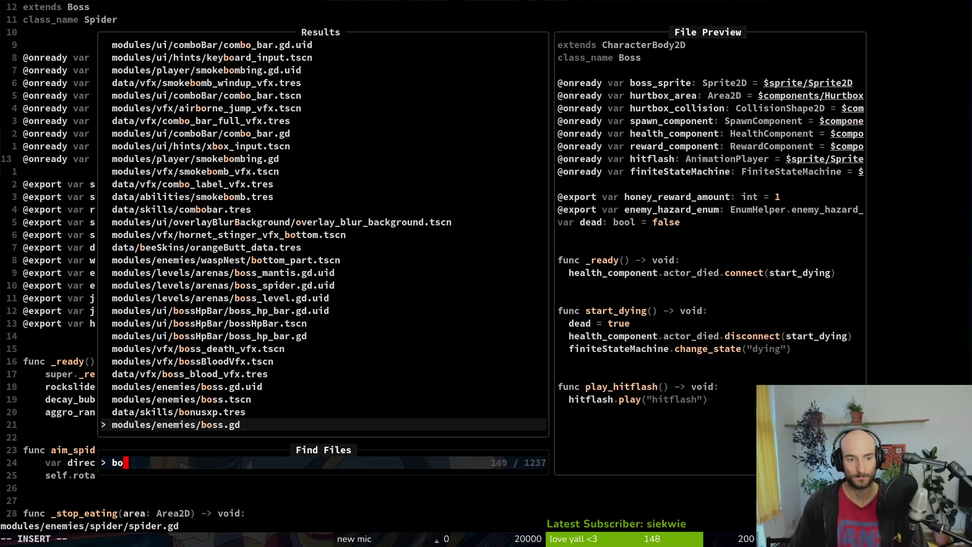
key("Return")
key("ctrl+o")
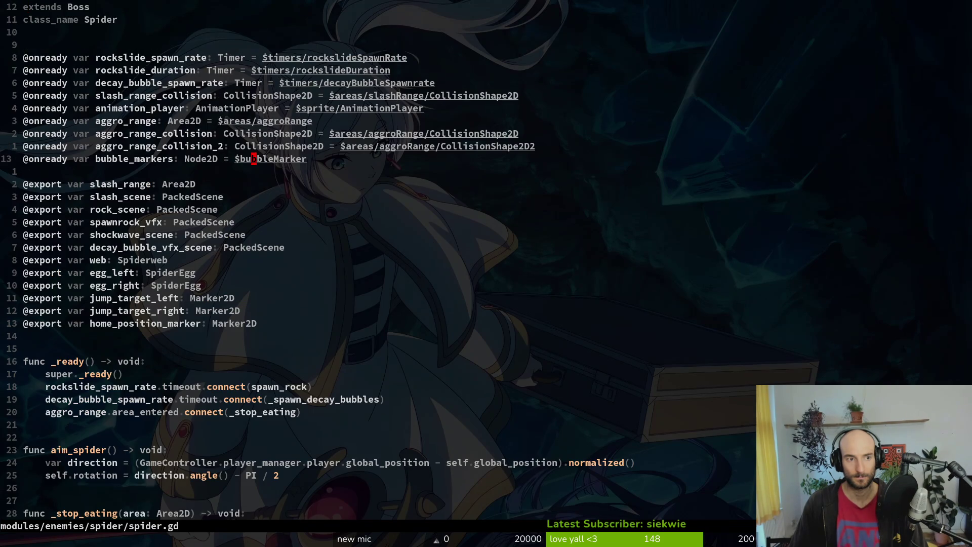
key("space")
key("f")
key("f")
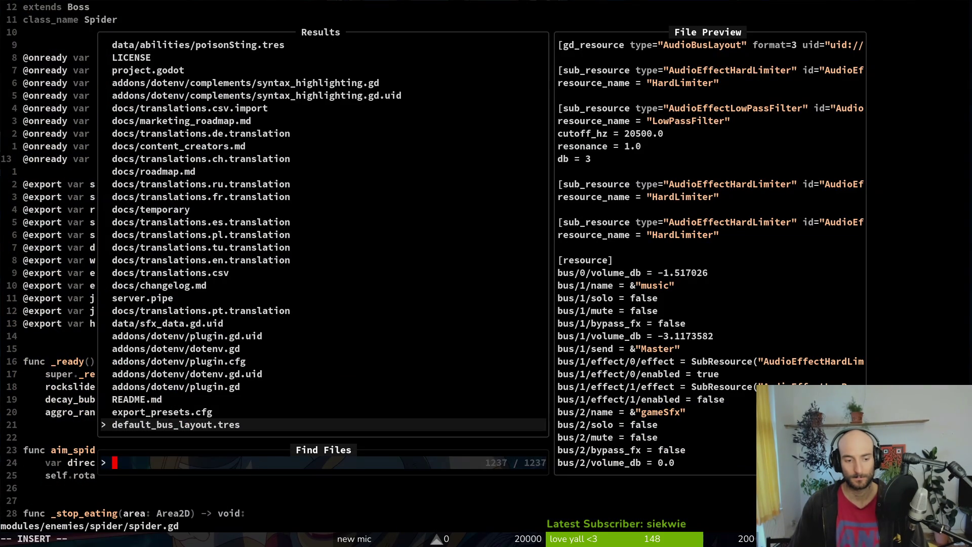
type("sludge")
key("Return")
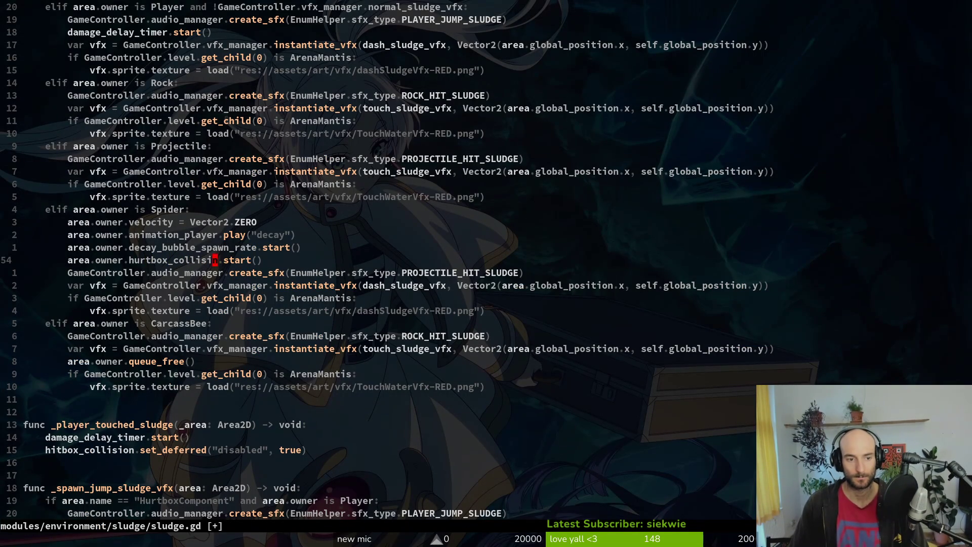
Make line 54 call area.owner.hurtbox_collisin.set_deferred("disabled", true), then rerun the game.
type("ciwset_deferred(\"disabled\", ")
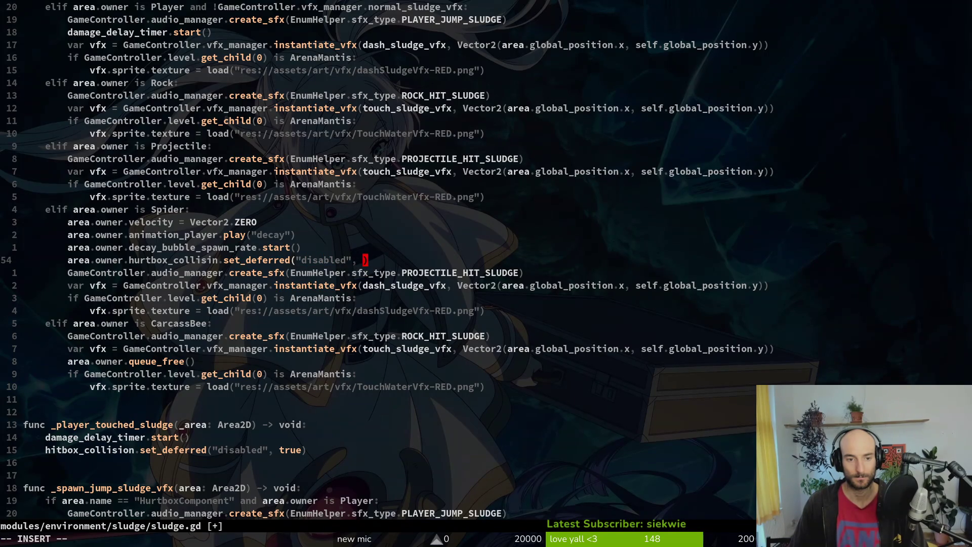
type("true")
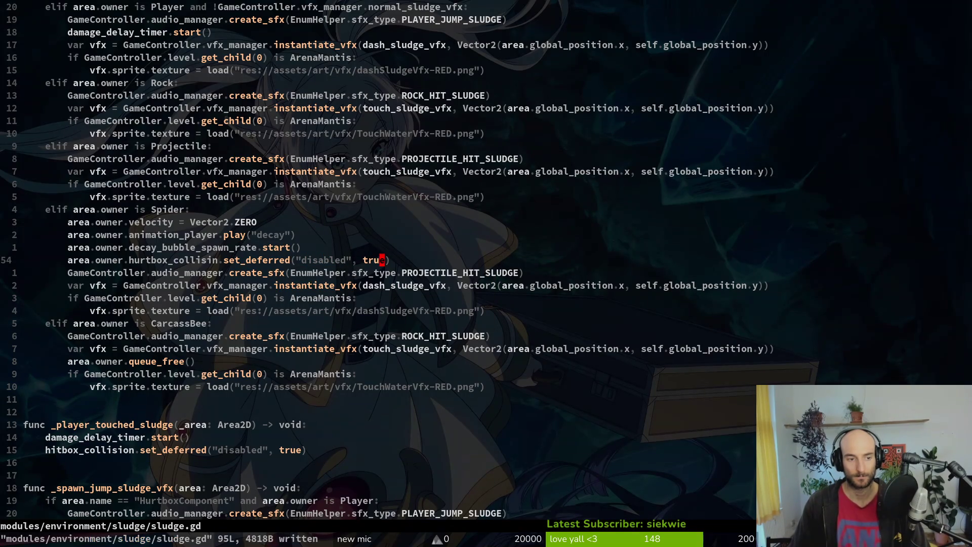
key("alt+Tab")
key("F5")
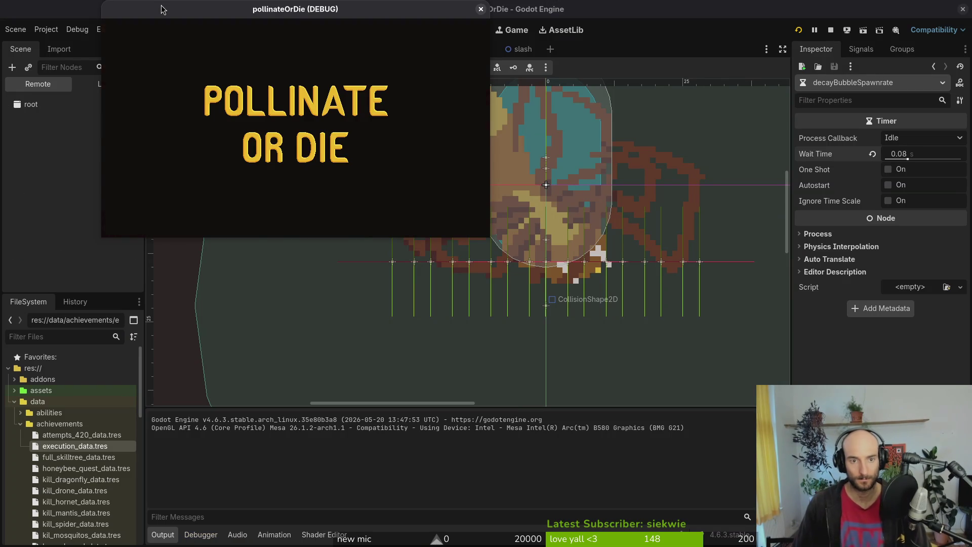
Start the spider level from the debug level select in a maximized game window.
key("Return")
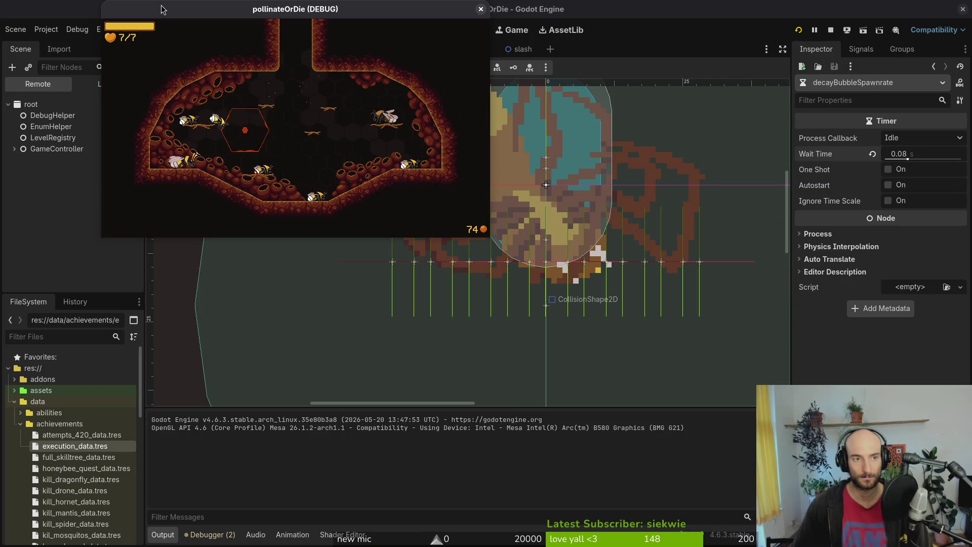
double_click(162, 9)
key("Escape")
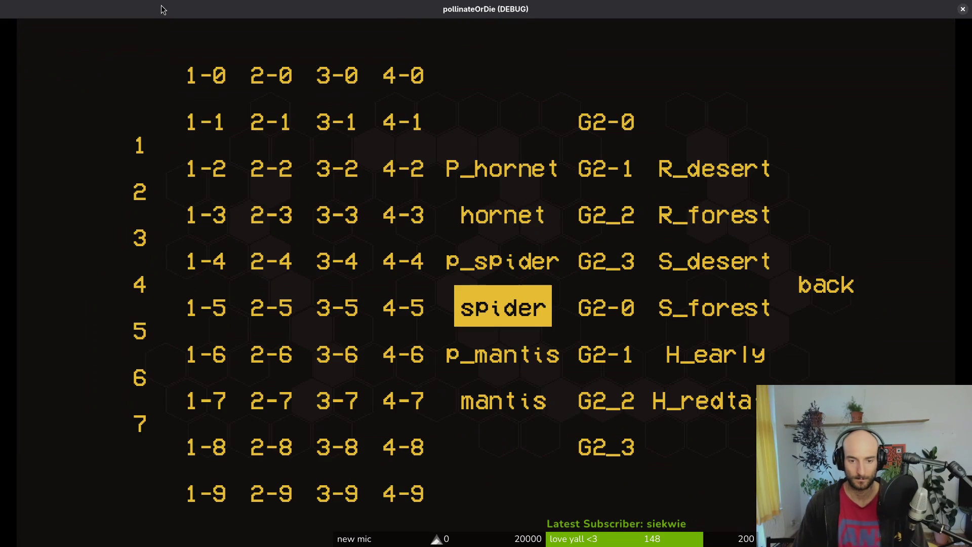
key("Return")
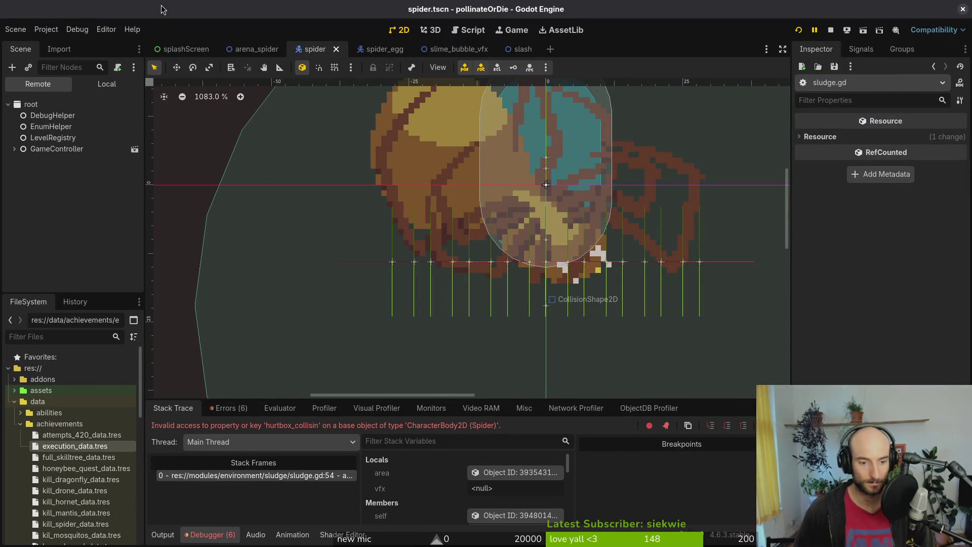
Relaunch the game and start the spider level from the debug level select.
key("alt+Tab")
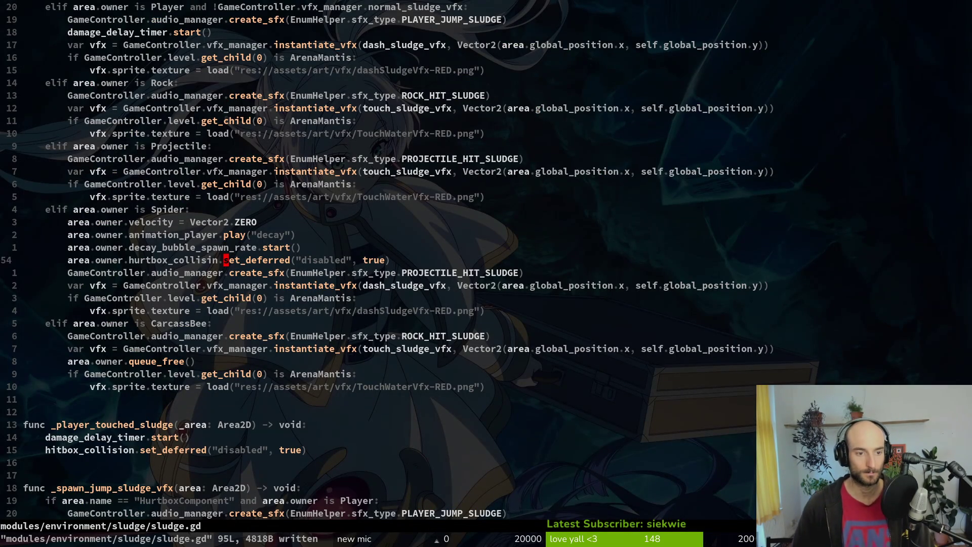
key("alt+Tab")
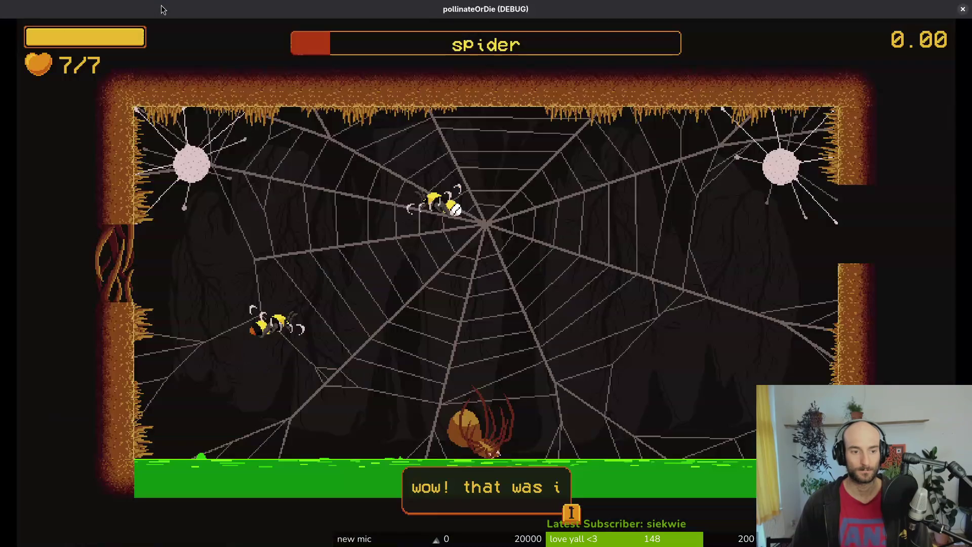
key("F5")
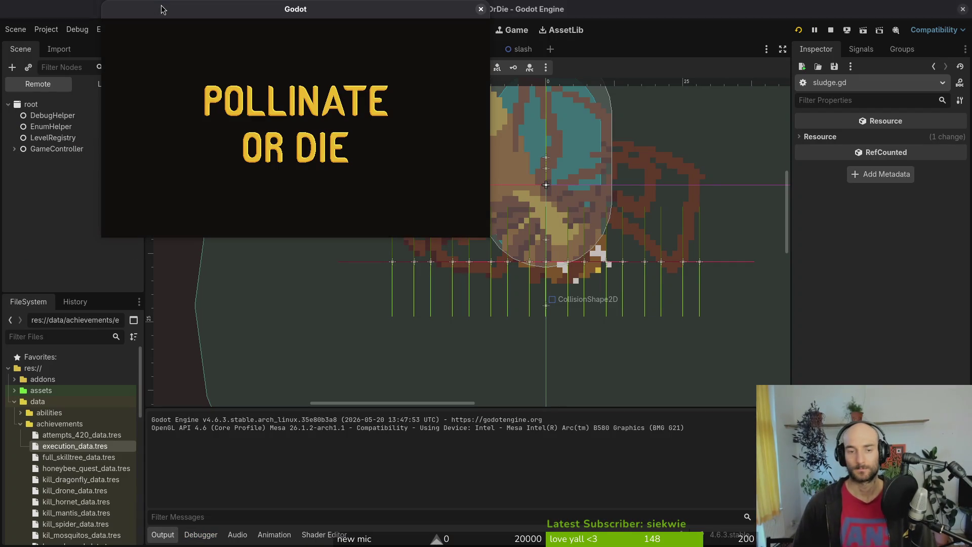
key("Return")
key("Escape")
key("Return")
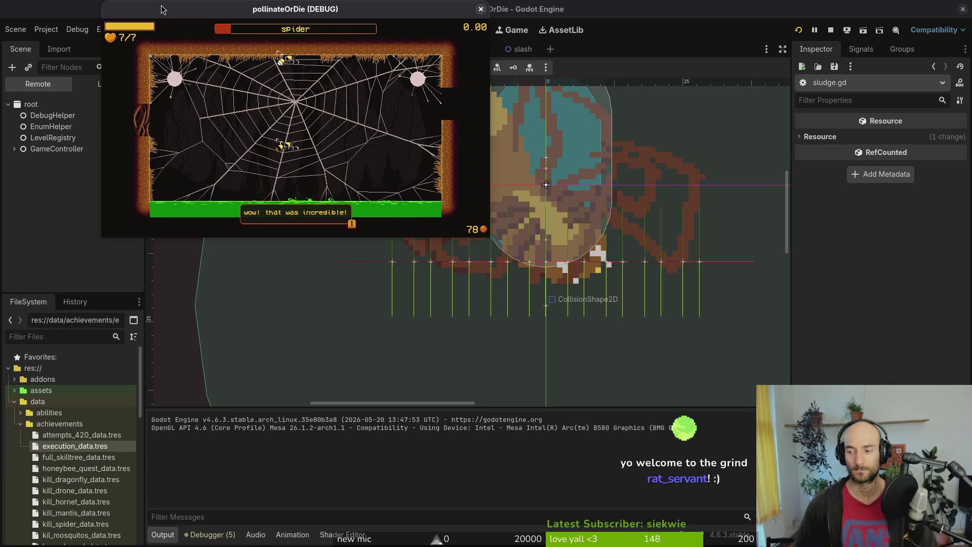
Play through the spider fight dialogue, pausing once, then stop the game with F8 and save the scene.
double_click(232, 8)
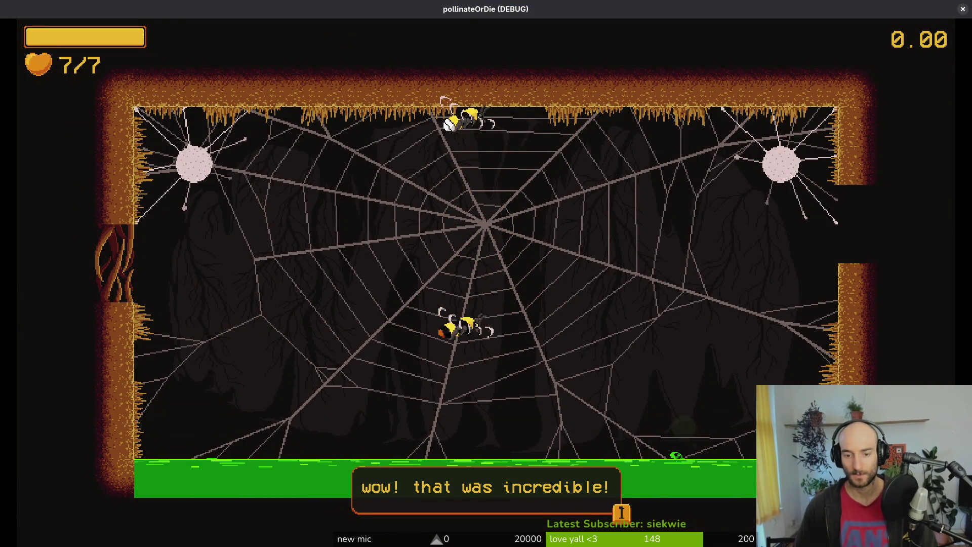
key("space")
key("Escape")
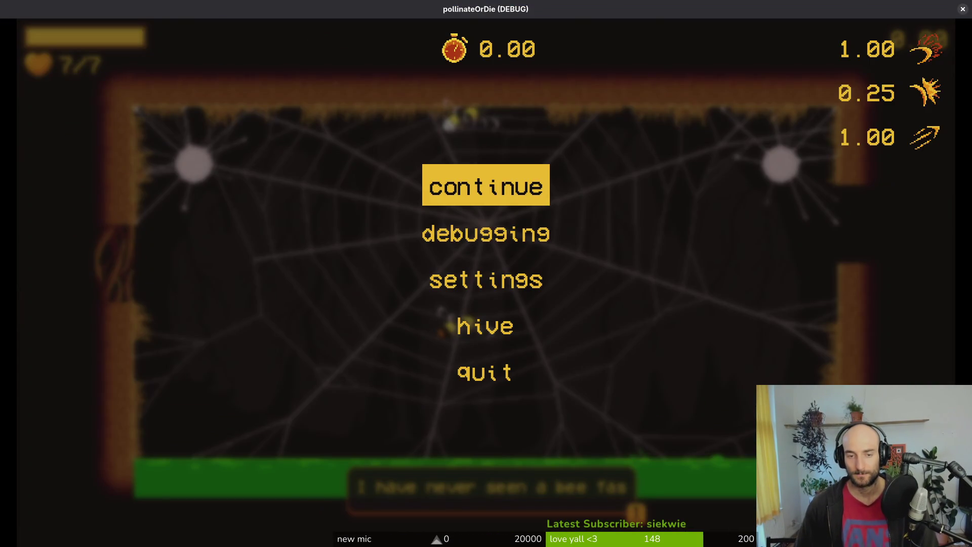
key("Escape")
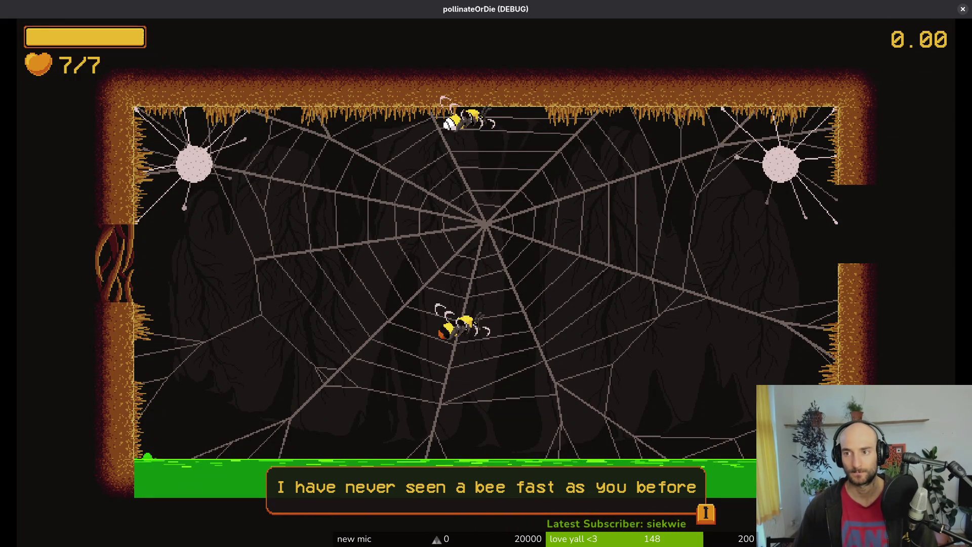
key("F8")
key("ctrl+s")
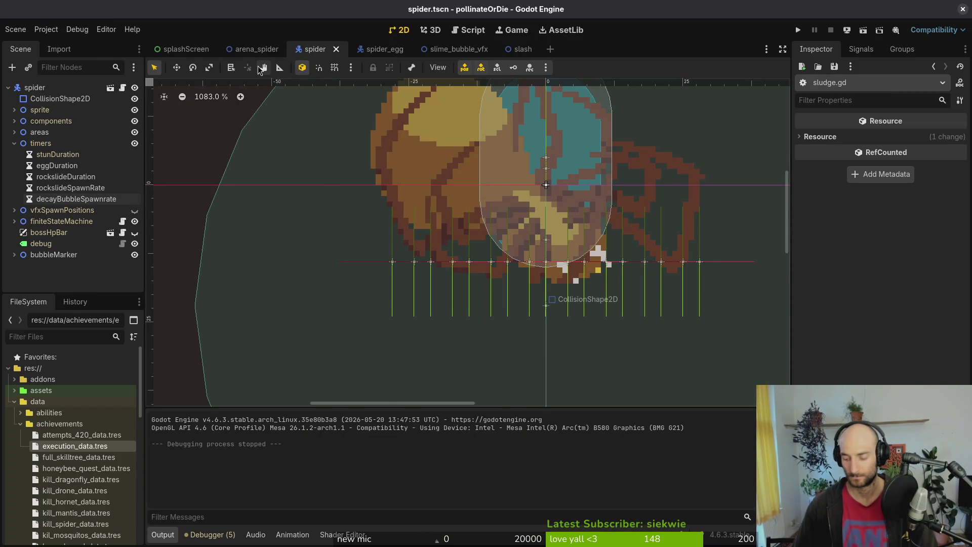
Quick-open sludge.tscn and inspect its HitboxComponent.
key("alt+shift+o")
type("sludgets")
key("Down")
key("Down")
key("Return")
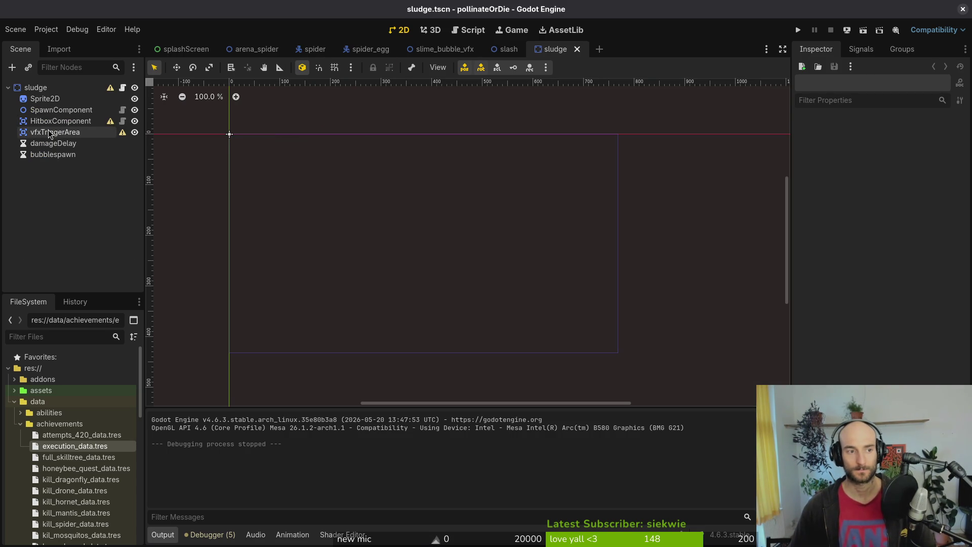
left_click(48, 120)
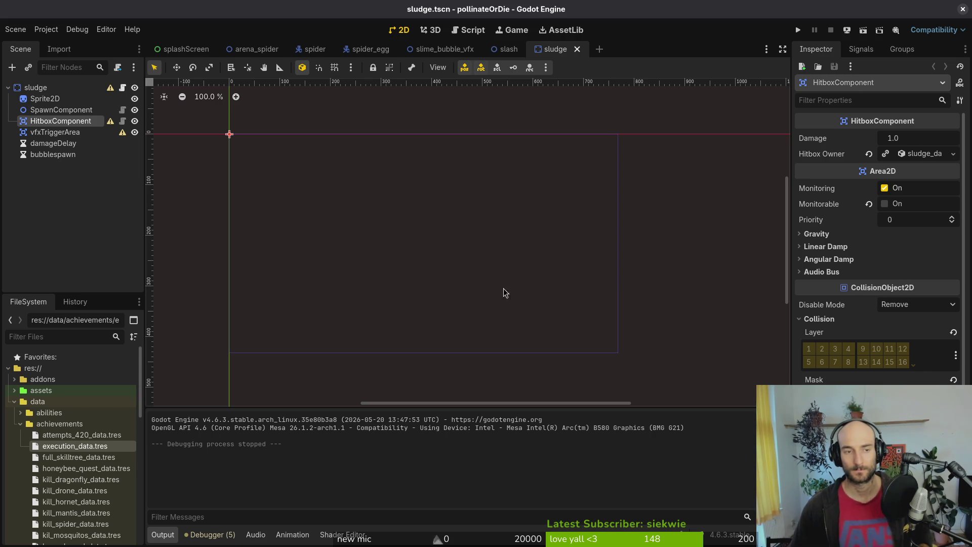
Check the spider's components > HurtboxComponent collision layer, then go back to the sludge scene.
left_click(315, 49)
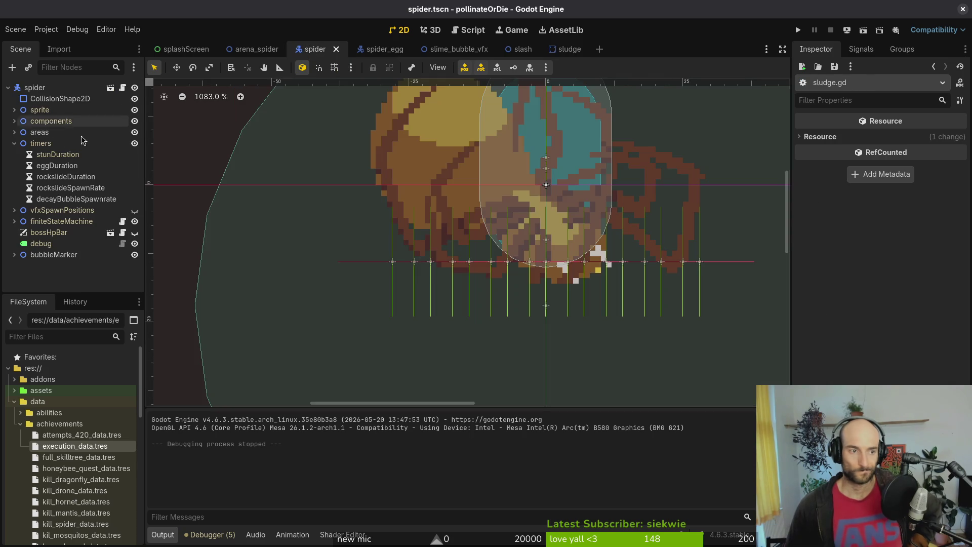
left_click(15, 144)
left_click(14, 132)
left_click(57, 154)
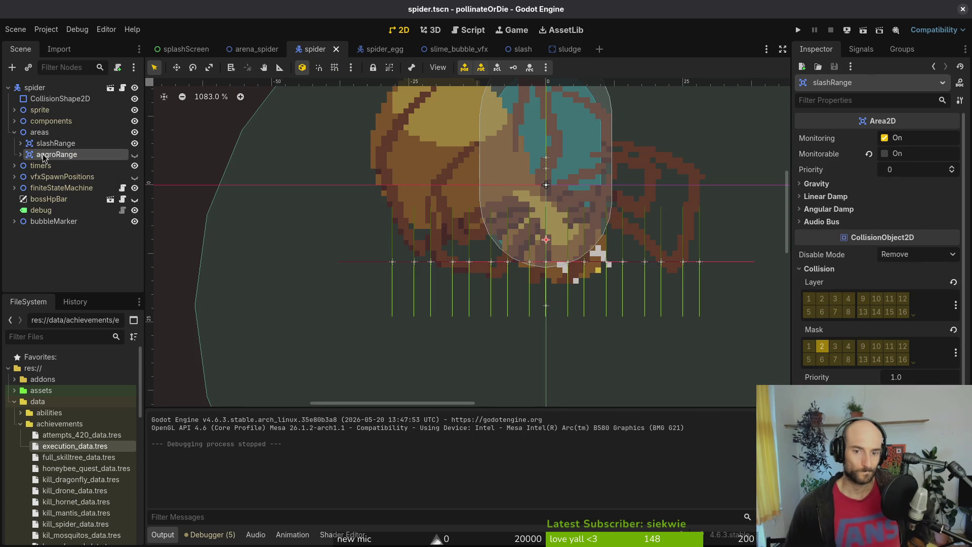
left_click(14, 110)
left_click(24, 92)
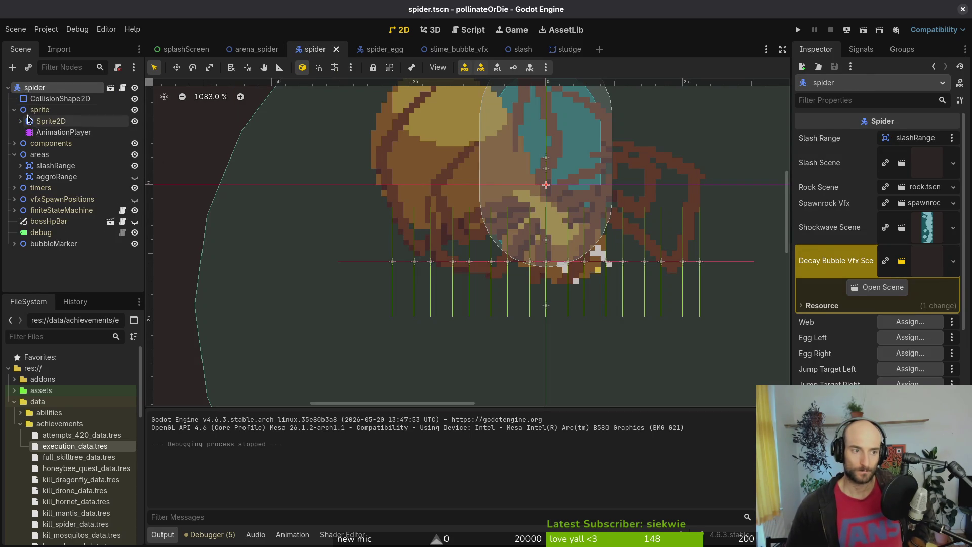
left_click(14, 110)
left_click(14, 121)
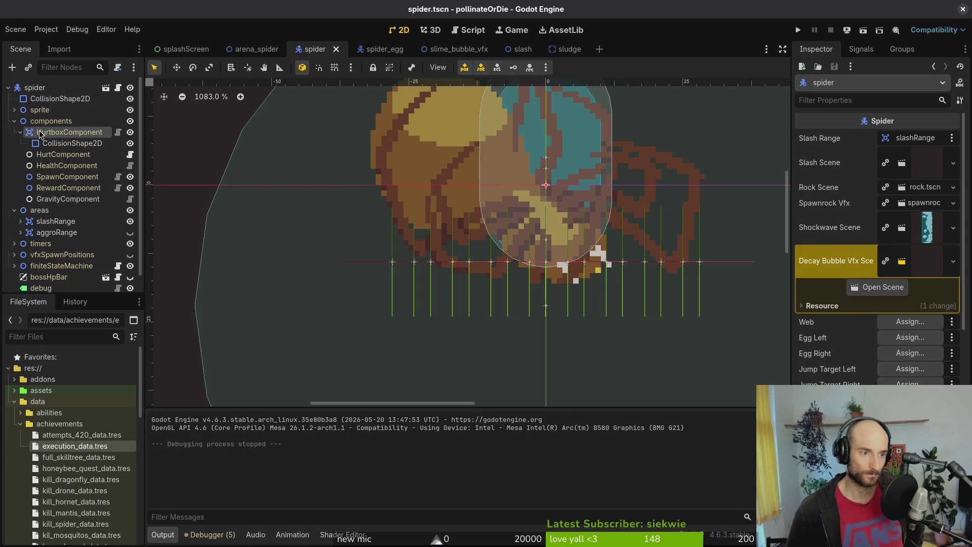
double_click(46, 132)
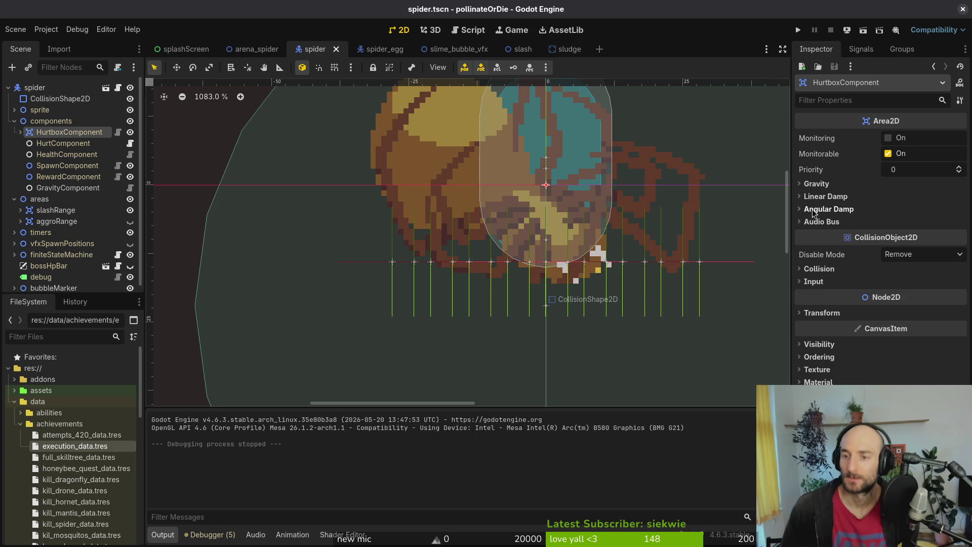
left_click(818, 268)
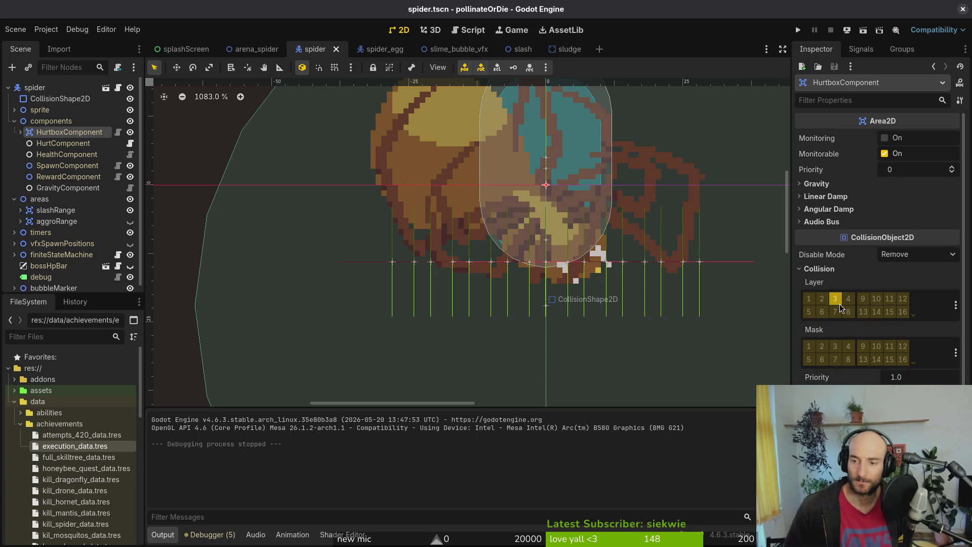
left_click(818, 267)
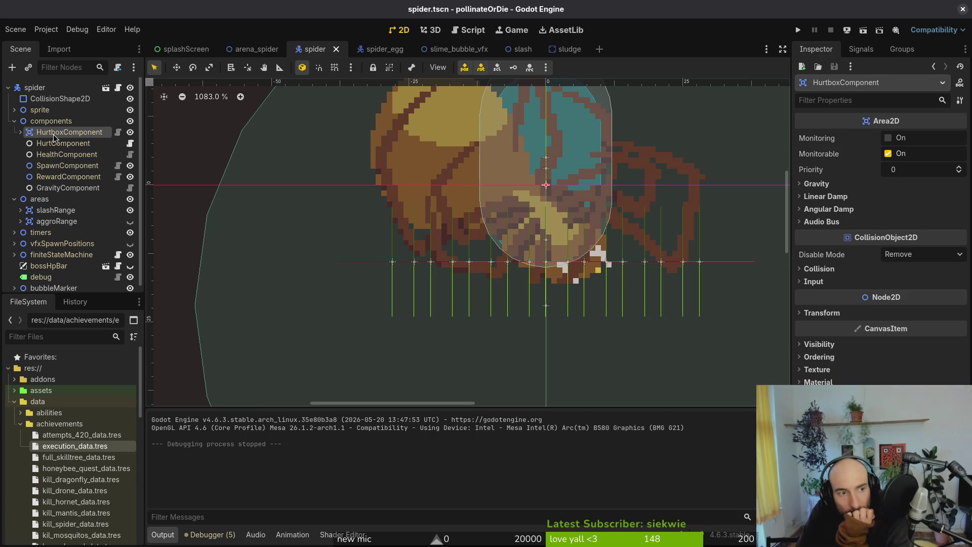
left_click(566, 48)
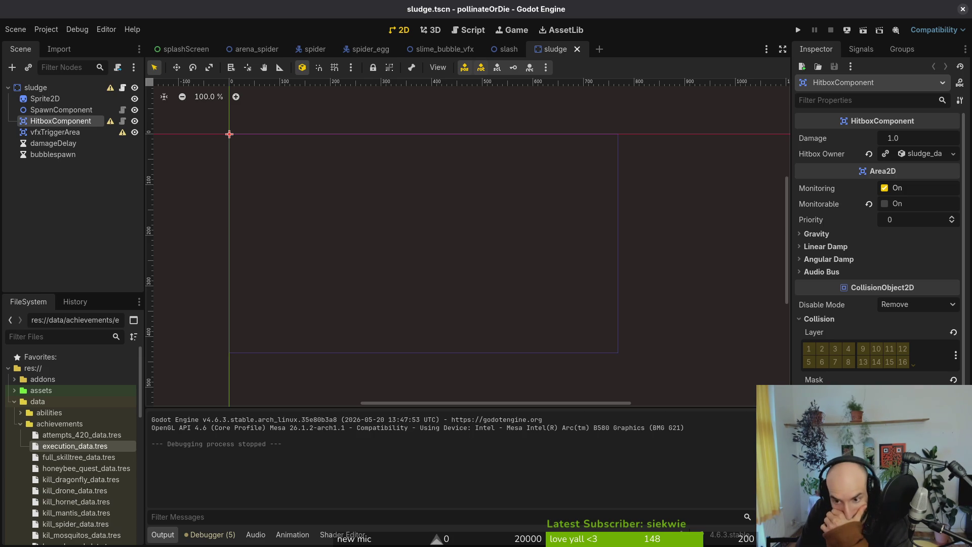
Toggle bits in the sludge HitboxComponent's Collision Mask, review sludge.gd, and save sludge.tscn.
left_click(808, 396)
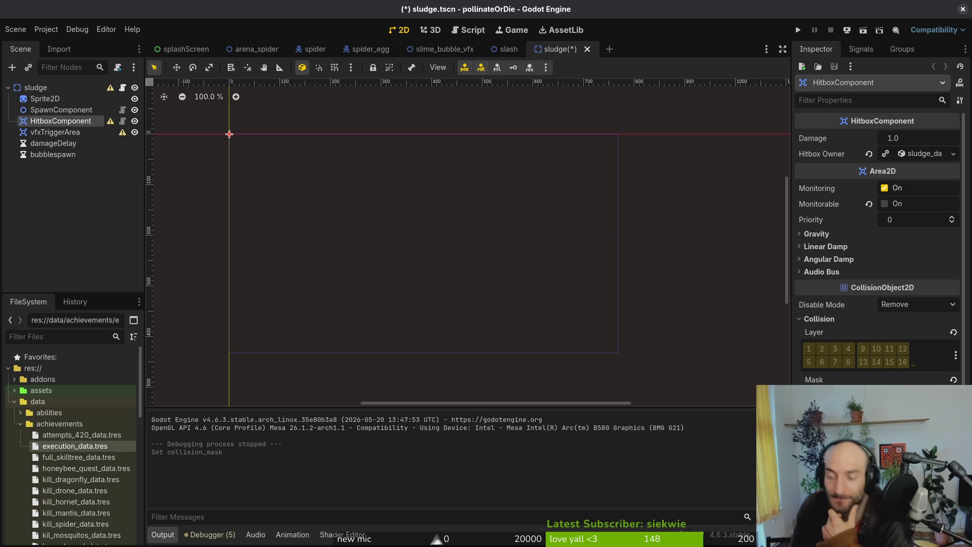
left_click(809, 396)
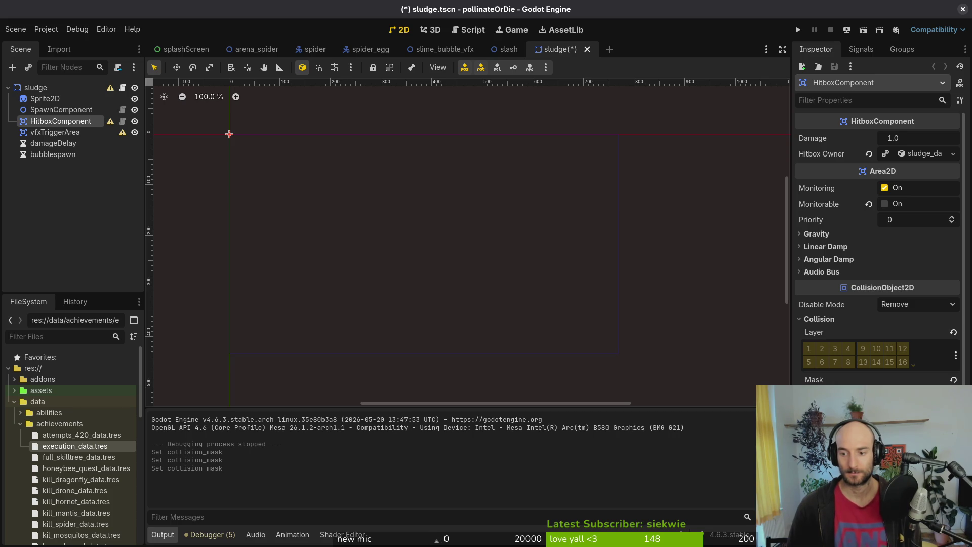
key("alt+Tab")
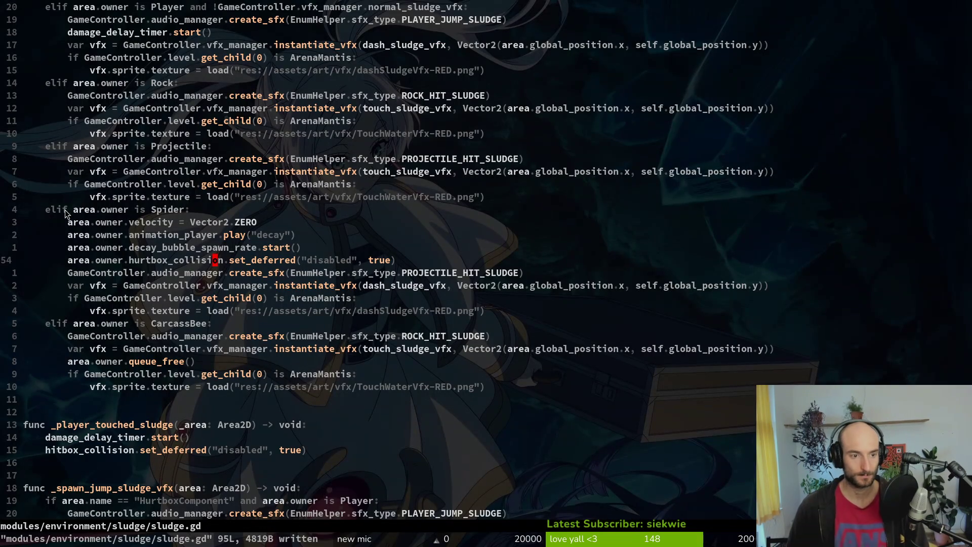
scroll(180, 300, "up", 2)
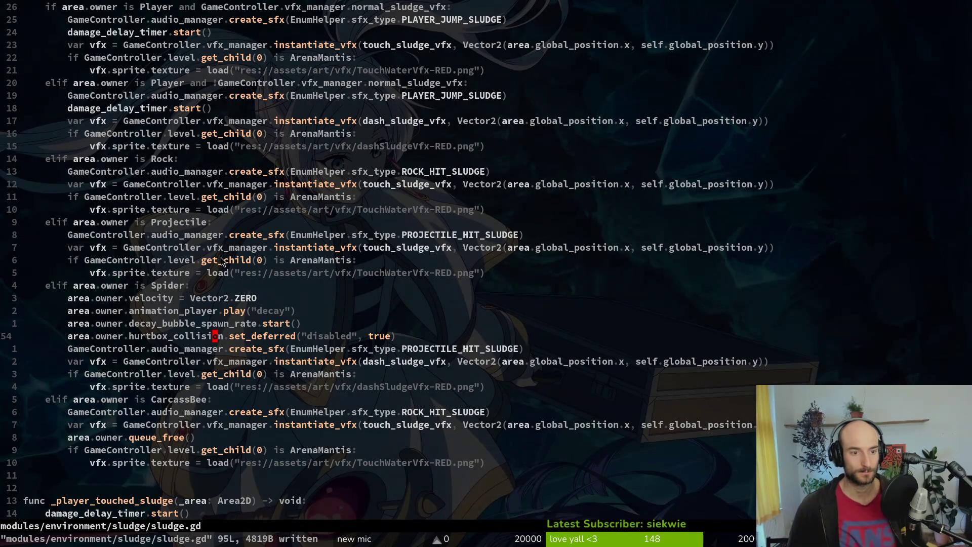
key("alt+Tab")
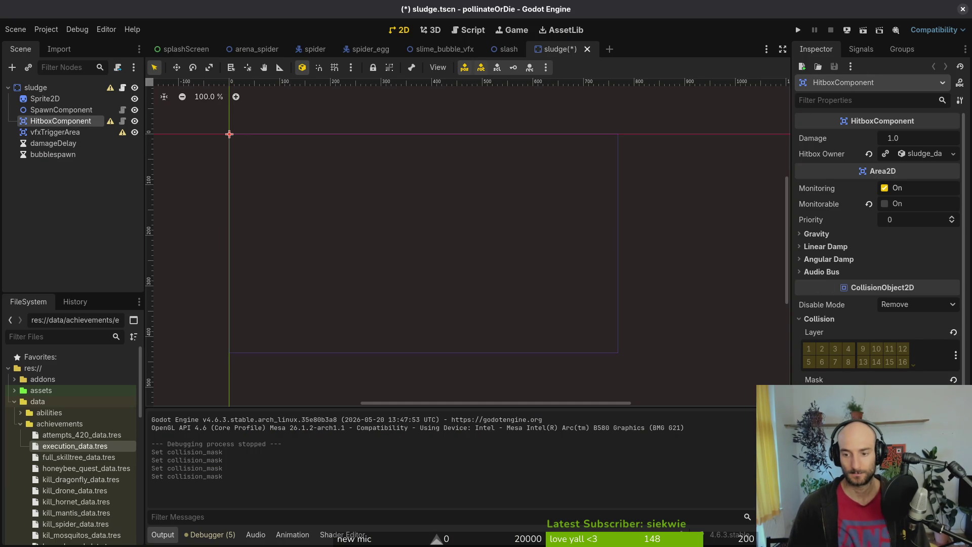
key("ctrl+s")
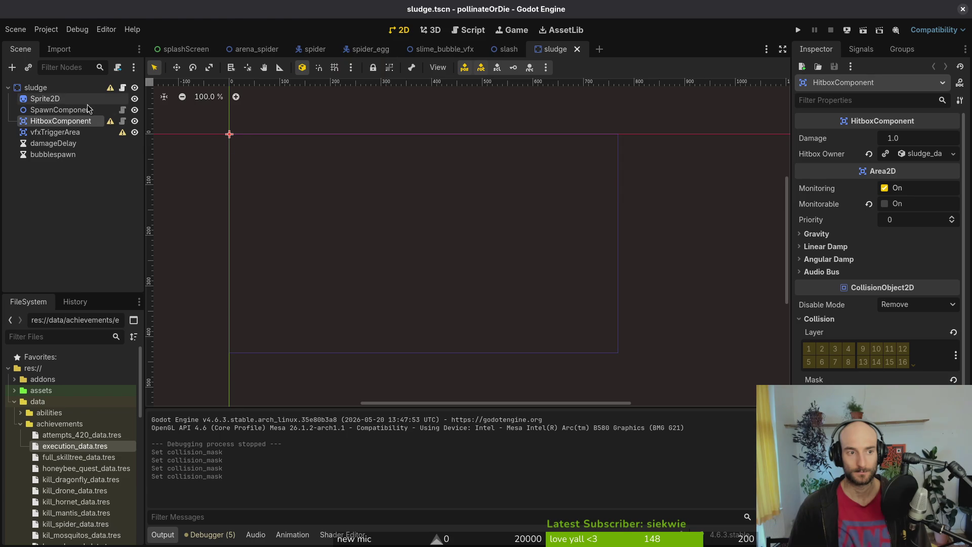
key("alt+Tab")
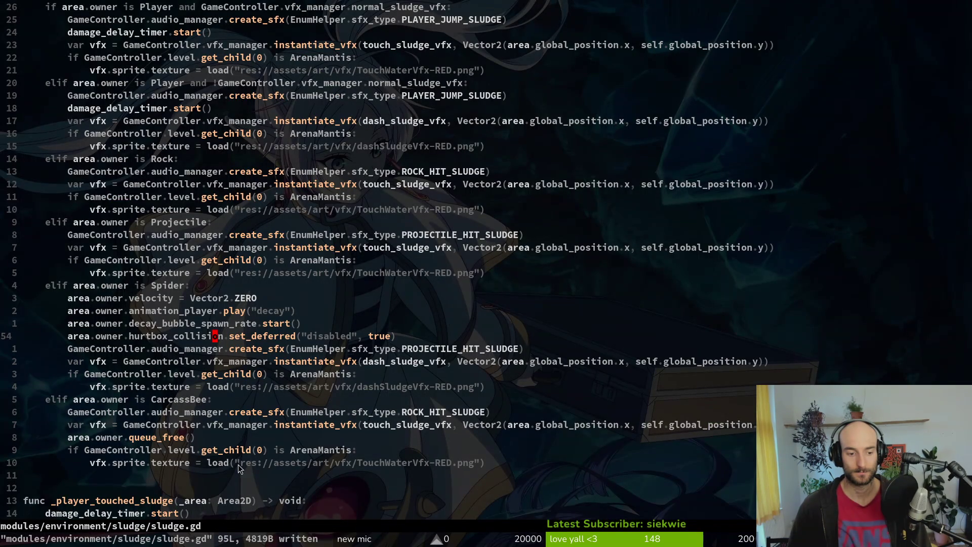
key("alt+Tab")
Inspect the smashHitbox in smash.tscn for reference, then close that scene.
key("alt+shift+o")
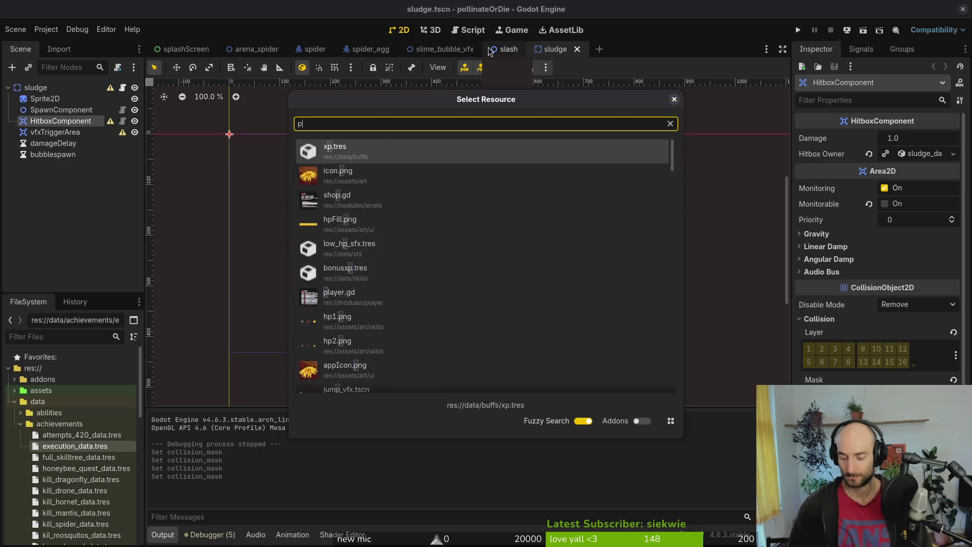
type("smashts")
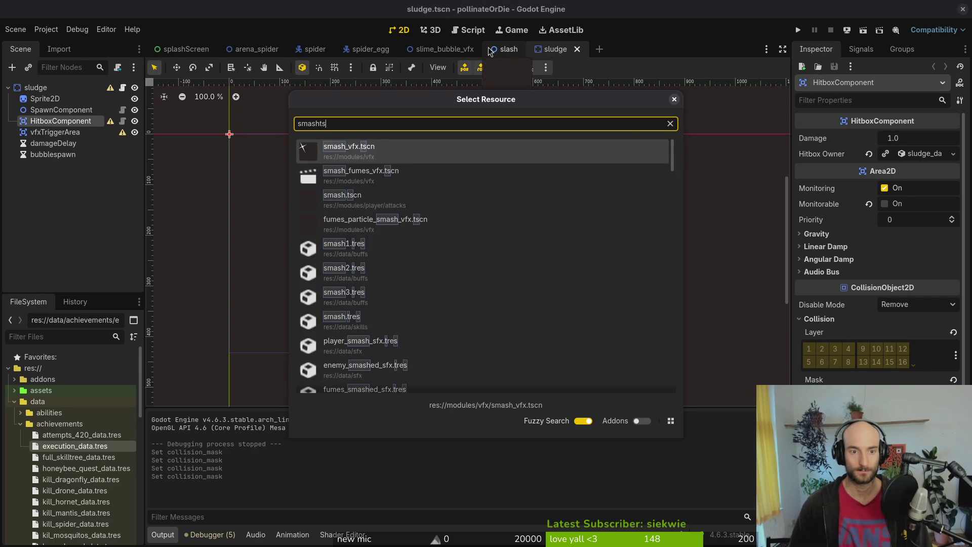
key("Down")
key("Down")
key("Return")
left_click(52, 131)
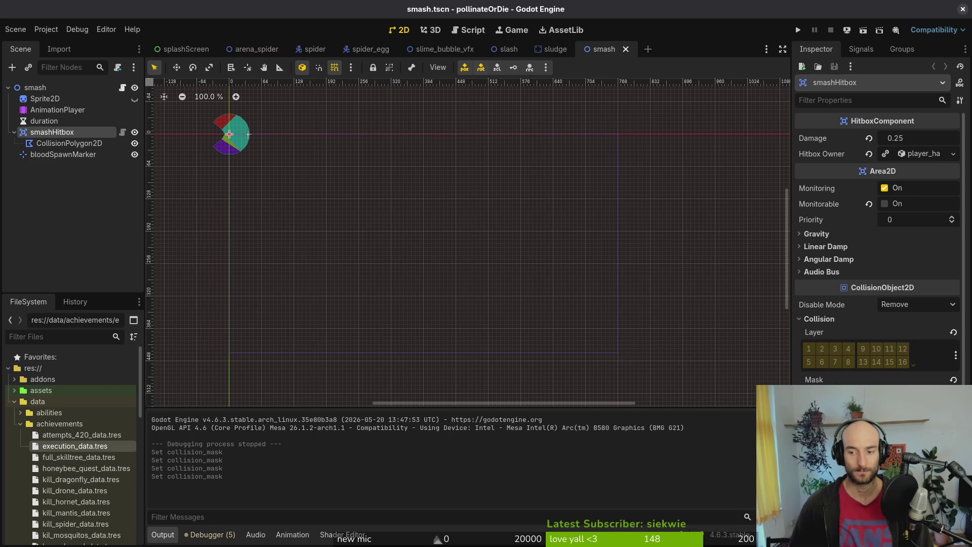
middle_click(599, 49)
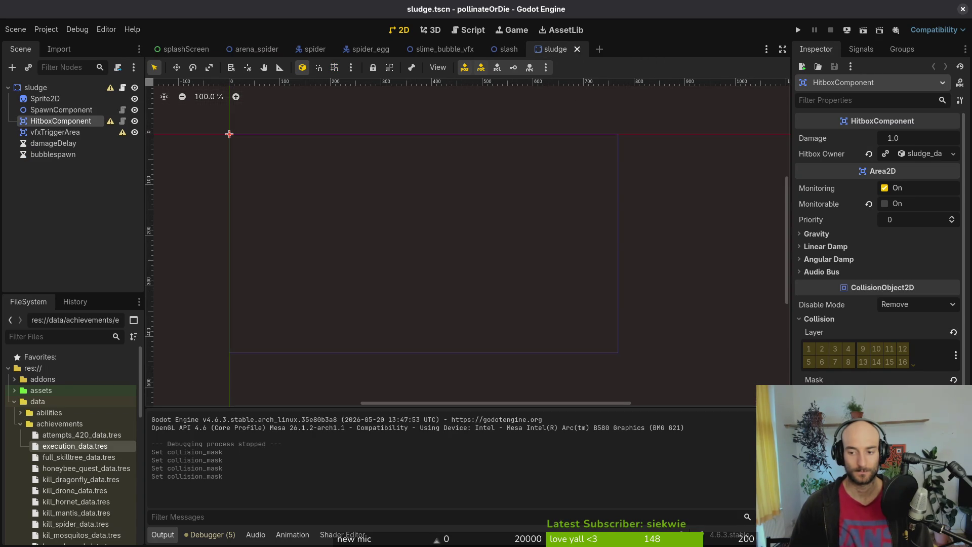
Save the sludge scene and go back to sludge.gd in Neovim.
key("ctrl+s")
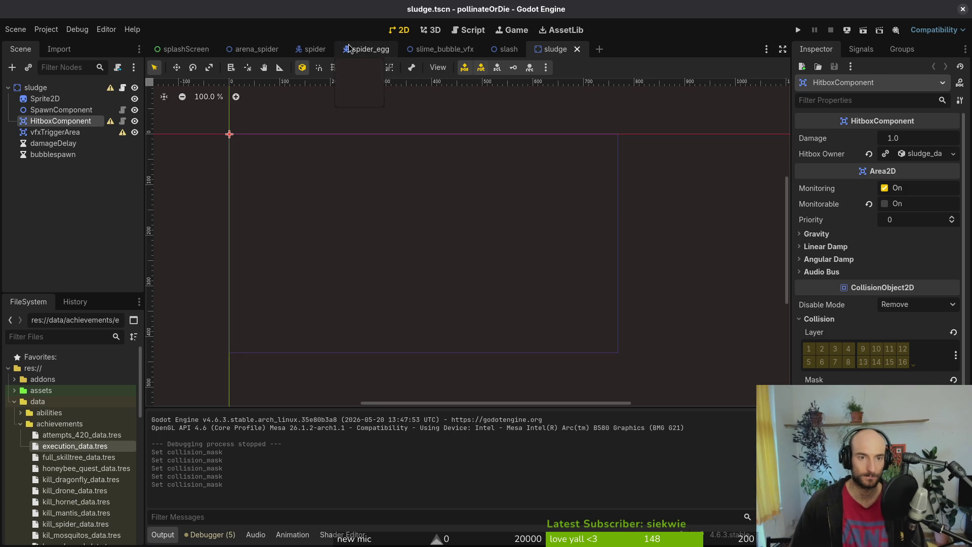
left_click(315, 49)
key("alt+Tab")
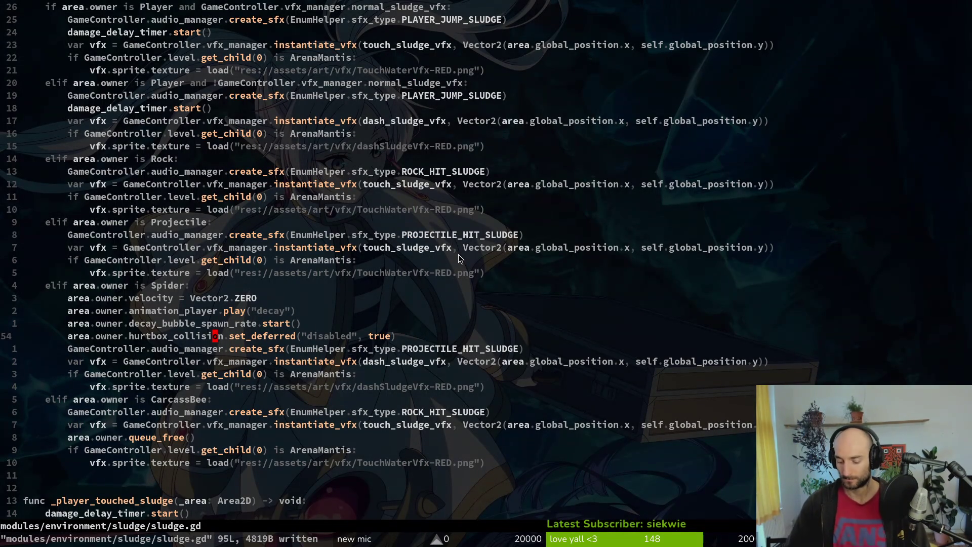
Open the spider's dying.gd script, review start_falling, and save it with :w.
key("ctrl+p")
type("spidespi")
key("Return")
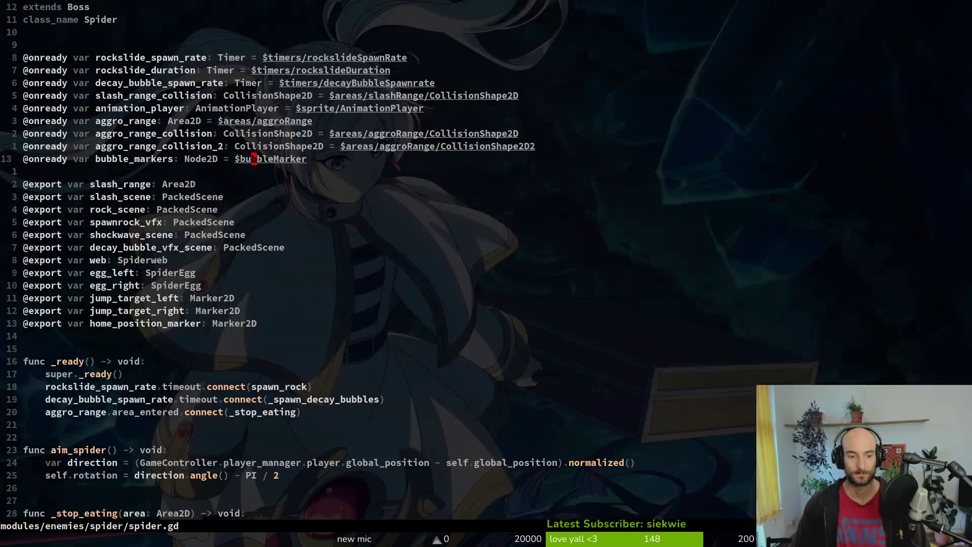
key("space")
key("p")
key("v")
key("j")
key("j")
key("j")
key("j")
key("Return")
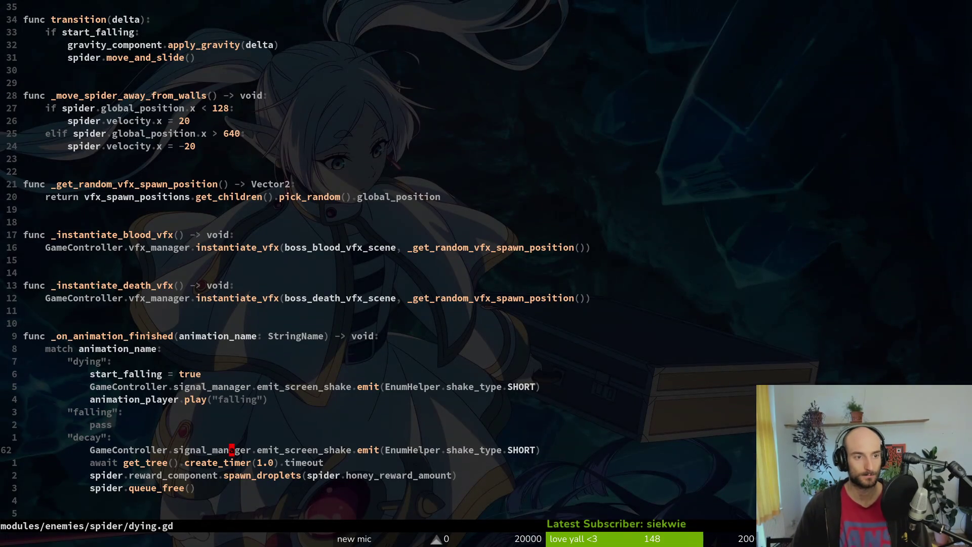
key("k")
key("k")
key("k")
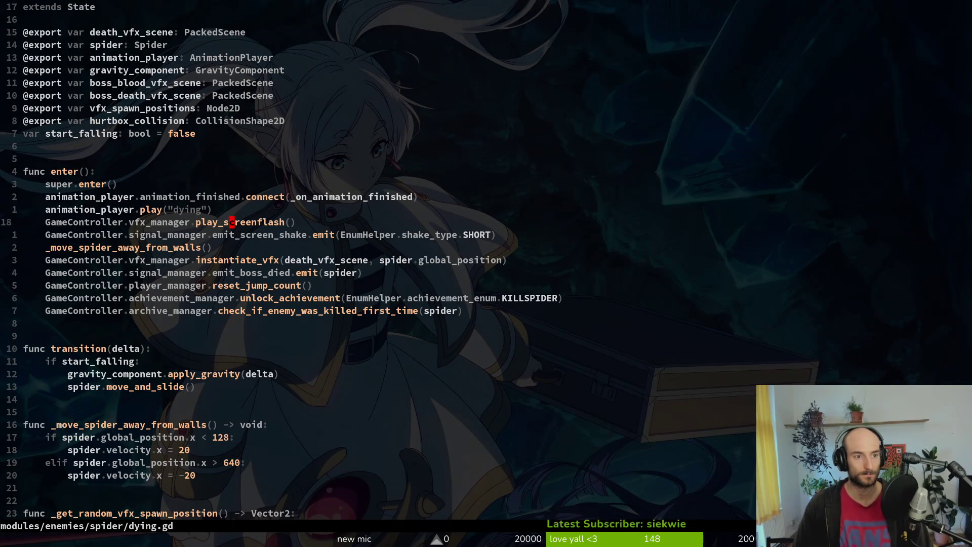
key("b")
key("b")
key("b")
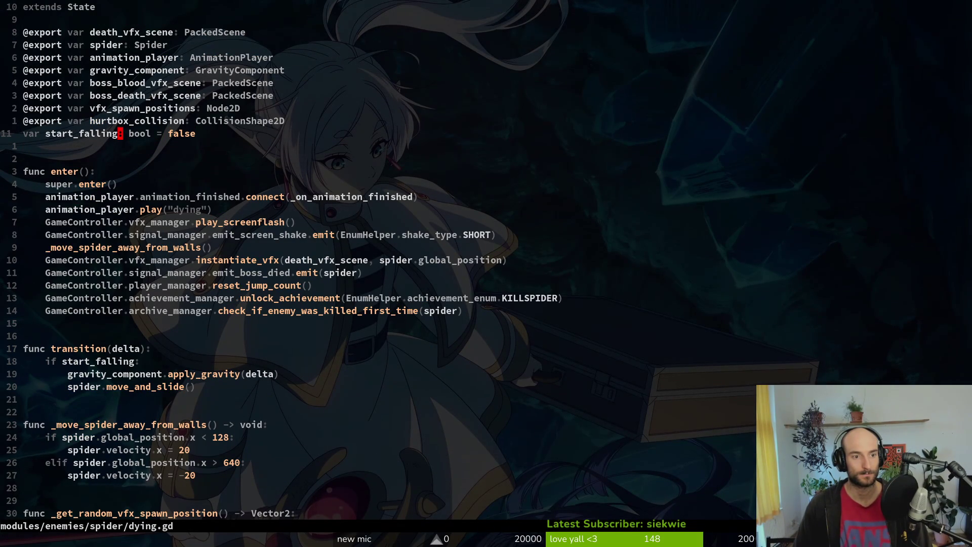
key("b")
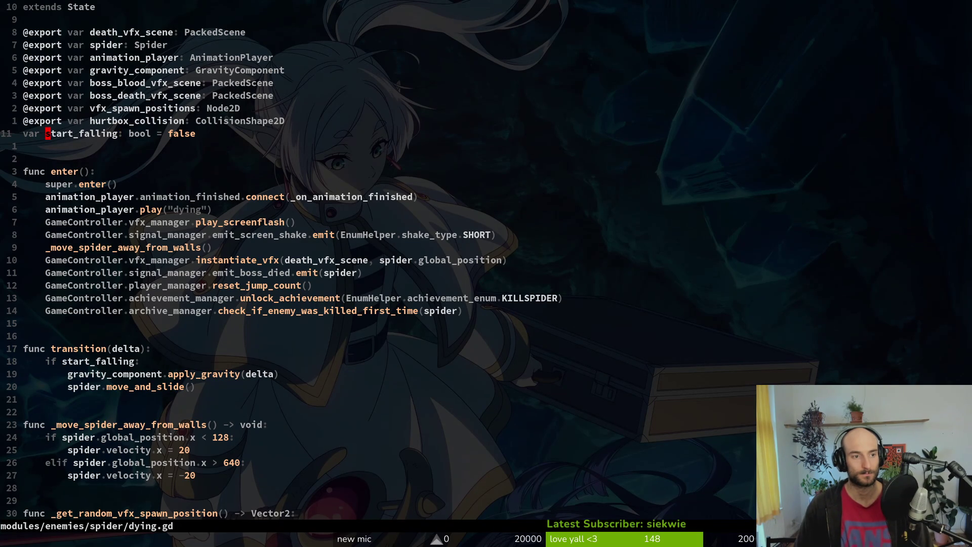
type(":w")
key("Return")
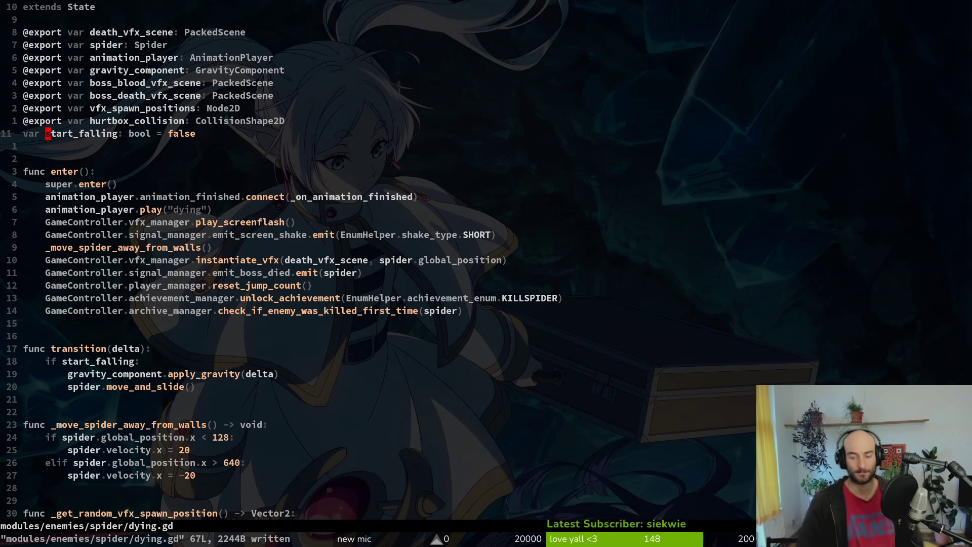
Look over boss.gd, then quit Vim with :wq back to the shell.
key("space")
key("f")
key("f")
type("boss")
key("Return")
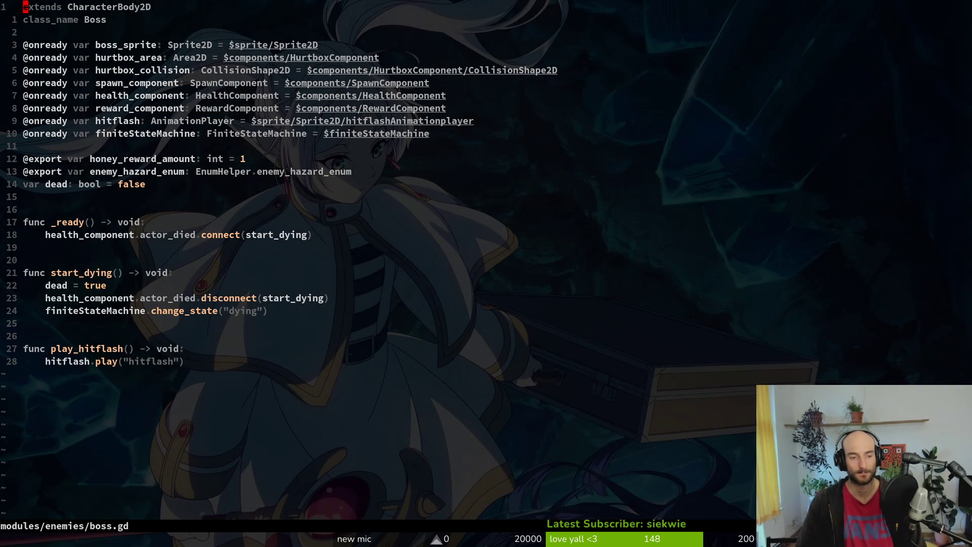
key("space")
key("f")
key("f")
key("Escape")
type(":wq;")
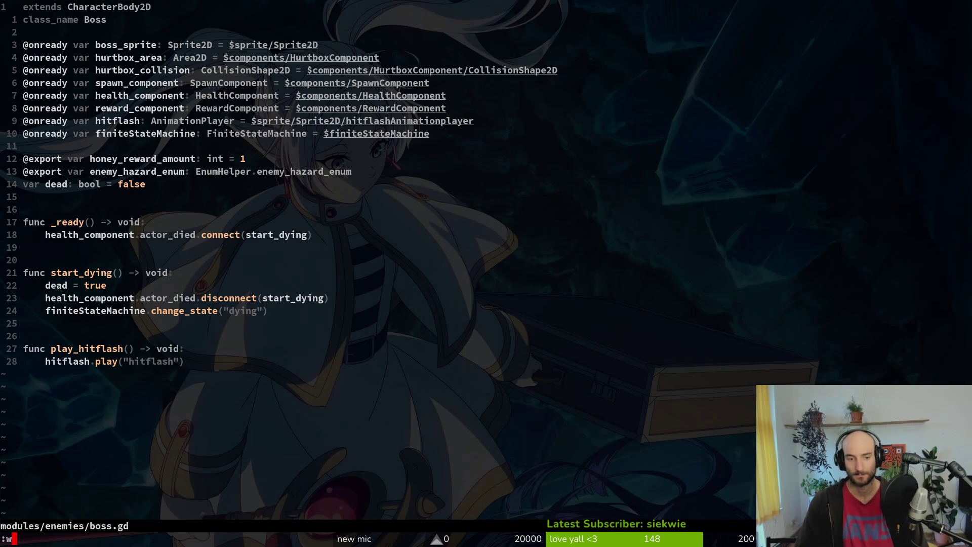
key("Return")
Launch tig in the project and review the diffs of the translation files.
type("tig")
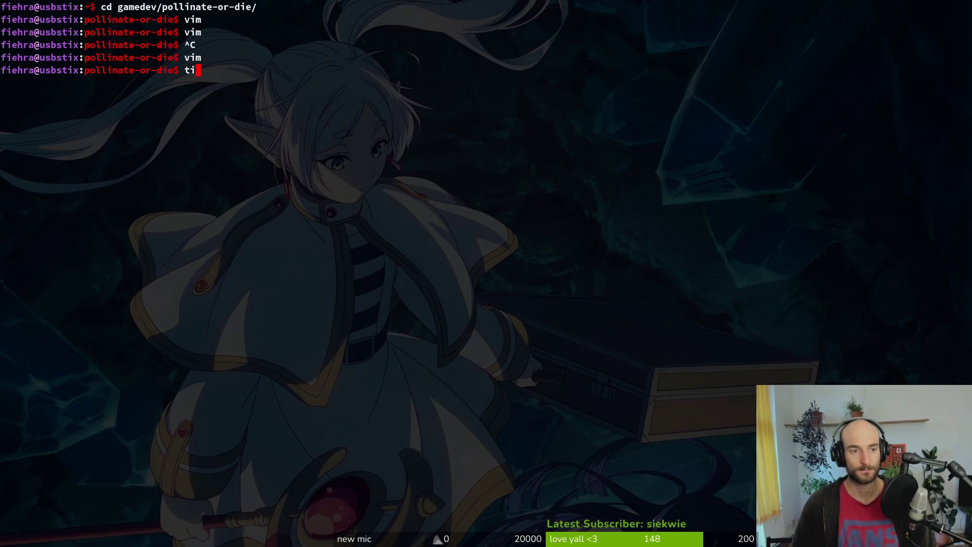
key("Return")
key("j")
key("j")
key("j")
key("k")
key("Return")
key("j")
key("j")
key("j")
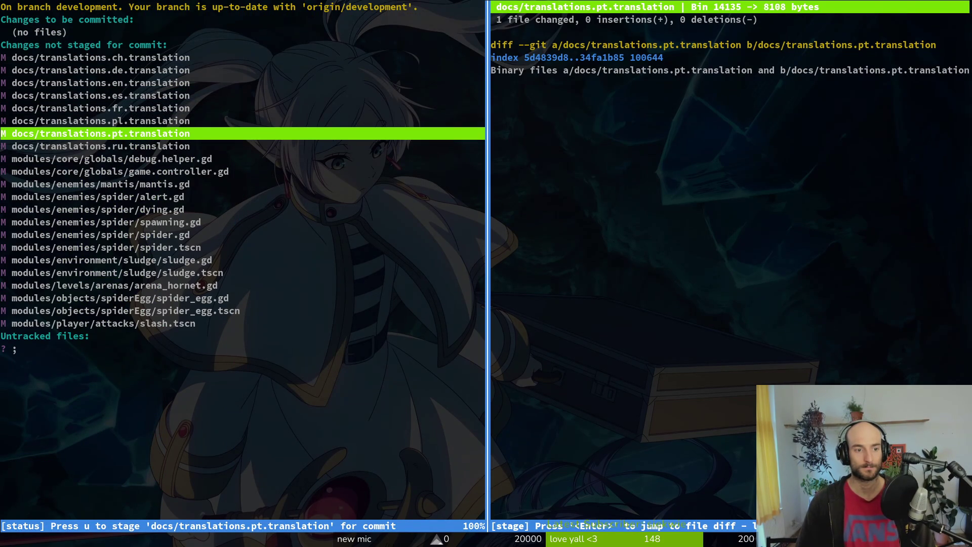
key("j")
key("k")
key("k")
key("k")
key("k")
key("k")
key("k")
key("k")
key("j")
key("j")
key("j")
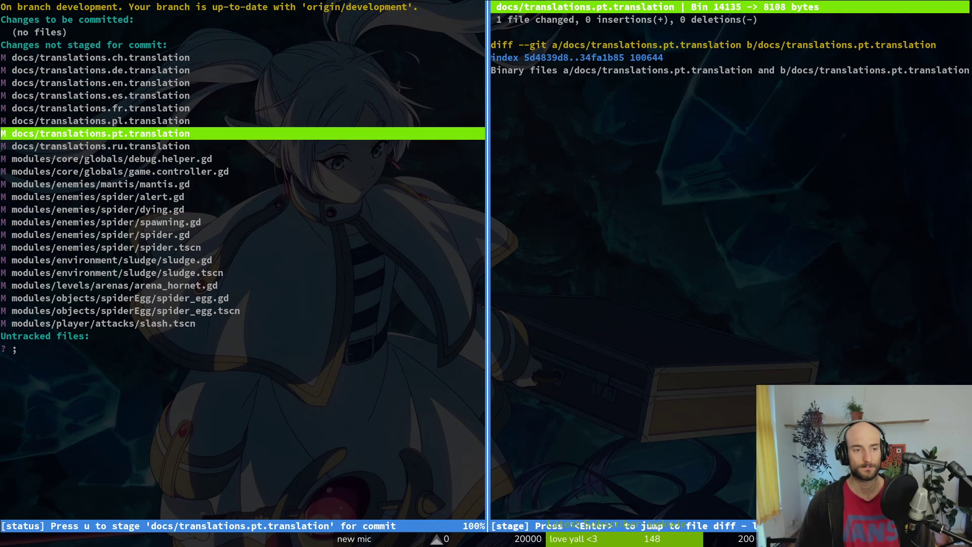
key("j")
key("j")
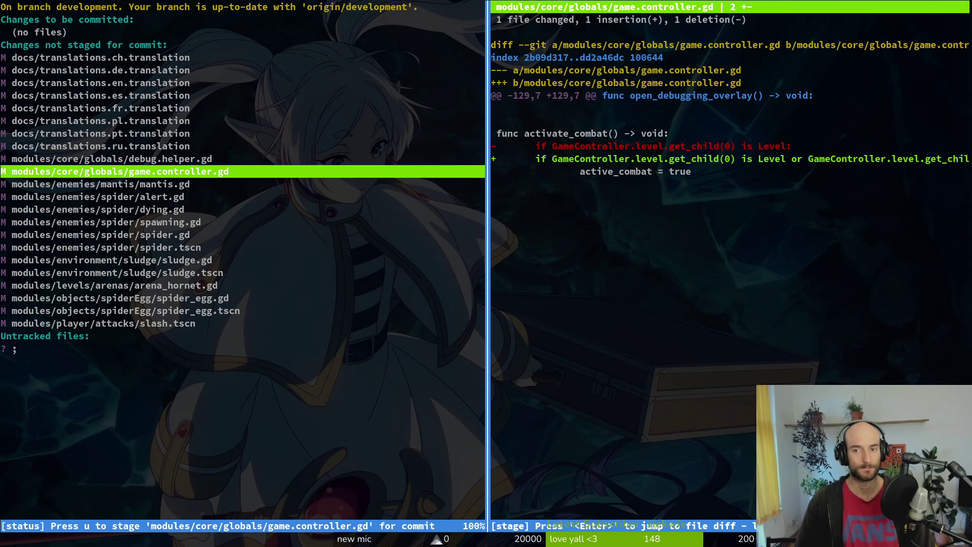
Stage game.controller.gd and spider/alert.gd, and discard the spider/dying.gd changes.
key("u")
key("j")
key("u")
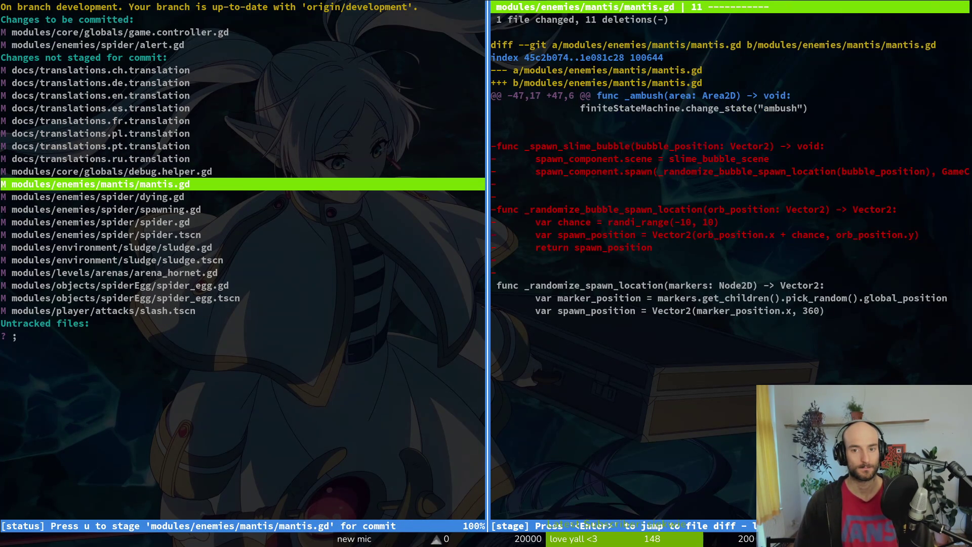
key("j")
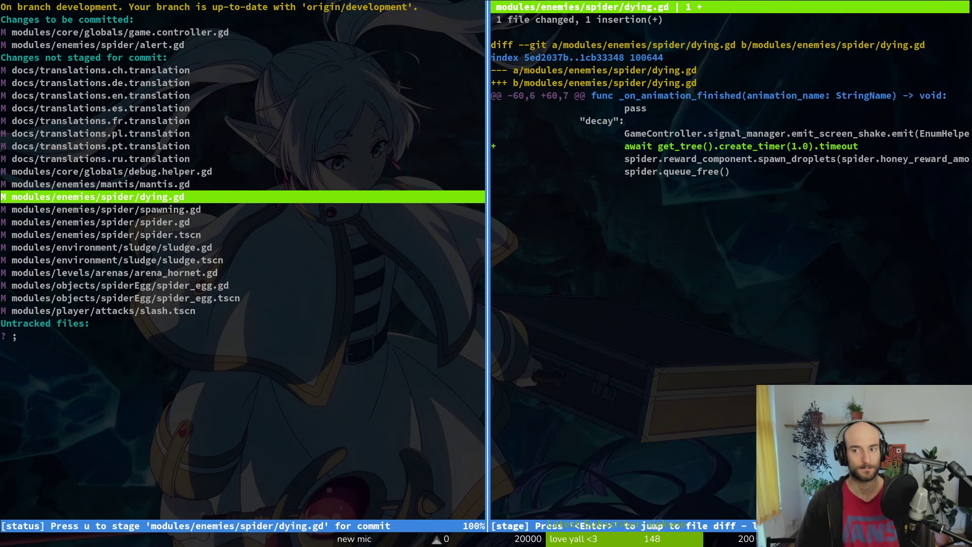
key("exclam")
key("y")
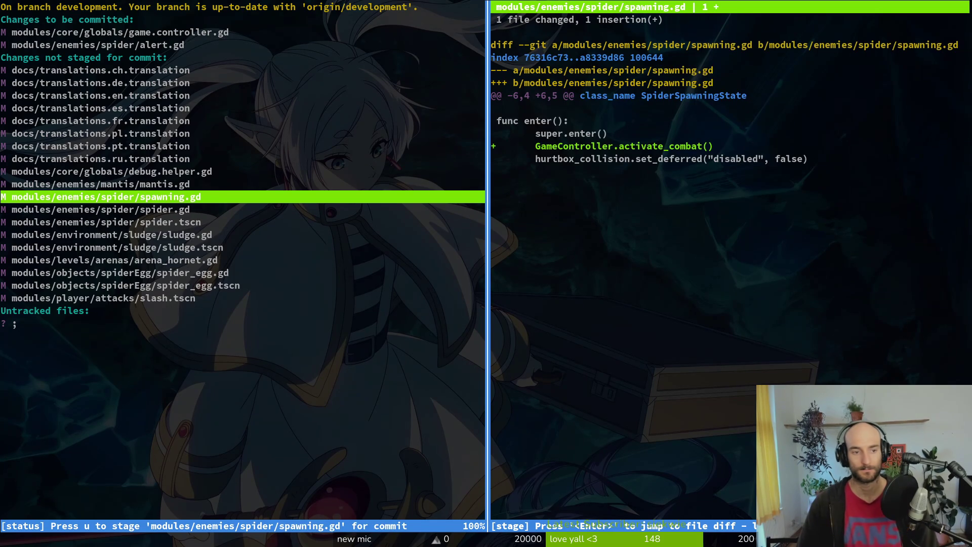
Stage spawning.gd and spider.gd after reviewing the full spider.gd diff.
key("u")
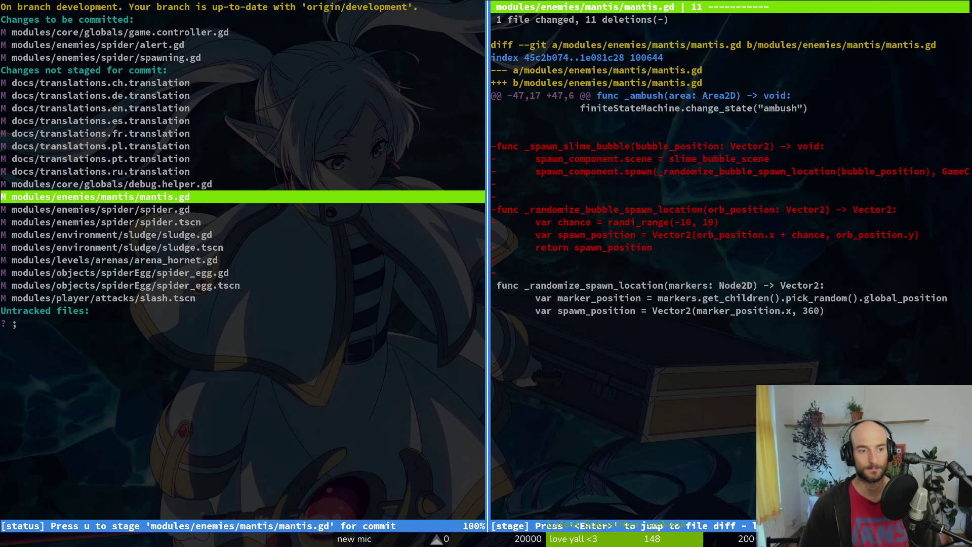
key("j")
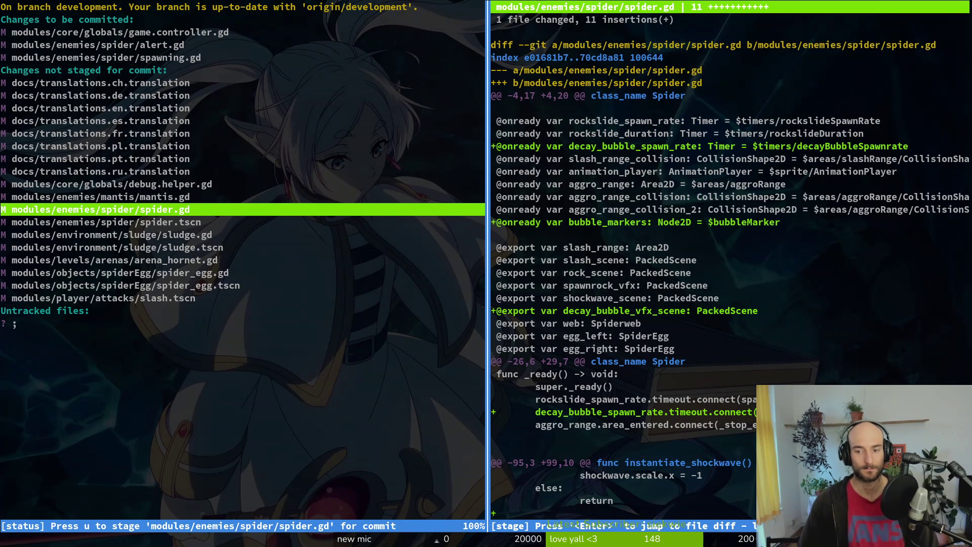
key("Return")
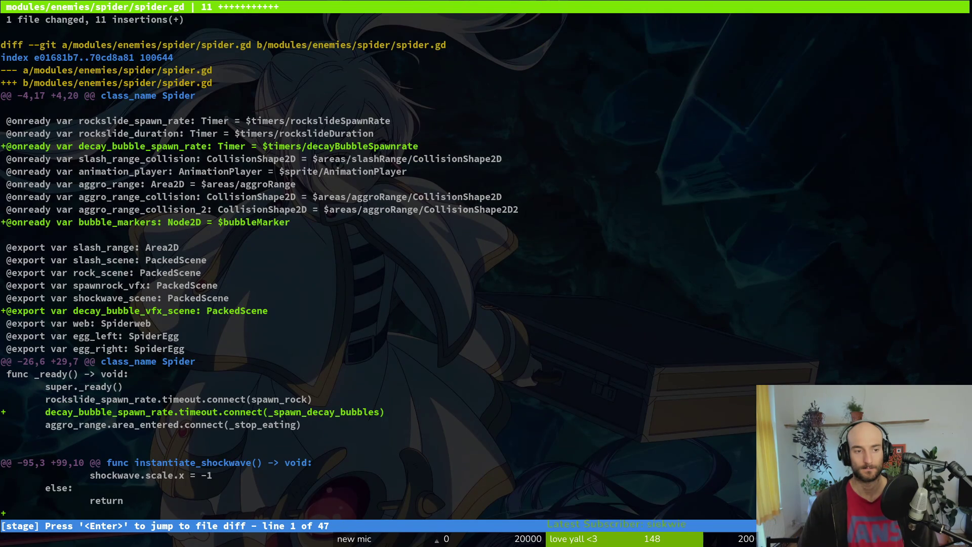
key("End")
key("Down")
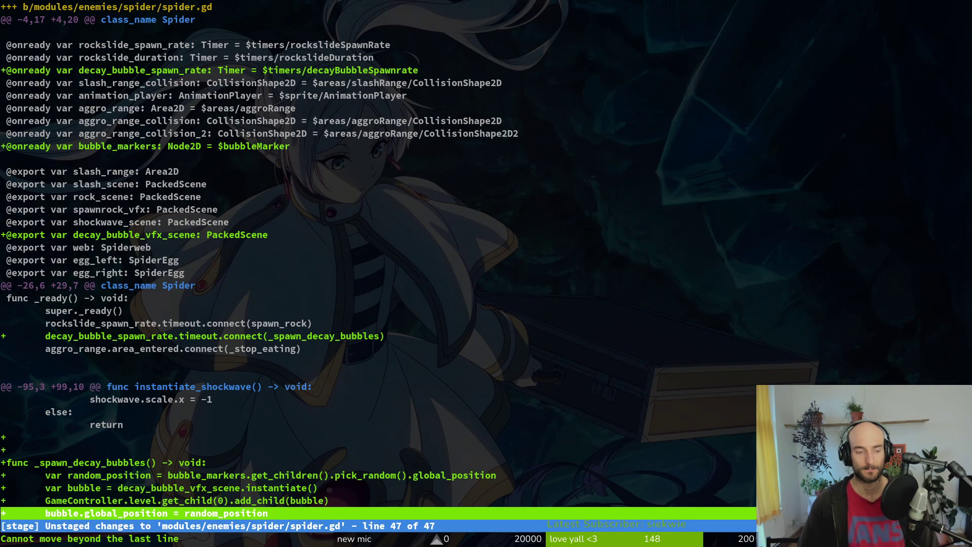
key("q")
Stage spider.tscn, sludge.gd, sludge.tscn, arena_hornet.gd, spider_egg files and mantis.gd; discard slash.tscn.
key("u")
key("u")
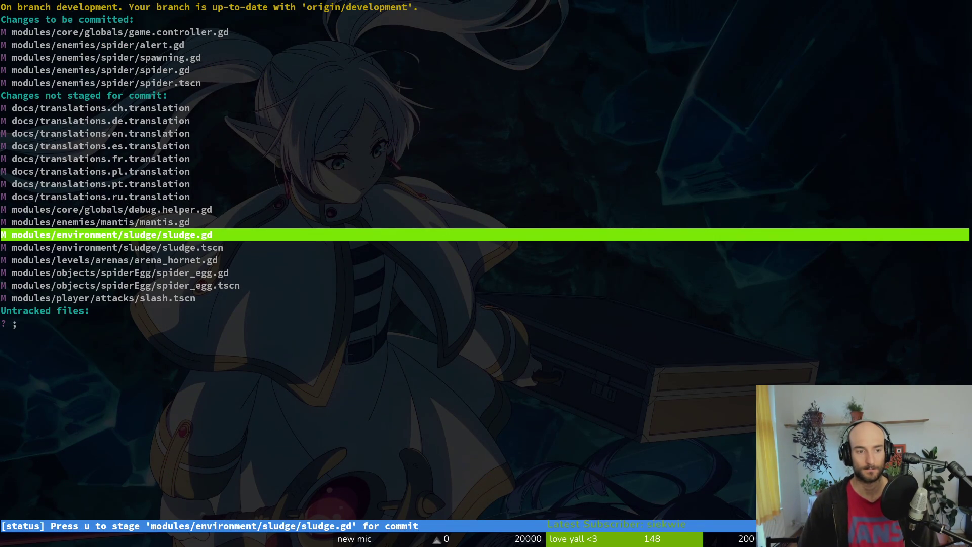
key("Return")
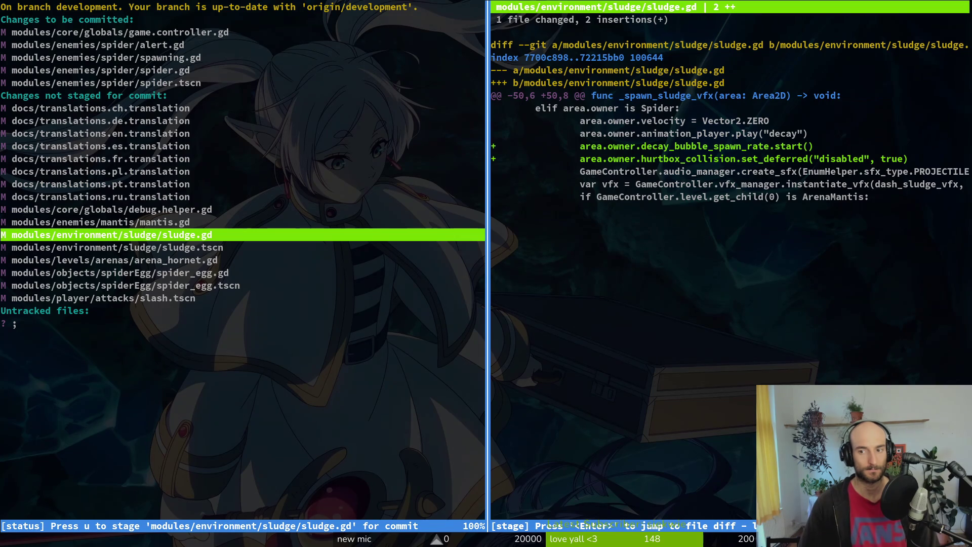
key("u")
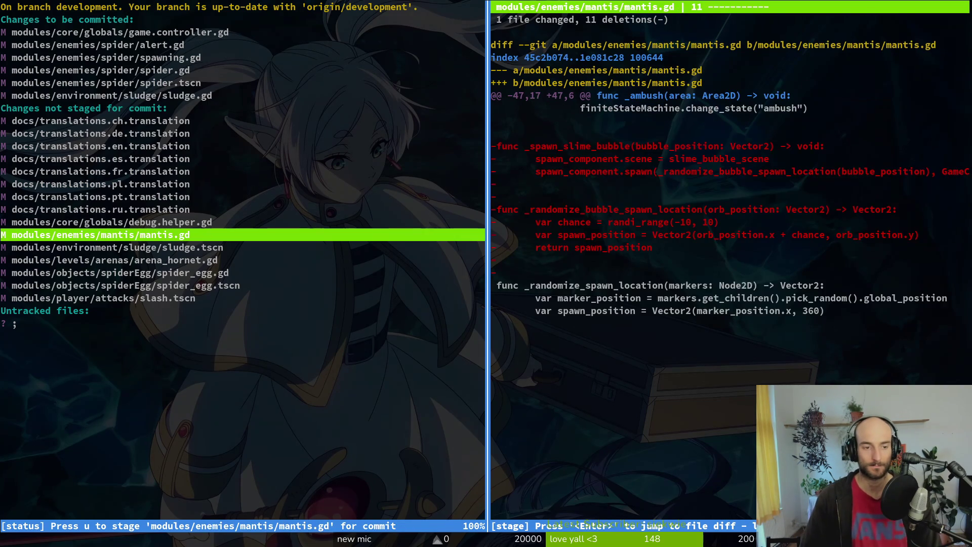
key("Down")
key("u")
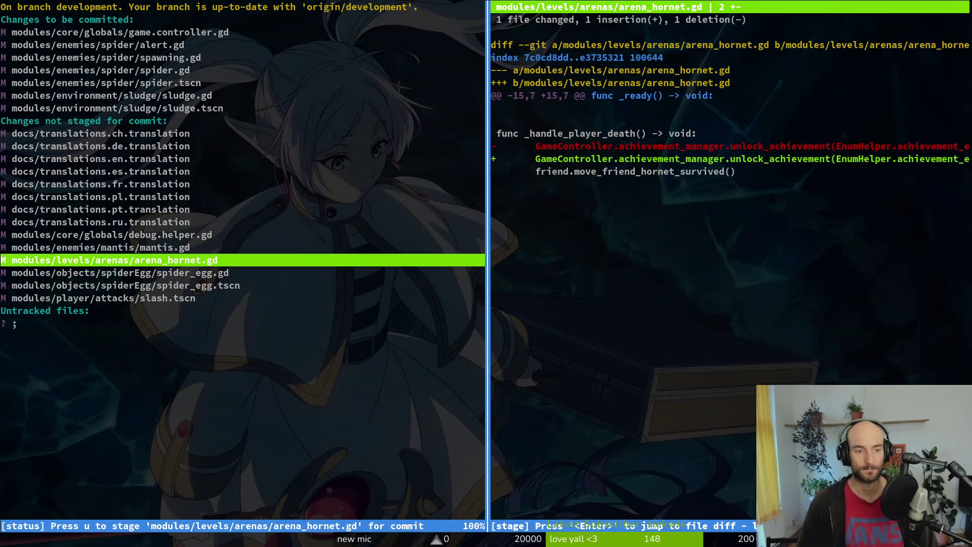
key("u")
key("Down")
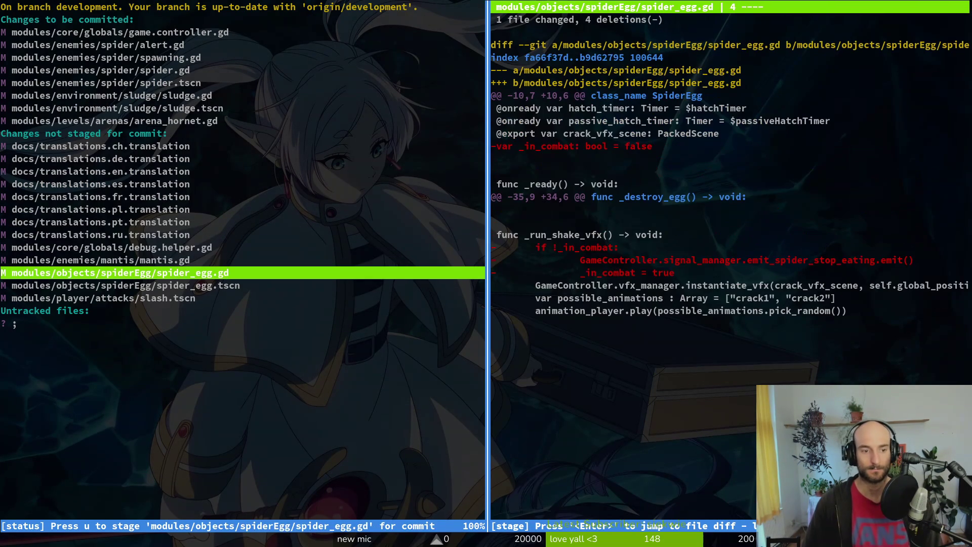
key("u")
key("u")
key("Up")
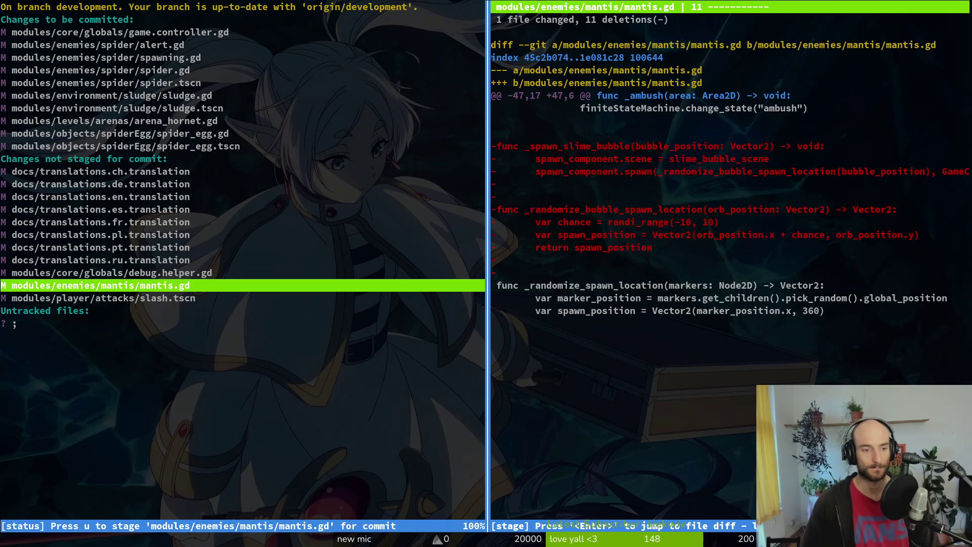
key("u")
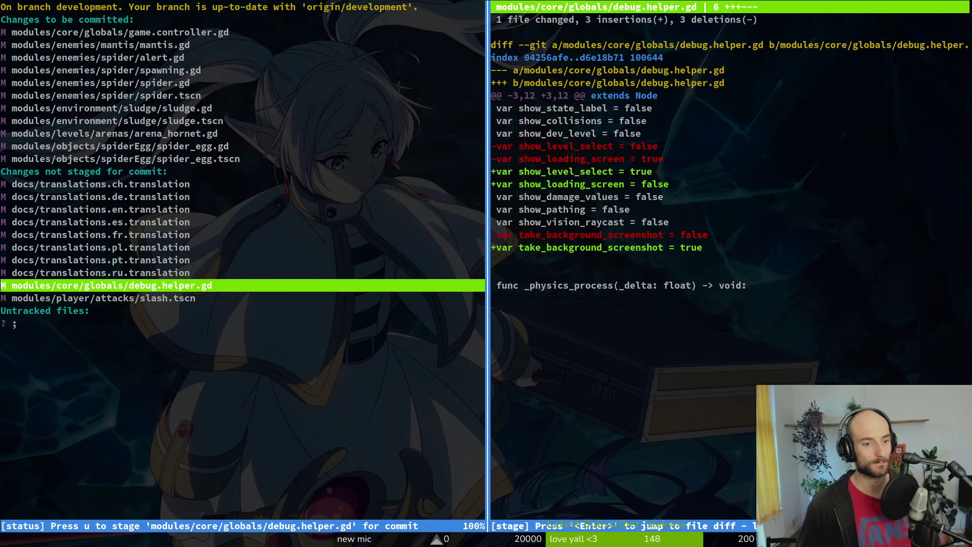
key("Down")
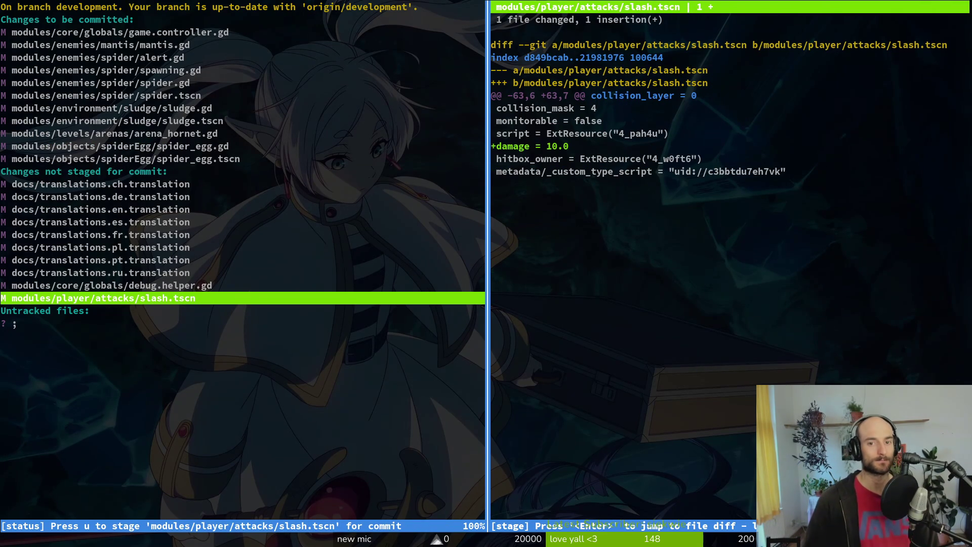
type("!y")
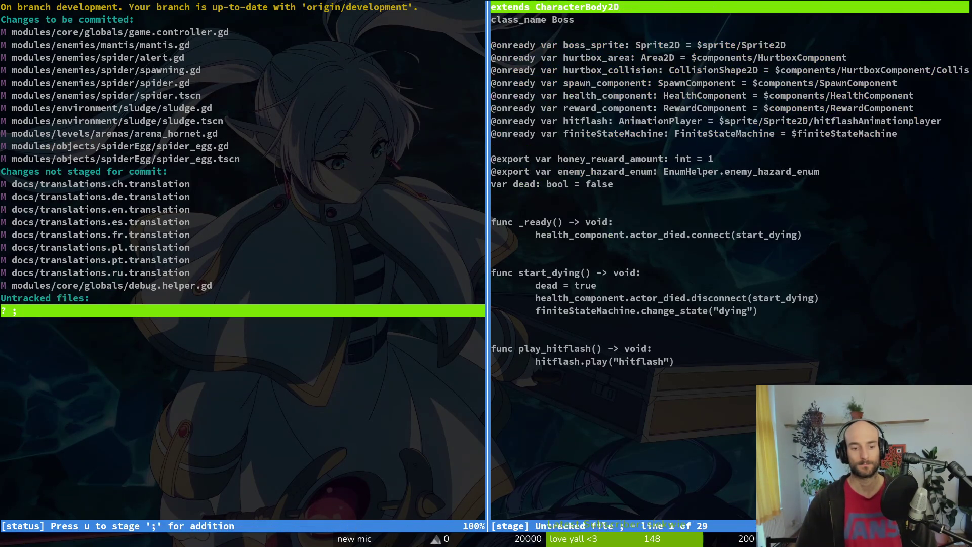
type("qgit commit -m \"adde")
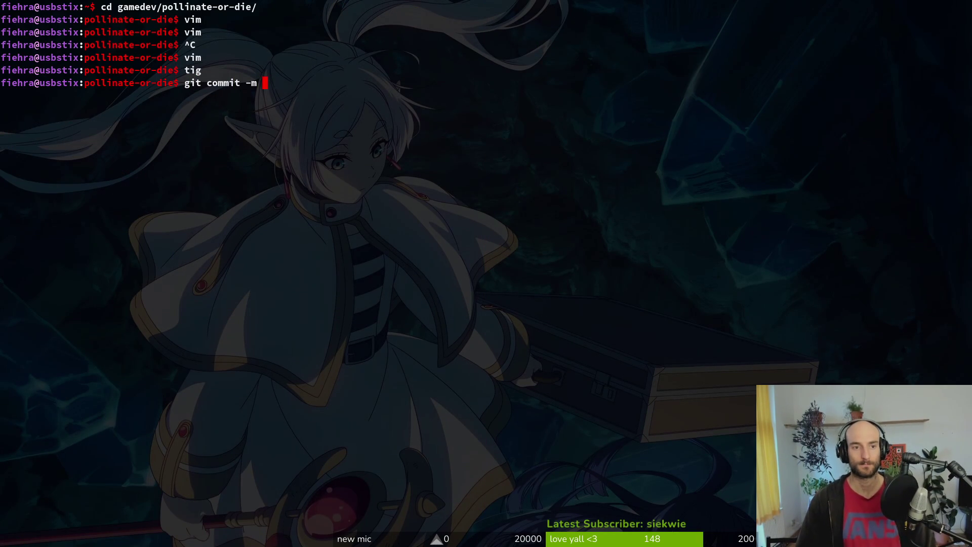
type("d some jlu")
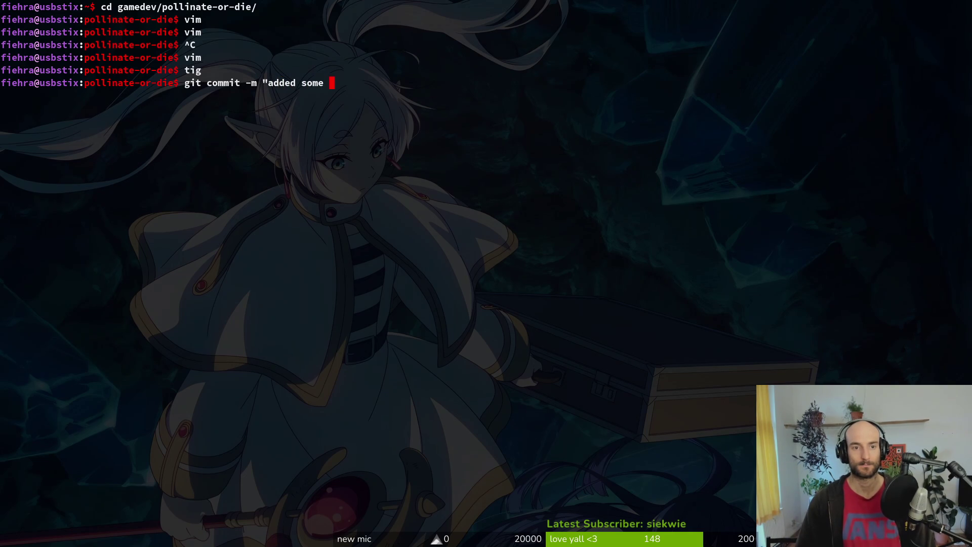
Commit the staged changes with the message "added some juice to spider death".
key("BackSpace")
key("BackSpace")
type("uice to spidder")
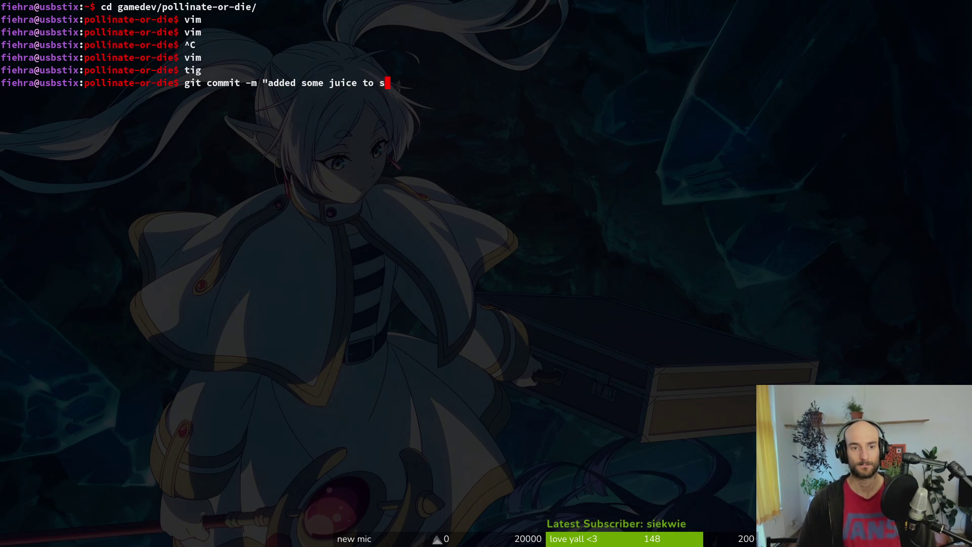
key("BackSpace")
key("BackSpace")
key("BackSpace")
type("er death\"")
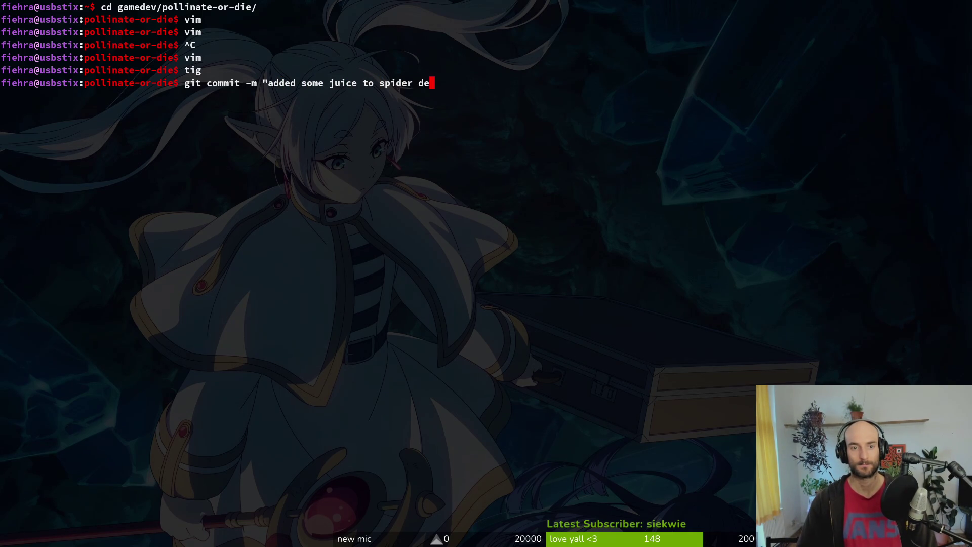
key("Return")
Push the commit to the remote and return to the Godot editor.
type("git pu")
type("sh")
key("Return")
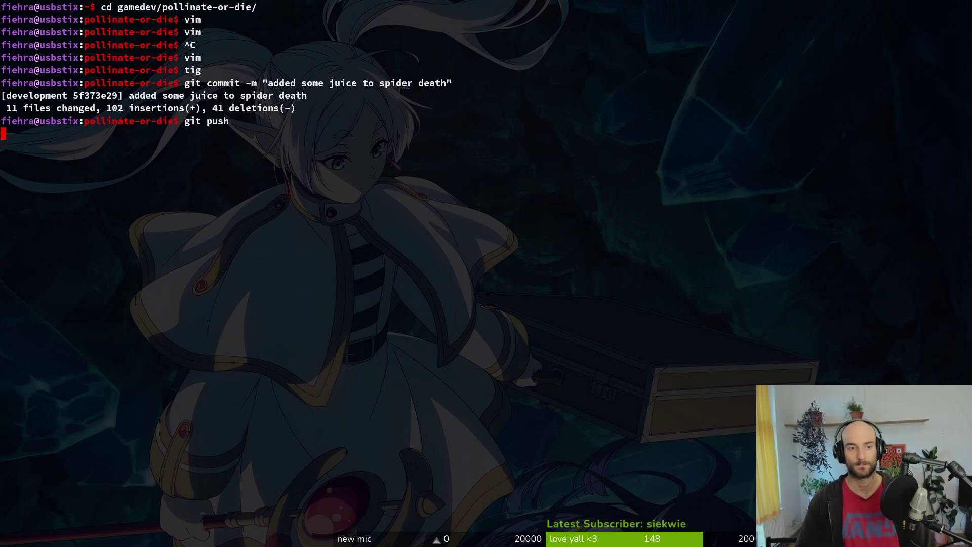
key("alt+Tab")
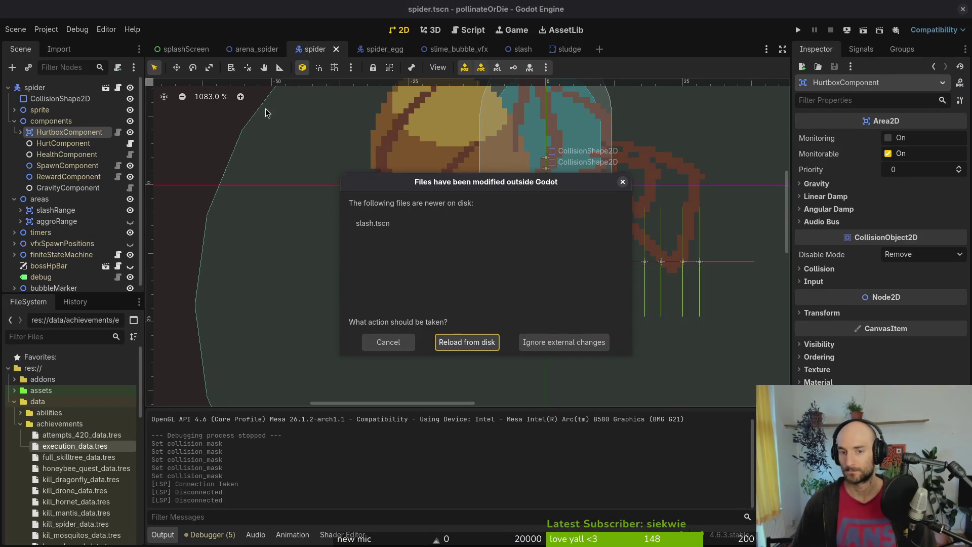
Reload changed files from disk and close spider_egg, slime_bubble_vfx, slash, sludge and arena_spider tabs.
left_click(463, 343)
middle_click(400, 49)
middle_click(378, 48)
middle_click(375, 48)
middle_click(375, 49)
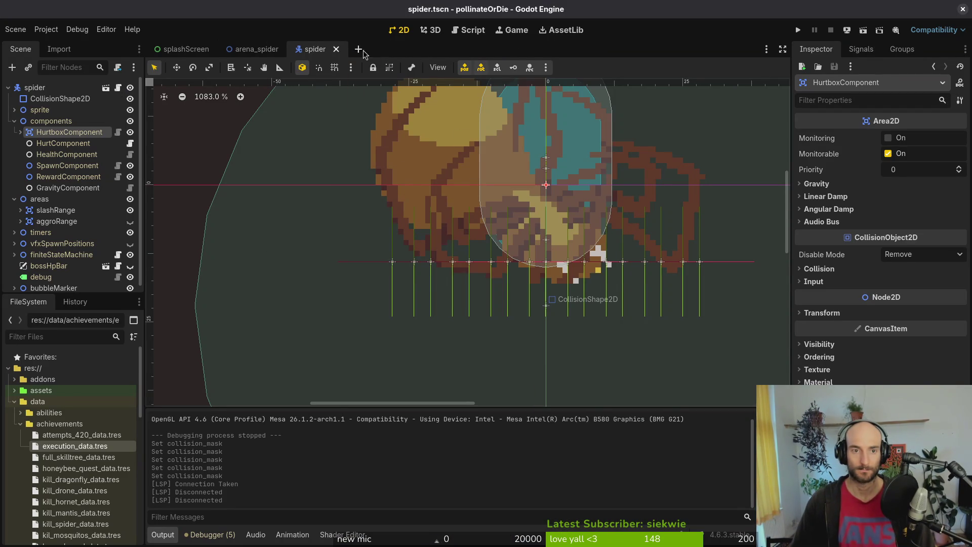
middle_click(251, 48)
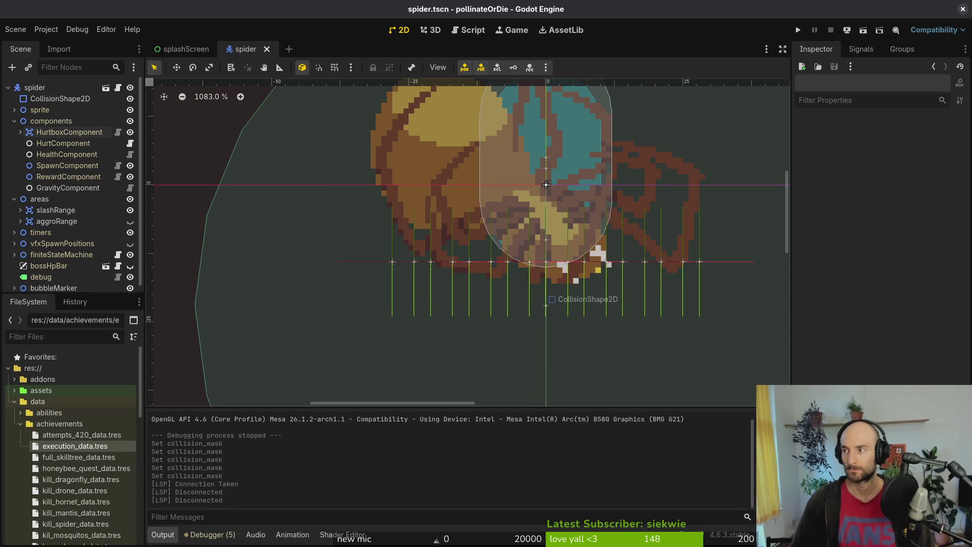
key("alt+Tab")
type("ig")
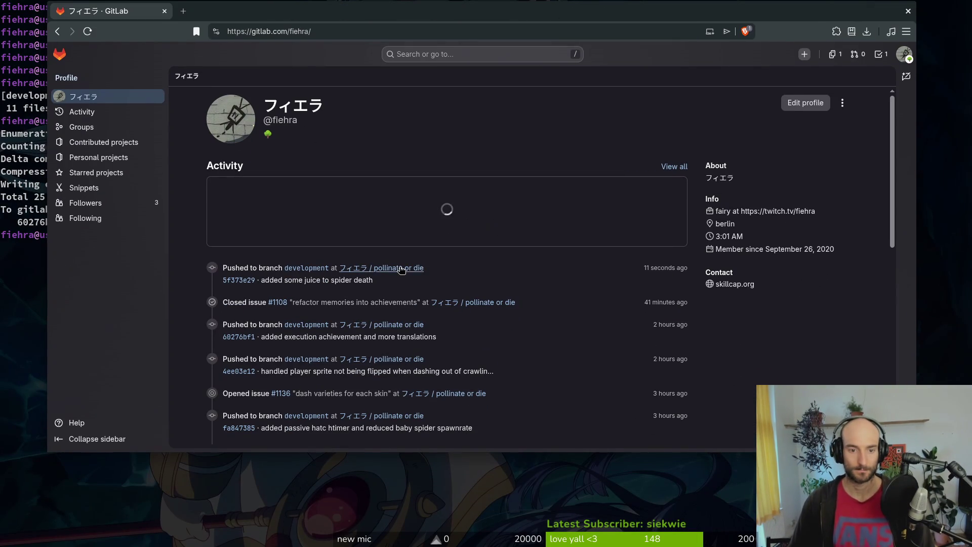
Close issue #941 about spider-decay bubbles via the steam nextfest demo (forest area) milestone.
left_click(399, 268)
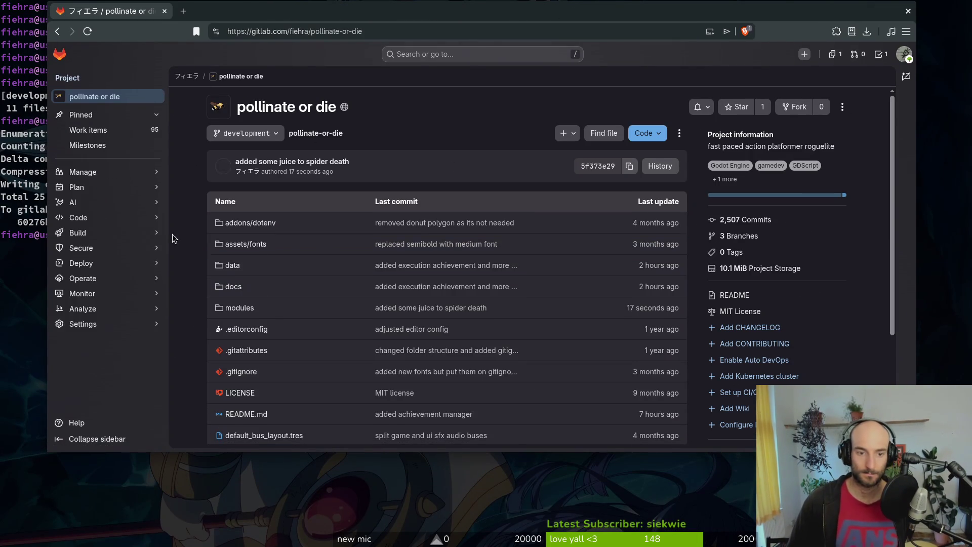
left_click(152, 188)
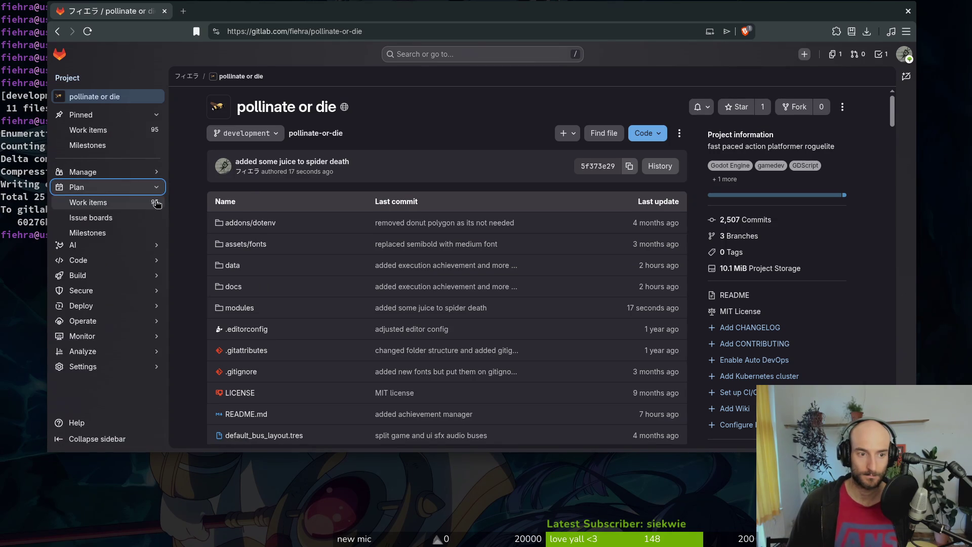
left_click(140, 232)
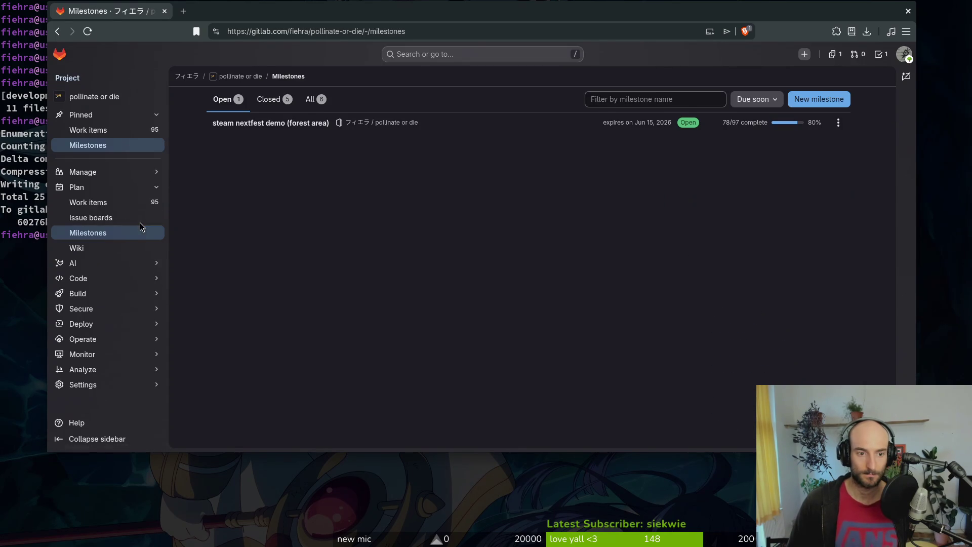
left_click(233, 124)
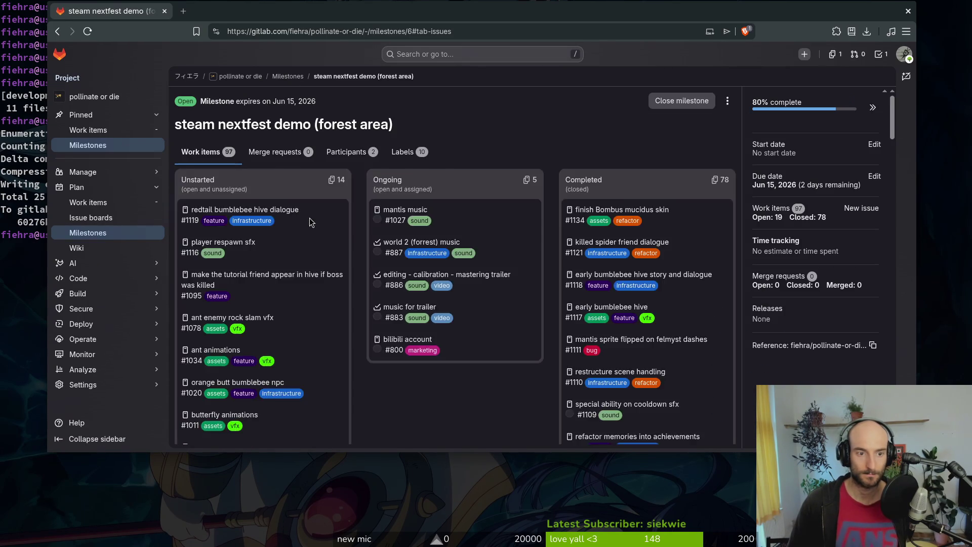
scroll(312, 222, "down", 3)
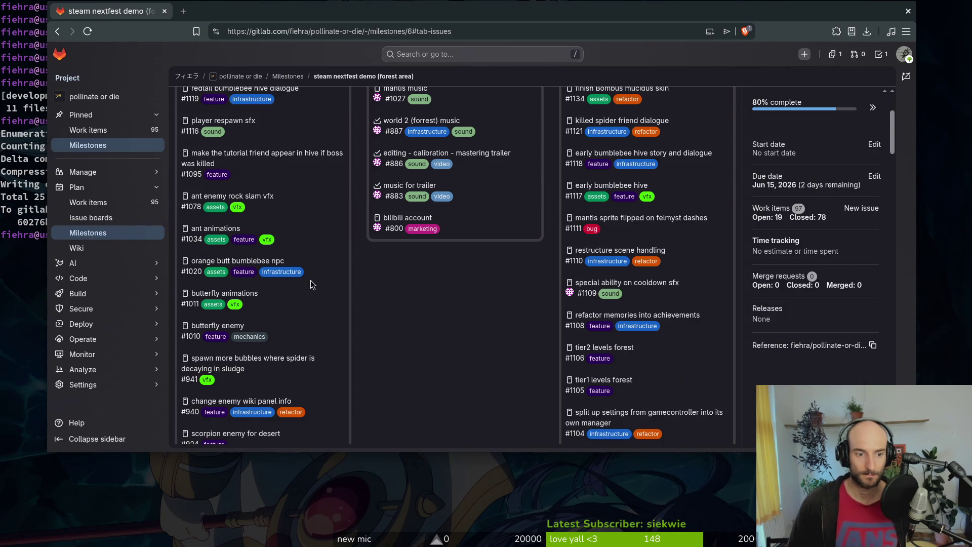
left_click(262, 363)
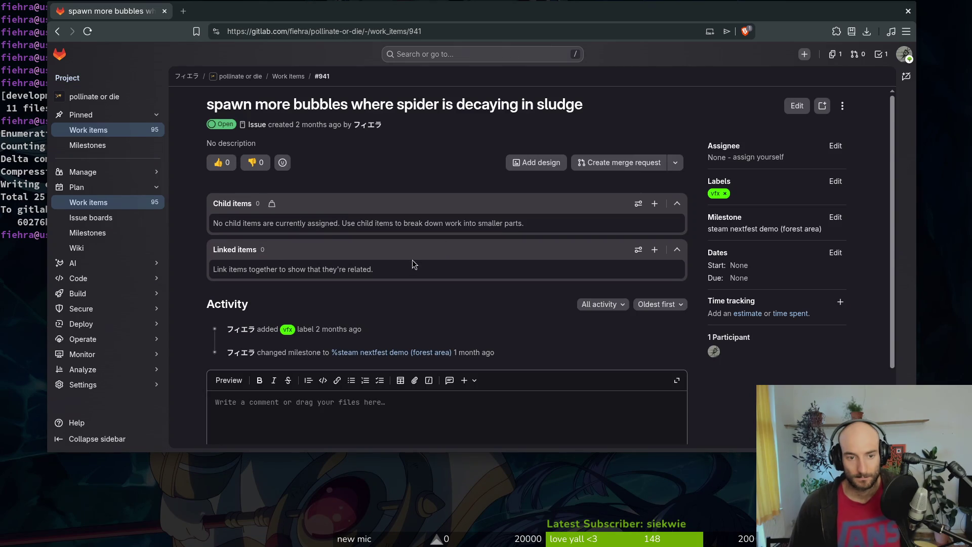
scroll(399, 248, "down", 2)
left_click(277, 426)
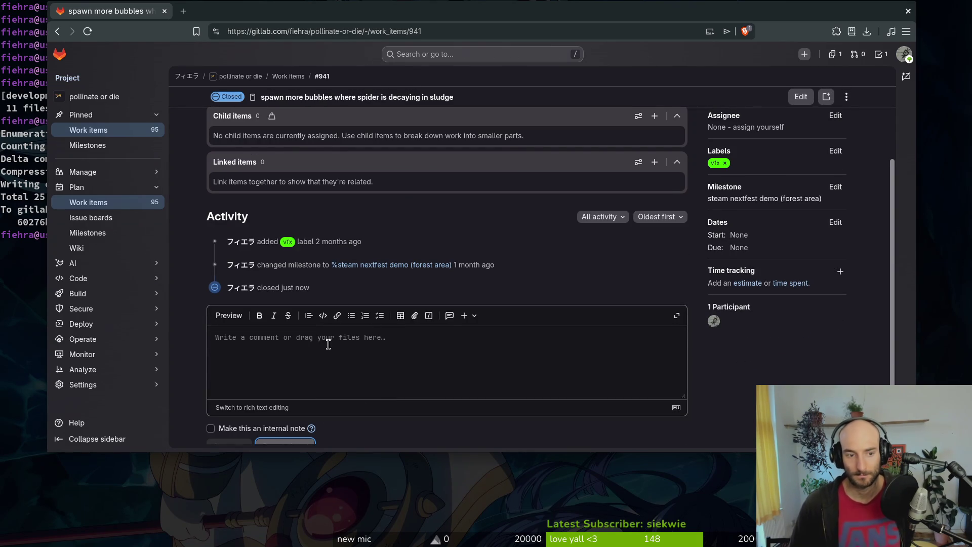
Review the steam nextfest demo milestone board at 81% complete, then return to Godot.
left_click(100, 231)
left_click(275, 124)
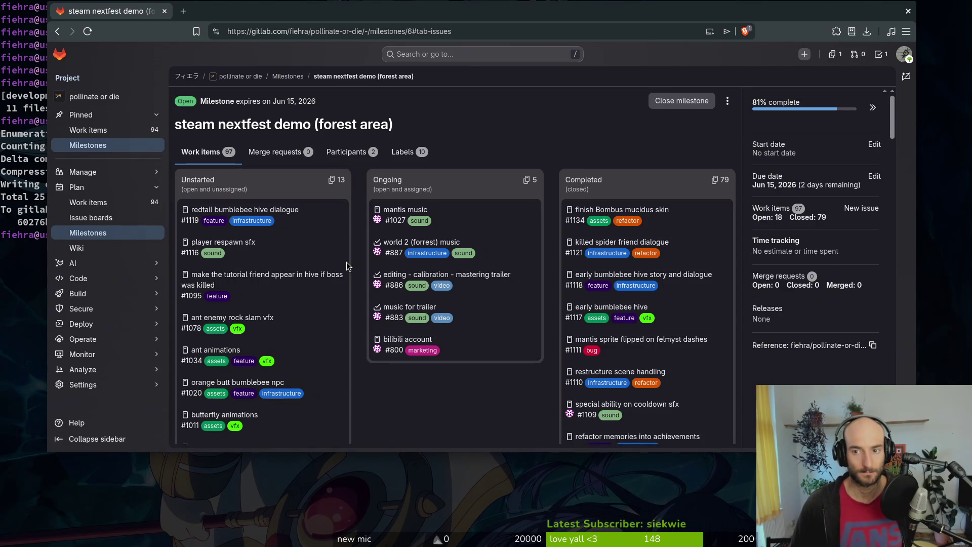
scroll(287, 282, "down", 2)
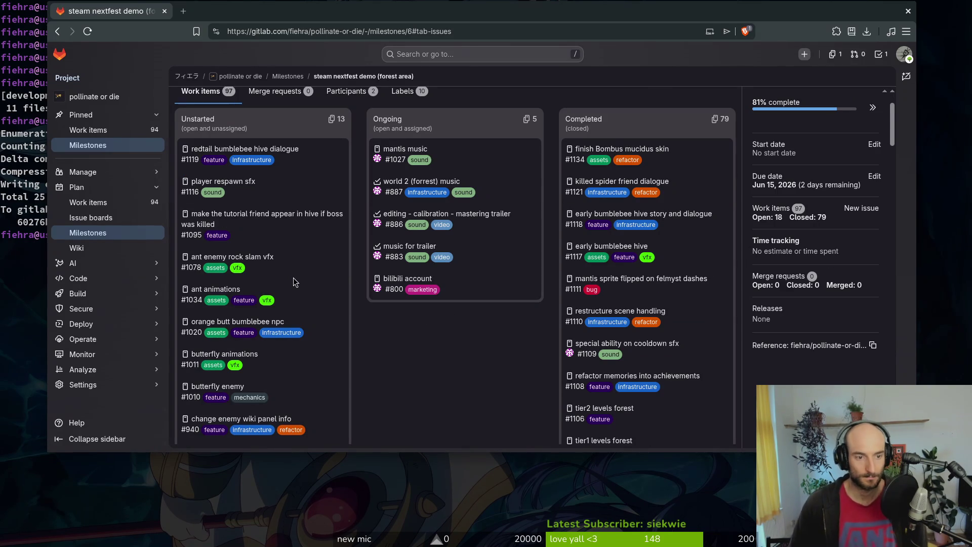
scroll(300, 263, "down", 3)
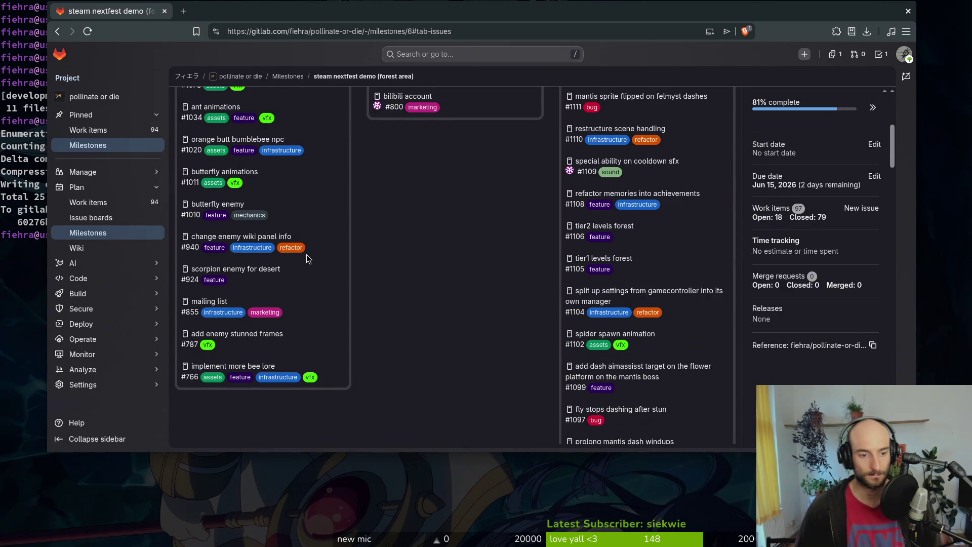
scroll(305, 256, "up", 2)
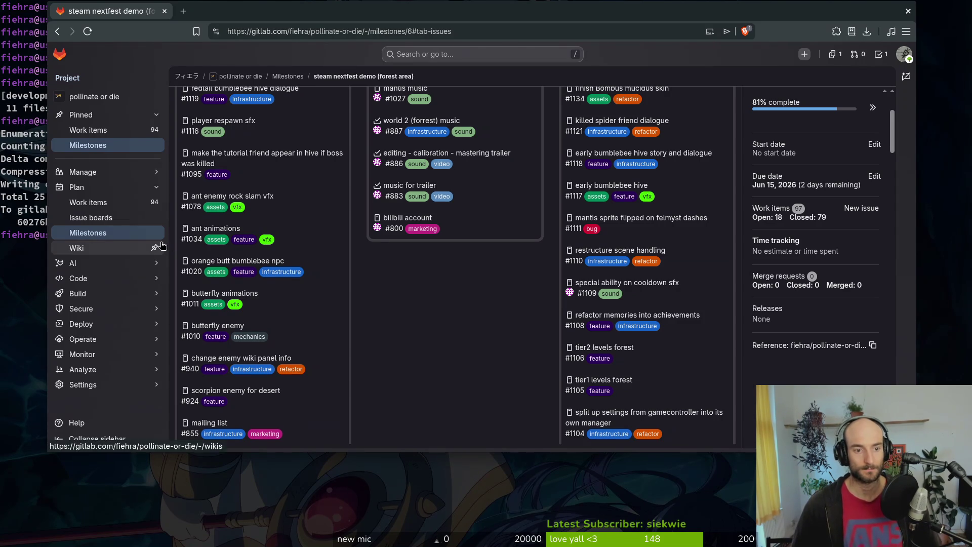
left_click(455, 477)
type("ig")
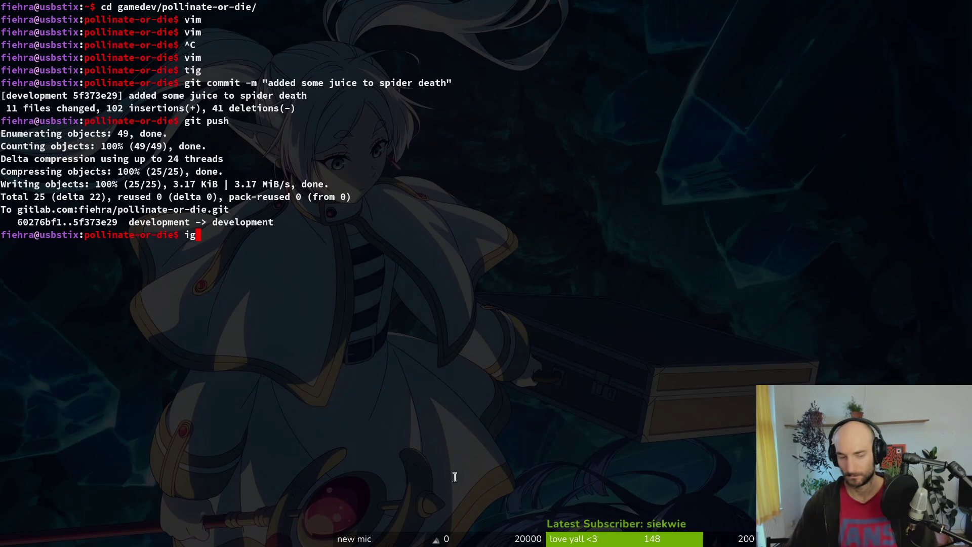
key("alt+Tab")
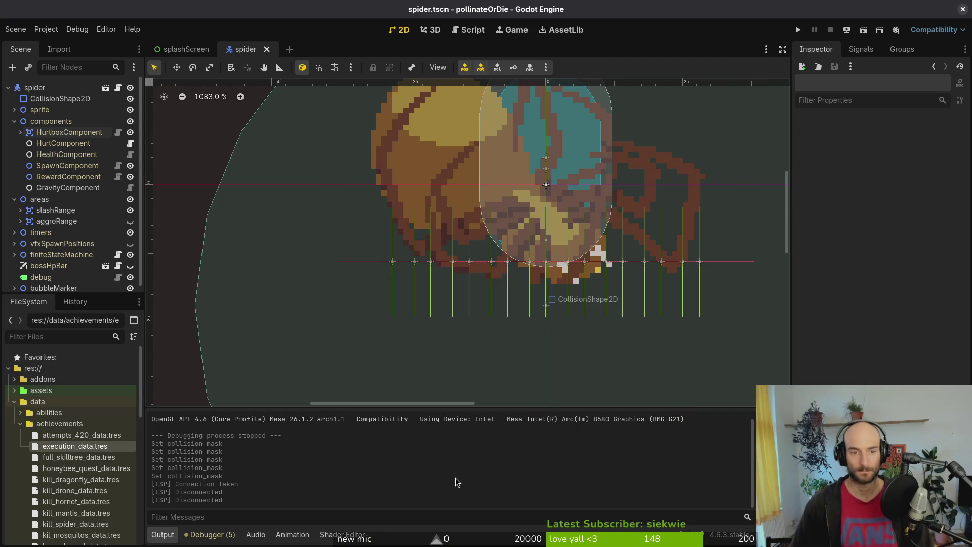
Open friend.tscn and inspect its AnimationPlayer animations and the flying state's script settings.
key("ctrl+shift+o")
type("friend")
key("Return")
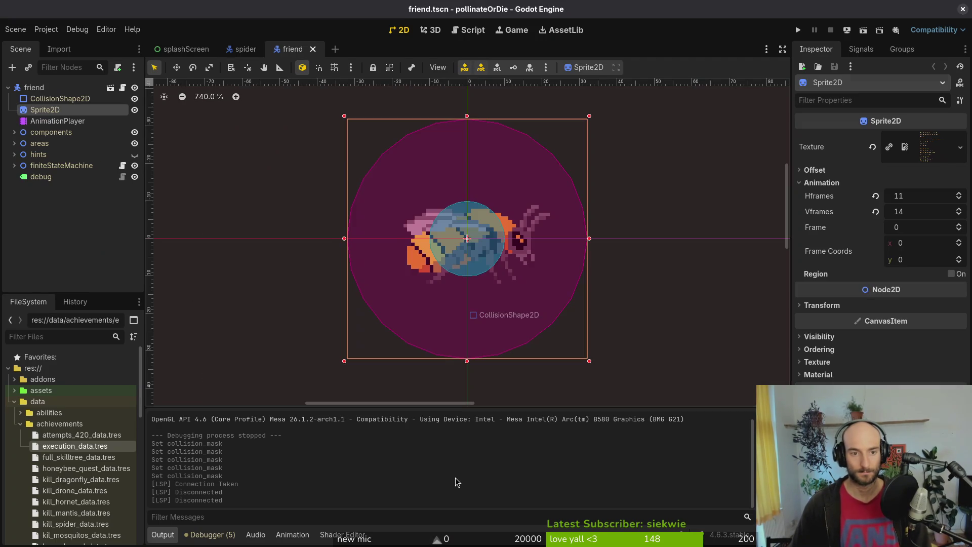
left_click(71, 122)
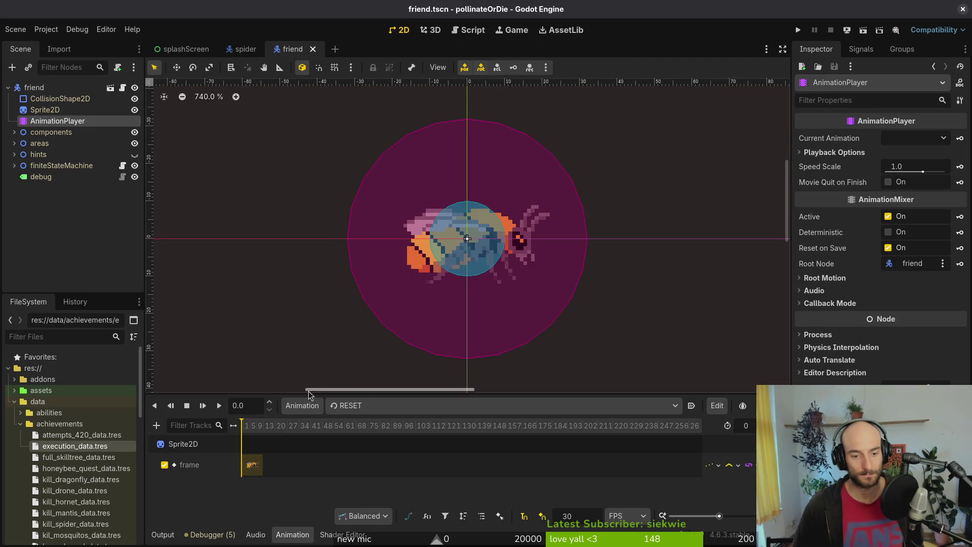
left_click(349, 405)
key("Escape")
left_click(14, 165)
left_click(9, 187)
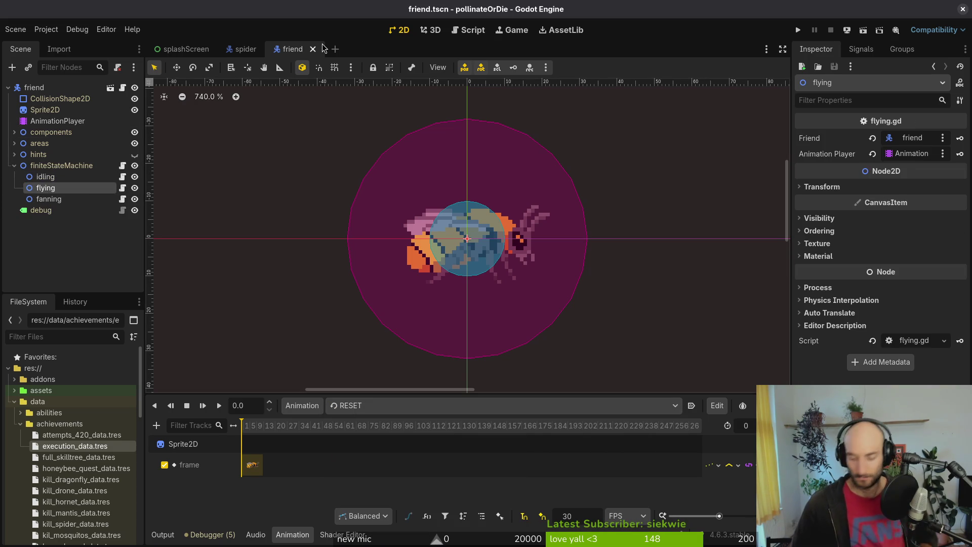
Open worker.tscn and inspect its flying state for comparison.
key("alt+shift+o")
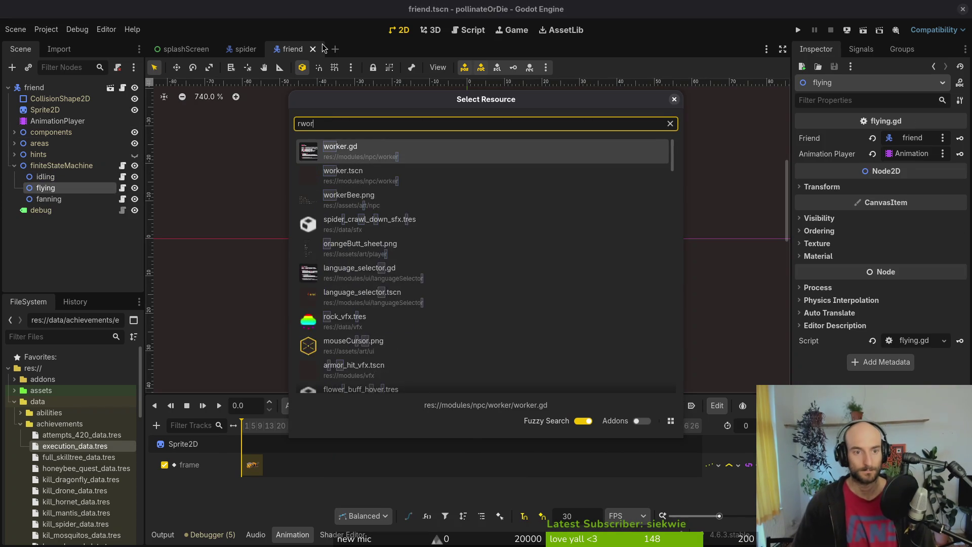
type("worker")
key("Down")
key("Down")
key("Return")
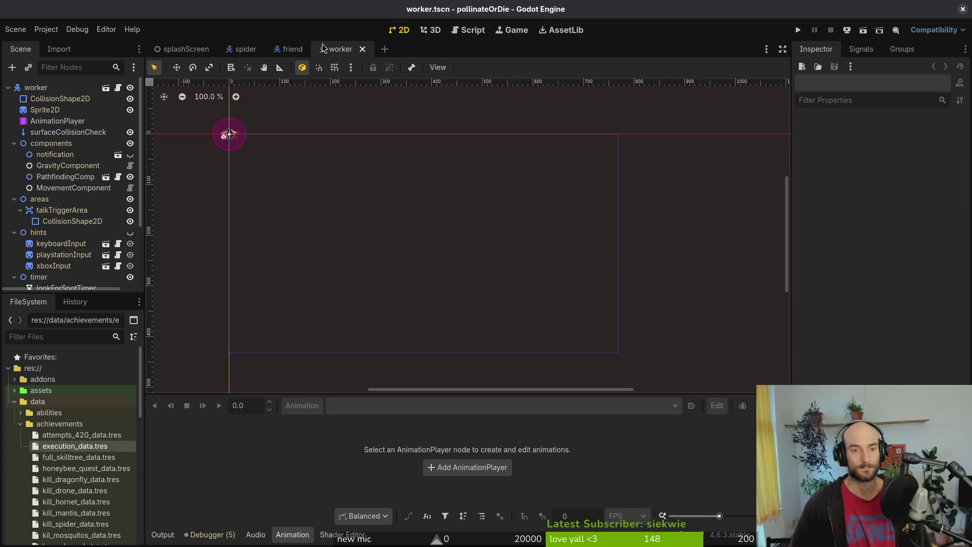
scroll(71, 203, "down", 4)
left_click(55, 241)
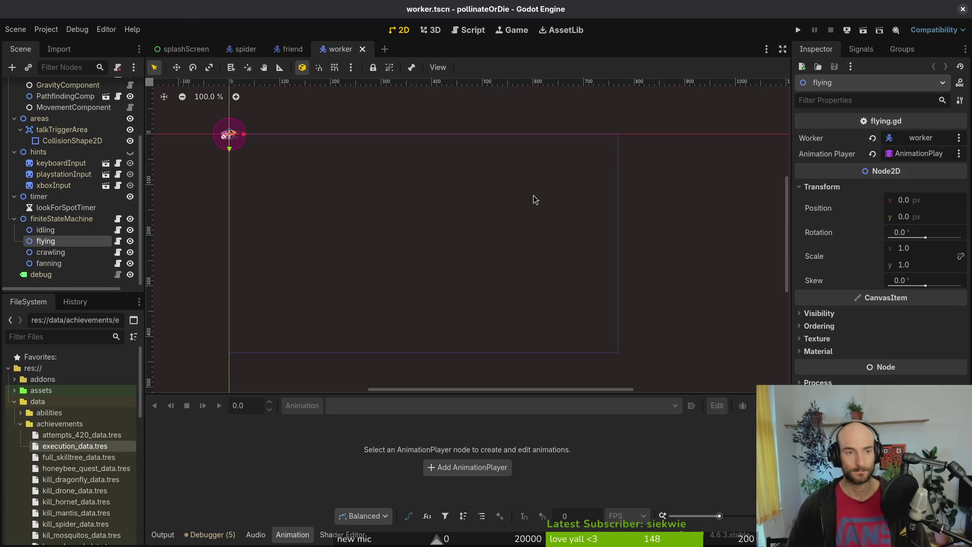
Back in friend.tscn, start adding a child node under finiteStateMachine.
left_click(298, 49)
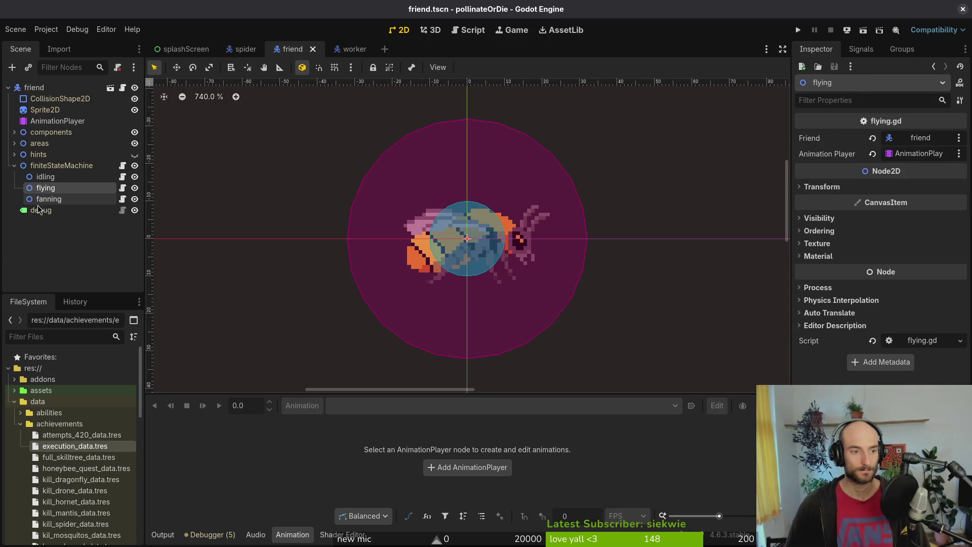
left_click(60, 166)
key("ctrl+a")
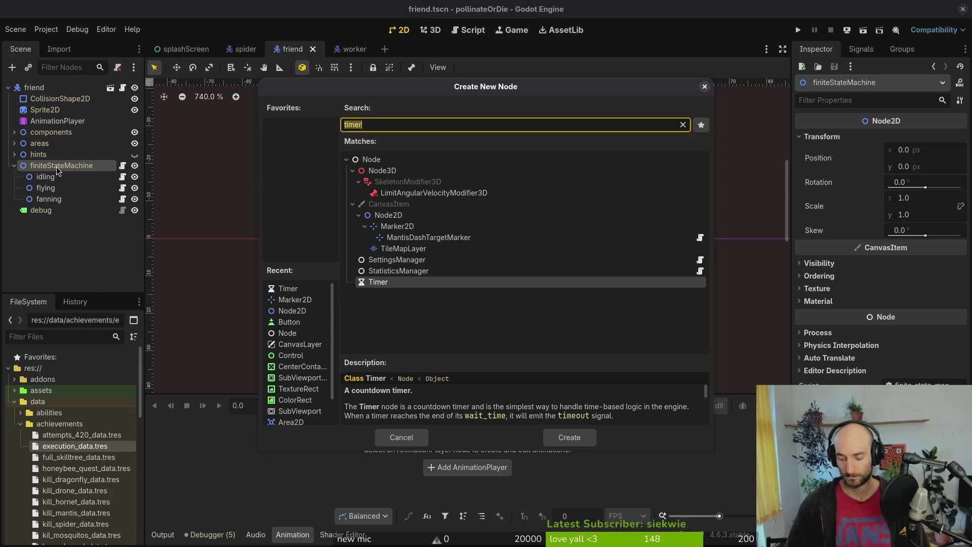
Create a Node2D named leisure under finiteStateMachine and attach a new script to it.
type("leisure")
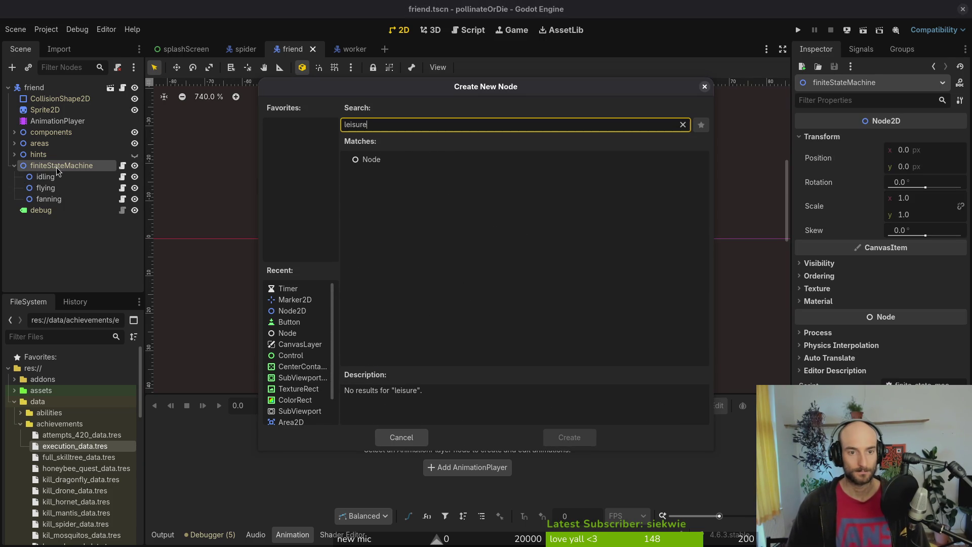
key("Escape")
key("ctrl+a")
type("node")
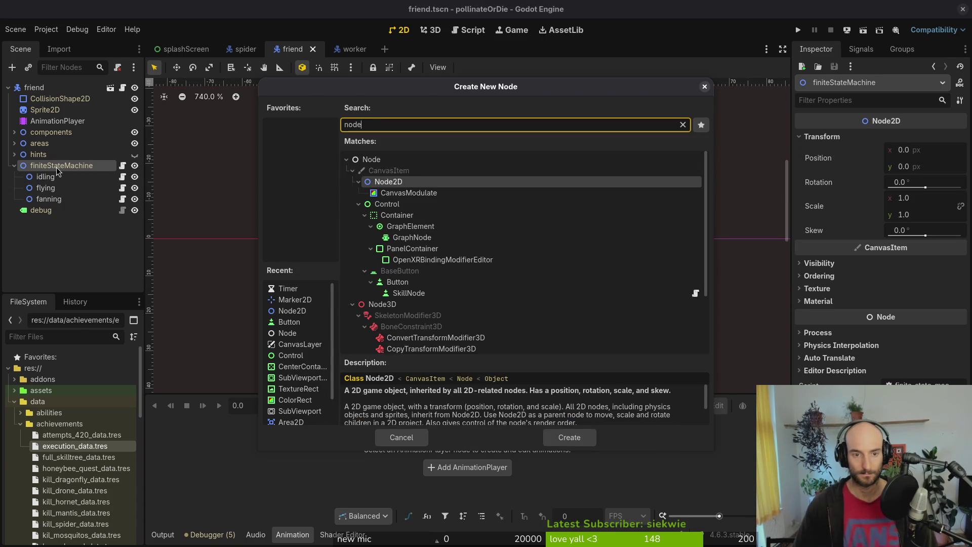
key("Down")
key("Return")
key("F2")
type("lei")
key("Return")
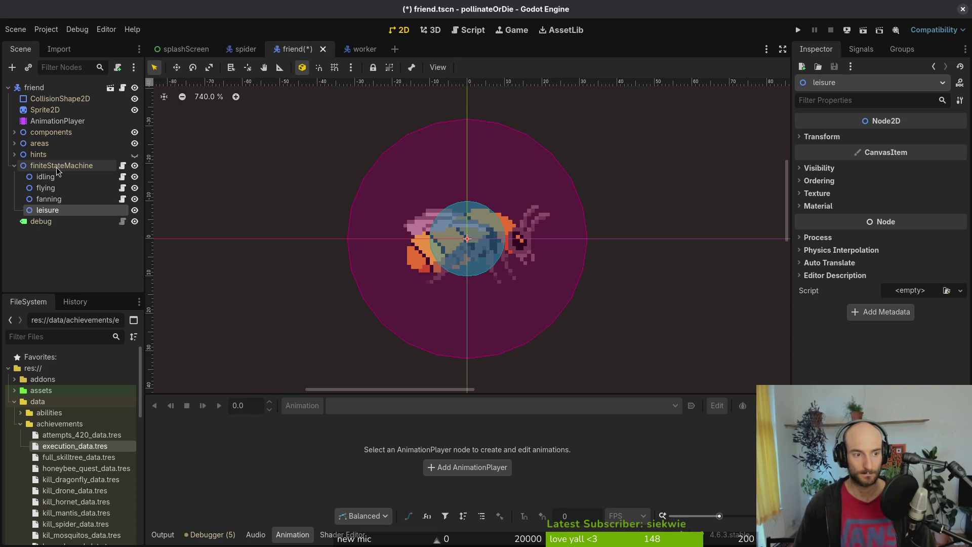
right_click(98, 211)
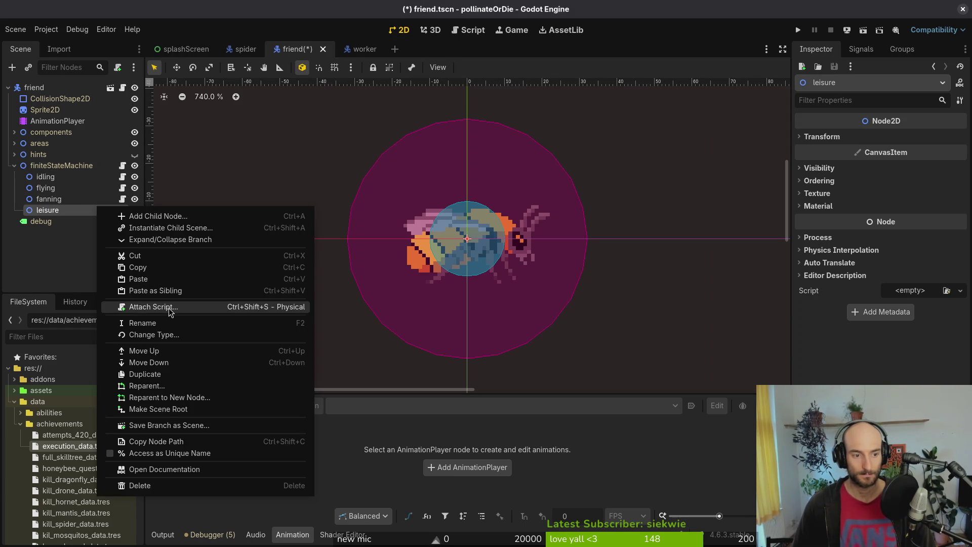
left_click(170, 310)
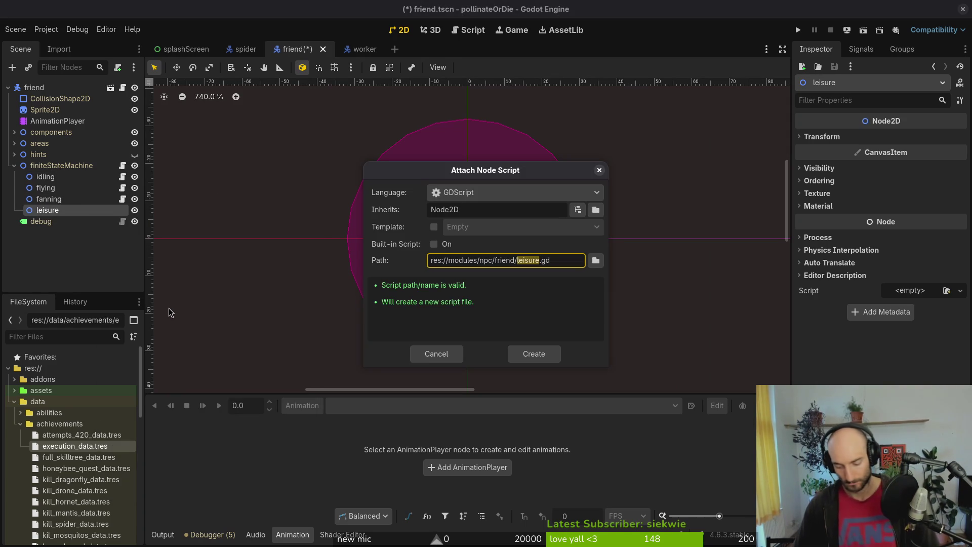
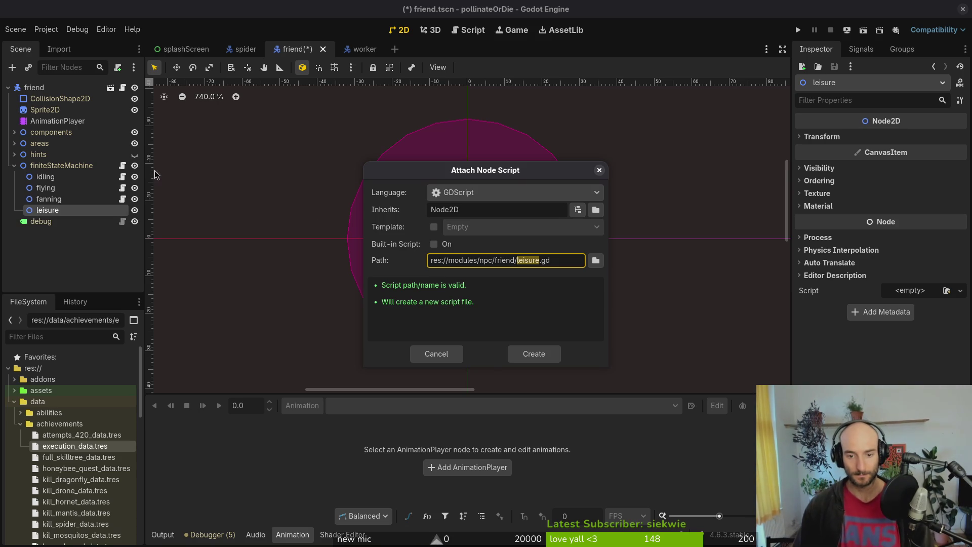
Attach res://modules/core/state/state.gd to the leisure node as its script.
left_click(596, 261)
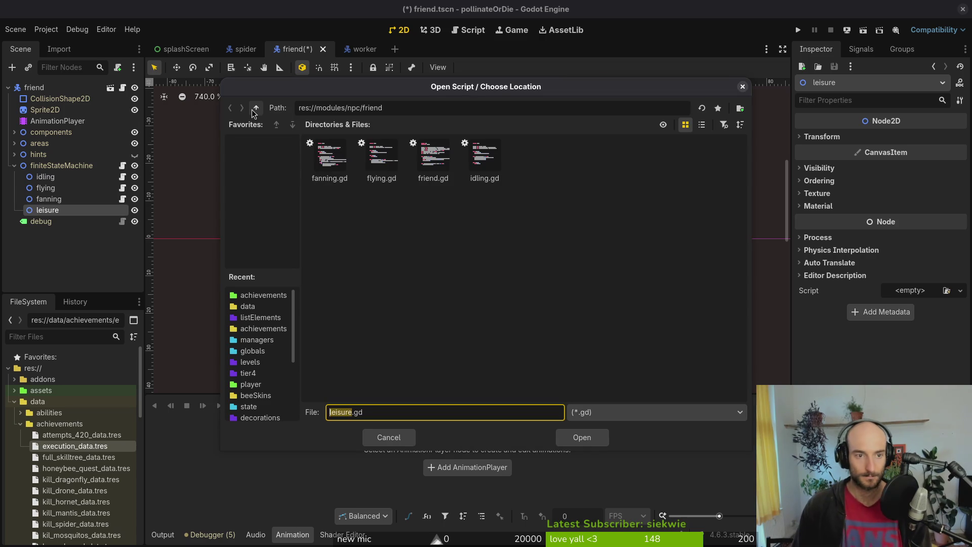
left_click(256, 107)
left_click(257, 108)
double_click(328, 161)
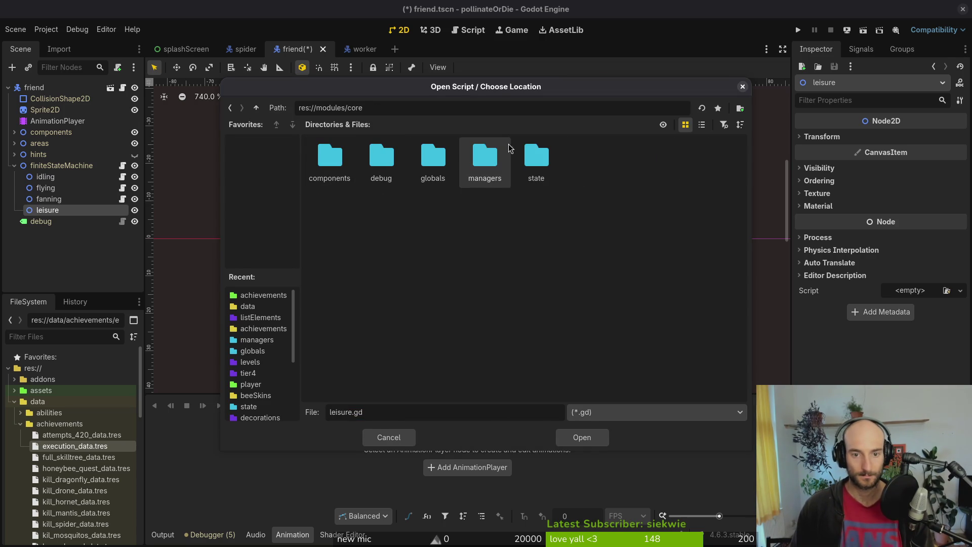
double_click(537, 157)
left_click(587, 158)
left_click(594, 437)
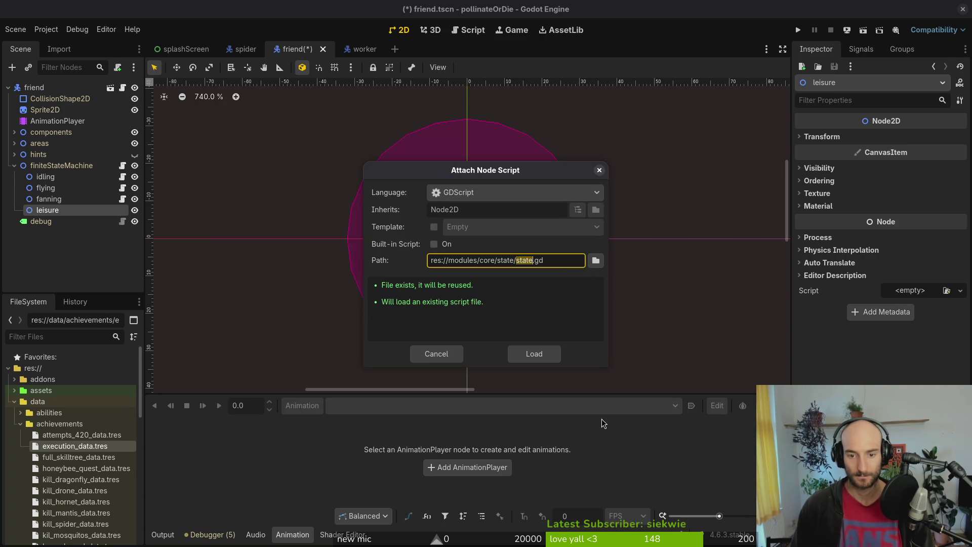
left_click(527, 353)
key("alt+Tab")
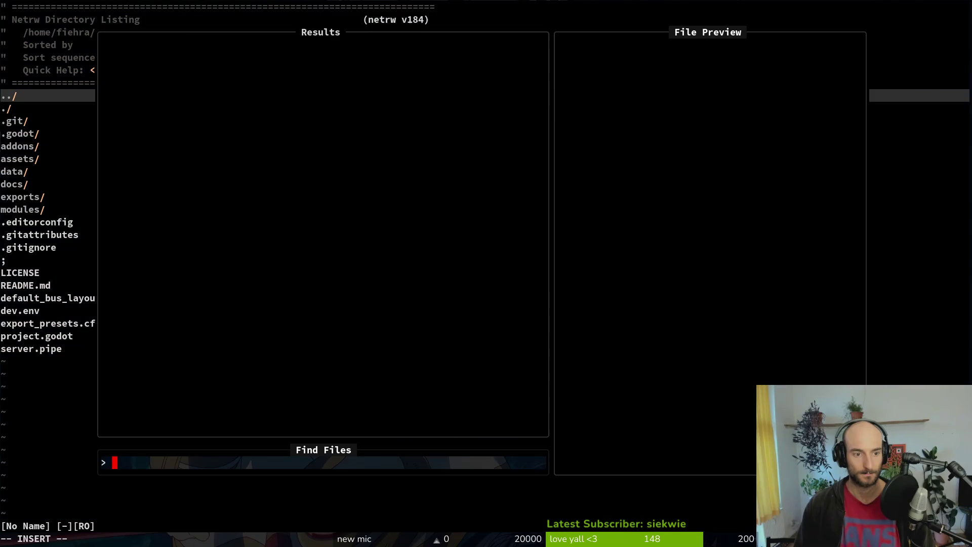
Open the worker's flying.gd and yank all of its lines.
type("worke")
key("Return")
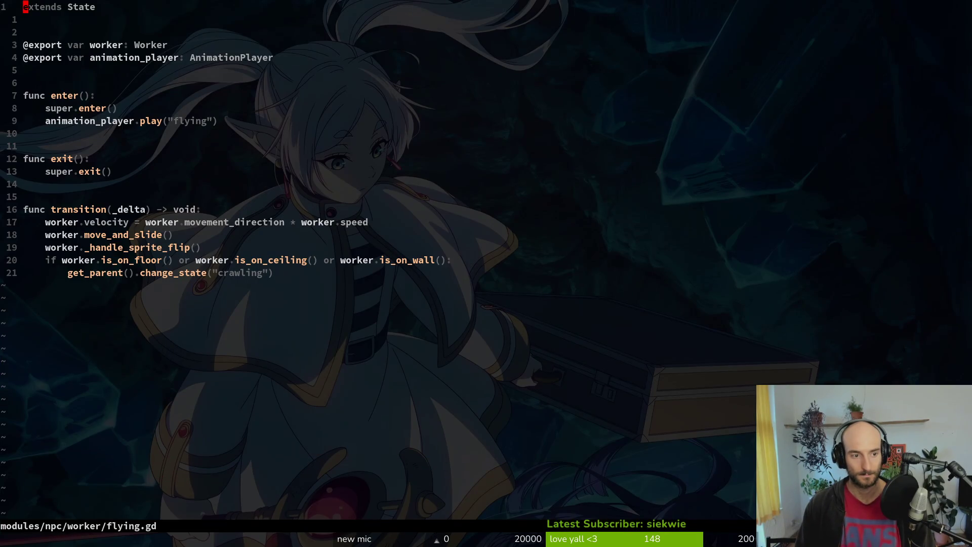
key("shift+v")
key("shift+g")
type("y:w")
key("Return")
Paste the flying-state code into friend/leisure.gd, drop the duplicate extends State line, and save.
key("space")
key("f")
key("f")
type("friend")
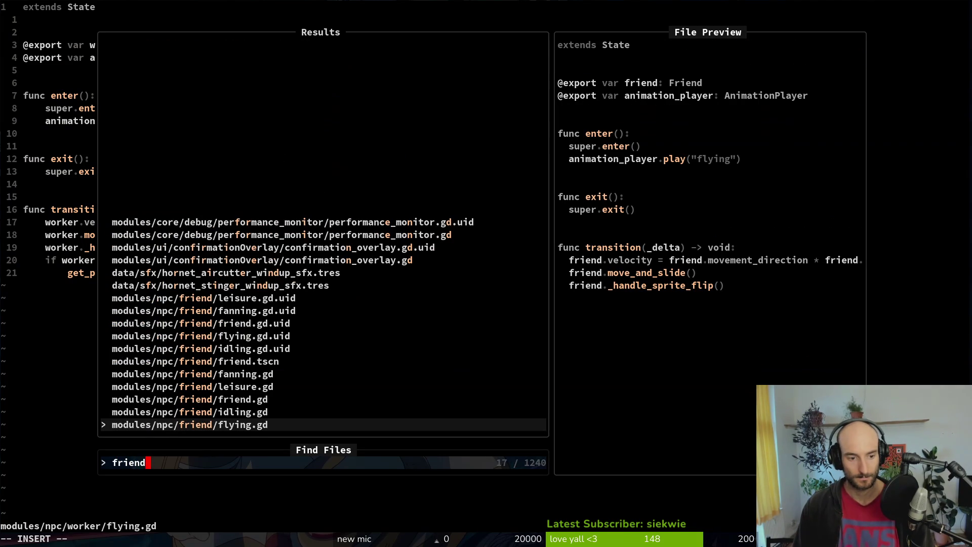
key("Up")
key("Up")
key("Up")
key("Return")
key("p")
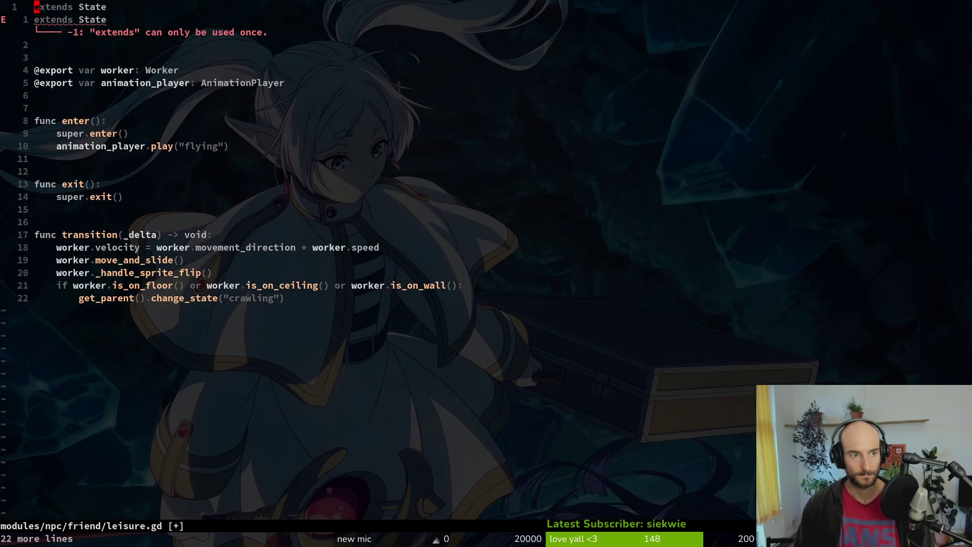
key("d")
key("d")
type(":w")
key("Return")
Rename the worker variable to friend and set its type to Friend.
key("j")
key("j")
key("w")
key("w")
key("w")
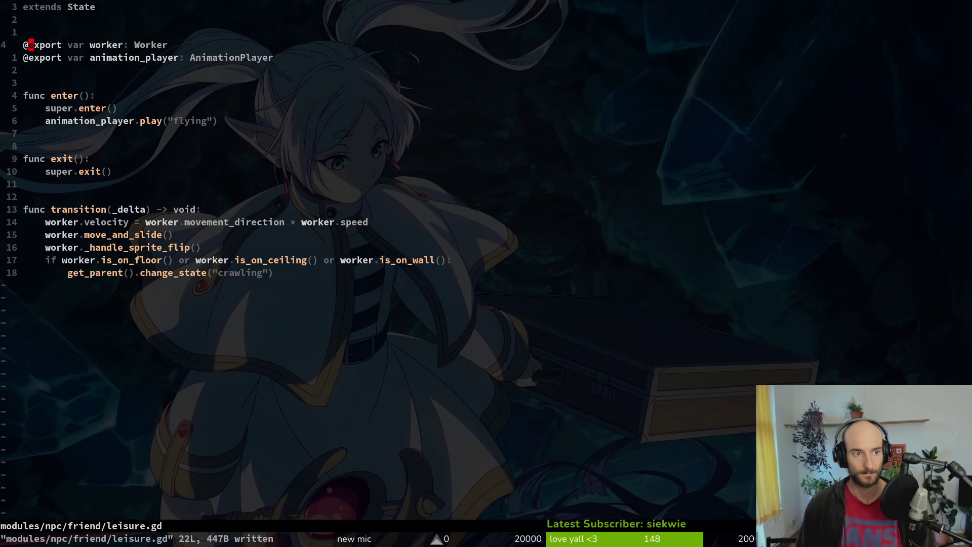
type("cwfriend")
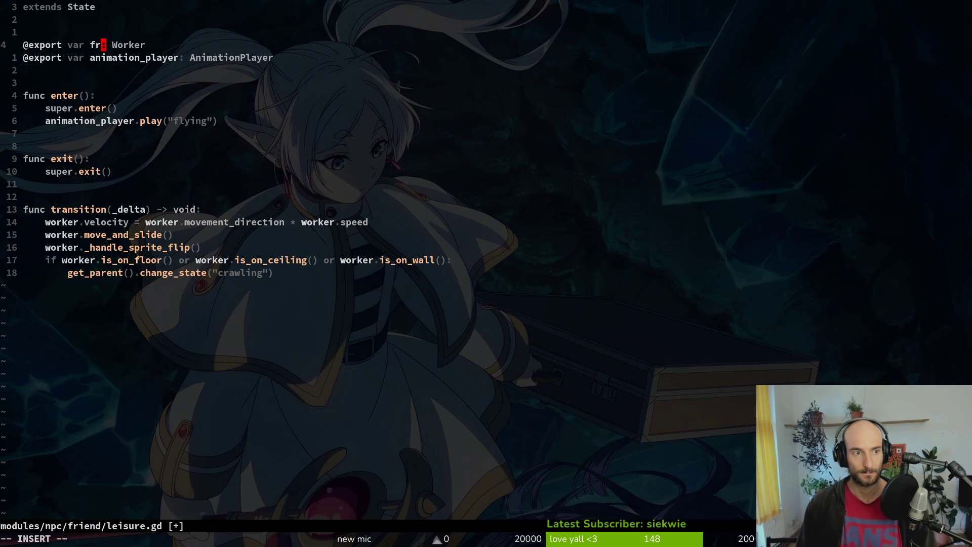
key("Escape")
type("WcwFriend")
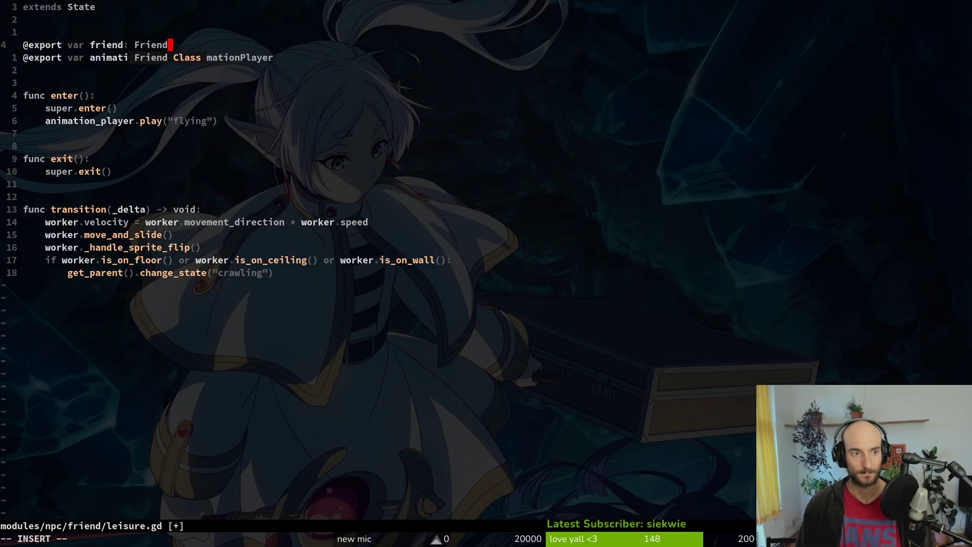
key("Escape")
key("j")
key("j")
key("j")
key("j")
key("j")
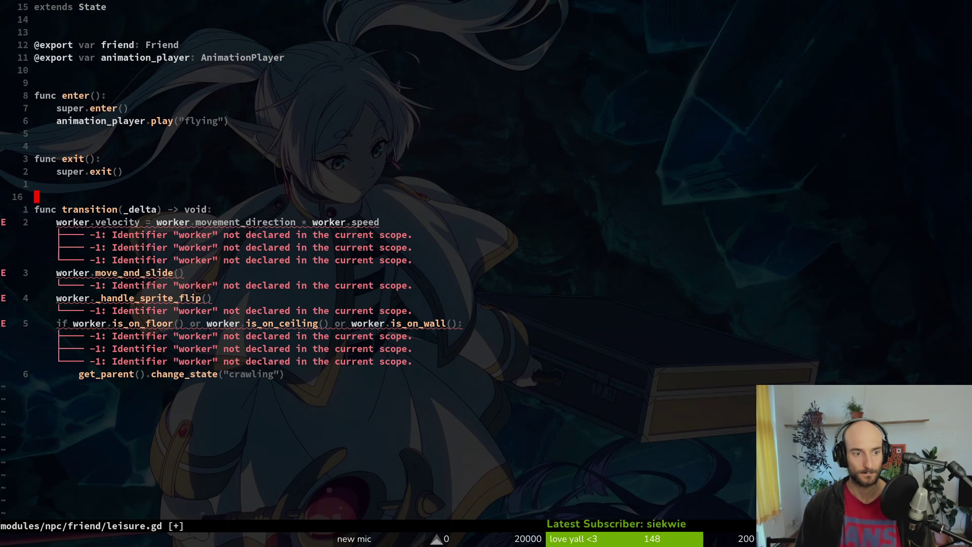
Replace worker with friend throughout leisure.gd using :%s/worker/friend.
key("j")
key("b")
key("b")
key("b")
key("v")
key("Escape")
type(":%s/")
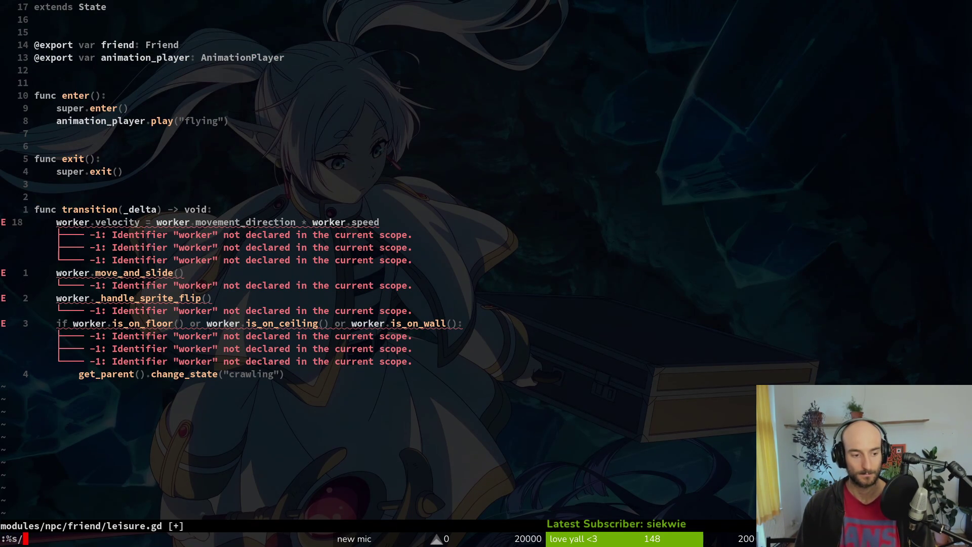
type("worker/friend")
key("Return")
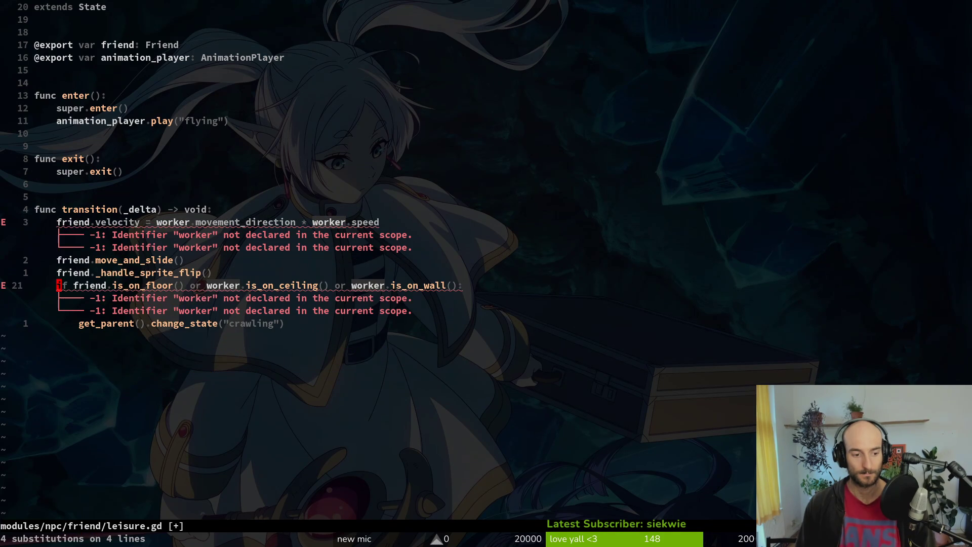
Change the remaining worker reference on the velocity line to friend.
key("k")
key("k")
key("k")
key("k")
key("j")
key("w")
key("w")
key("w")
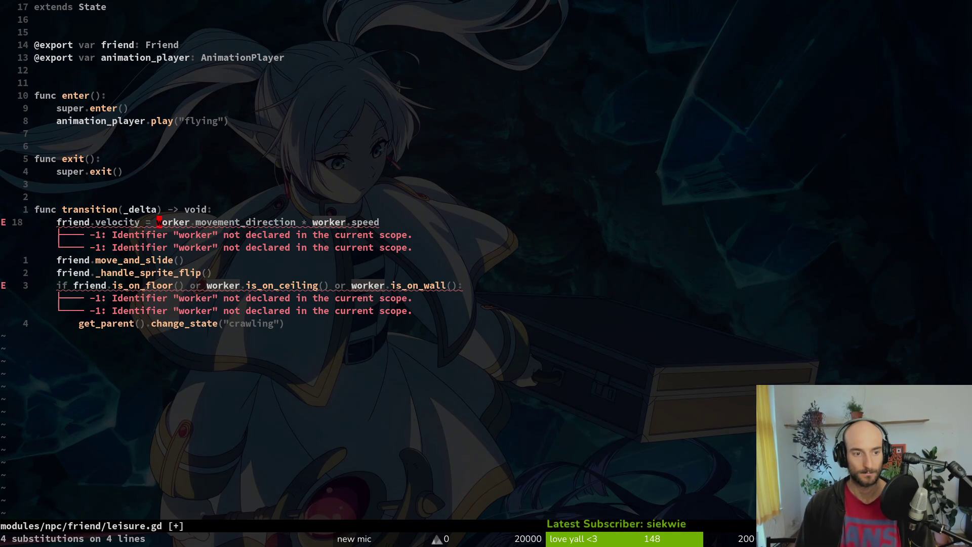
type("cwfriend")
key("Escape")
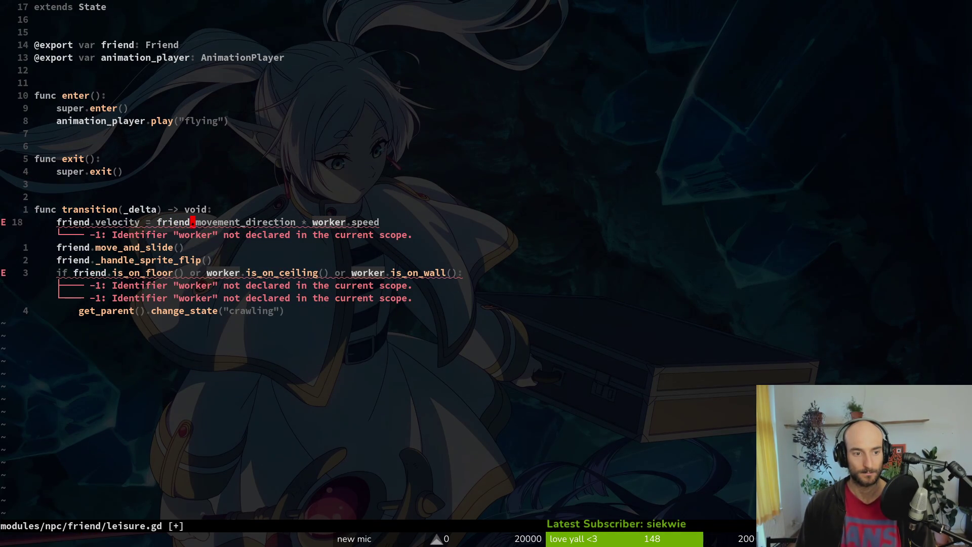
type("cwfriend")
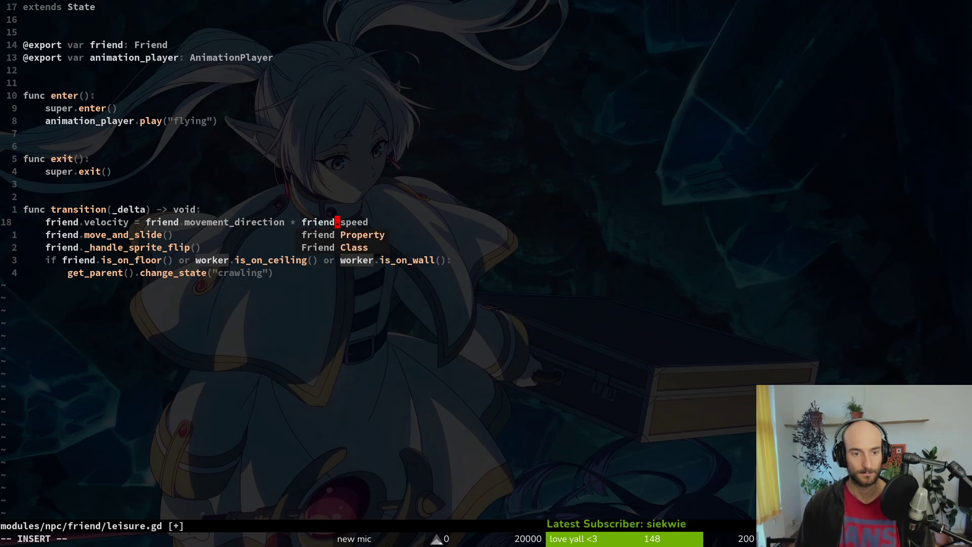
key("Escape")
Rename worker to friend in the wall and ceiling checks, then save leisure.gd.
key("j")
key("j")
key("j")
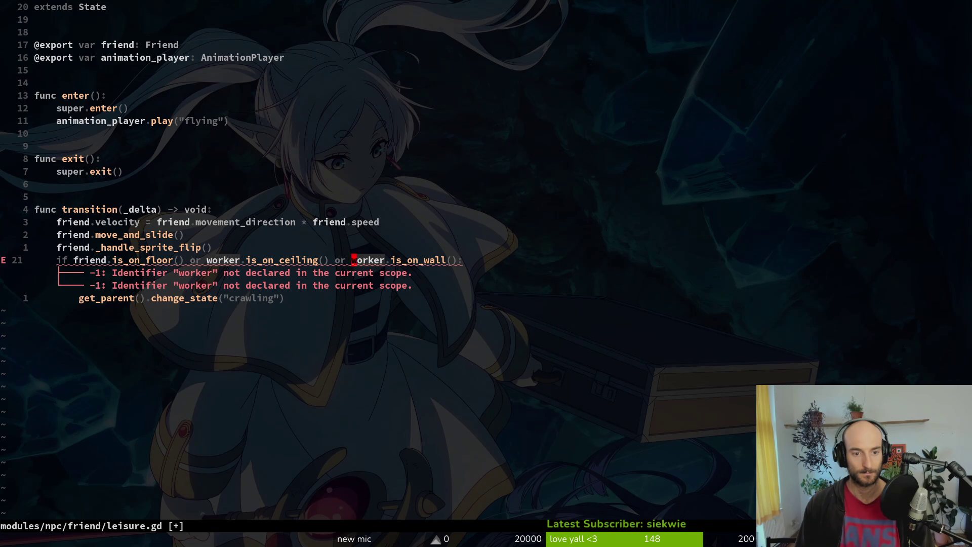
type("cwfriend")
key("Escape")
key("j")
key("k")
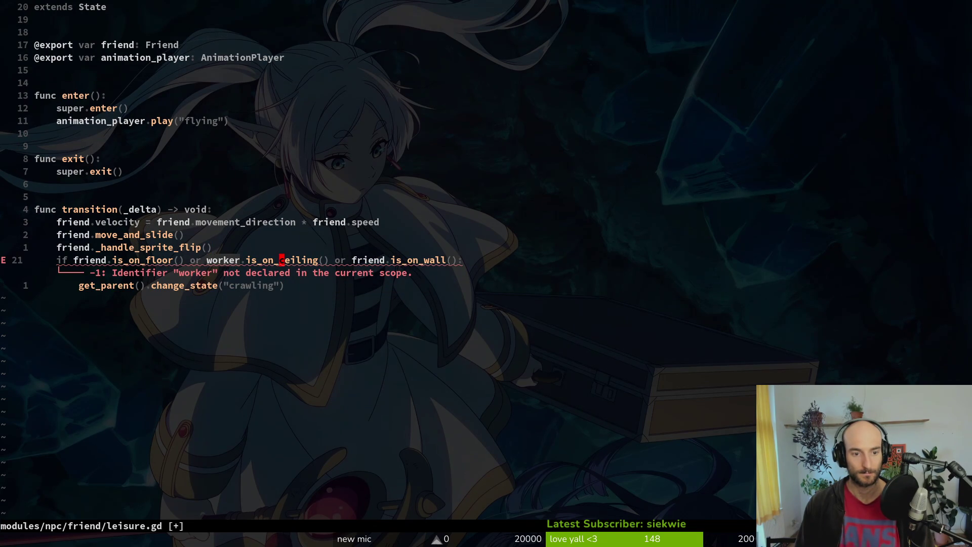
type("B")
type("cwfriend")
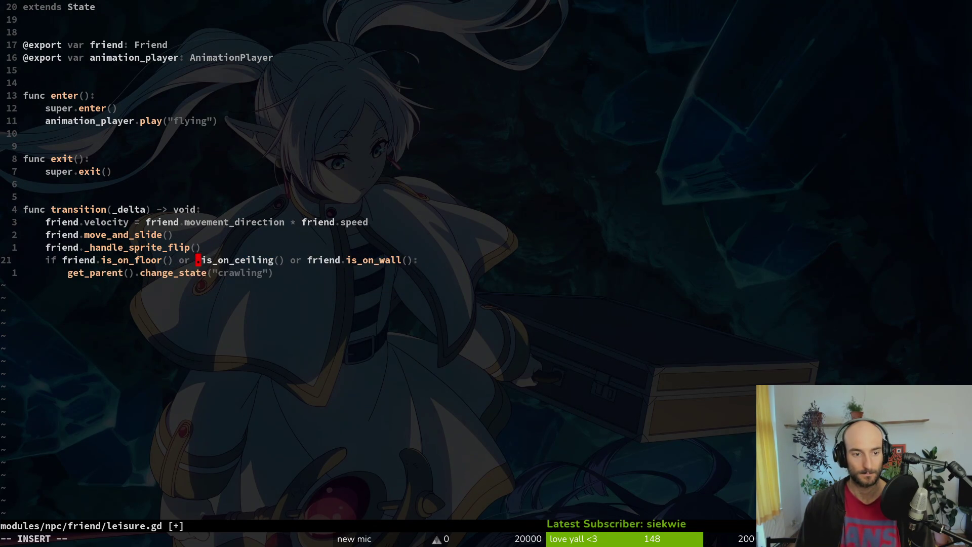
key("Escape")
type(":w")
key("Return")
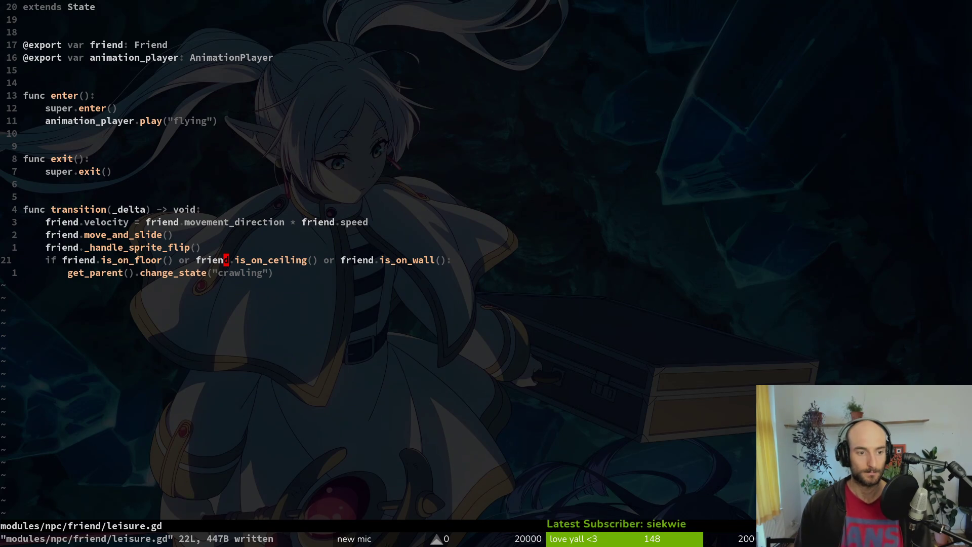
Search for 'craw' and open the matching crawling script.
key("space")
key("f")
key("f")
type("craw")
key("Return")
Open the worker's crawling.gd from a 'crawling' file search.
key("space")
key("f")
key("f")
type("cr")
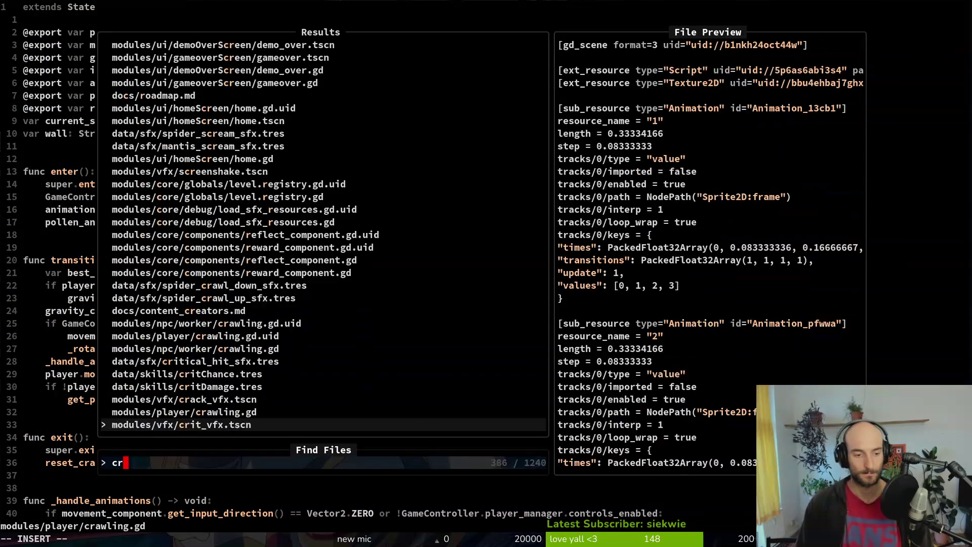
type("waling")
key("BackSpace")
key("BackSpace")
key("BackSpace")
key("BackSpace")
key("BackSpace")
type("aw")
key("BackSpace")
key("BackSpace")
key("BackSpace")
type("awling")
key("Up")
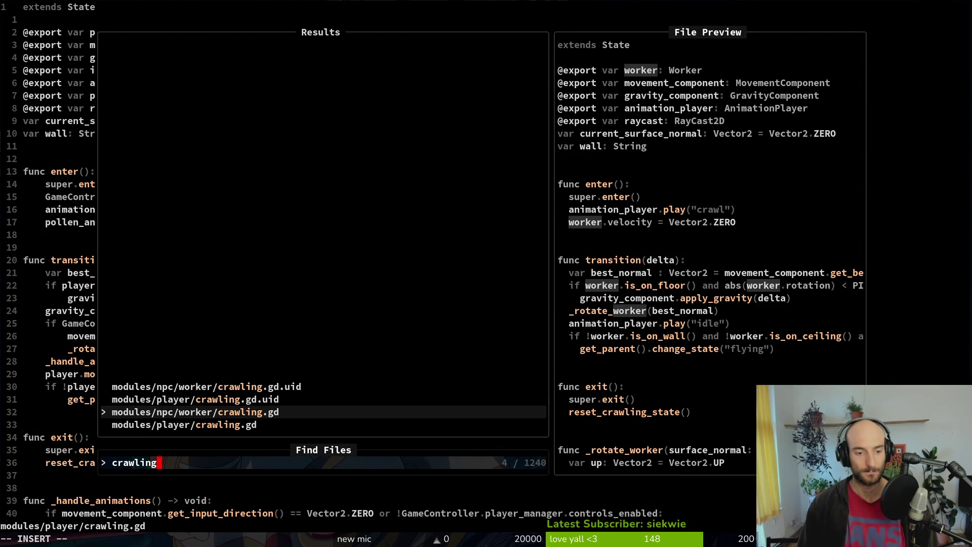
key("Return")
Open the player's crawling.gd in a vertical split and yank the best_normal line.
key("space")
key("f")
key("f")
type("player/craw")
key("ctrl+v")
key("braceright")
key("braceright")
key("1")
key("1")
key("j")
key("y")
key("y")
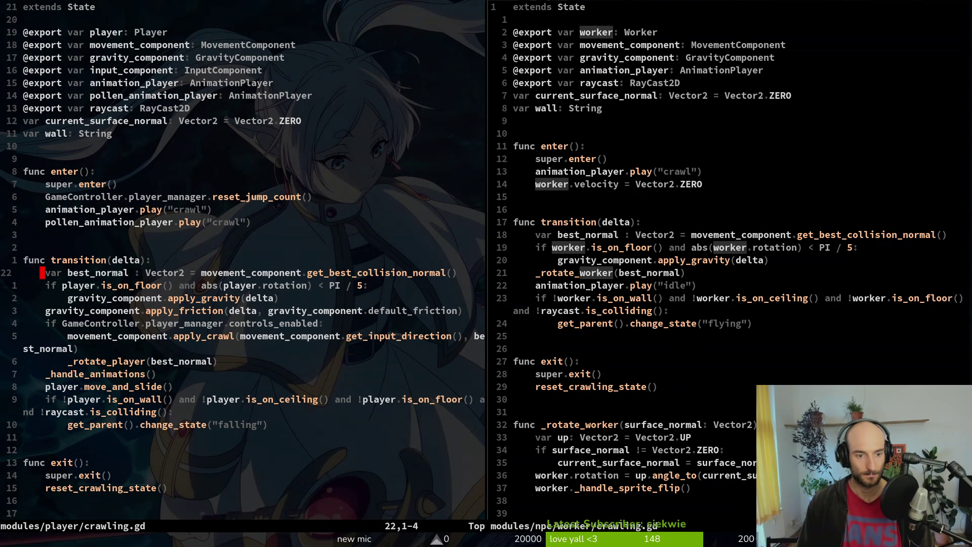
Select the worker's lines from the _rotate_worker call up to the gravity call, then cancel.
key("ctrl+w")
key("l")
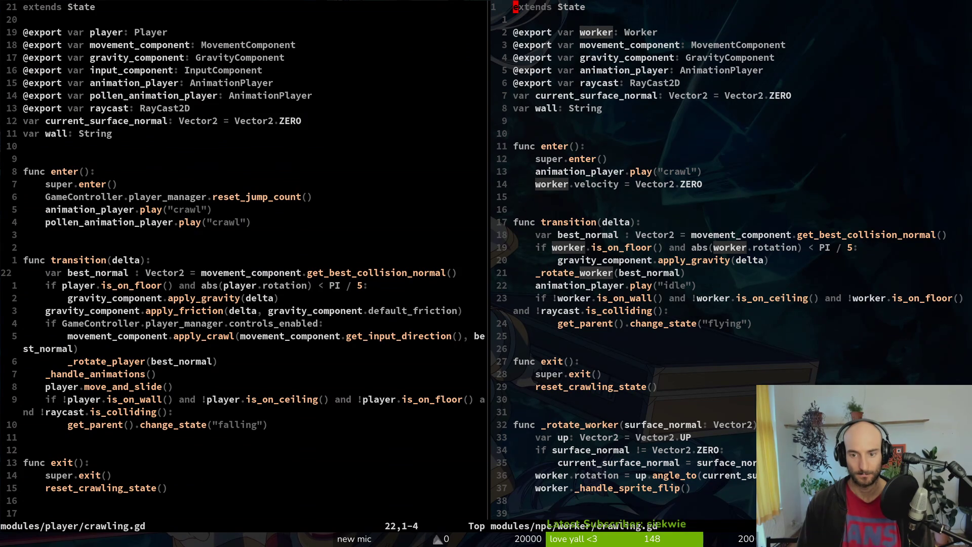
key("j")
key("j")
key("j")
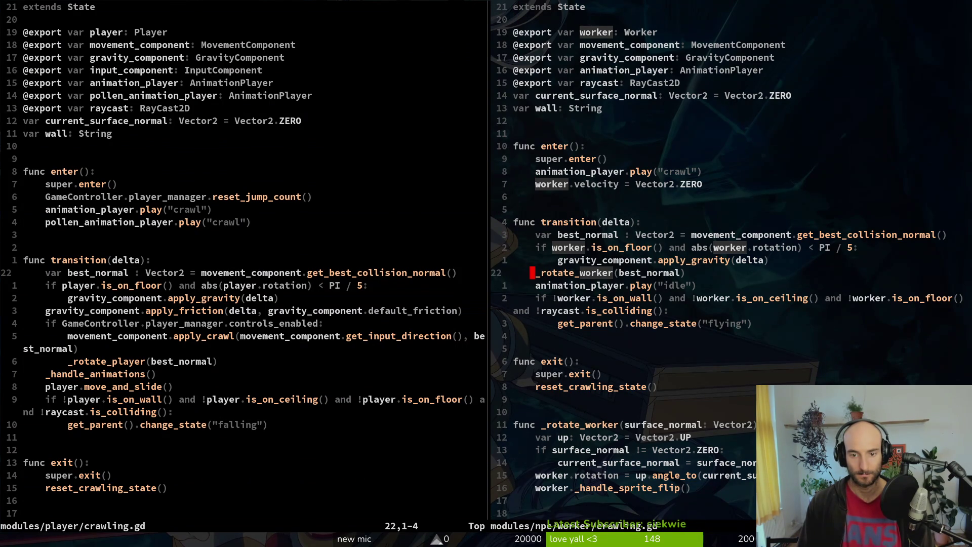
key("shift+v")
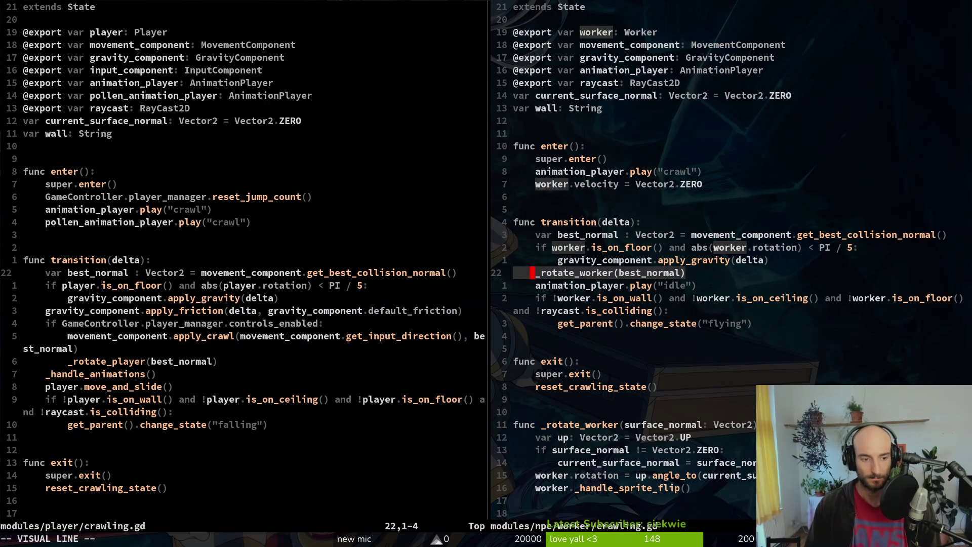
key("k")
key("dollar")
key("Escape")
Locate the end of _rotate_player and the worker's worker.rotation line.
key("ctrl+w")
key("h")
key("ctrl+d")
key("j")
key("j")
key("j")
key("j")
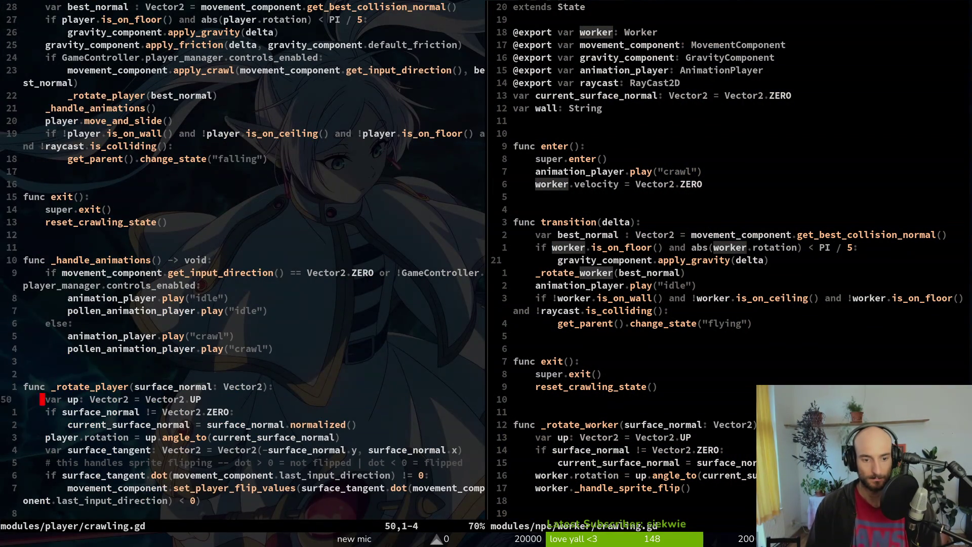
key("k")
key("k")
key("k")
key("ctrl+w")
key("l")
key("j")
key("j")
key("j")
key("k")
key("k")
Compare both scripts, landing on the worker's change_state flying line.
key("ctrl+w")
key("h")
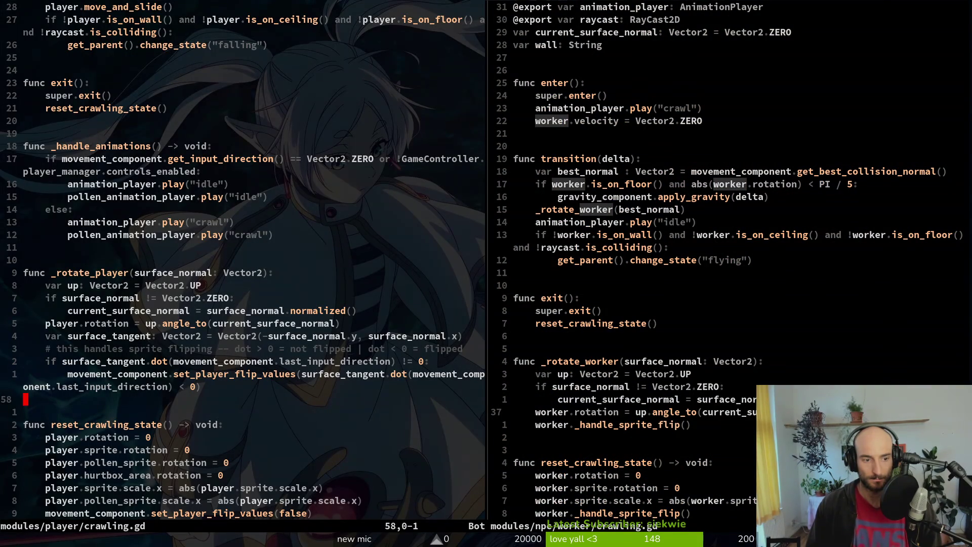
key("V")
key("Escape")
key("ctrl+w")
key("l")
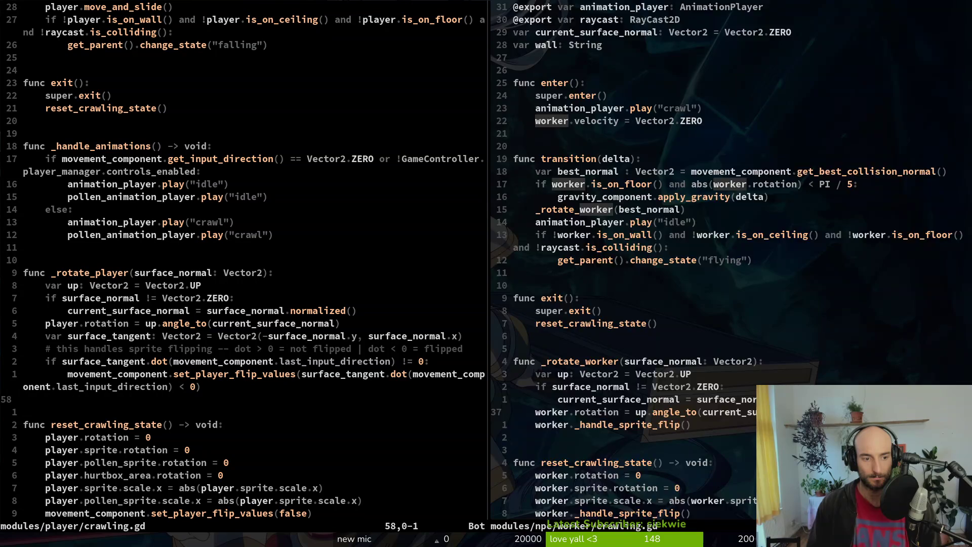
key("ctrl+d")
key("ctrl+u")
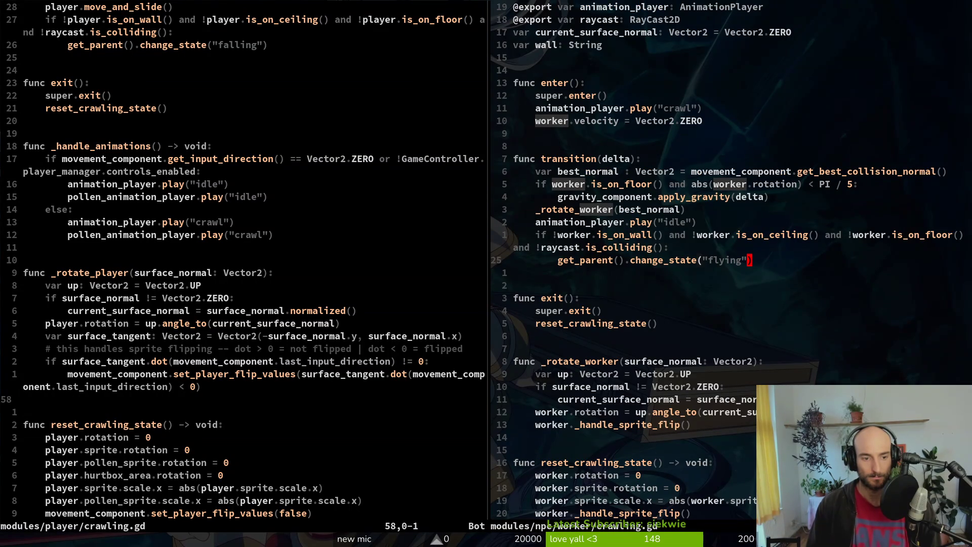
Yank lines 50–58 of _rotate_player, save the player's crawling.gd, and jump to the worker file's end.
key("ctrl+w")
key("h")
key("V")
key("k")
key("k")
key("k")
key("k")
key("k")
type("y:w")
key("Return")
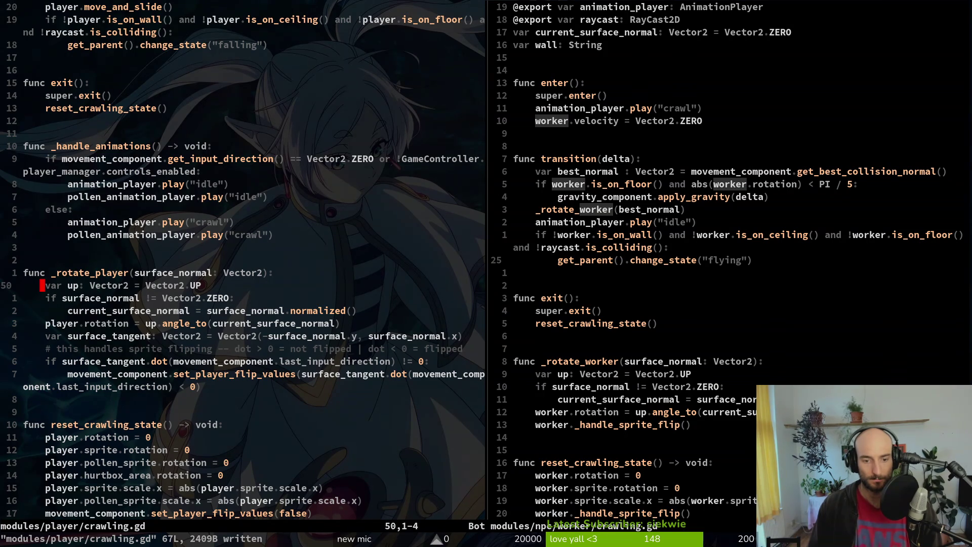
key("ctrl+l")
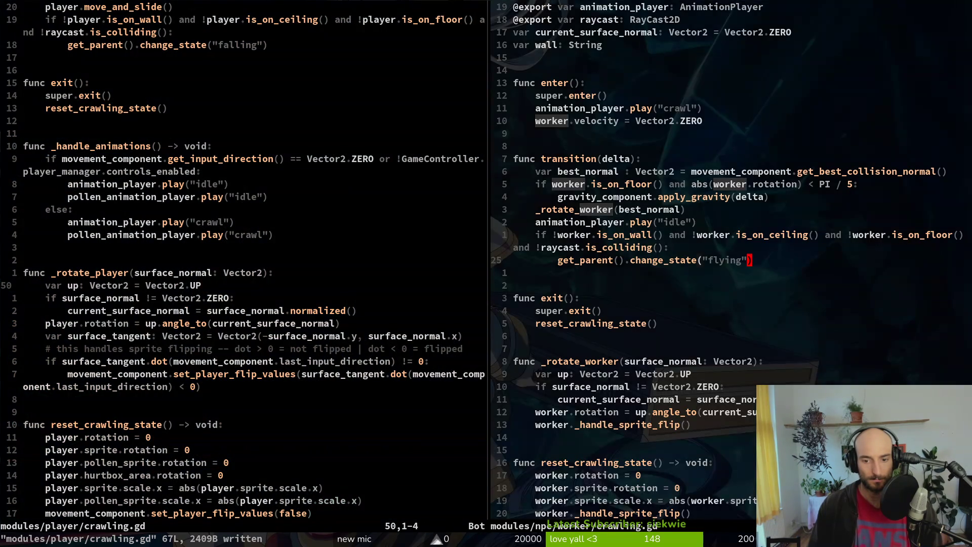
key("ctrl+d")
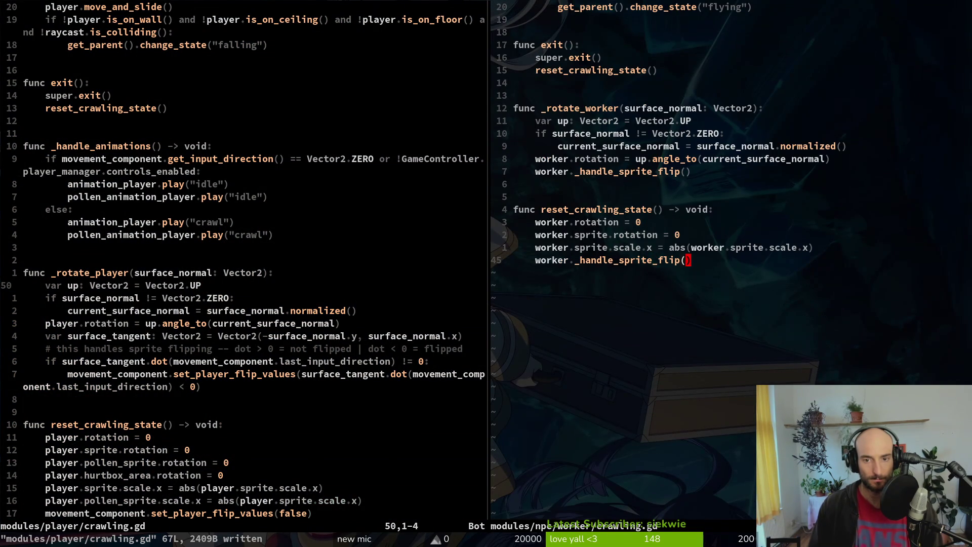
Open the worker bee's flying.gd and worker.gd scripts with the project file finder.
key("ctrl+u")
key("space")
key("f")
key("f")
type("wo")
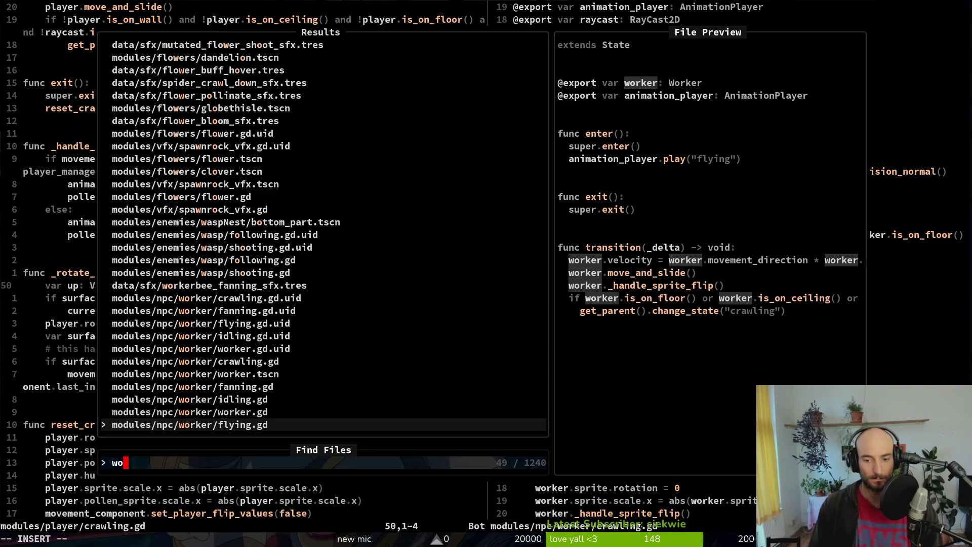
type("rker")
key("Return")
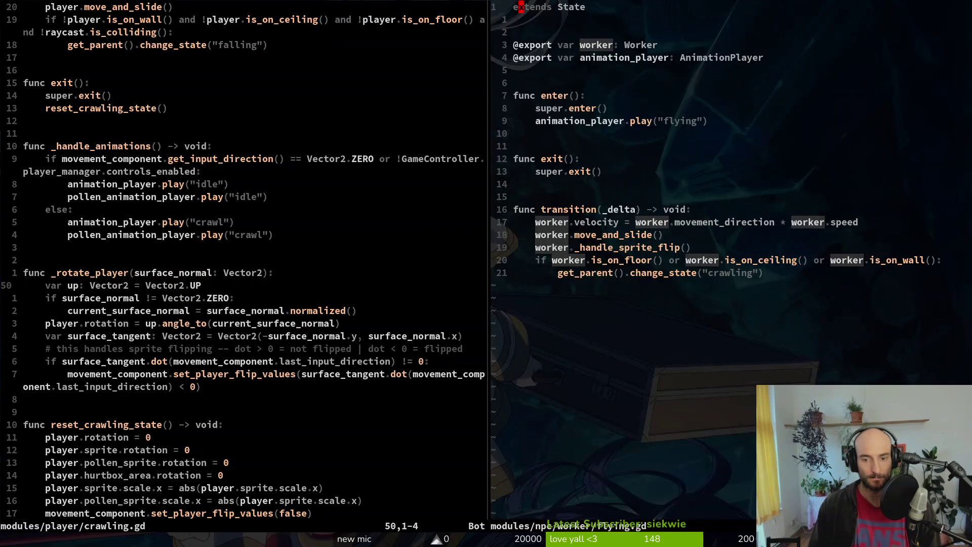
key("space")
key("f")
key("f")
type("wrowro")
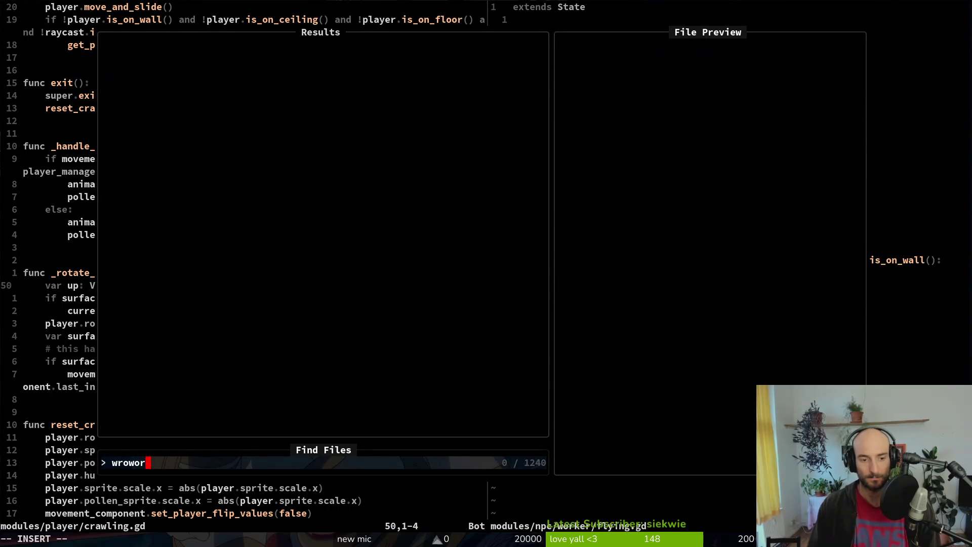
key("BackSpace")
key("BackSpace")
key("BackSpace")
key("BackSpace")
key("BackSpace")
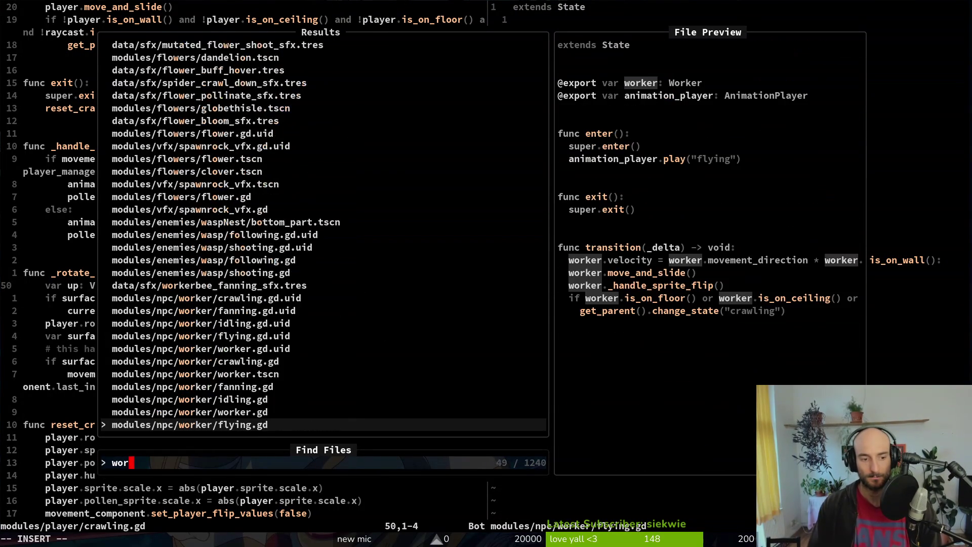
type("orwor")
key("Return")
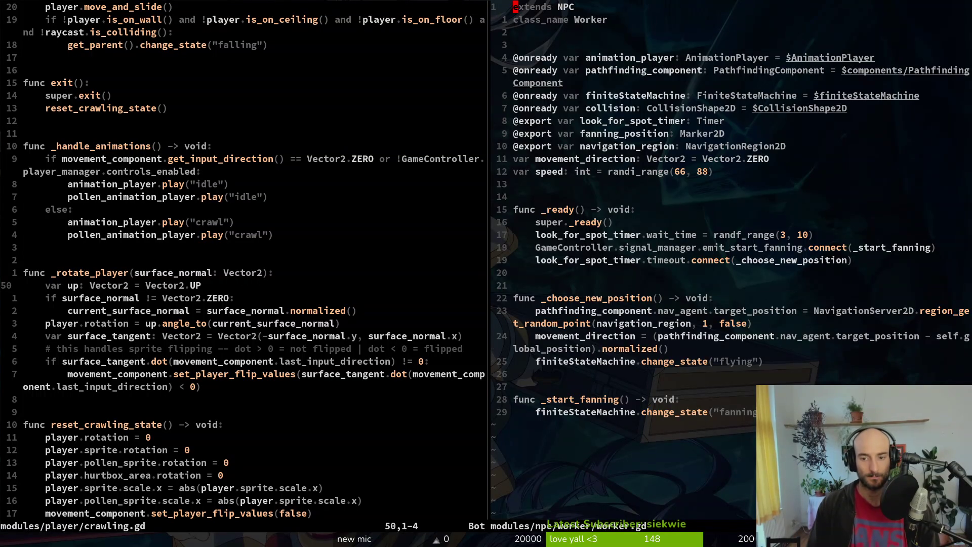
Compare flying.gd against worker.gd, then open npc.gd for reference.
key("ctrl+6")
key("j")
key("j")
key("j")
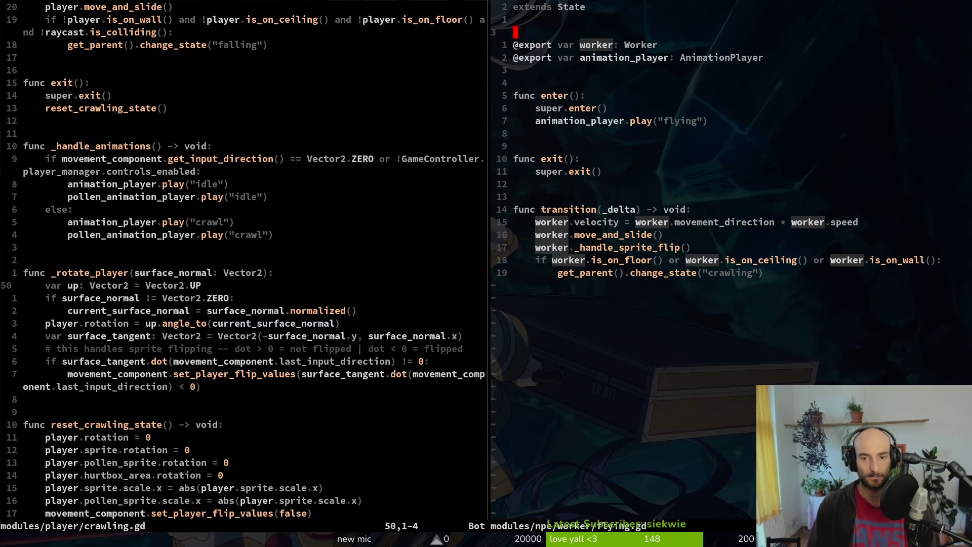
key("ctrl+6")
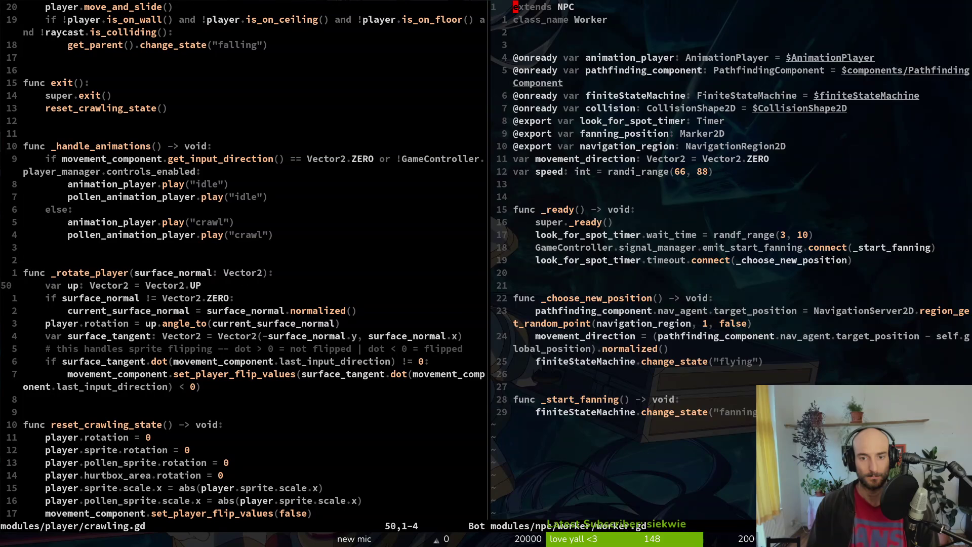
key("ctrl+6")
key("j")
key("ctrl+6")
key("ctrl+p")
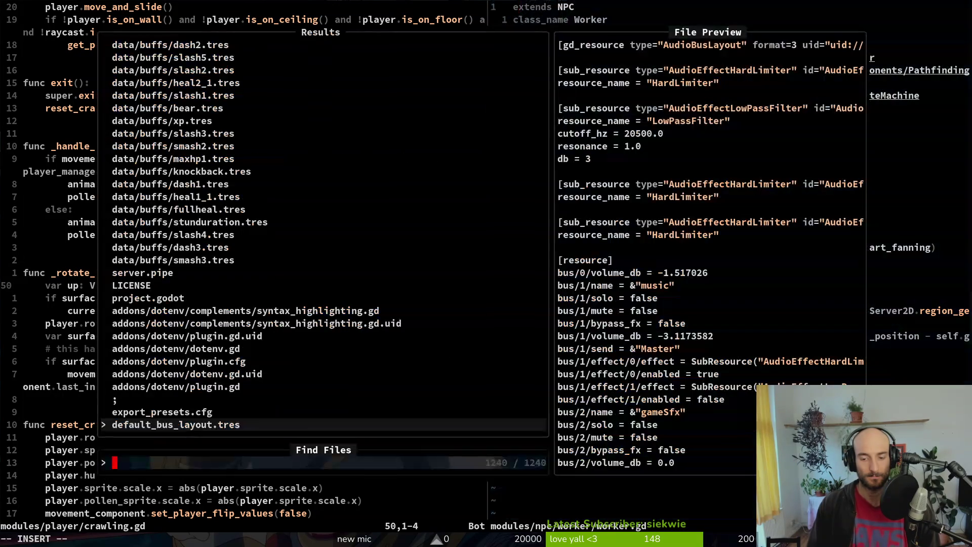
type("npc")
key("Return")
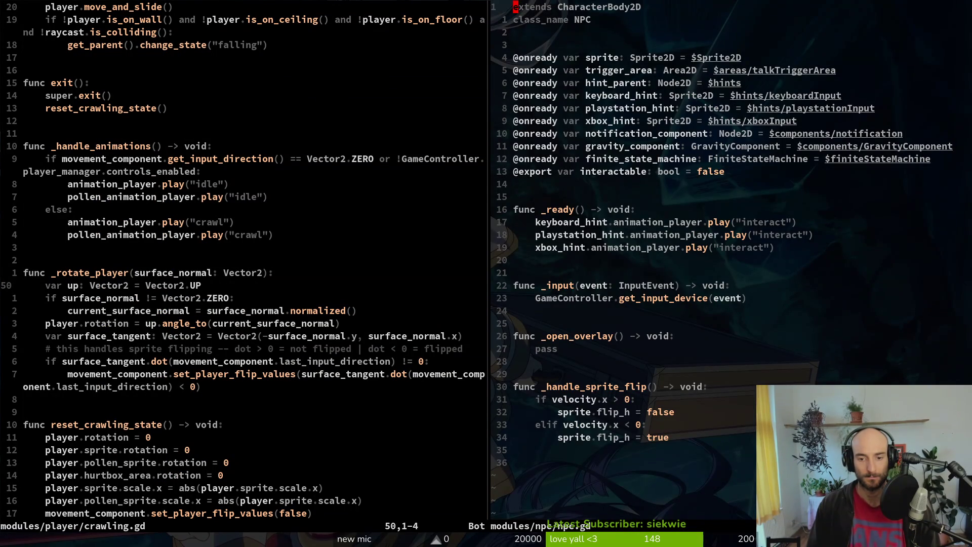
key("ctrl+6")
key("j")
Inspect lines 56–58 of the player's crawling script and save it.
key("ctrl+h")
key("j")
key("j")
key("j")
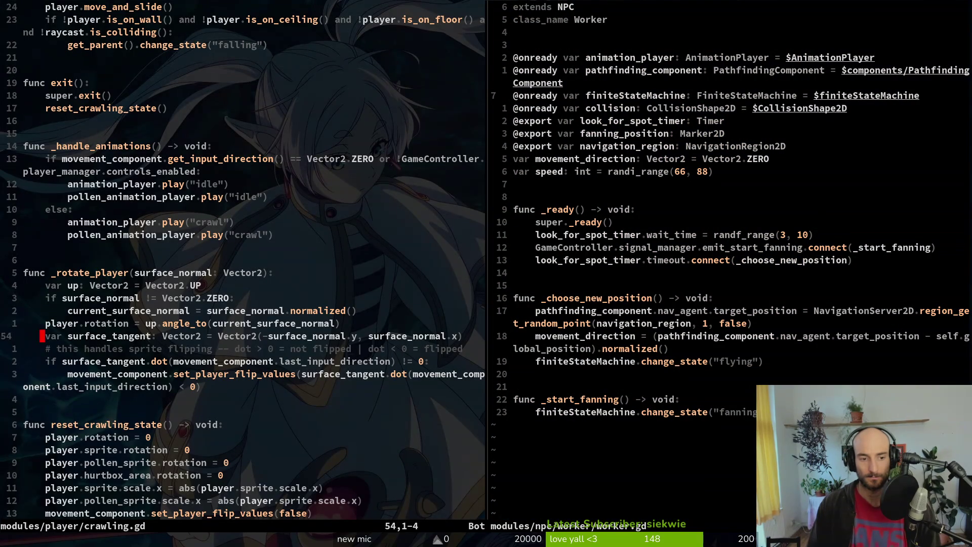
key("V")
key("j")
key("j")
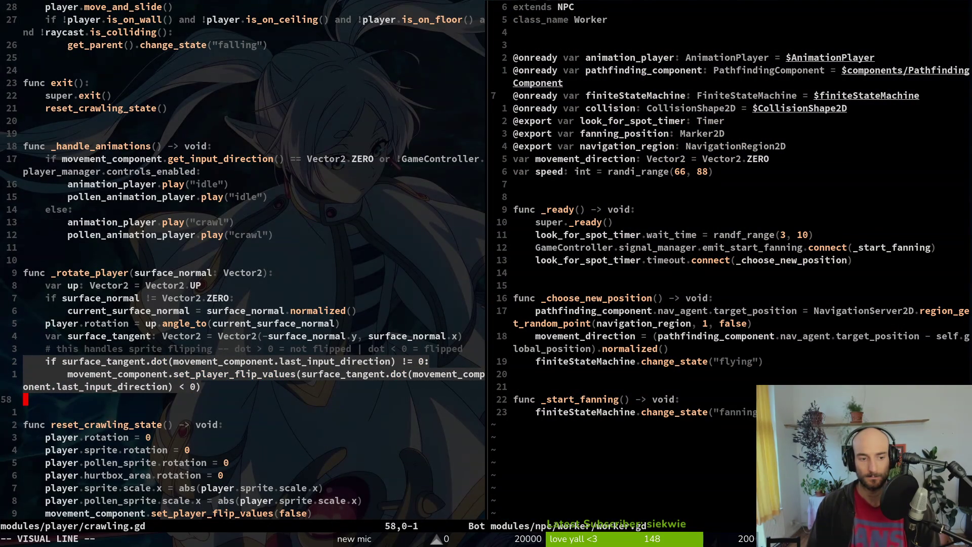
key("Escape")
type(":w")
key("Return")
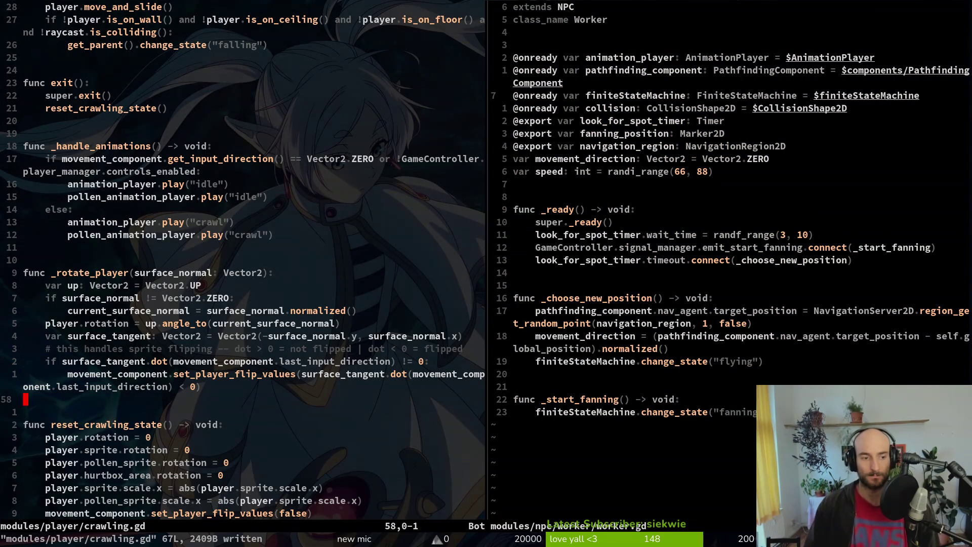
Open the worker's crawling.gd at the _rotate_worker(best_normal) call, then run the game from Godot.
key("k")
key("k")
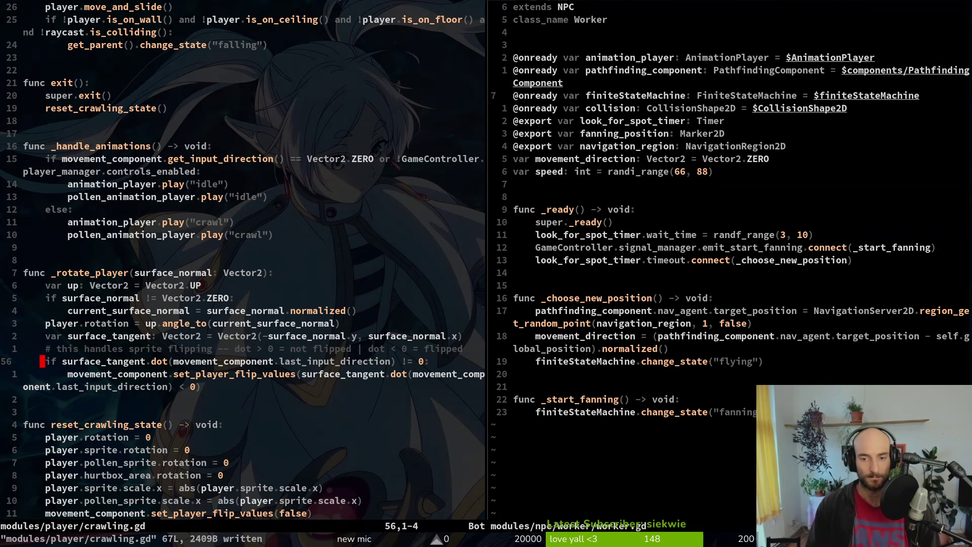
key("ctrl+w")
key("l")
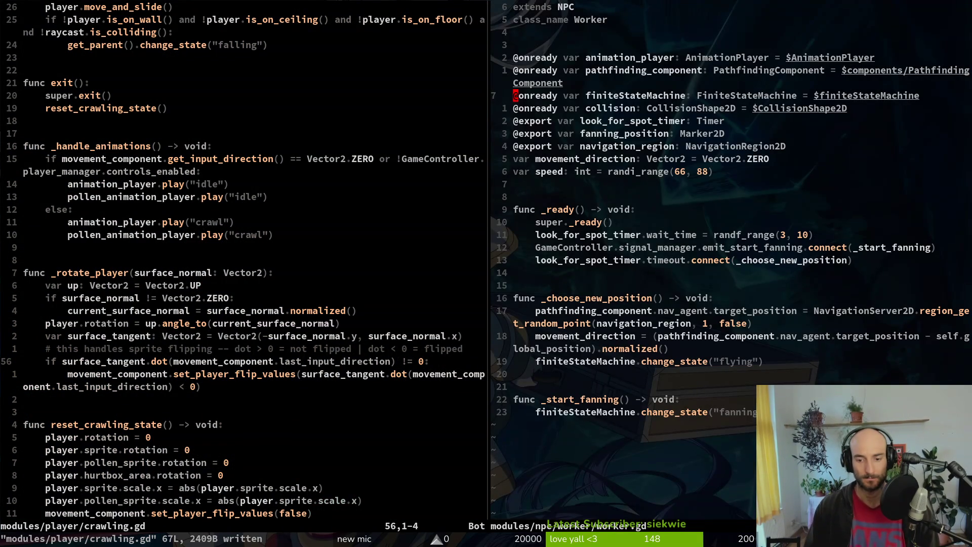
key("ctrl+6")
key("space")
key("f")
key("f")
type("wror")
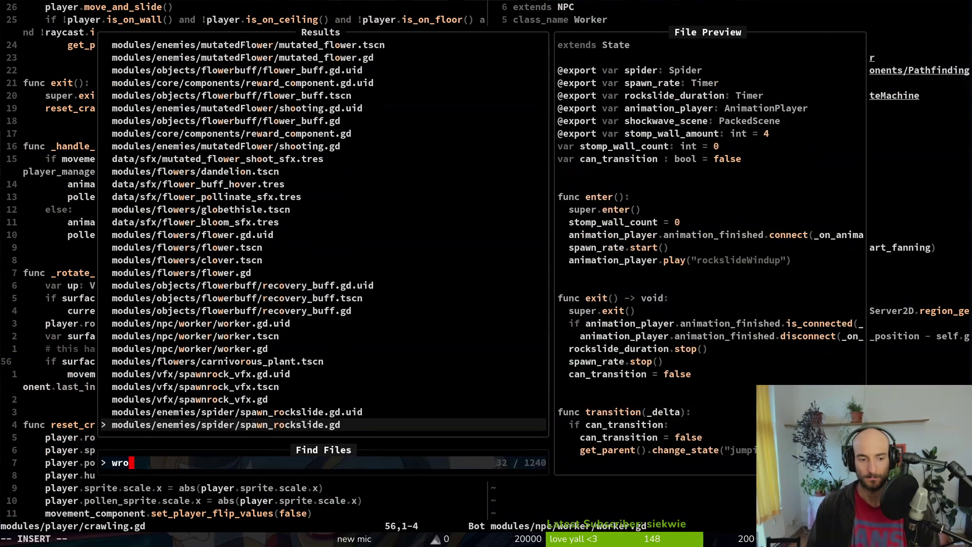
key("BackSpace")
key("BackSpace")
key("BackSpace")
type("workercra")
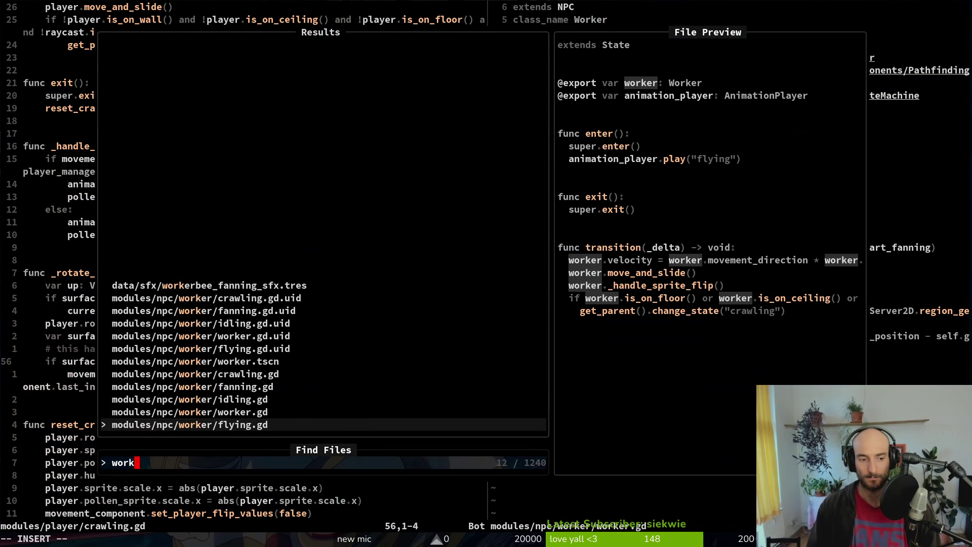
key("Return")
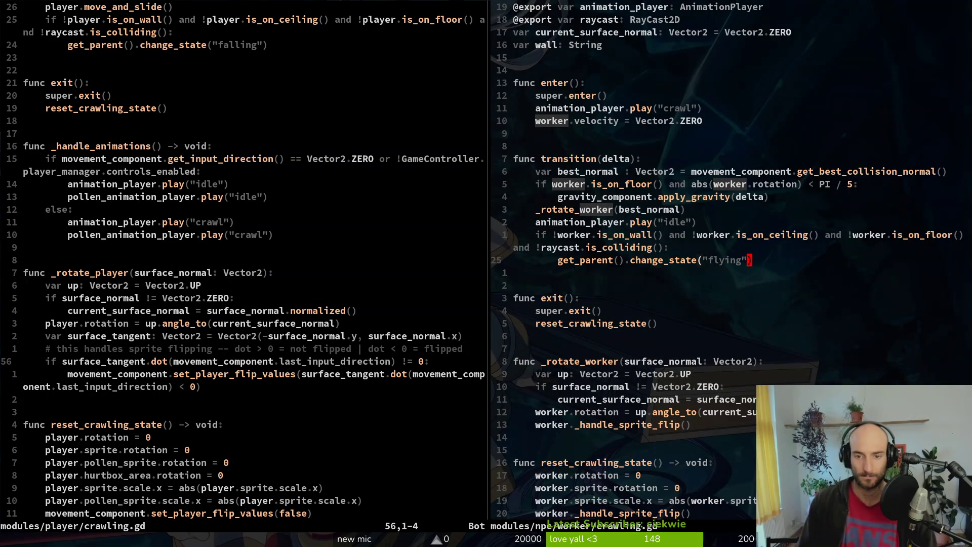
key("k")
key("k")
key("k")
key("V")
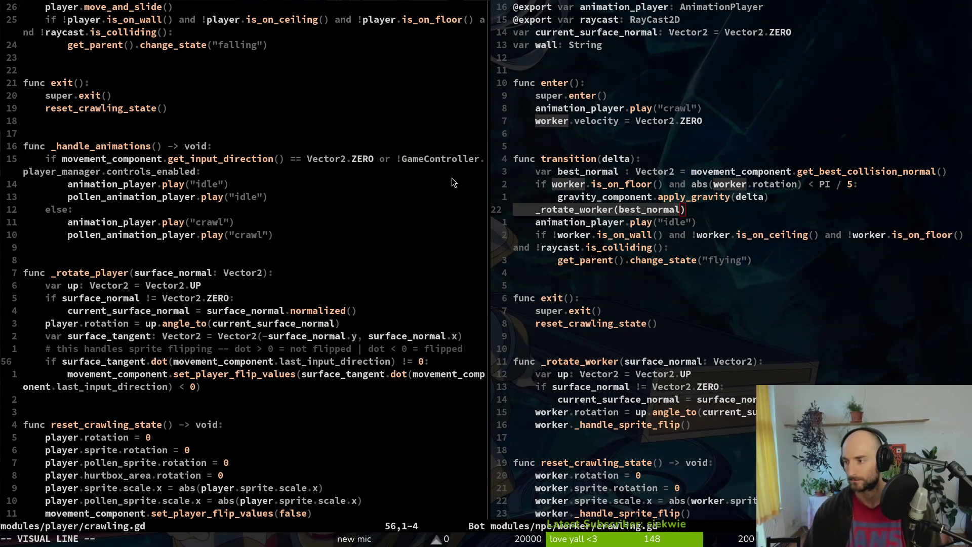
key("alt+Tab")
key("F5")
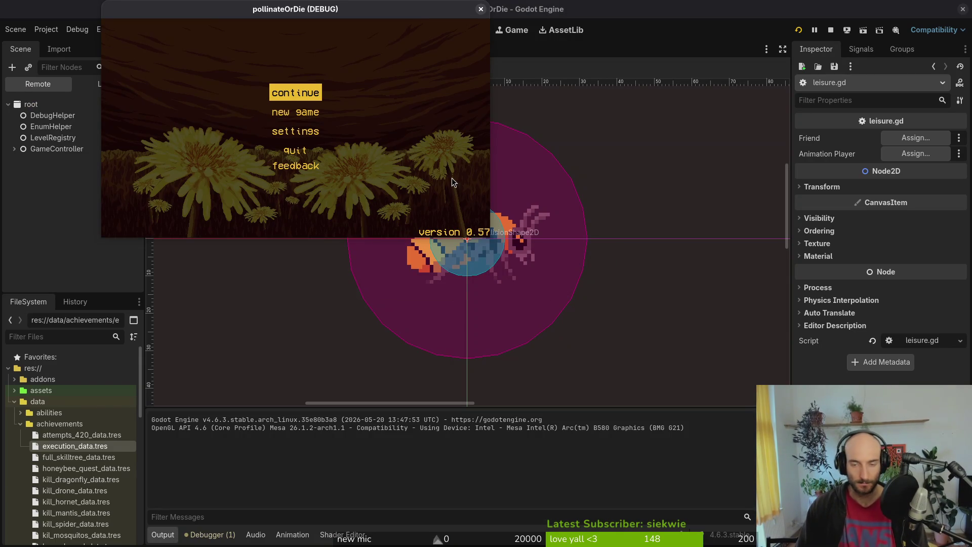
Assign the friend node and its AnimationPlayer to the leisure state's Friend and Animation Player exports.
left_click(452, 177)
left_click(82, 87)
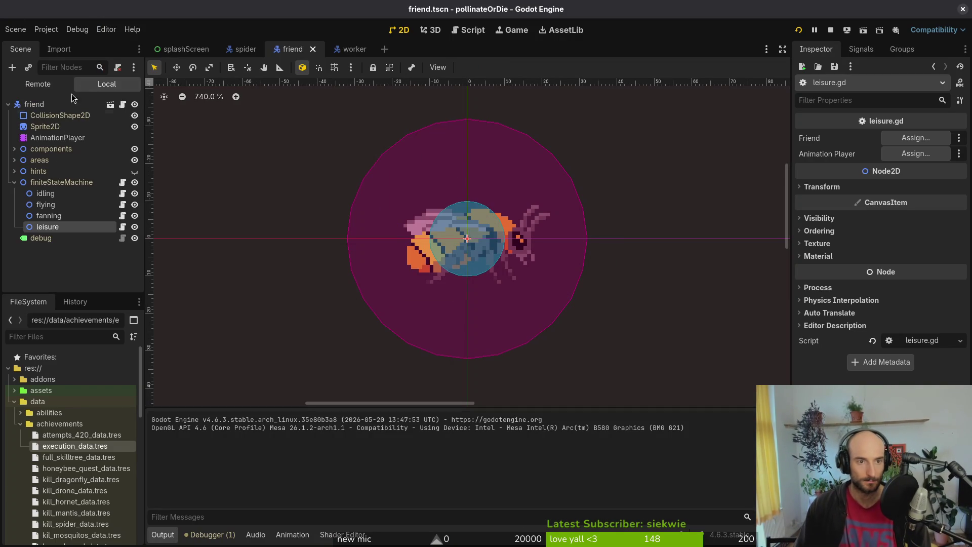
left_click(915, 138)
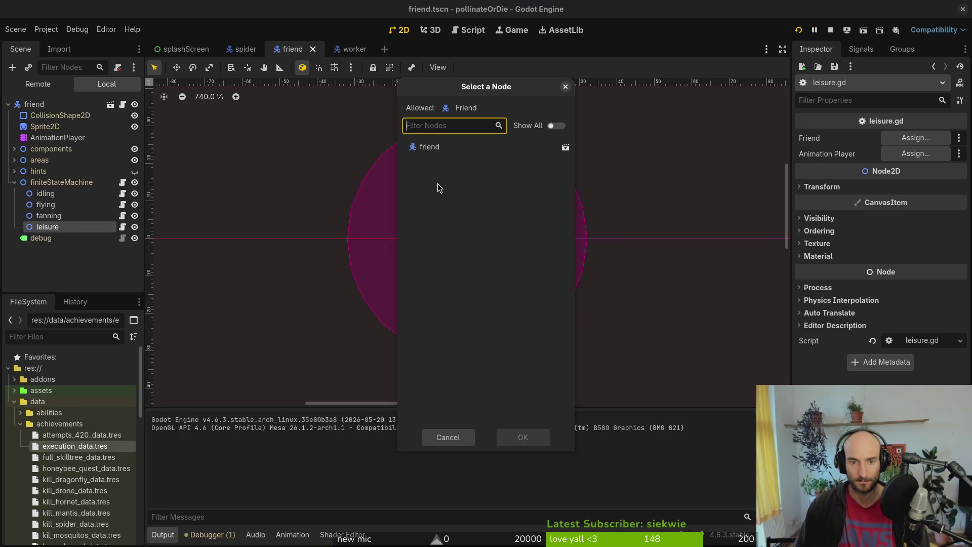
left_click(436, 150)
left_click(527, 448)
left_click(915, 153)
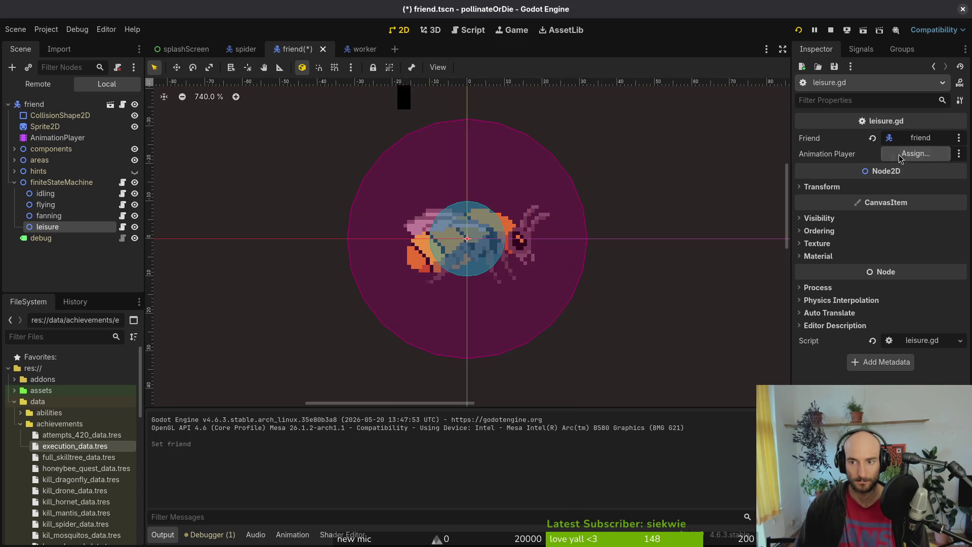
left_click(458, 159)
left_click(526, 446)
Save friend.tscn, open hive.tscn, and reveal the friend scene file in the FileSystem.
key("ctrl+s")
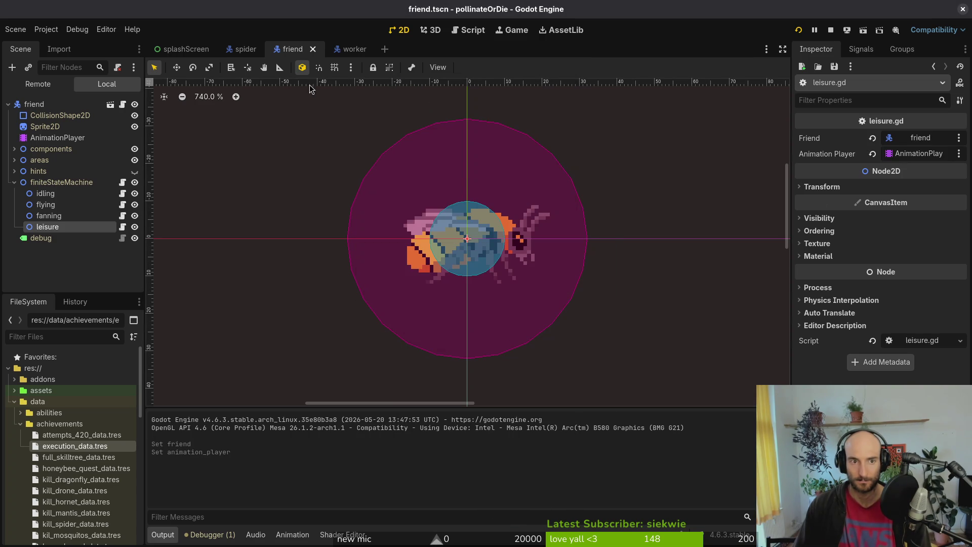
key("shift+alt+o")
type("hiveExit")
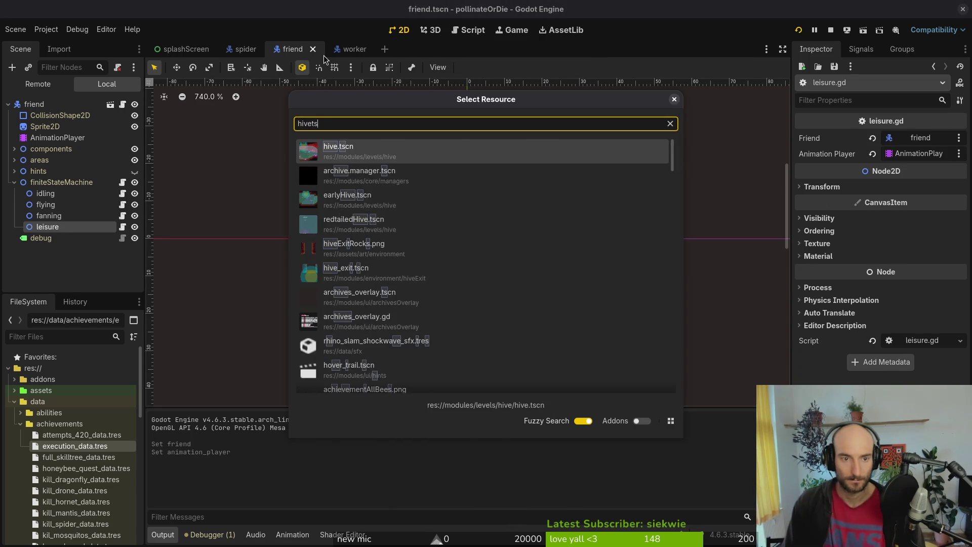
key("Return")
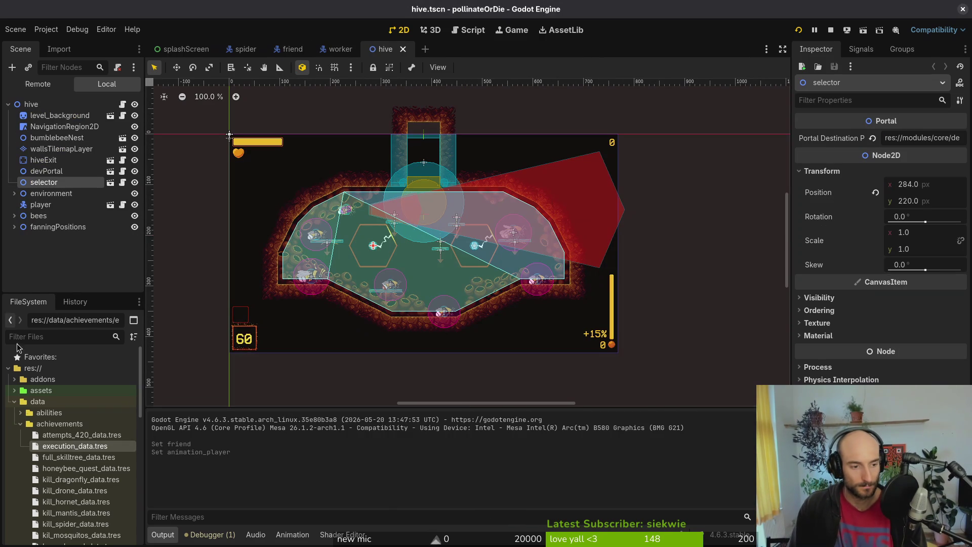
left_click(10, 319)
right_click(334, 51)
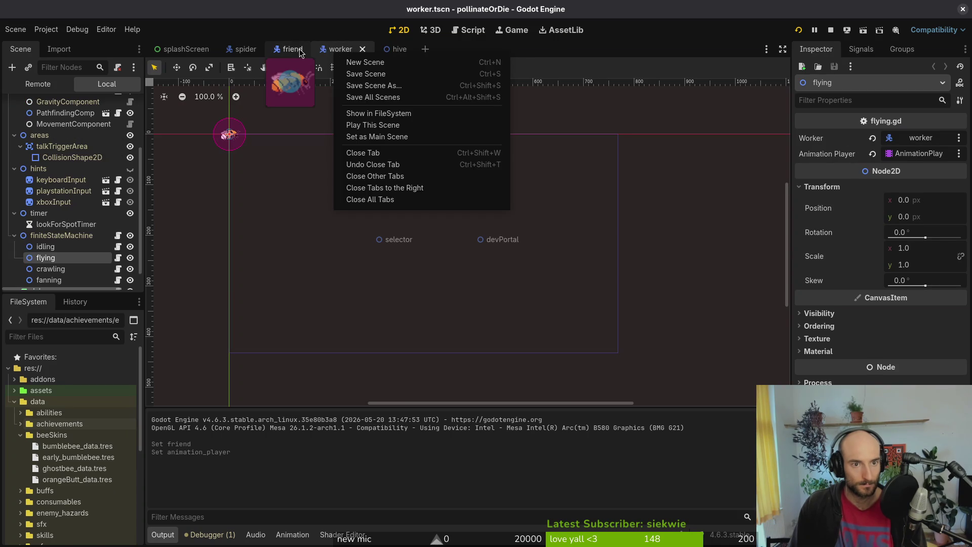
left_click(299, 52)
right_click(299, 53)
left_click(347, 112)
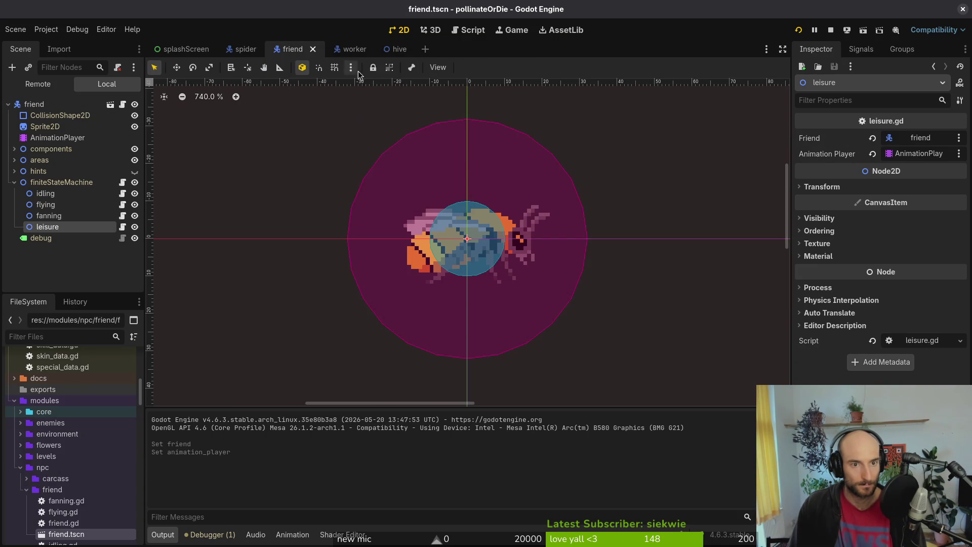
Drag a friend.tscn instance into the hive level's viewport and run the game with F5.
left_click(385, 49)
mouse_move(64, 534)
left_mouse_down()
mouse_move(395, 323)
mouse_move(387, 284)
mouse_move(361, 289)
left_mouse_up()
scroll(361, 290, "up", 3)
scroll(361, 289, "up", 2)
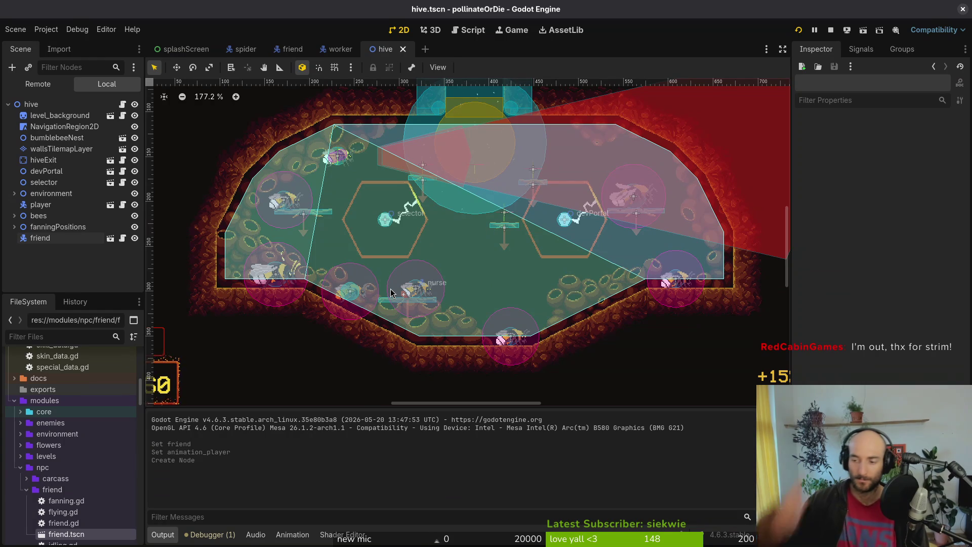
key("super")
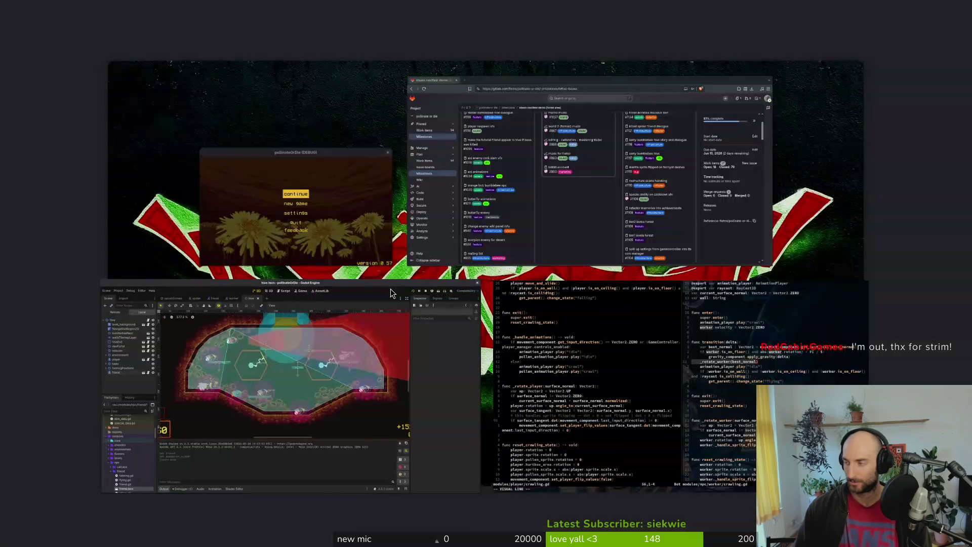
left_click(390, 292)
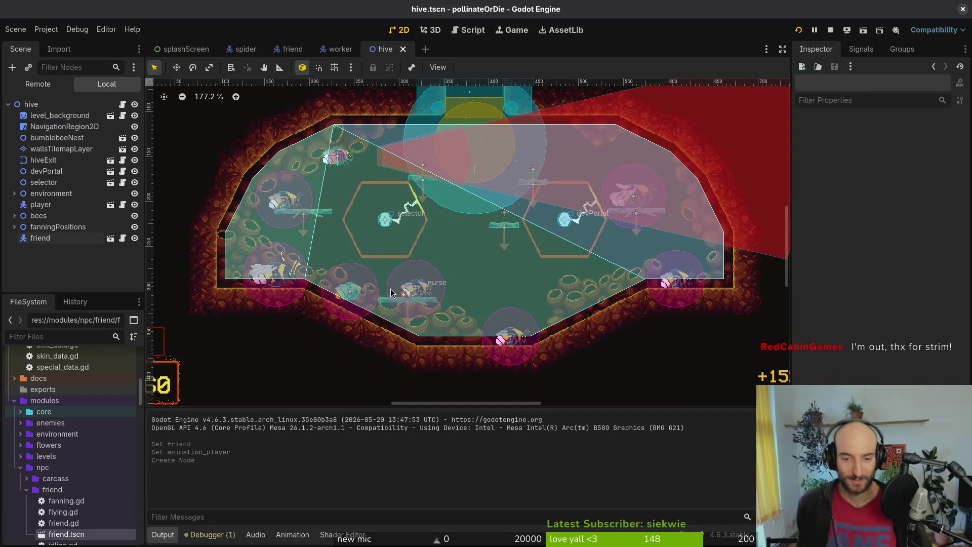
key("F5")
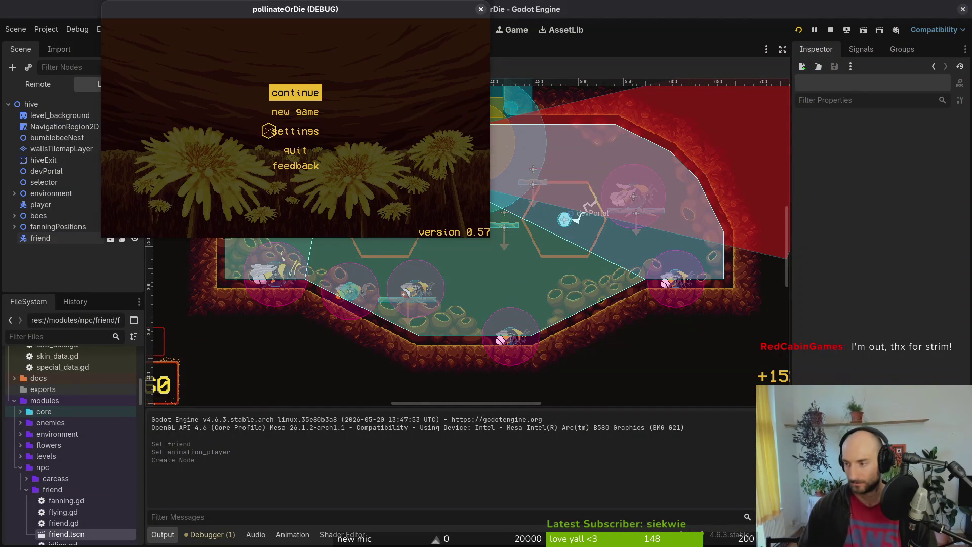
key("alt+Tab")
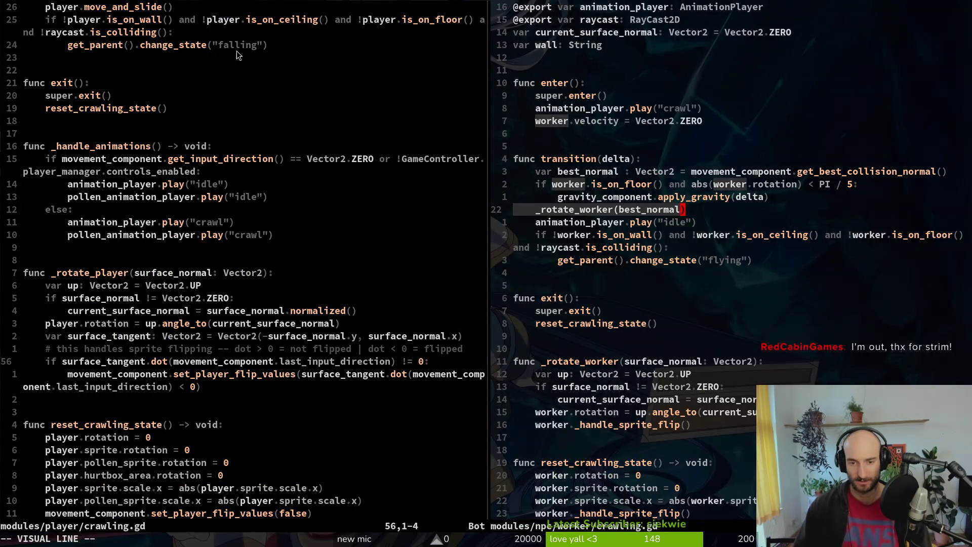
Save the worker crawling.gd, open friend.gd, and save-close the player crawling script.
key("Escape")
key("j")
key("j")
key("j")
type(":write")
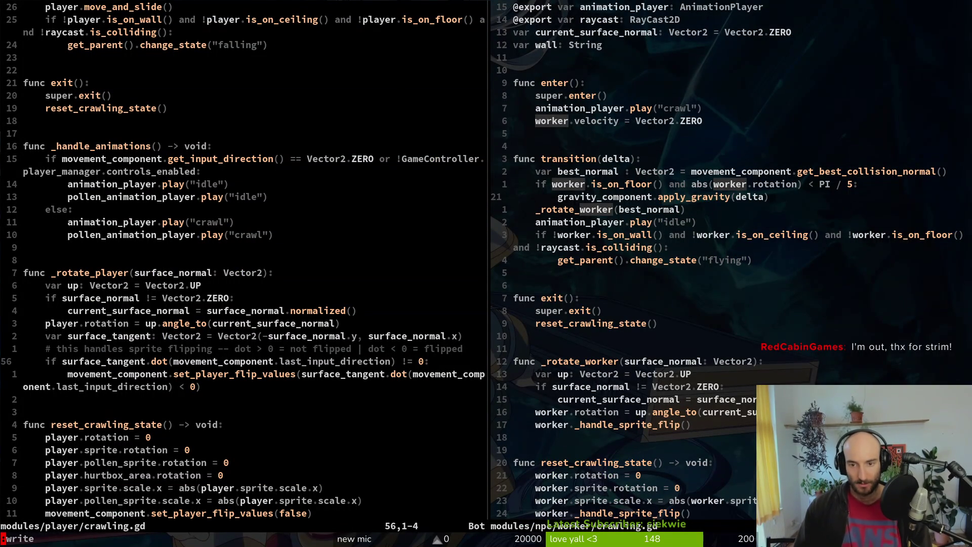
key("Return")
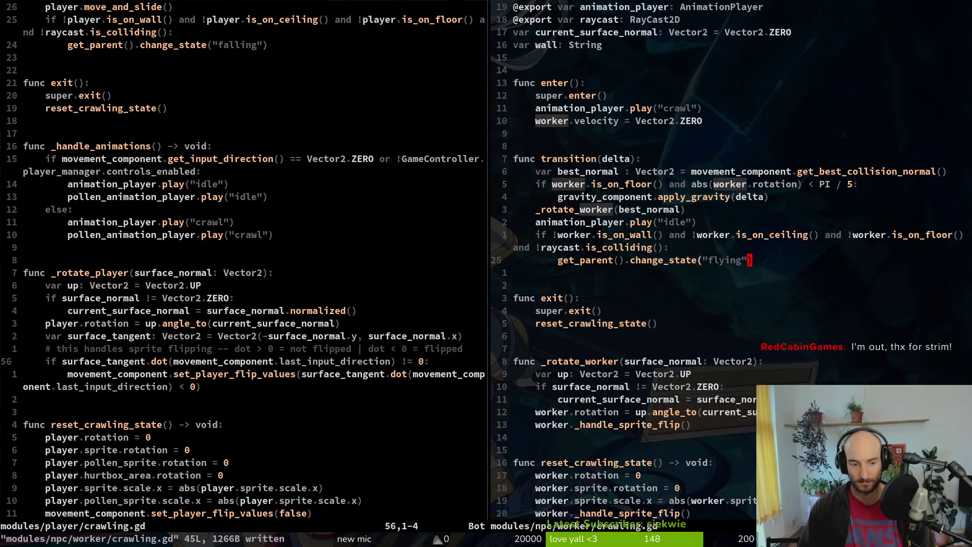
key("space")
key("f")
key("f")
type("friend")
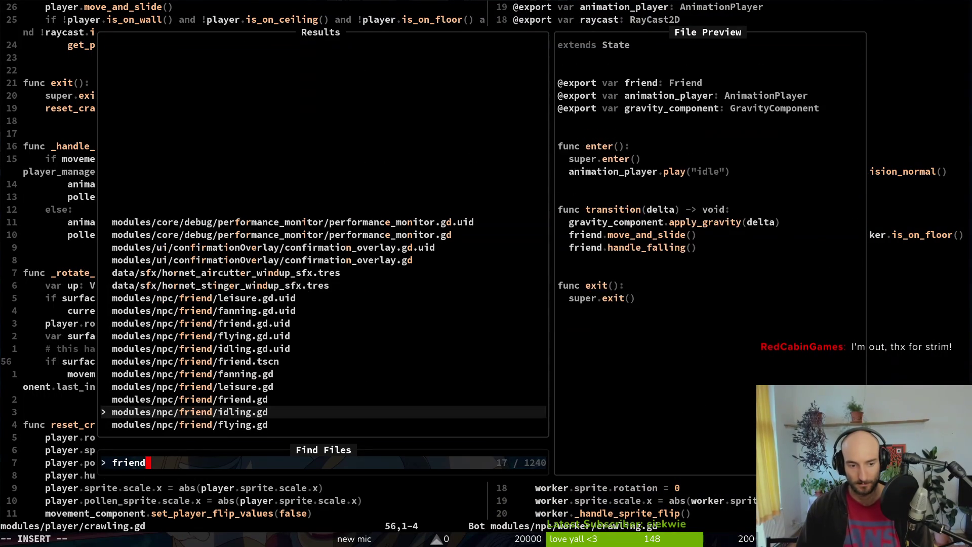
key("Up")
key("Return")
type(":wq")
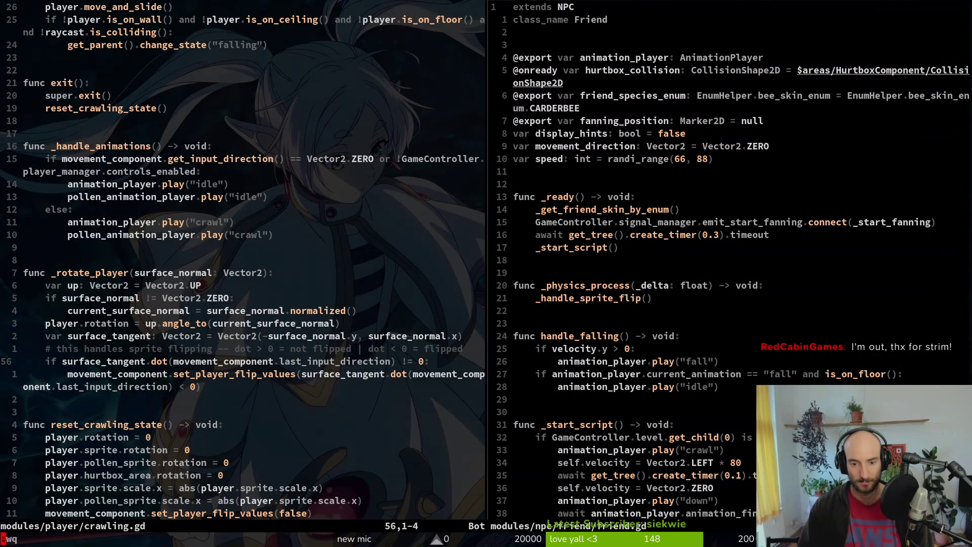
key("Return")
Add an 'elif GameController.level.get_child(0) is Hive:' branch after the EarlyHive check.
key("j")
key("j")
key("j")
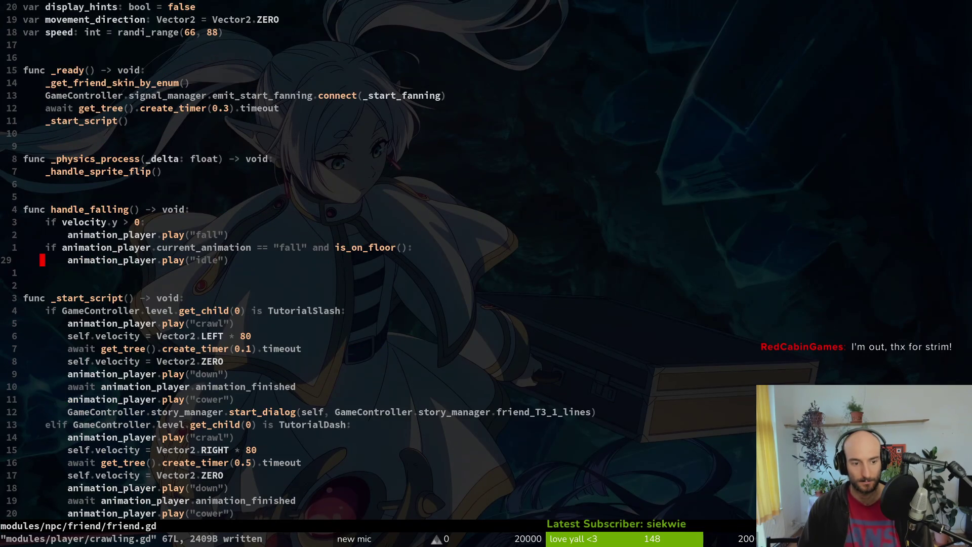
key("ctrl+d")
key("ctrl+u")
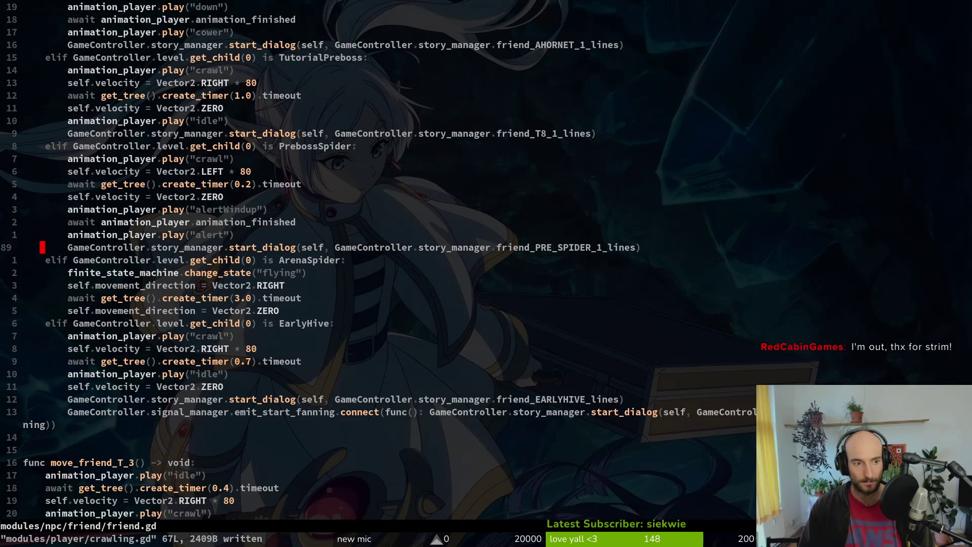
key("j")
key("j")
key("j")
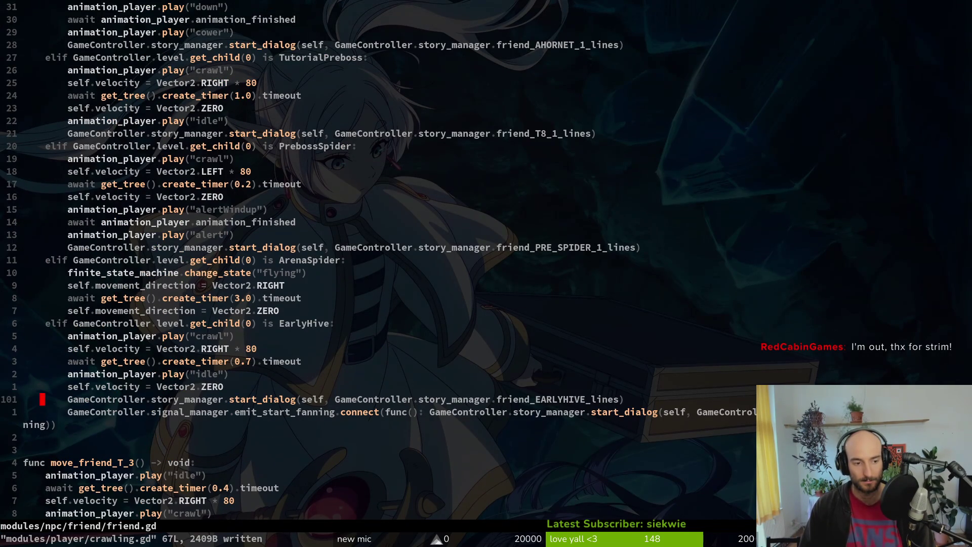
key("o")
key("BackSpace")
type("elif ")
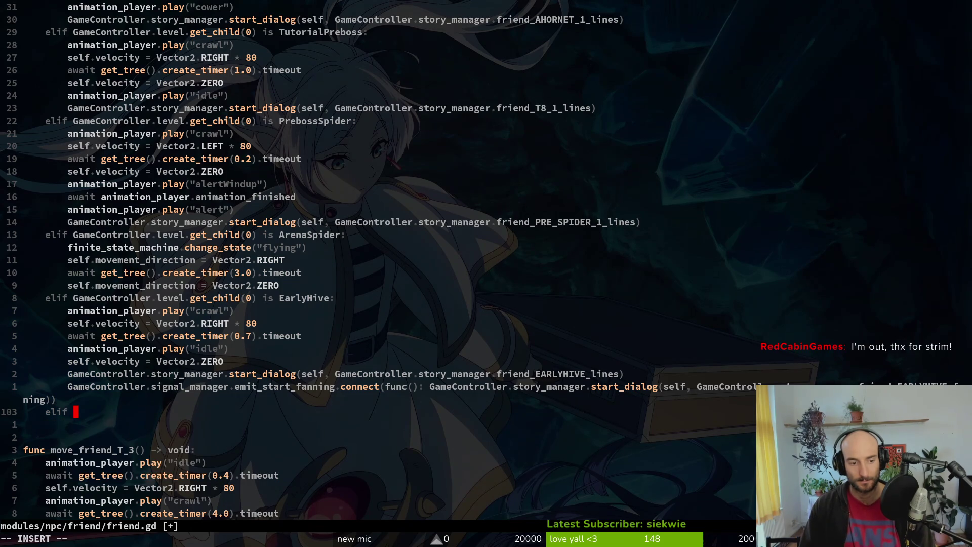
type("Ga")
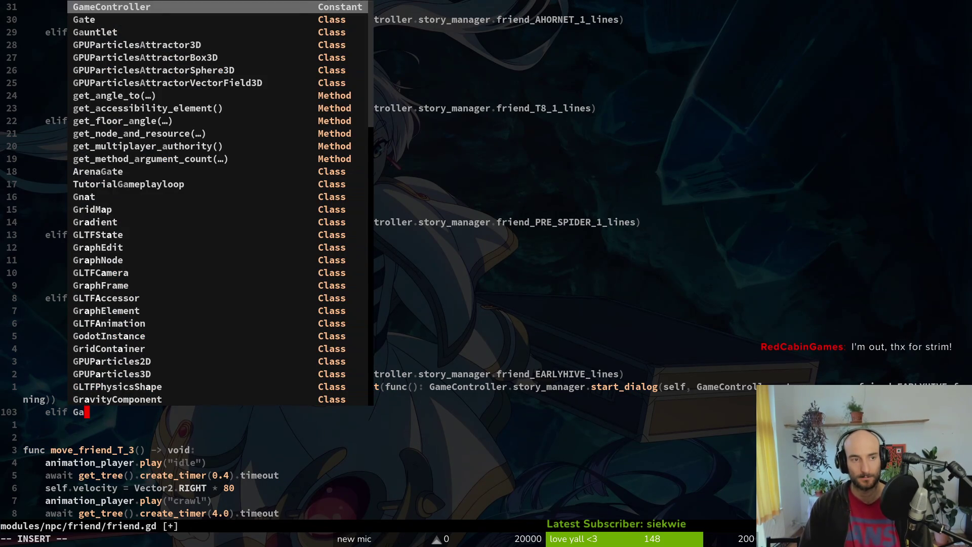
type("meController.level.")
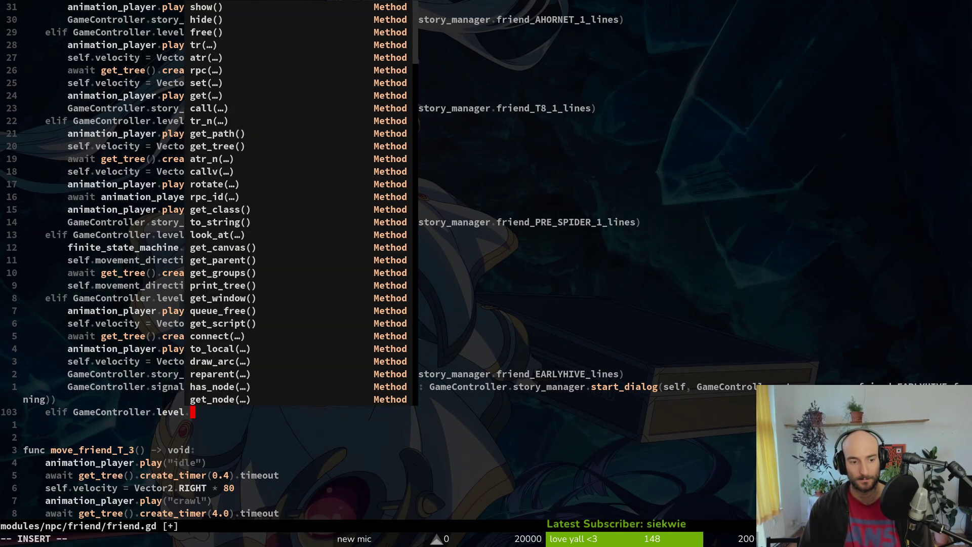
type("get_child(0) is Hive")
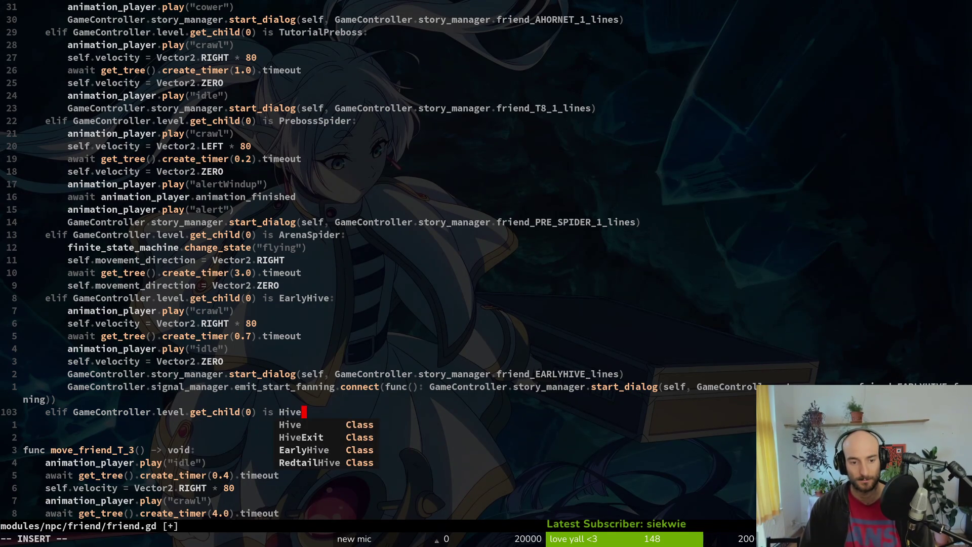
type(":")
key("Return")
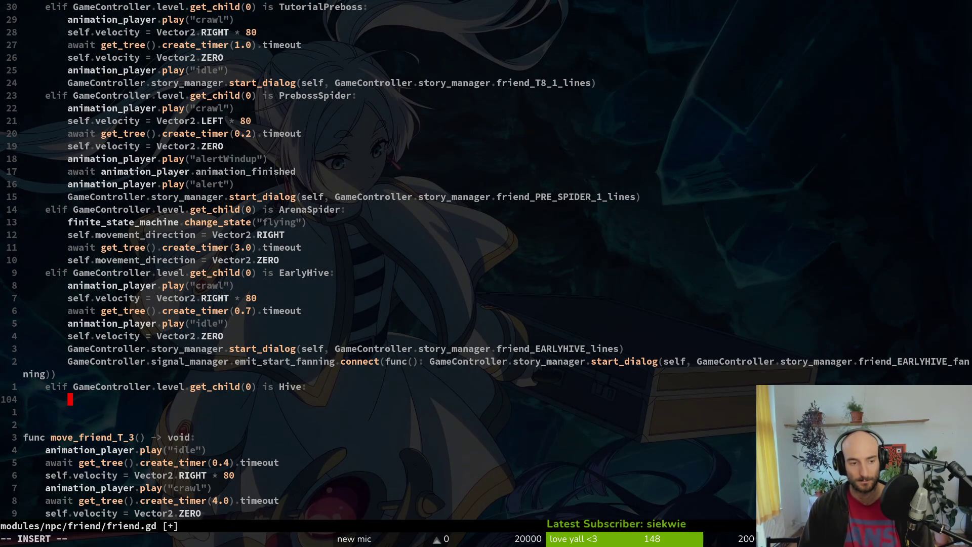
Make the Hive branch call finite_state_machine.change_state("leisure") and save friend.gd.
type("fini")
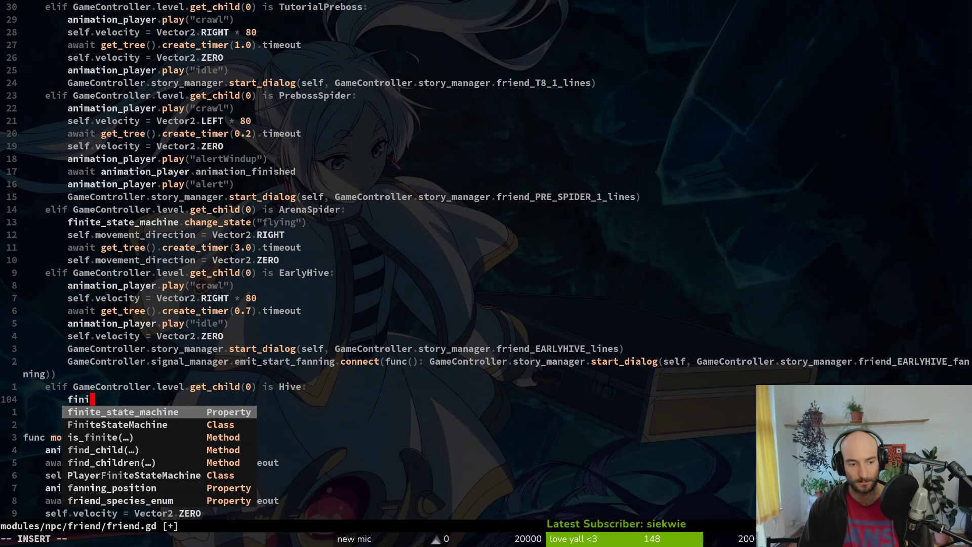
type("te_state_machine.cha")
key("Return")
type("(\"leisure\")")
key("Escape")
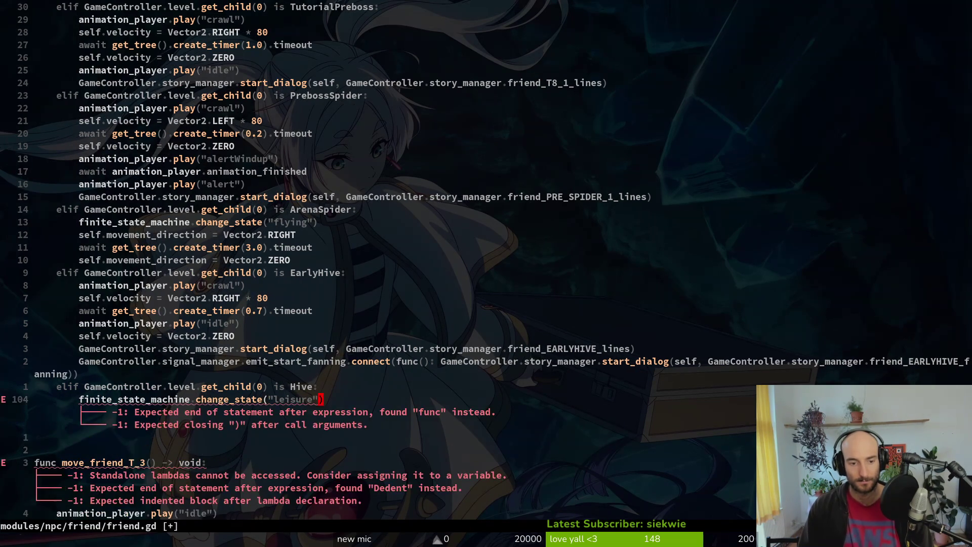
type(":w")
key("Return")
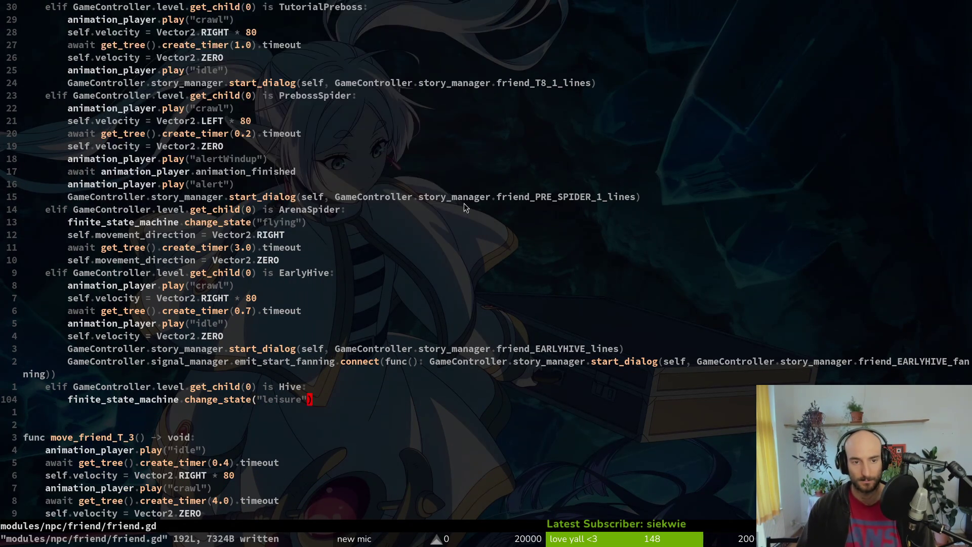
key("alt+Tab")
Run the project and hit the 'Nonexistent function enter in base Nil' error.
left_click(799, 31)
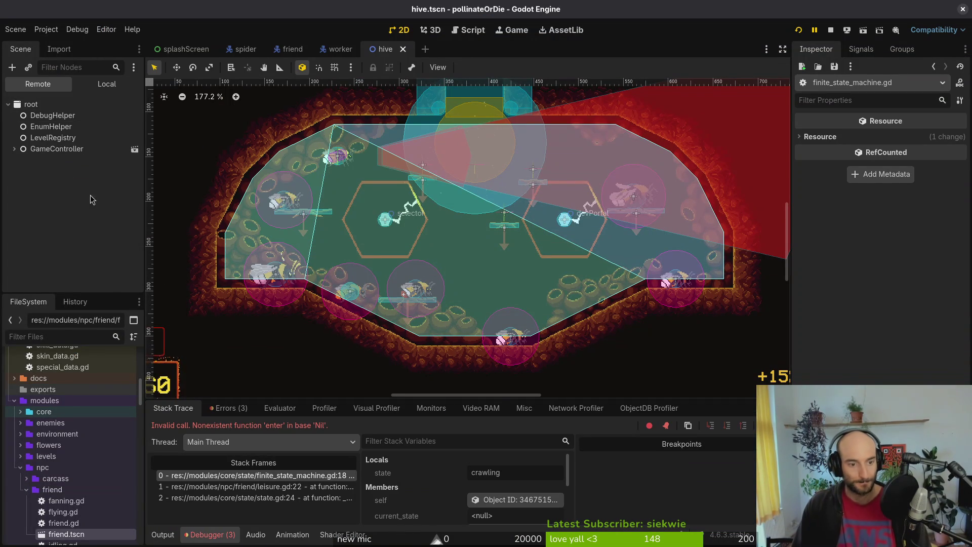
key("alt+Tab")
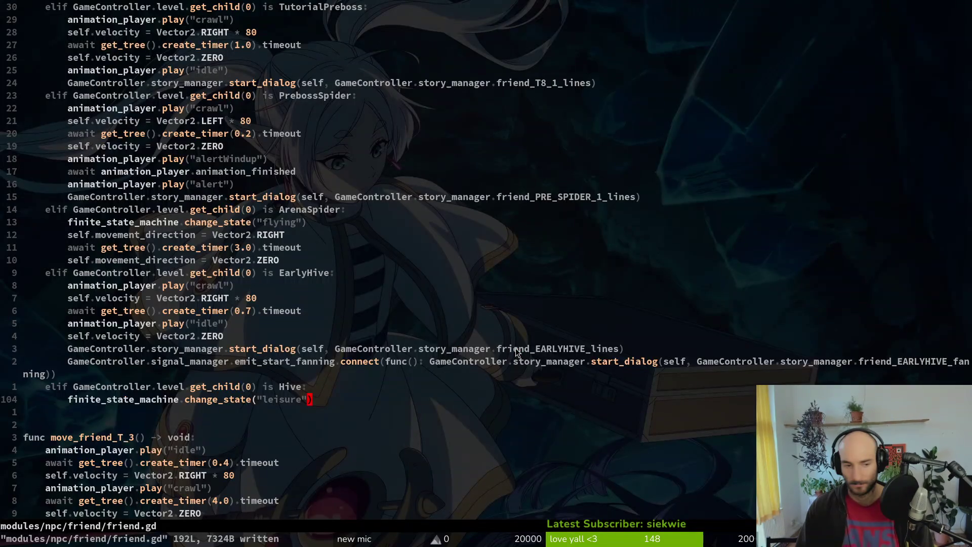
Open the friend's leisure.gd script for review.
key("ctrl+p")
type("lesi")
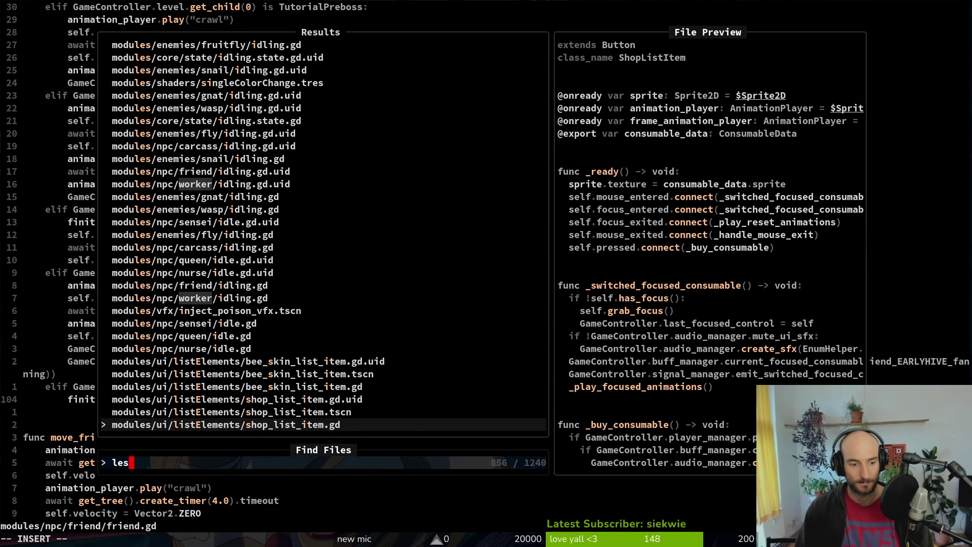
key("BackSpace")
key("BackSpace")
type("isure")
key("Return")
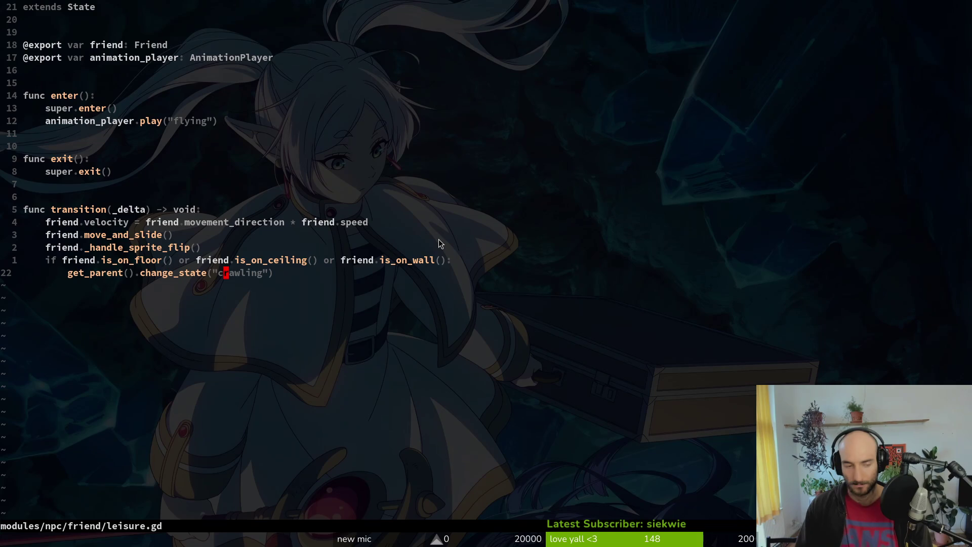
Open the worker's crawling.gd and yank all 45 of its lines.
key("ctrl+p")
type("friedn")
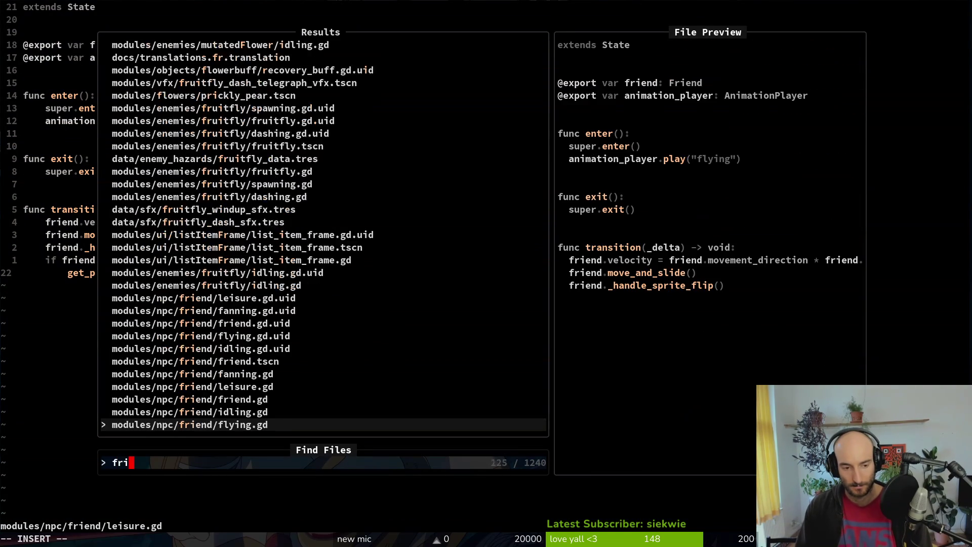
key("BackSpace")
key("BackSpace")
key("BackSpace")
key("BackSpace")
key("BackSpace")
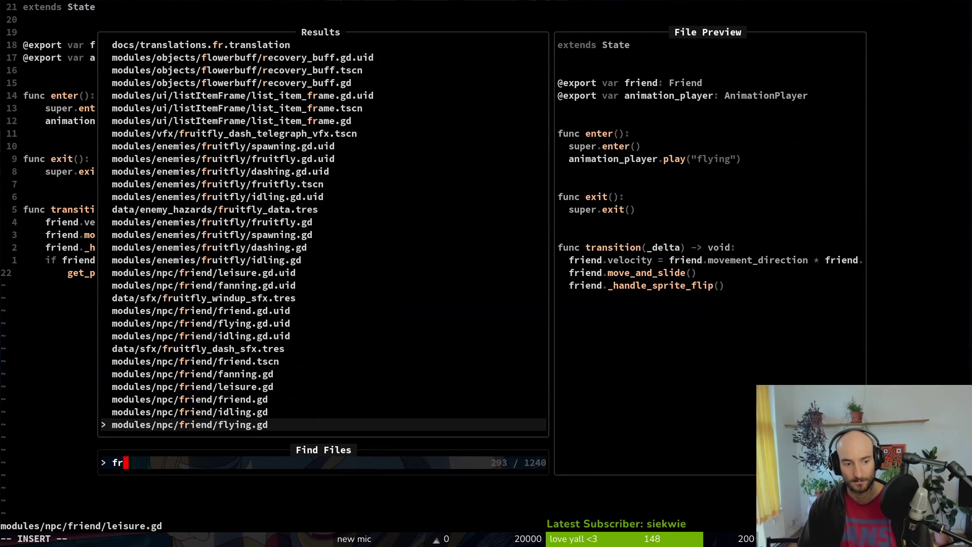
type("workercr")
key("Return")
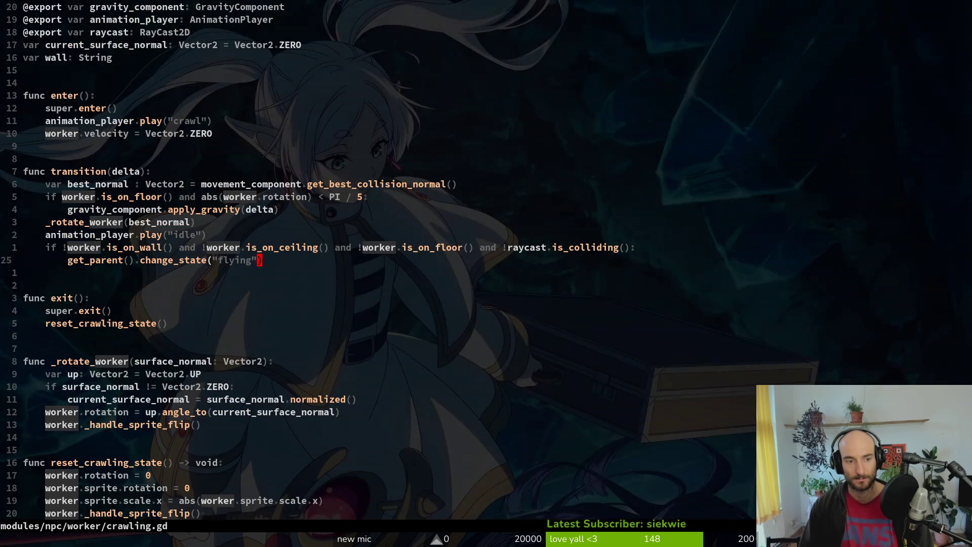
key("g")
key("g")
key("shift+g")
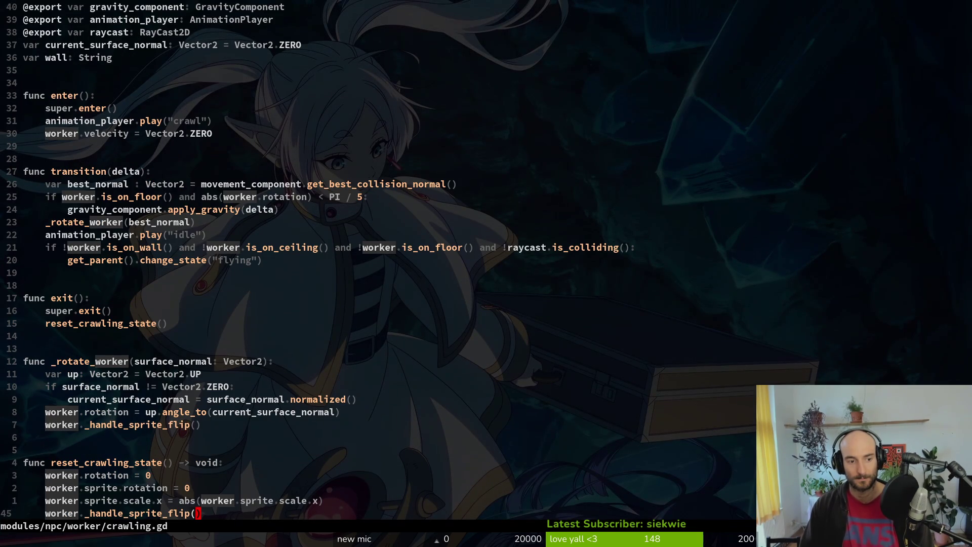
key("shift+v")
key("g")
key("g")
key("y")
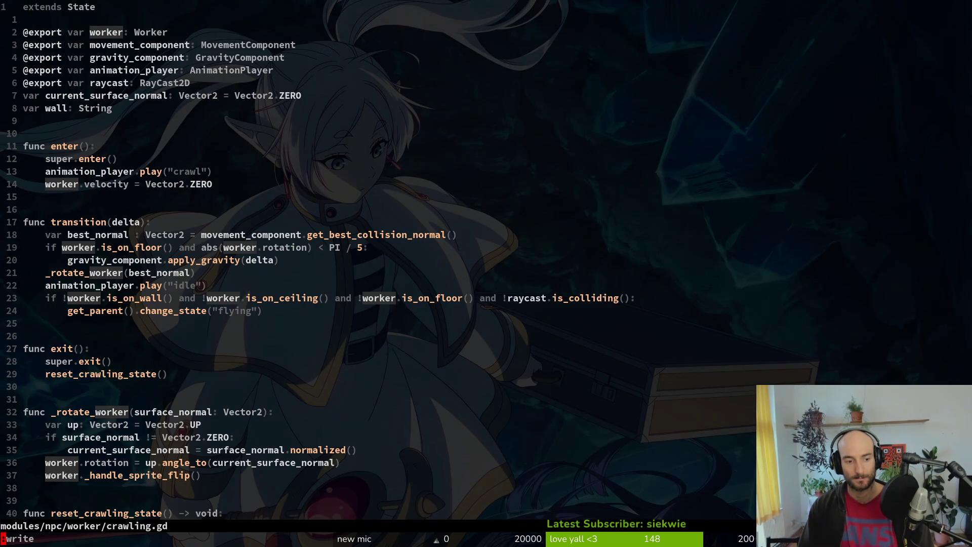
key("alt+Tab")
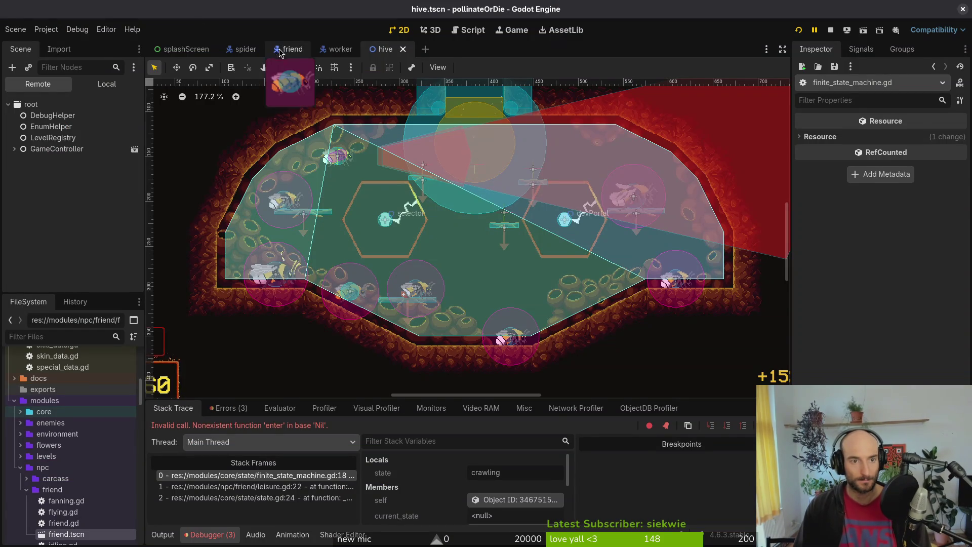
Add a Node2D child named crawling under the friend's finiteStateMachine.
left_click(277, 51)
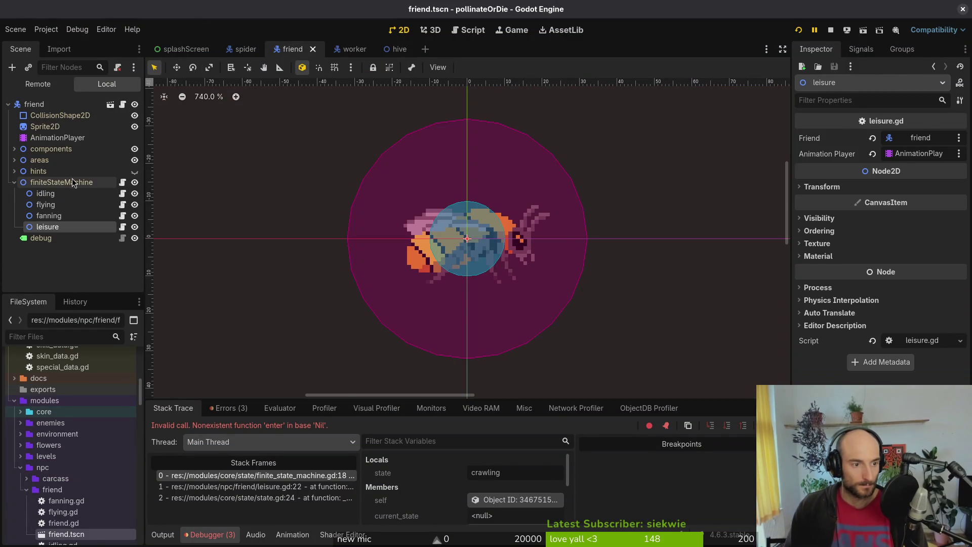
left_click(72, 183)
key("ctrl+a")
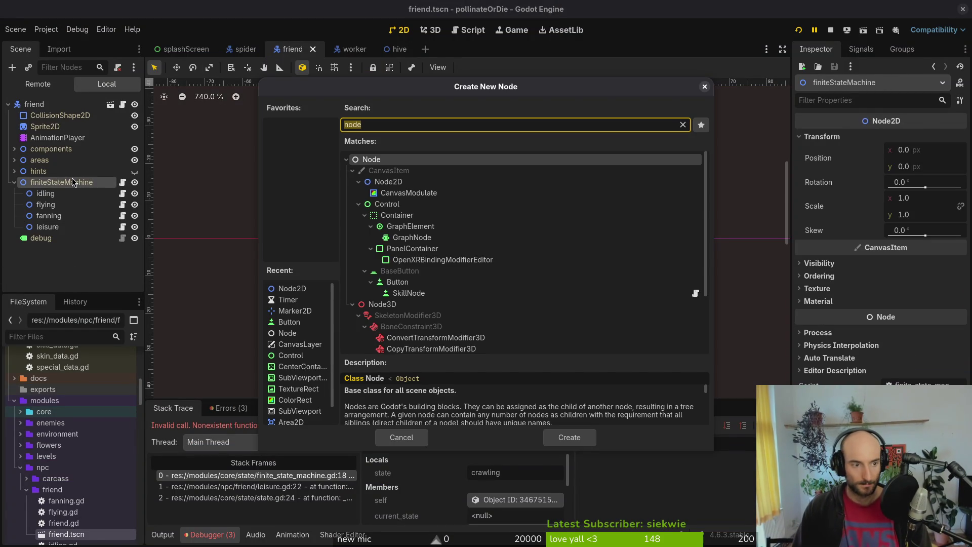
type("node")
key("Down")
key("Down")
key("Return")
type("s")
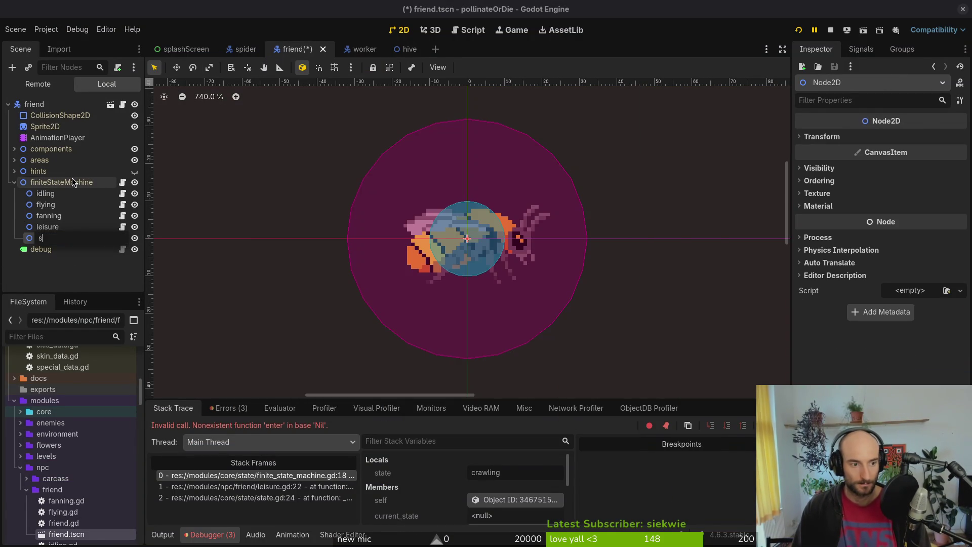
type("ing")
key("Return")
left_click(12, 67)
key("Escape")
Attach modules/core/state/state.gd to the crawling node.
left_click(118, 67)
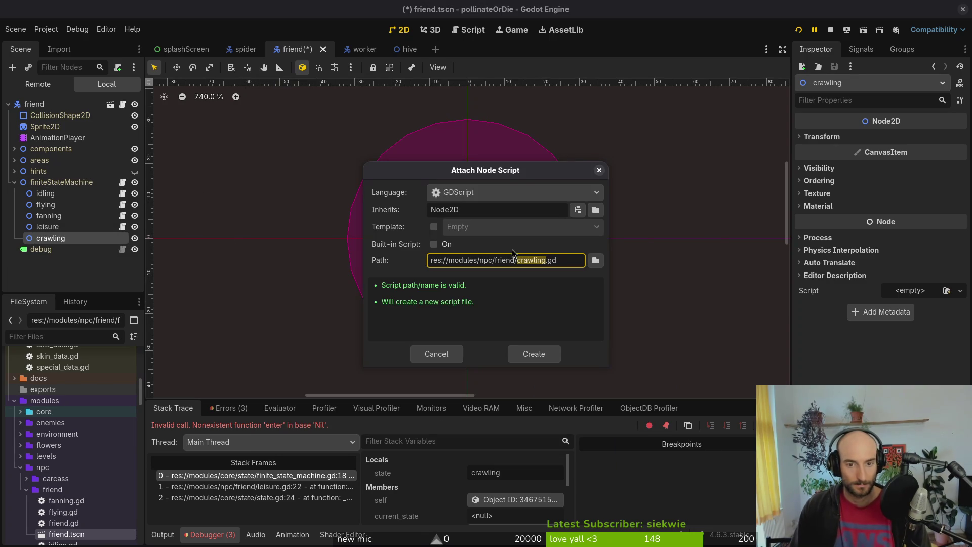
left_click(597, 260)
left_click(257, 108)
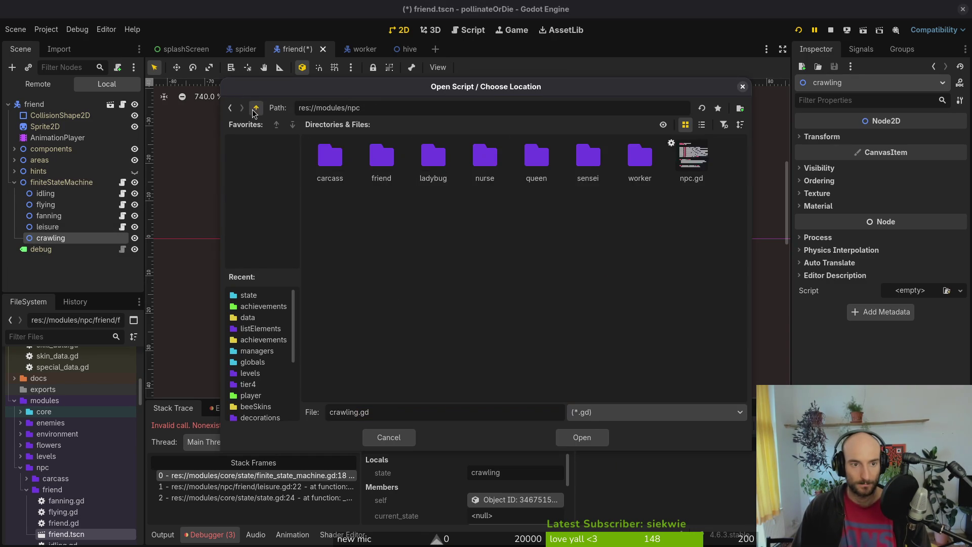
left_click(256, 107)
double_click(313, 150)
double_click(537, 162)
left_click(588, 182)
left_click(572, 440)
left_click(538, 356)
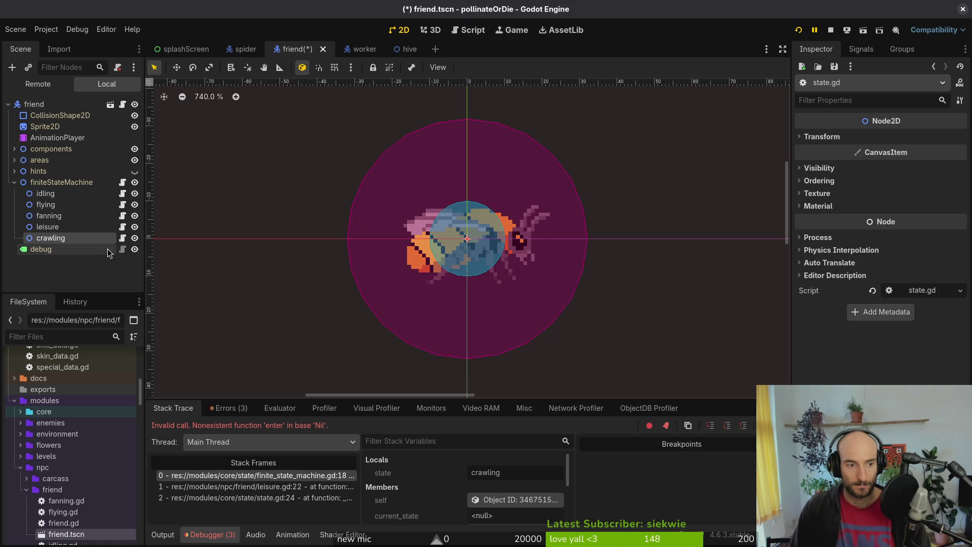
Extend the State script into a new crawling.gd for the crawling node.
right_click(101, 238)
left_click(209, 351)
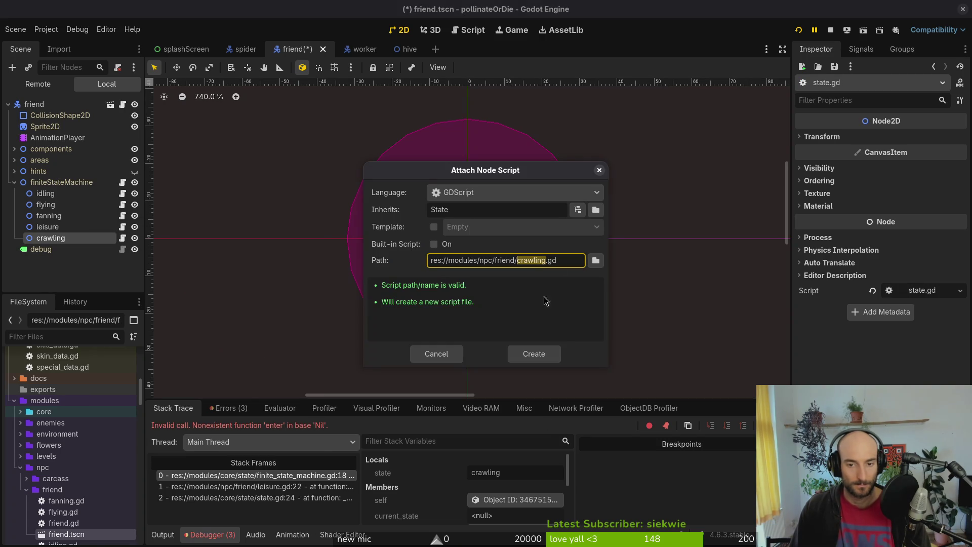
left_click(536, 355)
key("super+1")
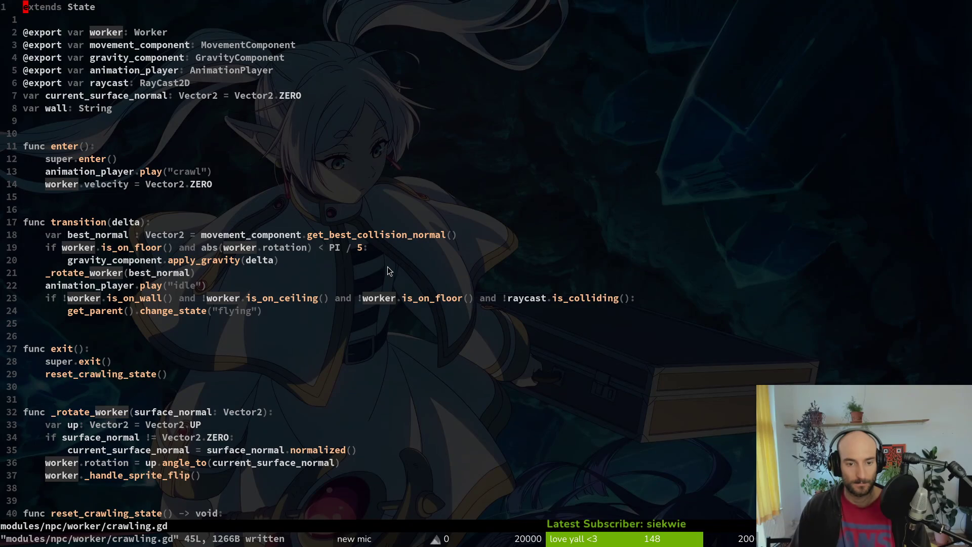
Open friend/crawling.gd and paste in the worker's crawling code, dropping the duplicate extends line.
key("space")
key("f")
key("f")
type("frcr")
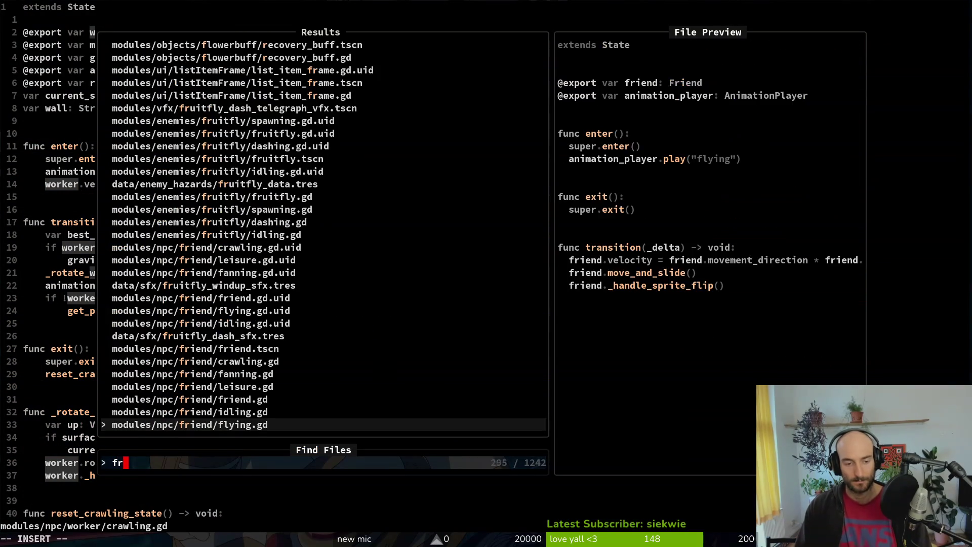
key("Return")
key("p")
key("d")
key("d")
key("ctrl+s")
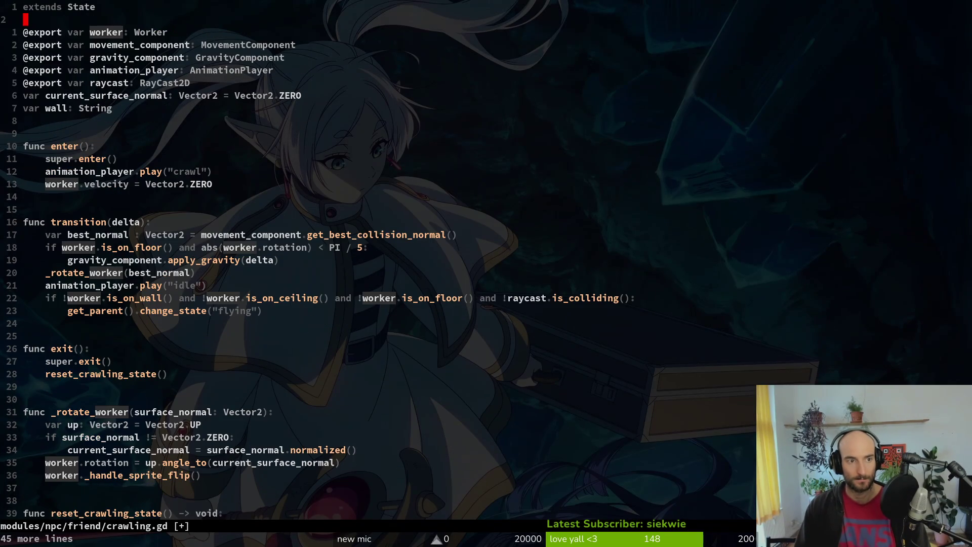
Replace every 'worker' with 'friend' across the file using :%s/worker/friend.
key("w")
key("v")
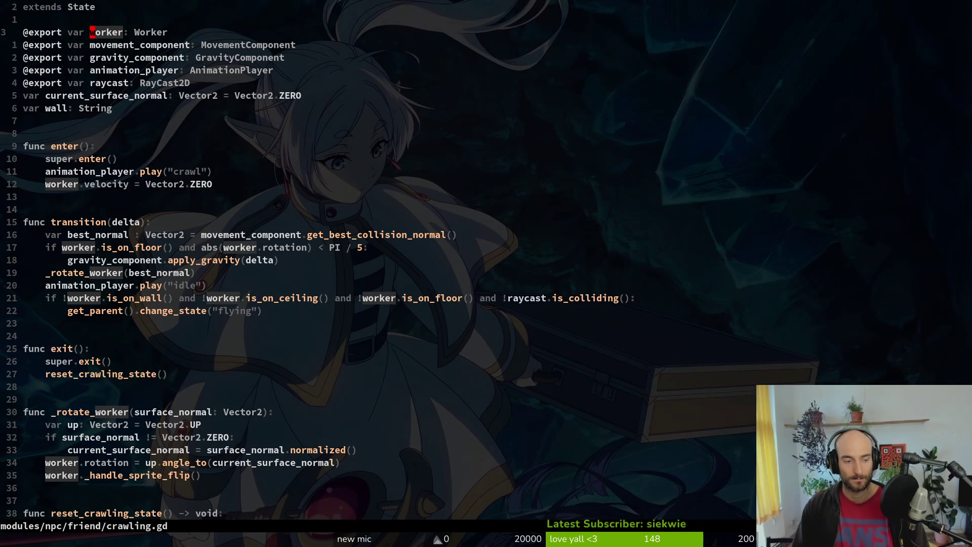
type("/worker/friend")
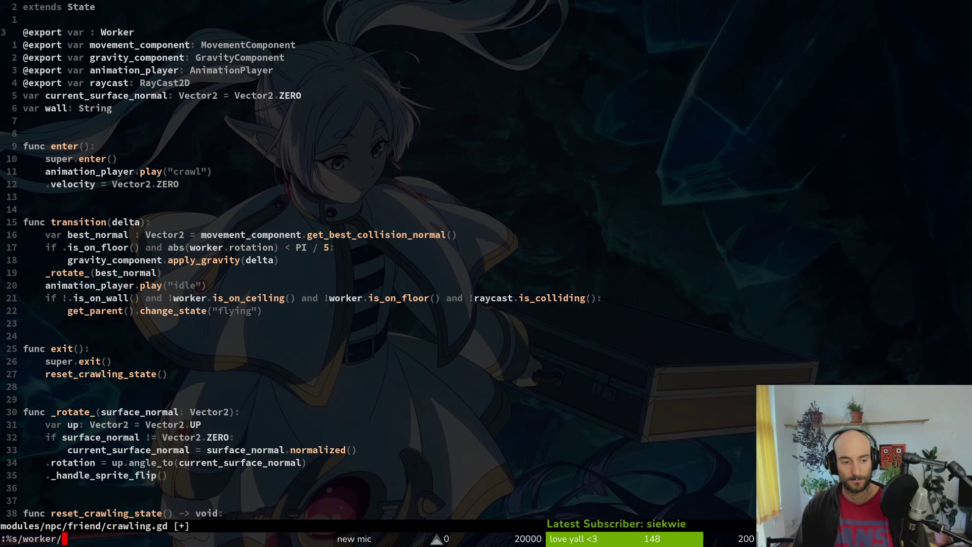
key("Return")
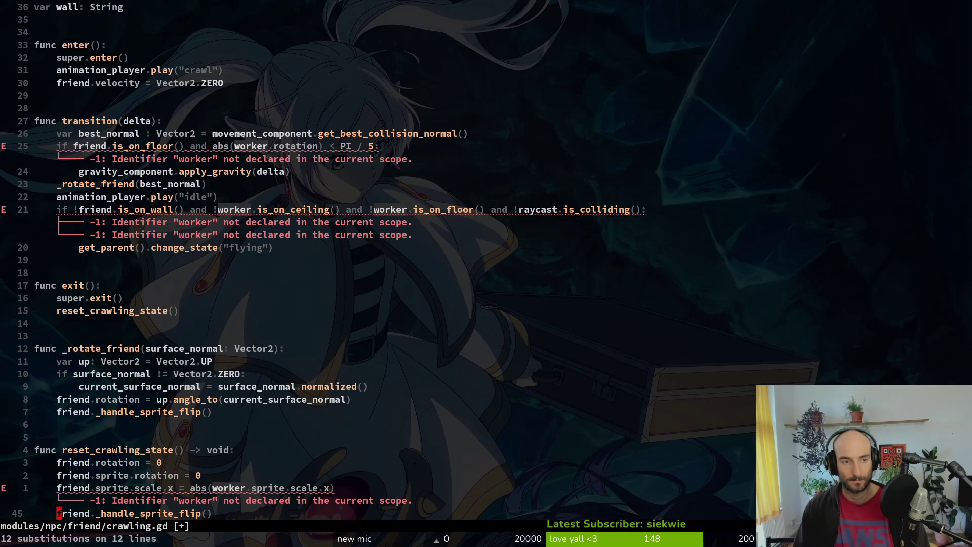
Change the leftover worker references on the is_on_floor and is_on_wall lines to friend.
key("2")
key("5")
key("k")
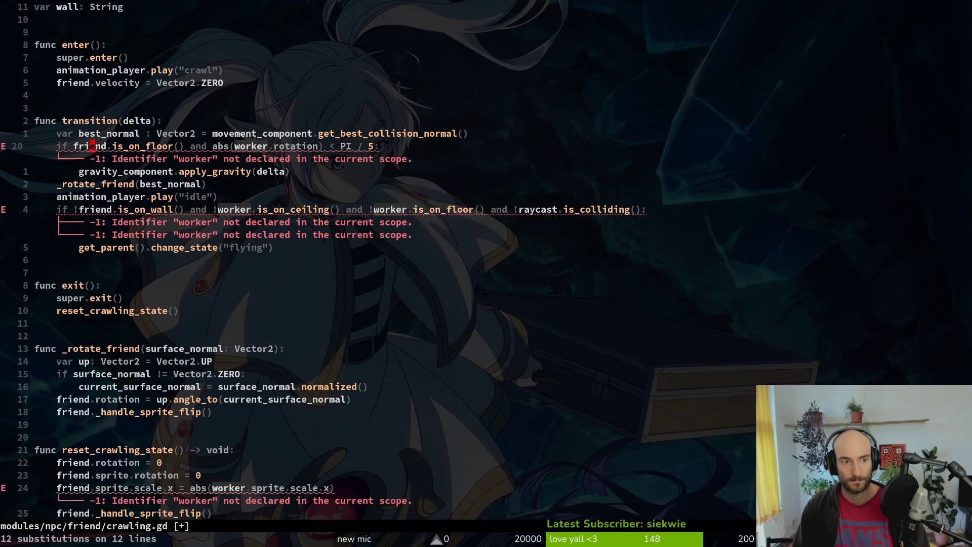
type("cw")
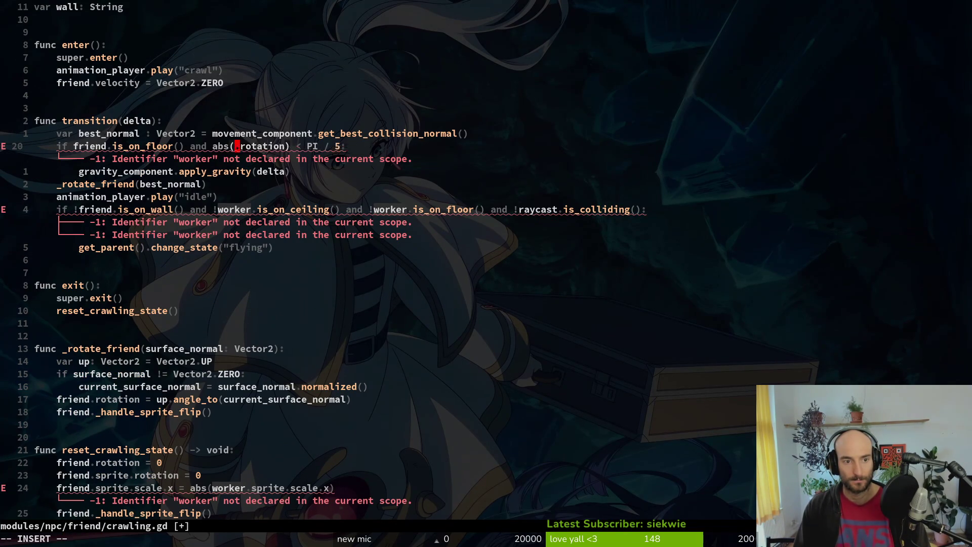
type("friend")
key("Escape")
key("4")
key("j")
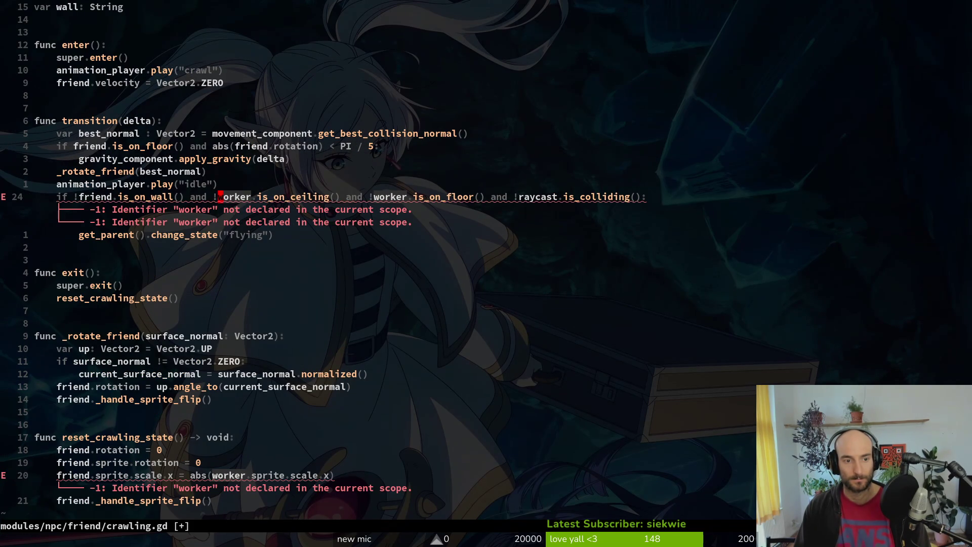
type("cwfriend")
key("Escape")
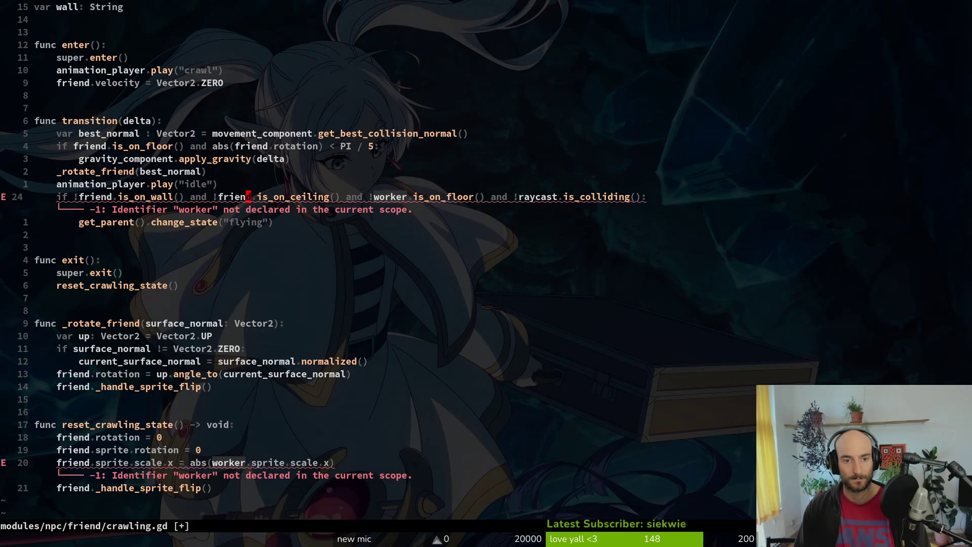
type("cwfriend")
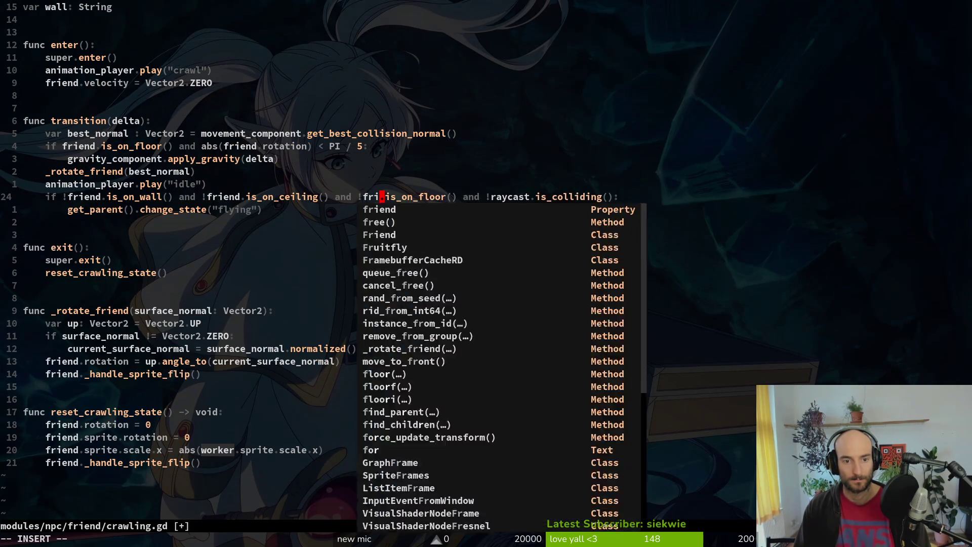
Change the last remaining worker reference to friend and save crawling.gd.
key("Escape")
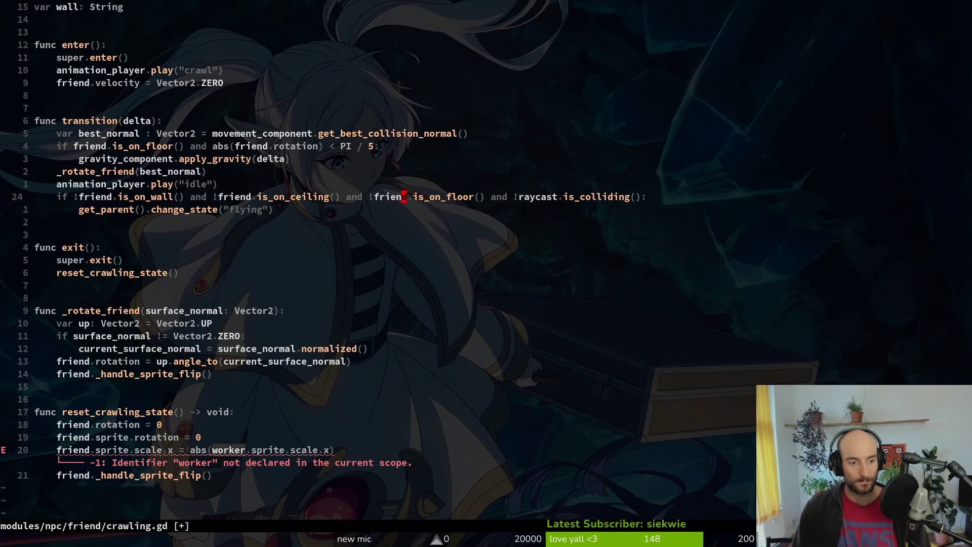
key("2")
key("0")
key("j")
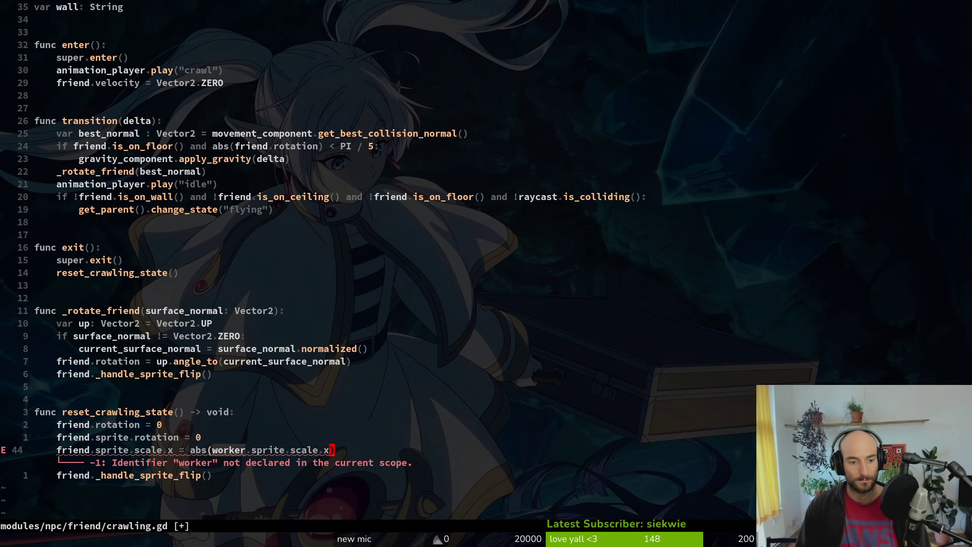
type("cwfriend")
key("Escape")
type(":w")
key("Return")
key("Return")
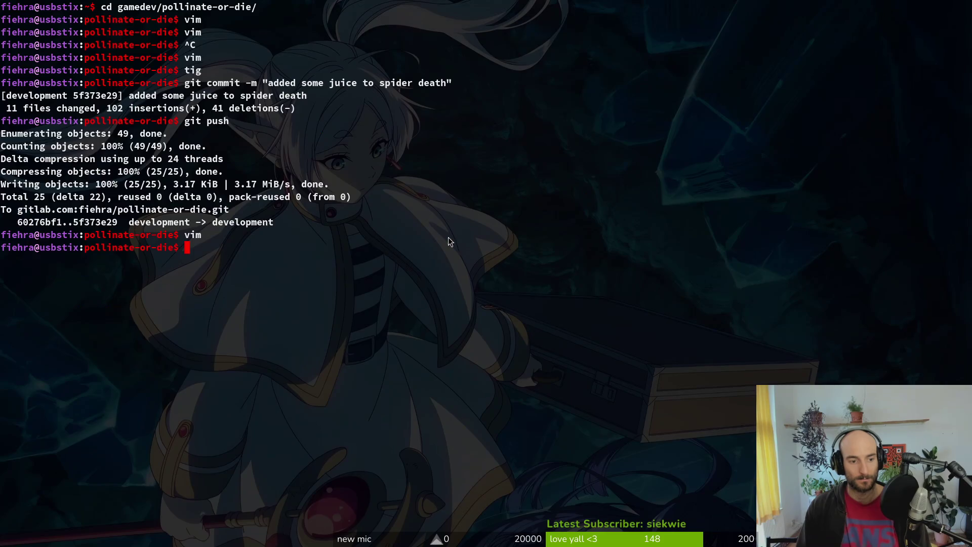
Try assigning the friend node to the crawling state's Friend property, then cancel the picker.
key("alt+Tab")
left_click(51, 237)
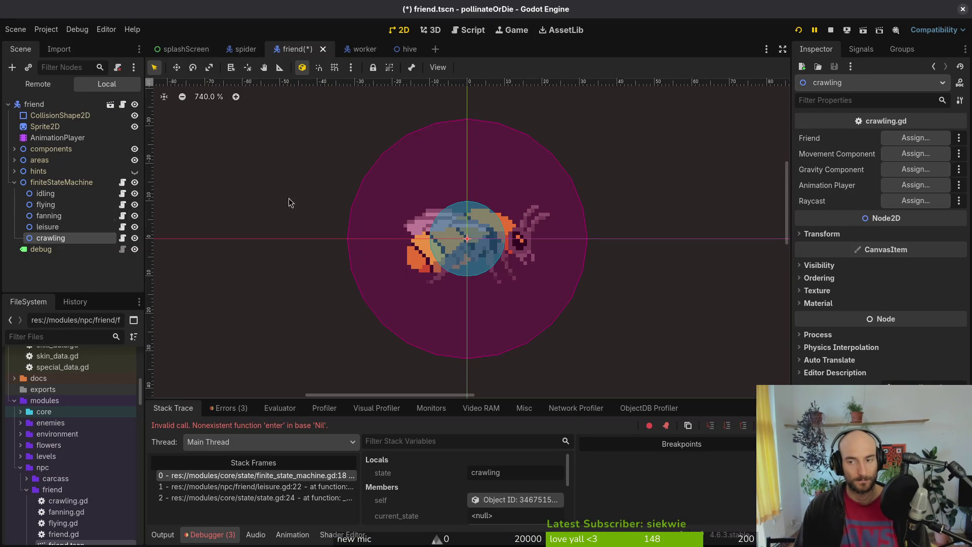
left_click(915, 138)
left_click(420, 147)
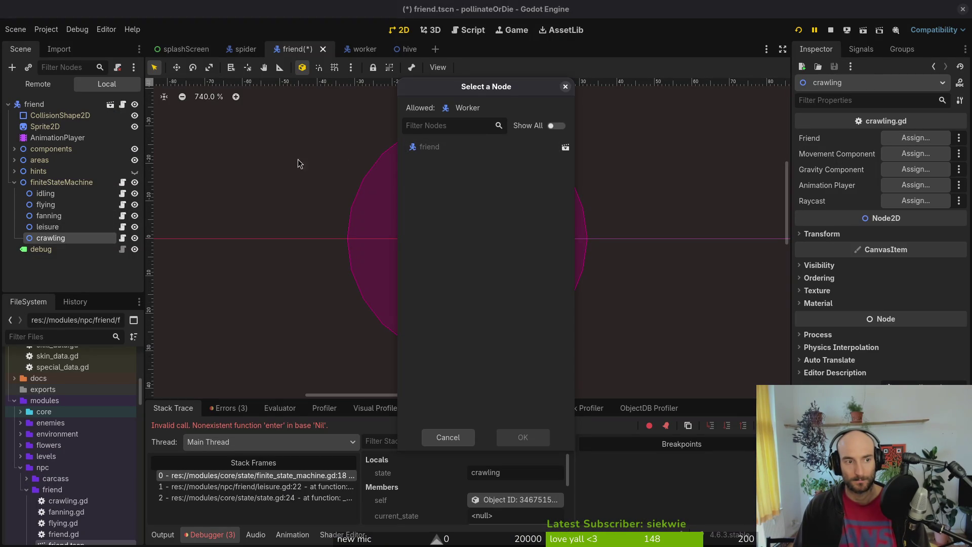
left_click(565, 87)
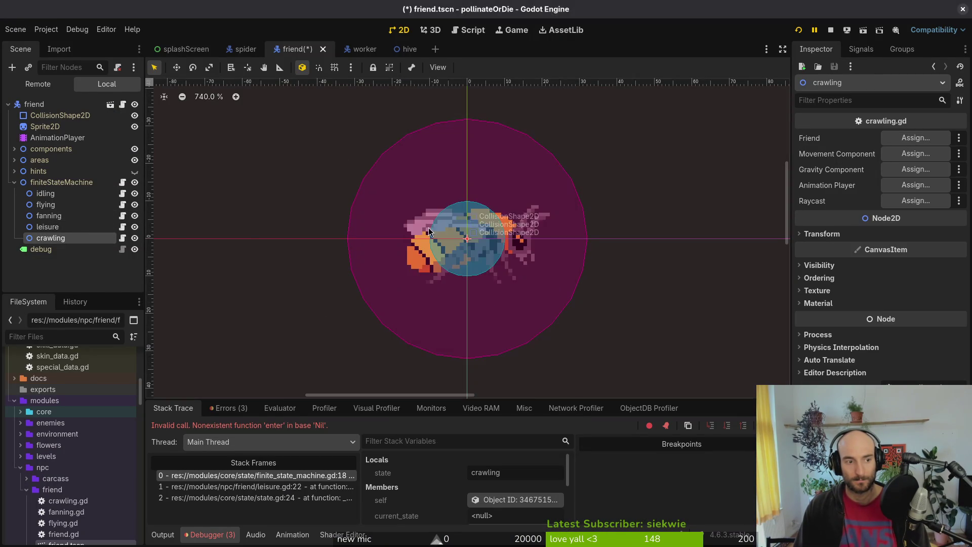
In friend's crawling.gd, change the friend variable's type to Friend and save.
key("alt+Tab")
key("Return")
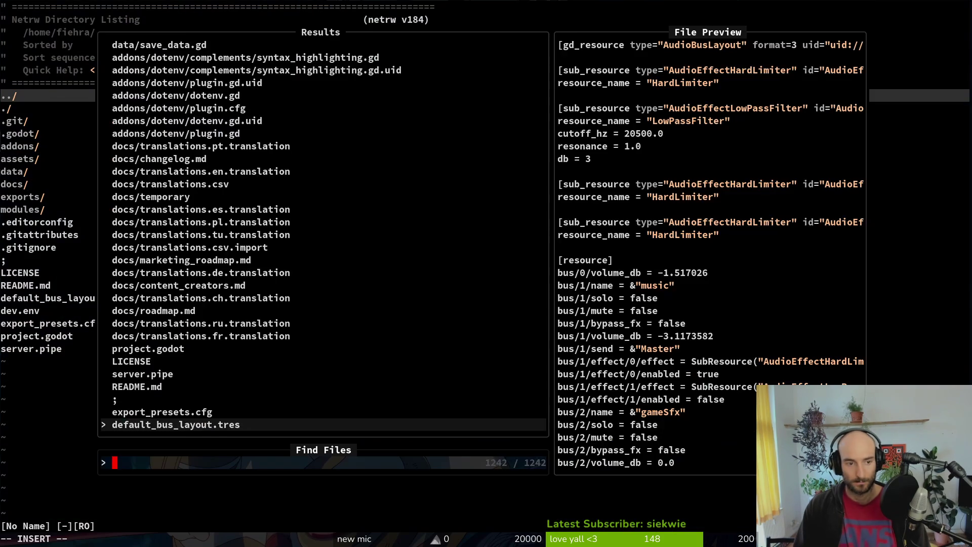
type("frcr")
key("Return")
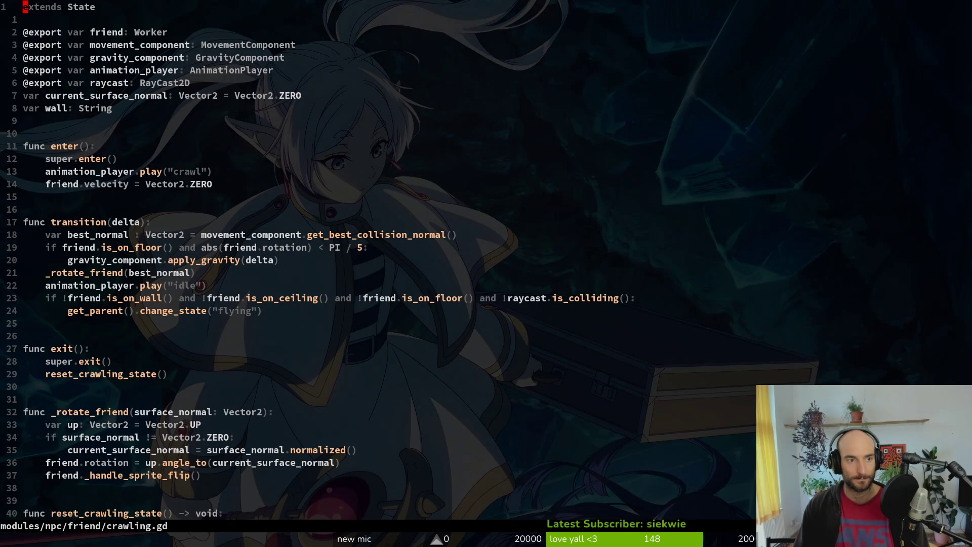
type("Friend")
key("Escape")
type(":w")
key("Return")
key("alt+Tab")
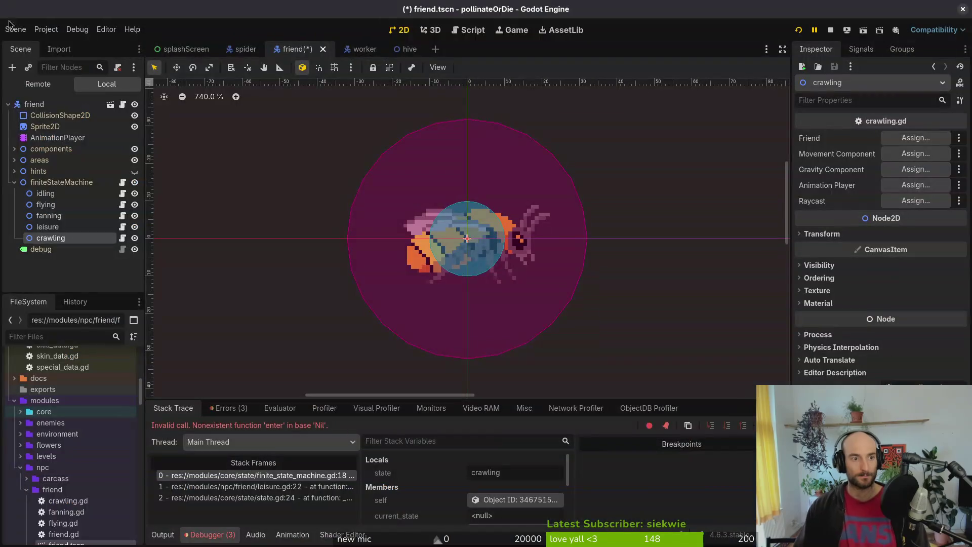
Assign the friend node as the crawling state's Friend property.
left_click(67, 193)
left_click(81, 249)
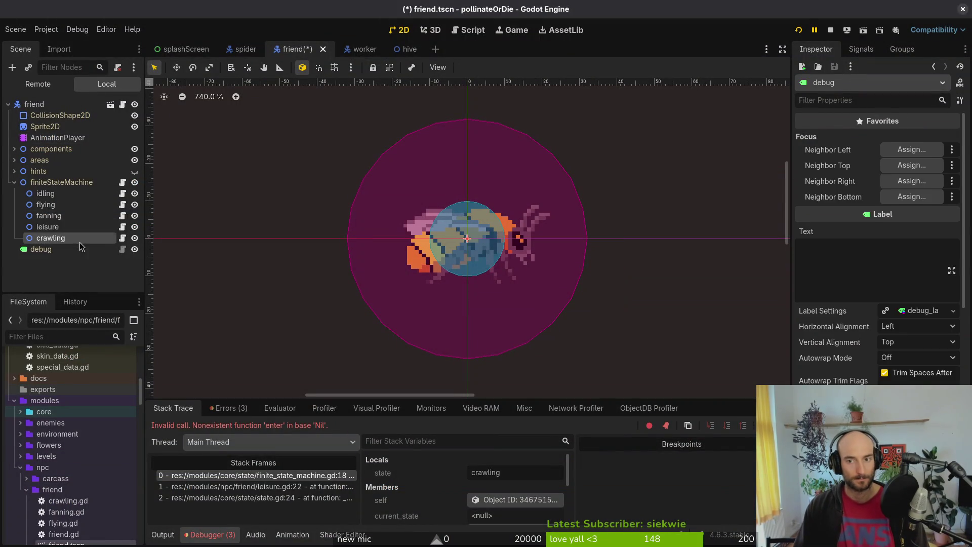
left_click(76, 239)
left_click(915, 138)
left_click(429, 147)
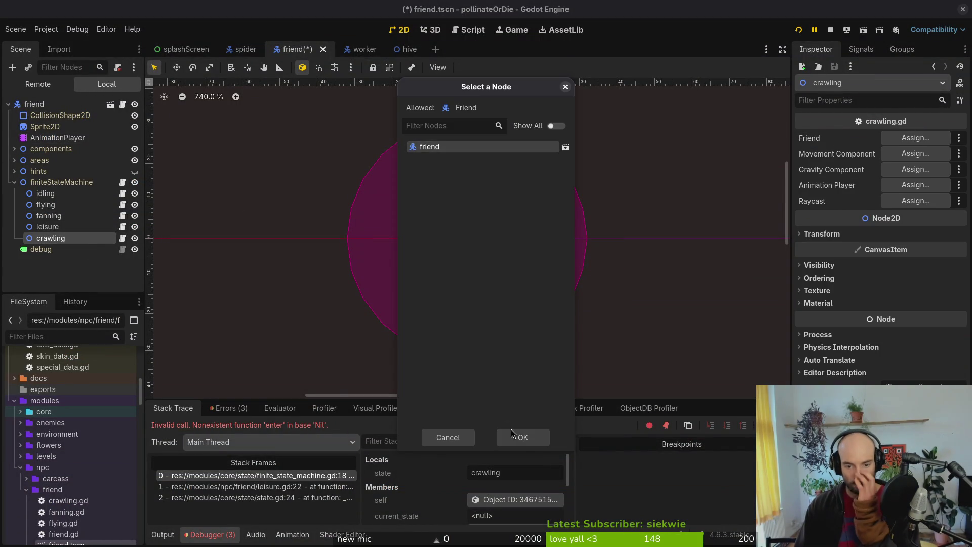
left_click(512, 436)
left_click(916, 153)
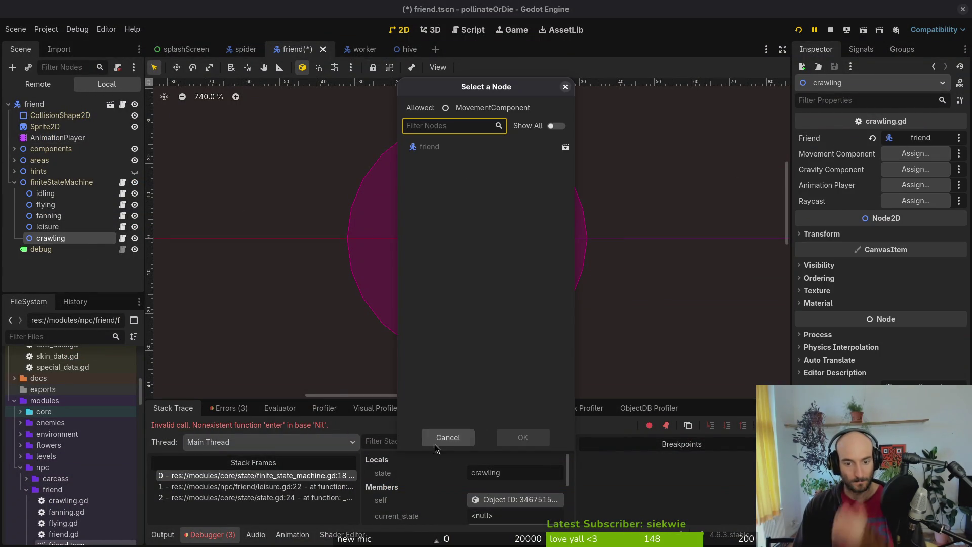
left_click(448, 437)
Add a MovementComponent under components with its Actor set to friend.
left_click(15, 149)
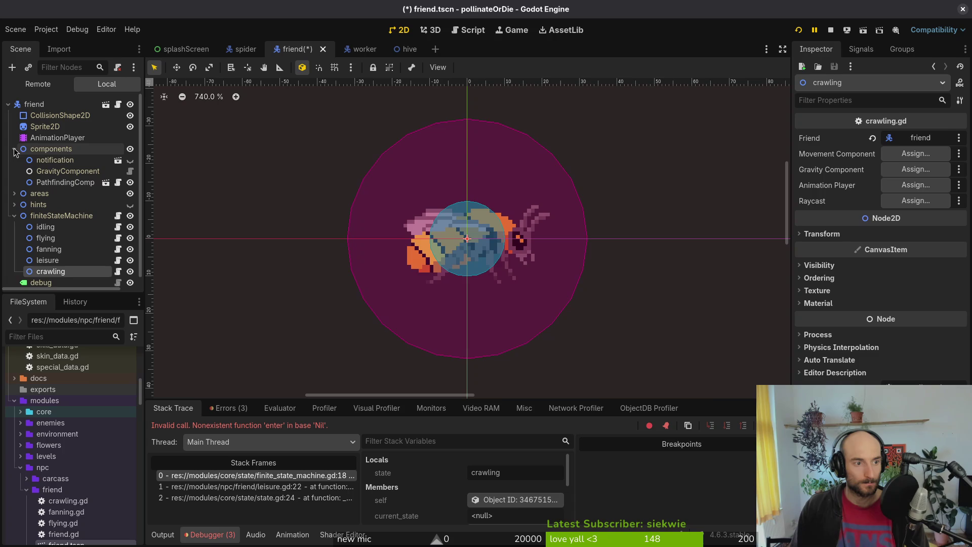
left_click(48, 149)
key("ctrl+a")
type("movecom")
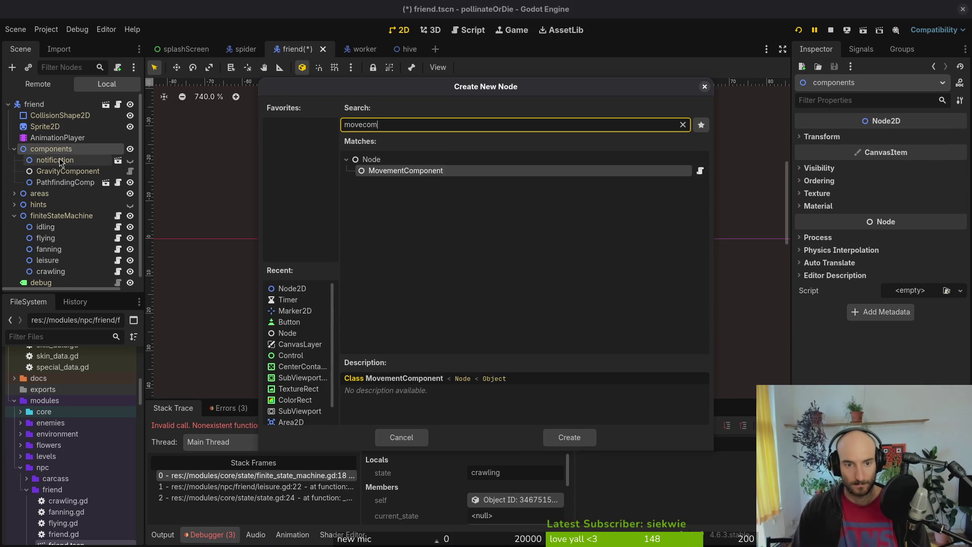
key("Return")
left_click(915, 138)
left_click(446, 147)
left_click(523, 437)
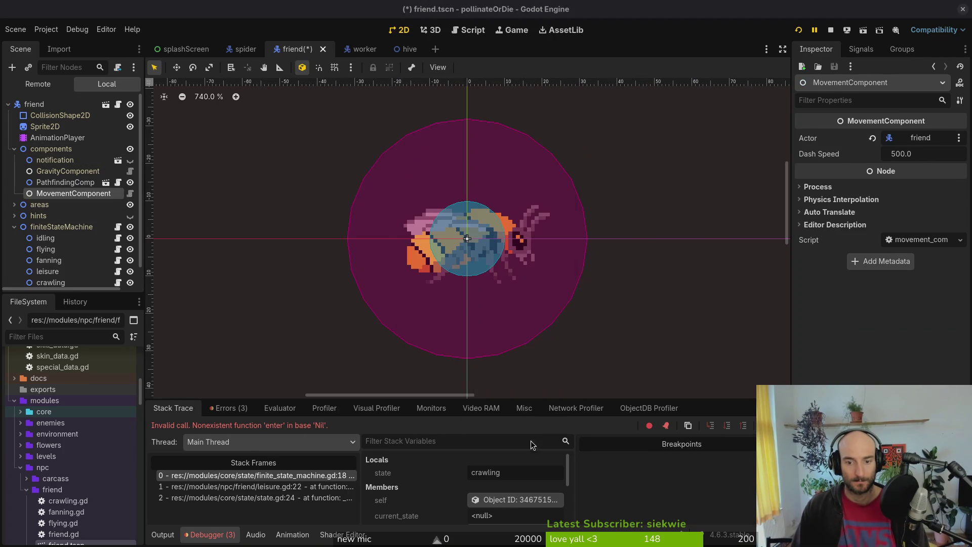
left_click(14, 149)
Link crawling's Movement Component, Gravity Component and Animation Player to the matching nodes, leaving Raycast empty.
left_click(51, 238)
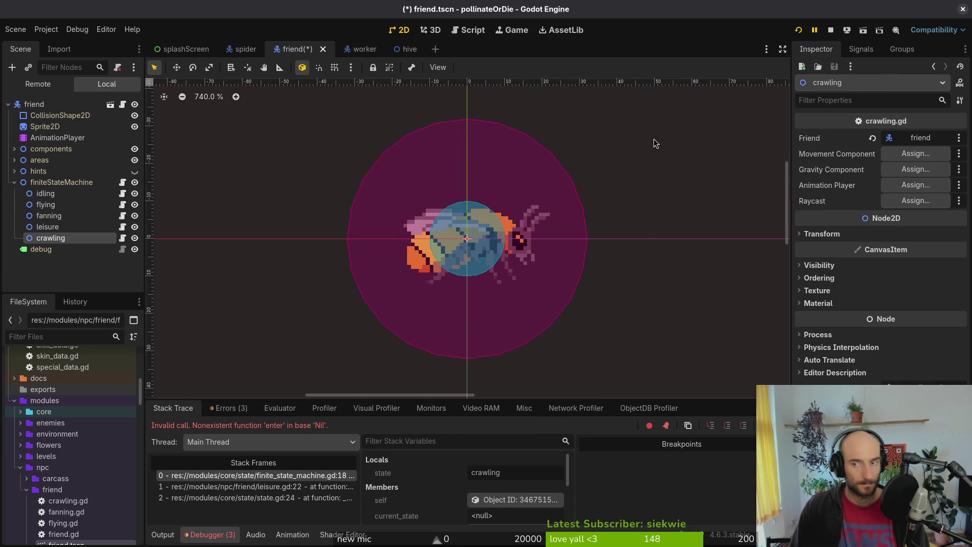
left_click(915, 154)
left_click(506, 168)
left_click(523, 438)
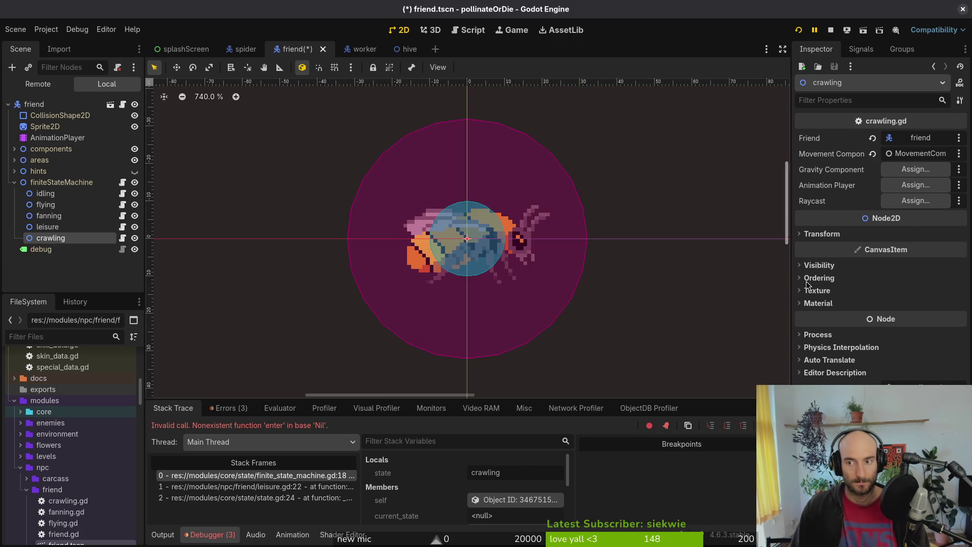
left_click(916, 169)
left_click(507, 169)
left_click(521, 436)
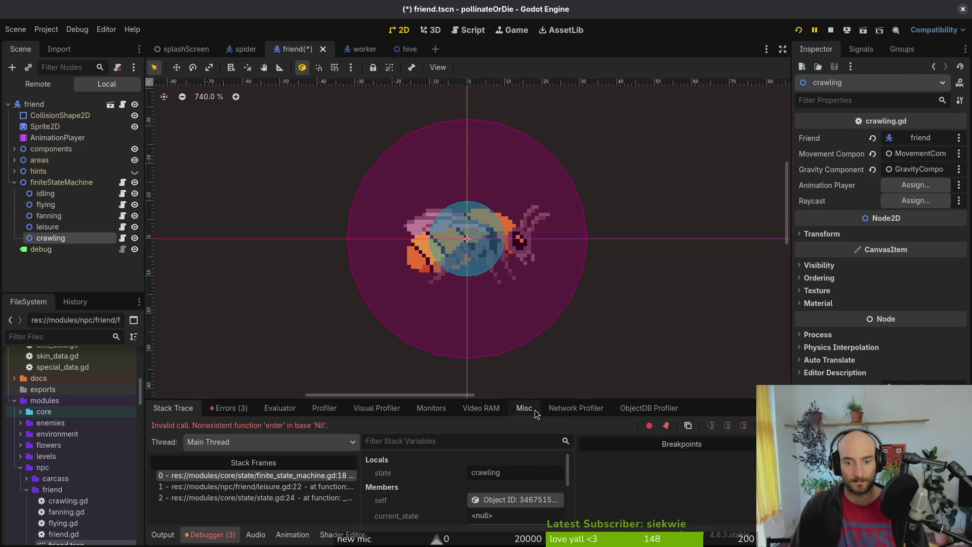
left_click(915, 185)
left_click(481, 158)
left_click(517, 434)
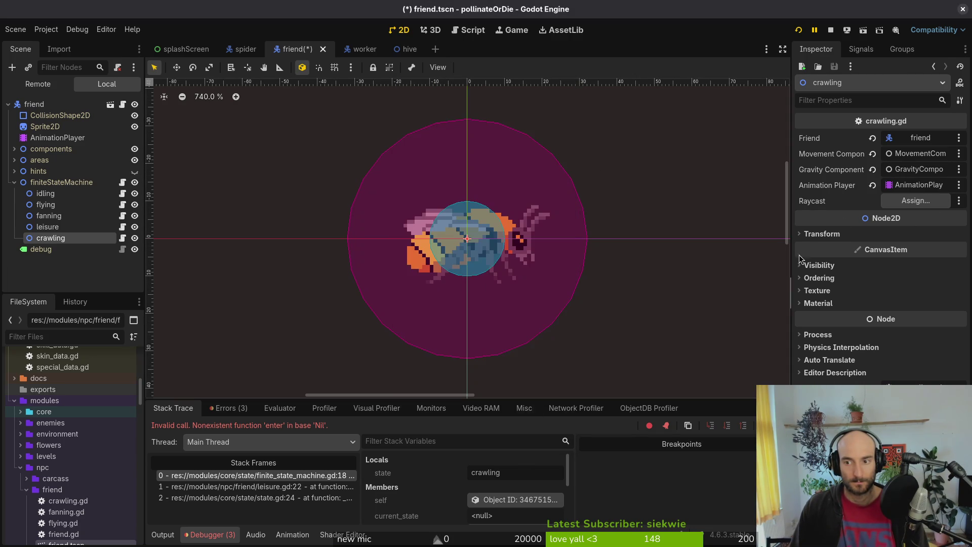
left_click(915, 200)
key("Escape")
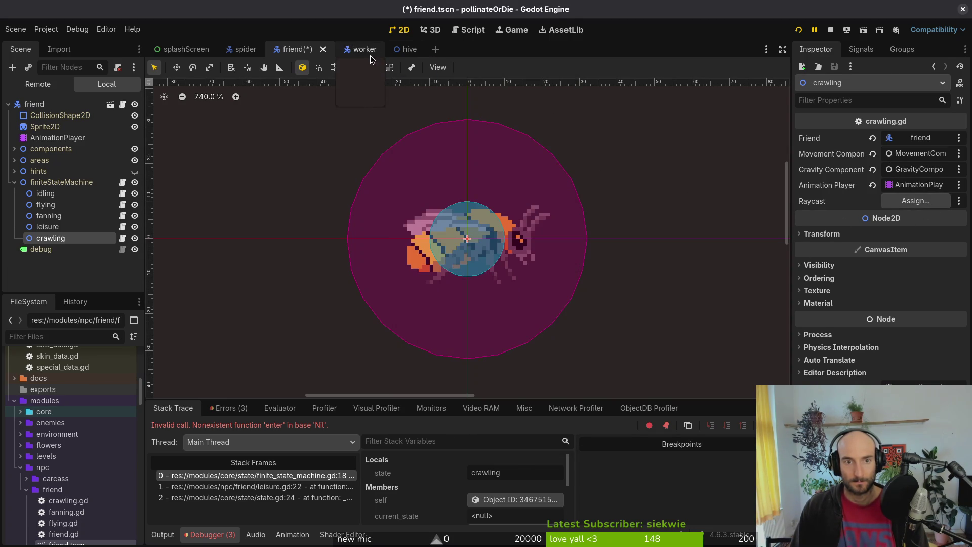
In worker.tscn, collapse the node tree and select the surfaceCollisionCheck raycast to copy.
left_click(371, 60)
left_click(15, 238)
left_click(13, 241)
left_click(14, 207)
left_click(13, 206)
left_click(15, 160)
left_click(68, 149)
Paste surfaceCollisionCheck into friend.tscn just below AnimationPlayer and save the scene.
left_click(296, 50)
left_click(33, 104)
key("ctrl+v")
left_click_drag(68, 260, 69, 143)
key("ctrl+s")
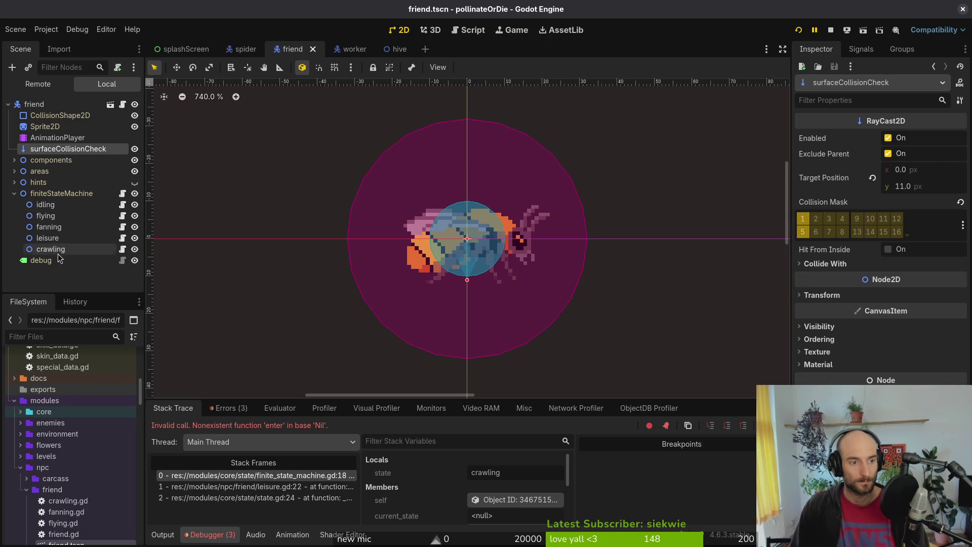
Assign surfaceCollisionCheck as the crawling state's Raycast.
left_click(65, 249)
scroll(471, 264, "up", 8)
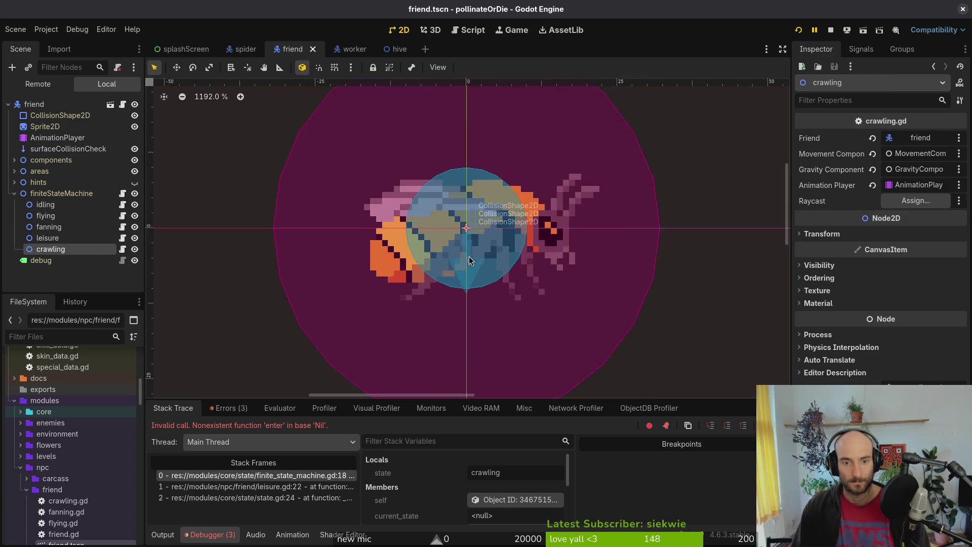
left_click(915, 200)
left_click(442, 161)
left_click(520, 437)
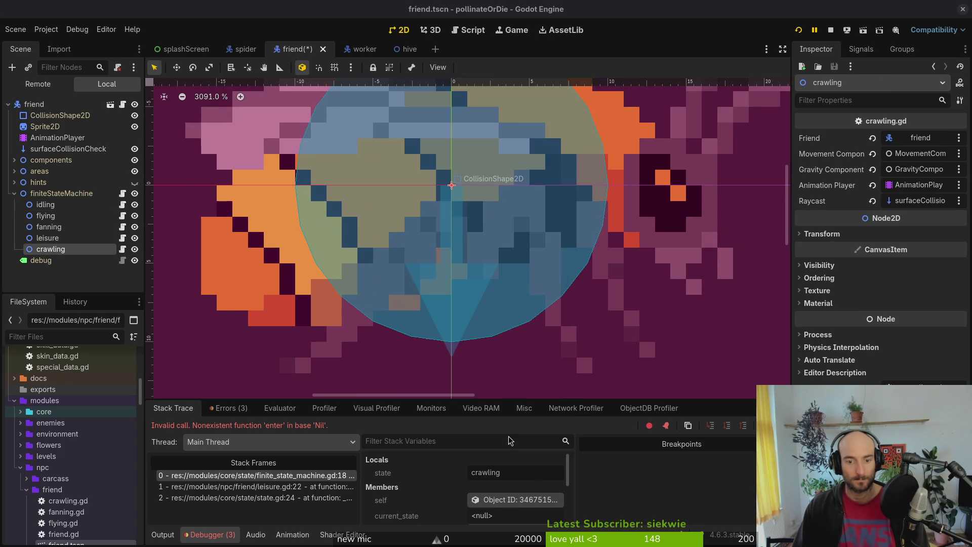
left_click(355, 49)
scroll(261, 157, "up", 12)
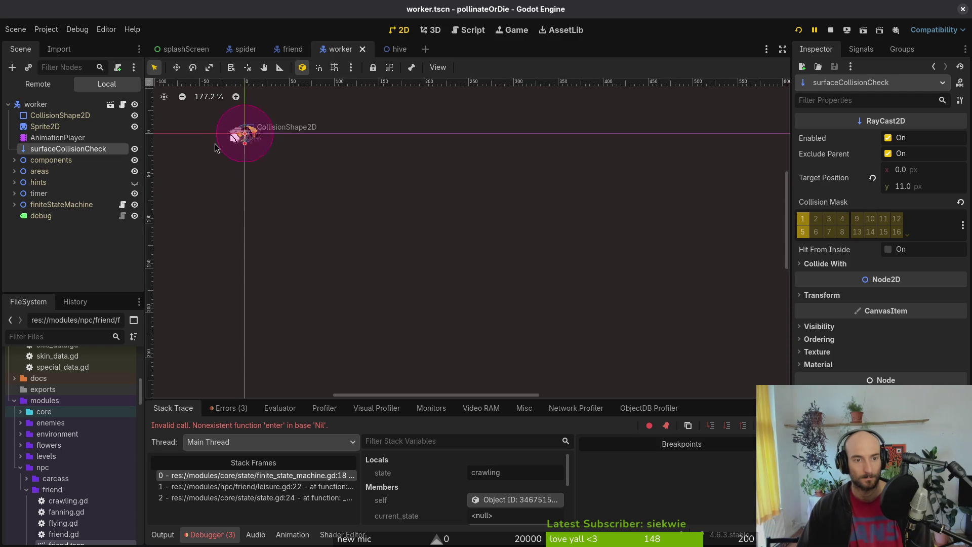
Stop and relaunch the game with F5 to test the friend bee, then return to the Neovim terminal.
left_click(830, 32)
key("F5")
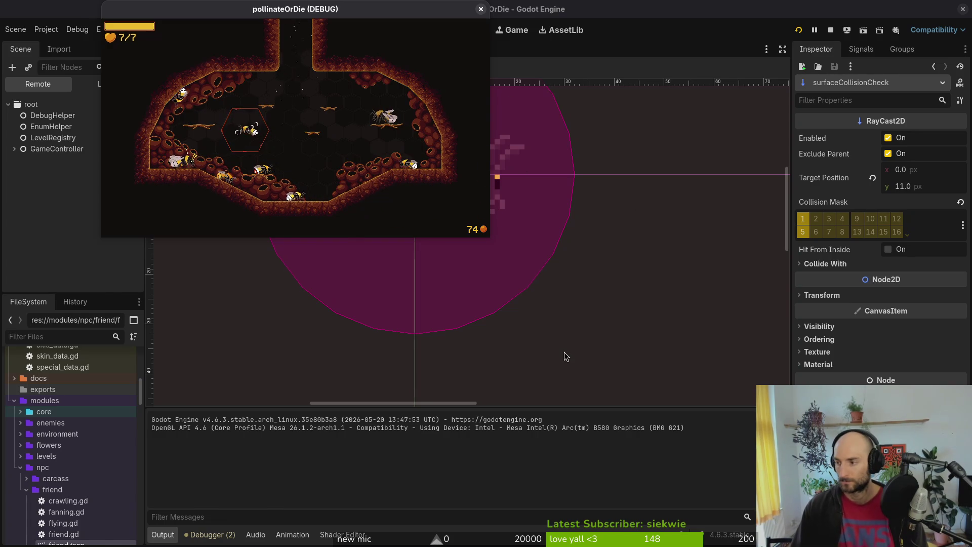
key("alt+Tab")
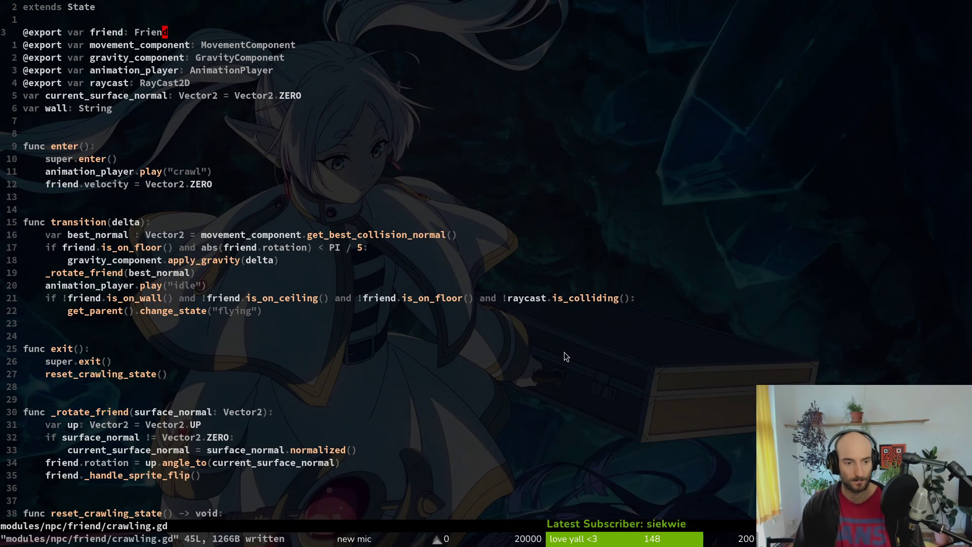
Abandon a couple of file searches, undo a stray 'Worker' insertion, and save crawling.gd.
key("space")
type("pffriend")
key("Escape")
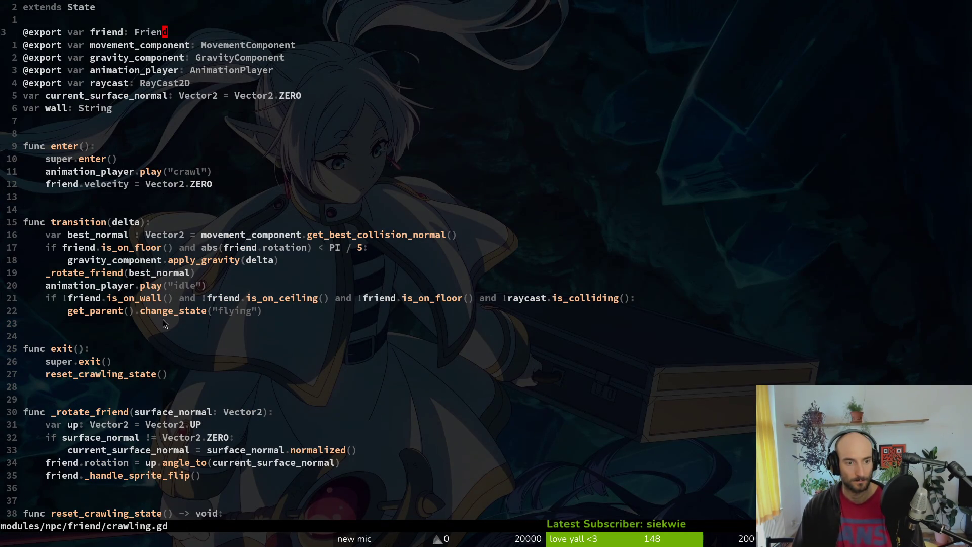
key("ctrl+o")
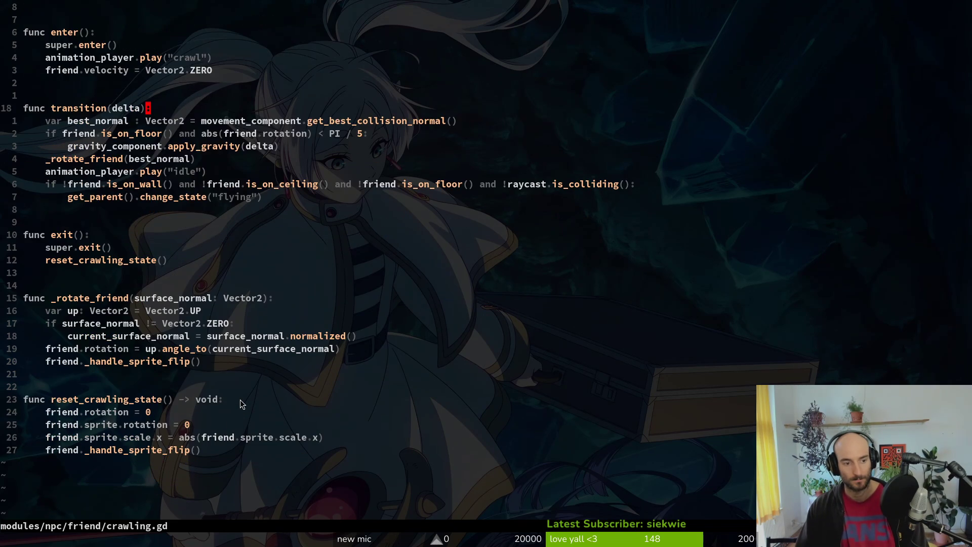
type("0")
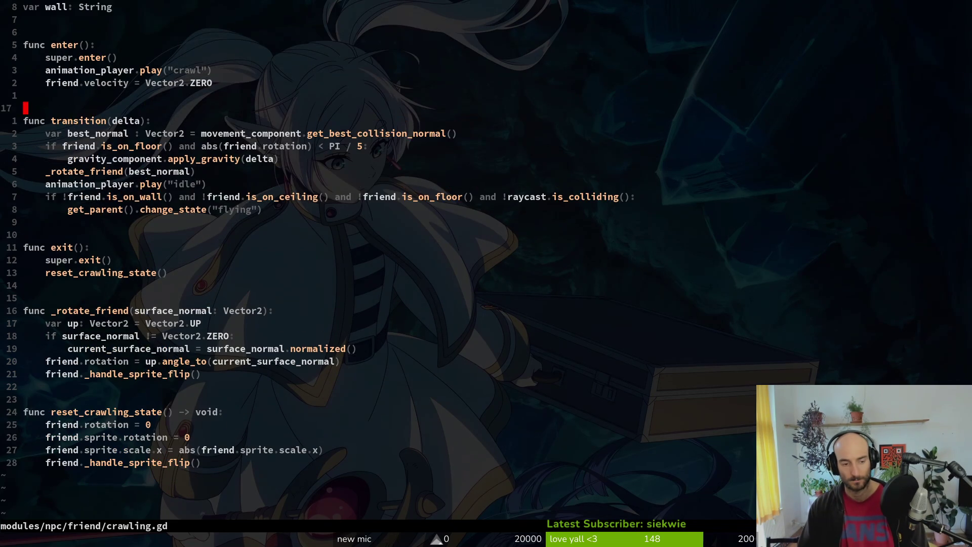
type("aWorker")
key("Escape")
key("u")
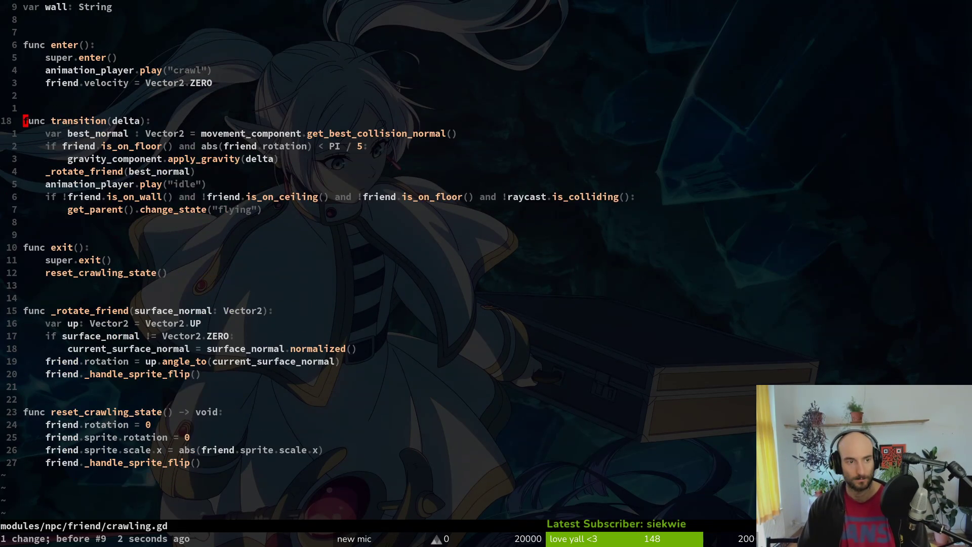
key("space")
key("f")
key("f")
type("worker")
key("Escape")
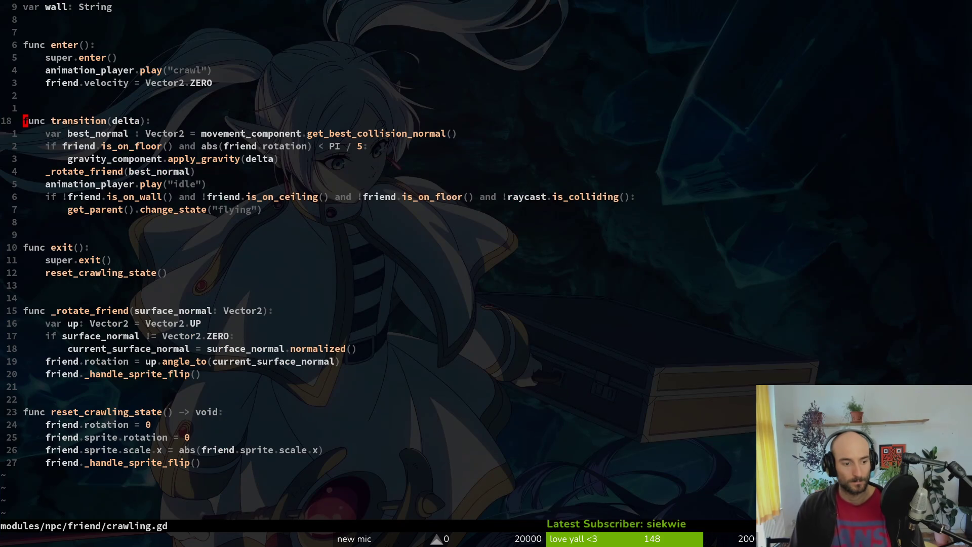
key("ctrl+s")
Open worker.gd through the file finder and move down to its variable declarations.
key("space")
key("f")
key("f")
type("worker")
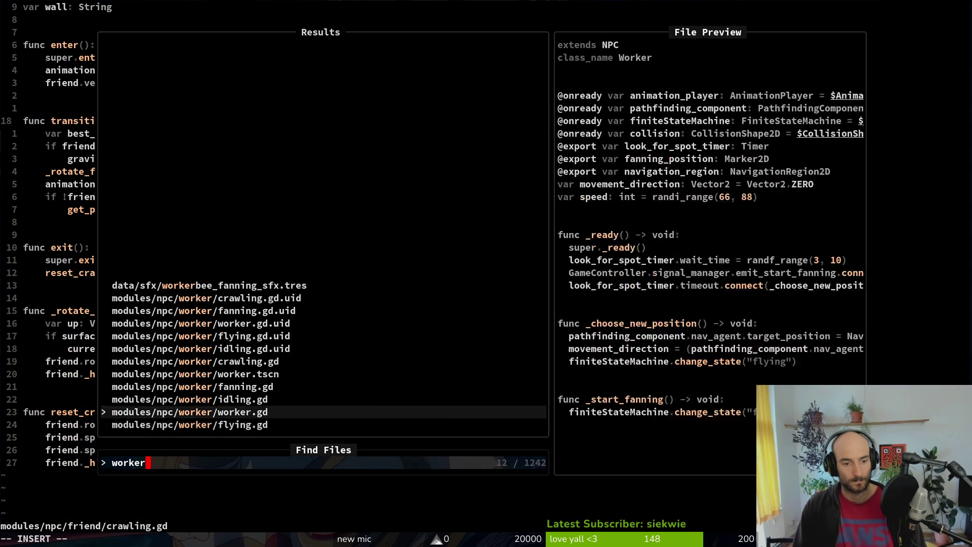
key("Return")
key("j")
key("j")
key("j")
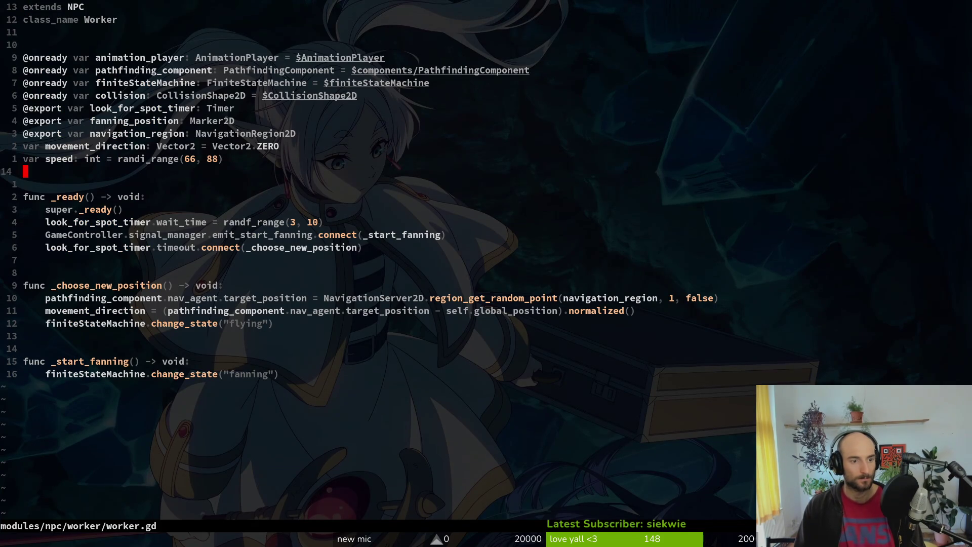
key("j")
Open friend.gd in a vertical split beside worker.gd.
key("space")
key("f")
key("f")
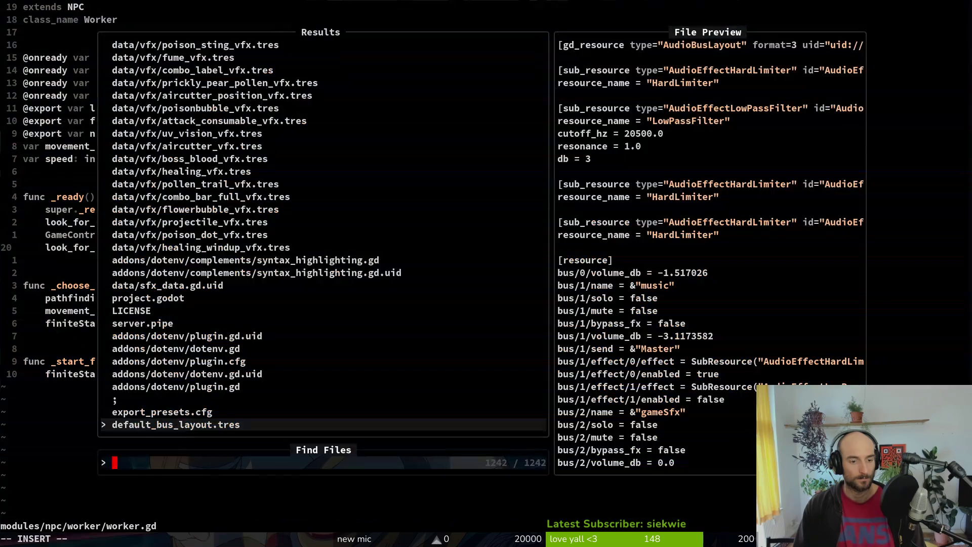
type("friend")
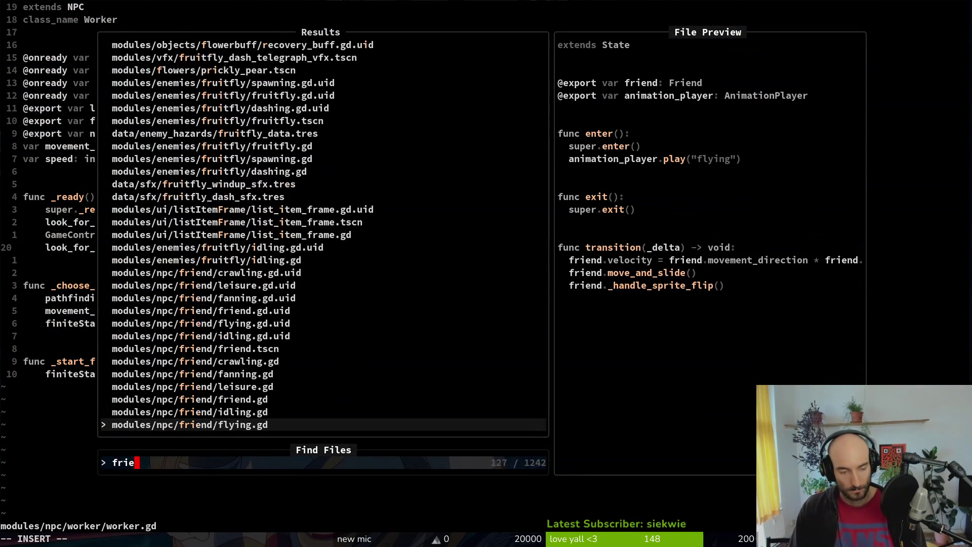
key("Up")
key("Up")
key("ctrl+v")
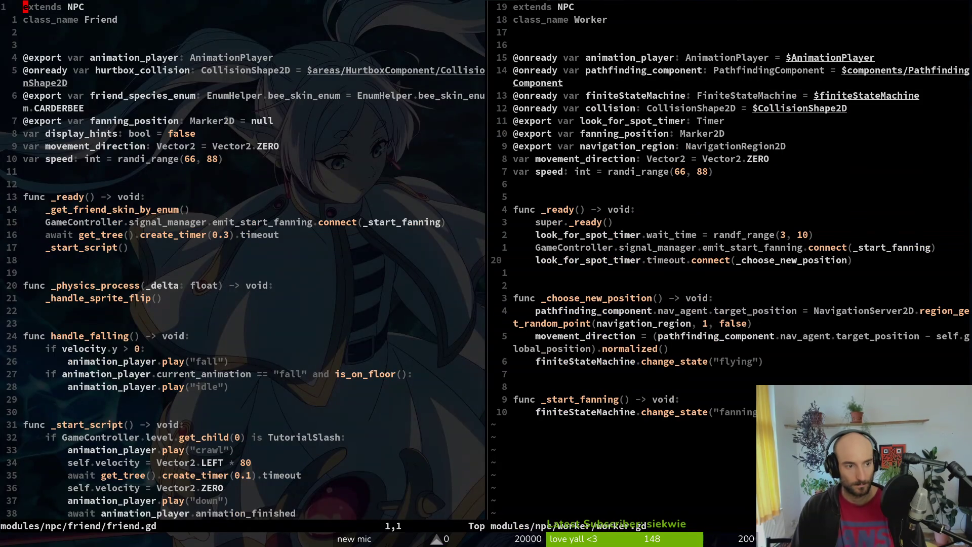
Paste the worker's timeout.connect hookup into friend.gd's _ready, above the GameController line.
key("1")
key("5")
key("j")
key("p")
key("d")
key("d")
key("k")
key("P")
Copy the whole _choose_new_position function from worker.gd.
key("ctrl+w")
key("l")
key("j")
key("j")
key("j")
key("V")
key("j")
key("j")
key("j")
key("y")
Paste _choose_new_position below _start_script in friend.gd, with a blank line above it.
key("ctrl+w")
key("h")
key("j")
key("j")
key("j")
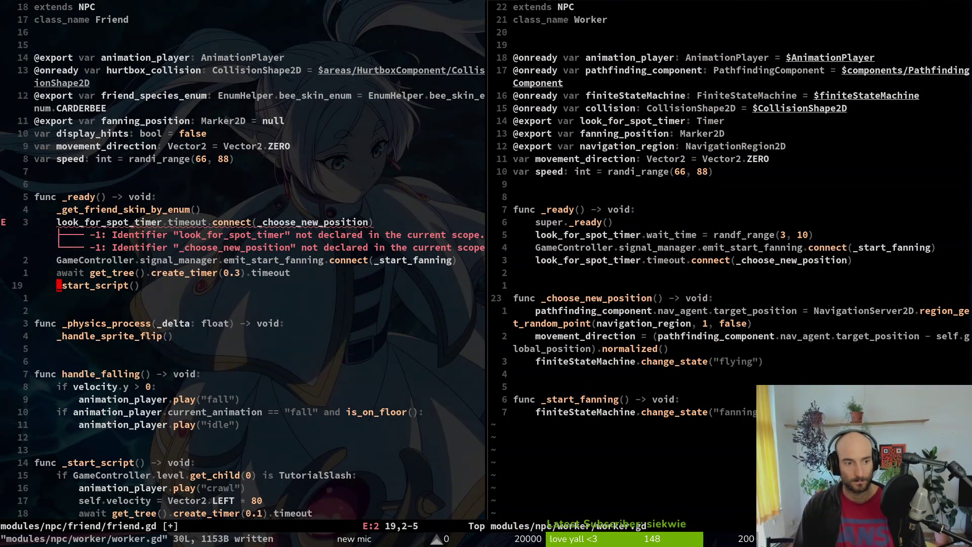
type("piko")
key("BackSpace")
key("BackSpace")
key("Escape")
key("O")
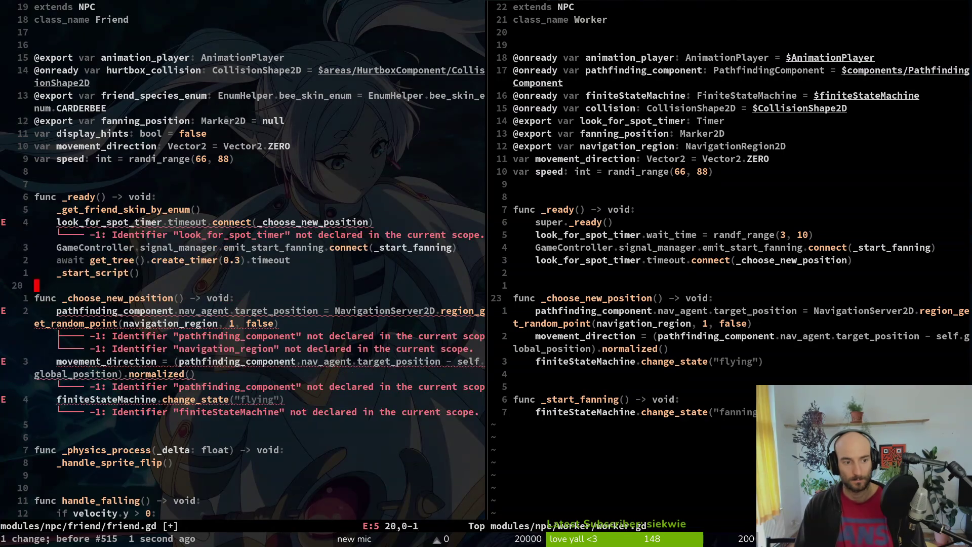
key("Escape")
key("j")
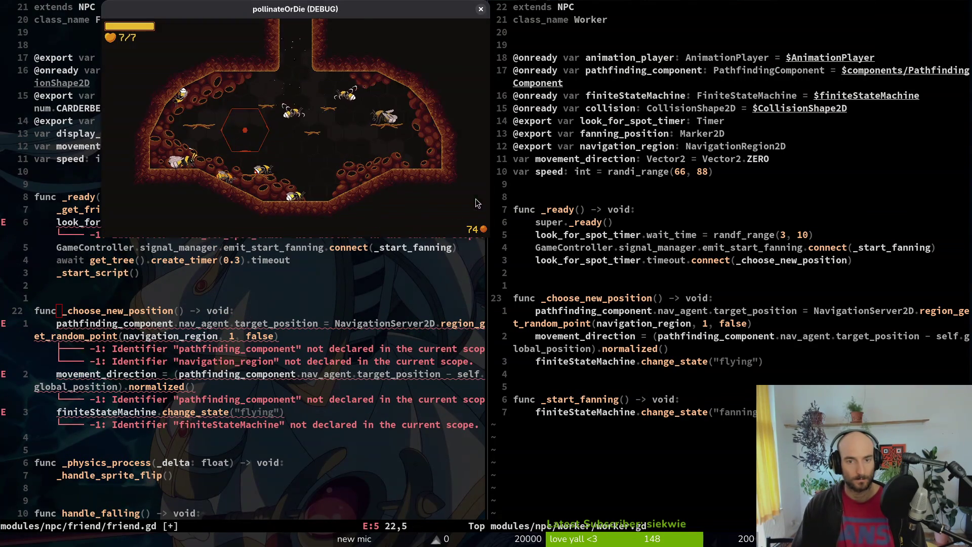
Copy worker.gd's pathfinding_component declaration into friend.gd and save with :w.
key("ctrl+w")
key("l")
key("1")
key("7")
key("k")
key("ctrl+w")
key("h")
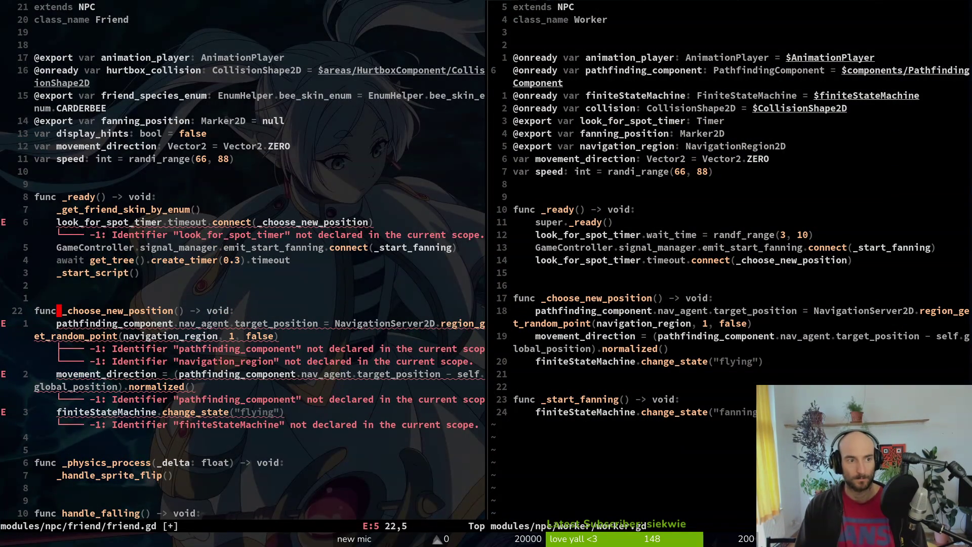
type("16kp:w")
key("Return")
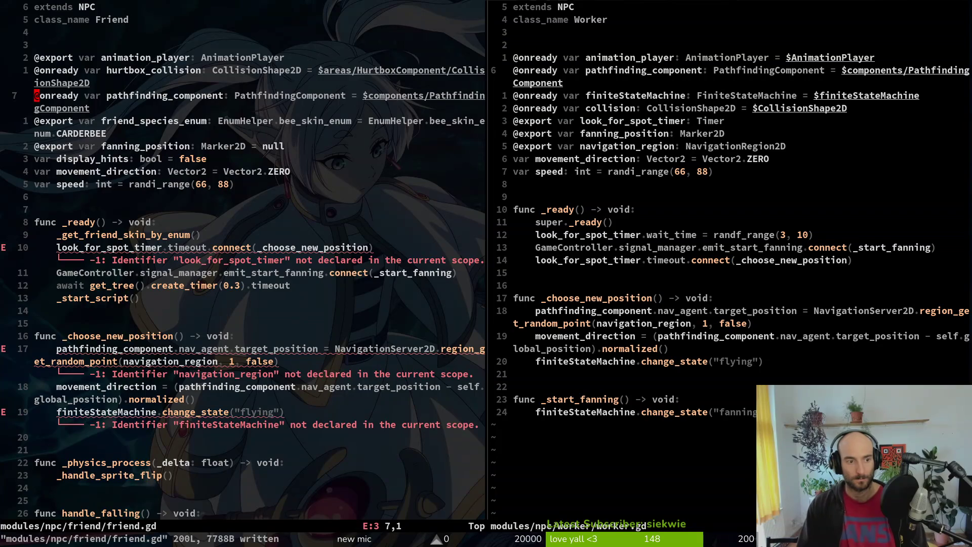
Copy the look_for_spot_timer export from worker.gd into friend.gd above fanning_position, and save.
key("ctrl+w")
key("l")
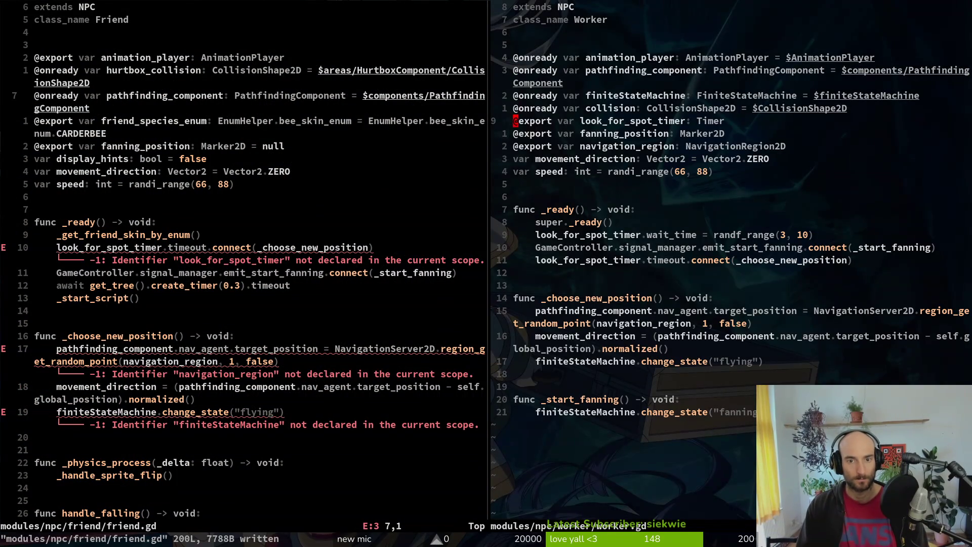
key("y")
key("y")
key("ctrl+w")
key("h")
key("2")
key("j")
key("p")
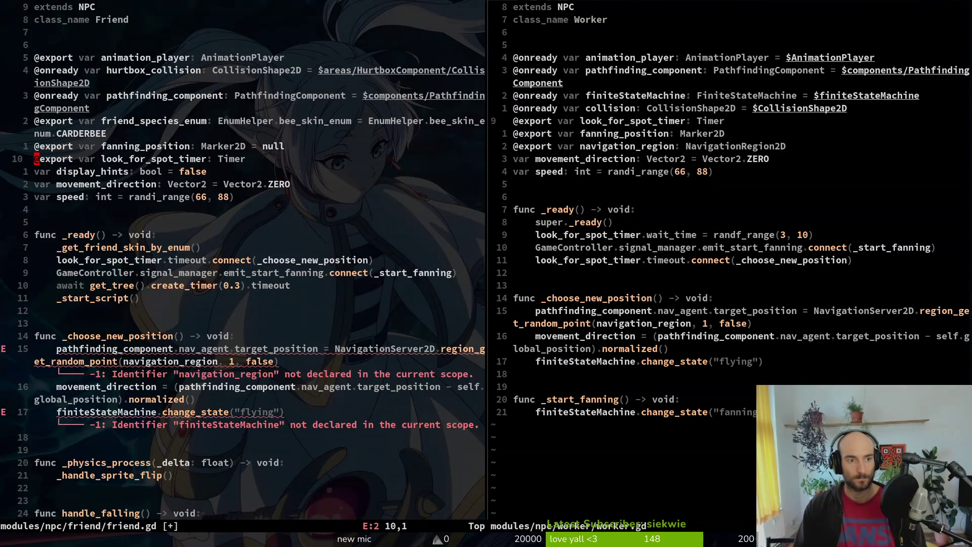
key("d")
key("d")
type("kP:w")
key("Return")
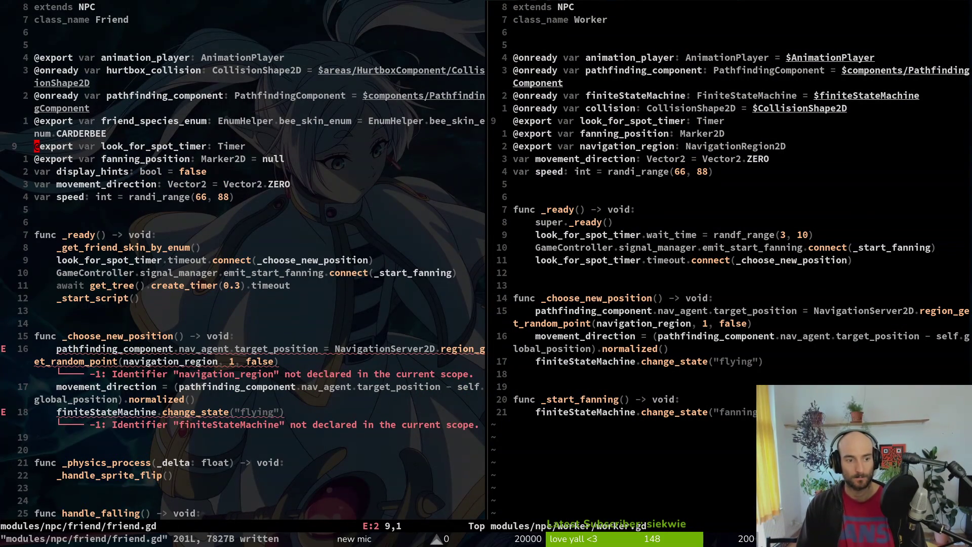
Add worker.gd's navigation_region export to friend.gd and save.
key("ctrl+w")
key("l")
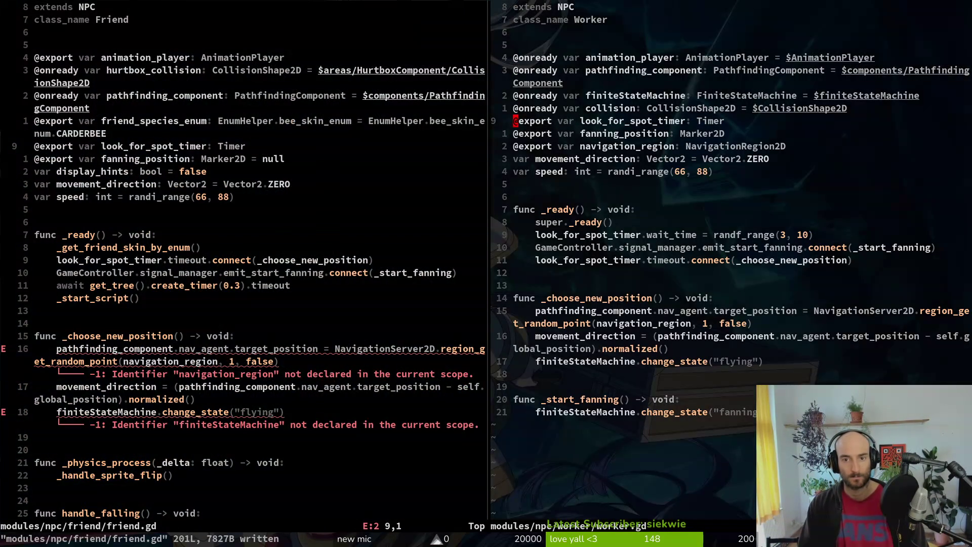
key("j")
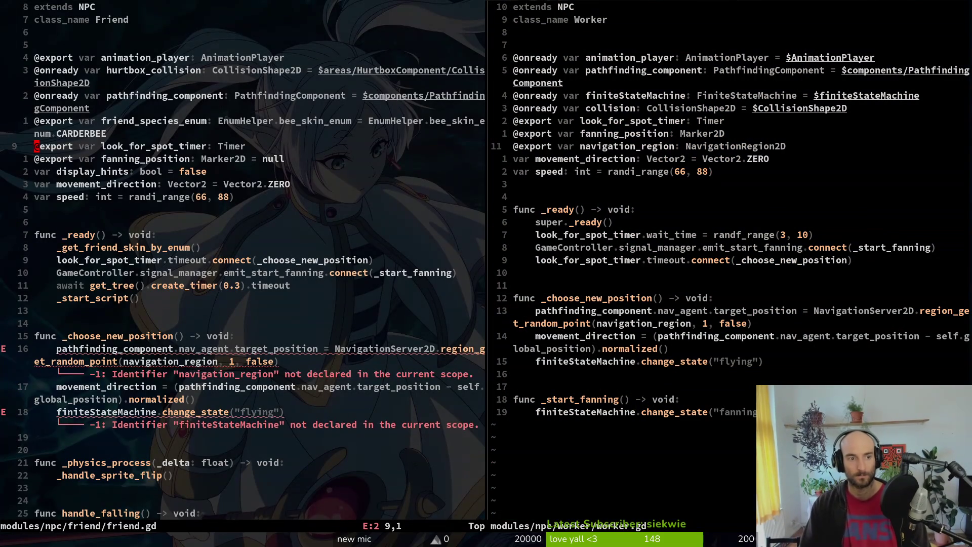
key("k")
type("p")
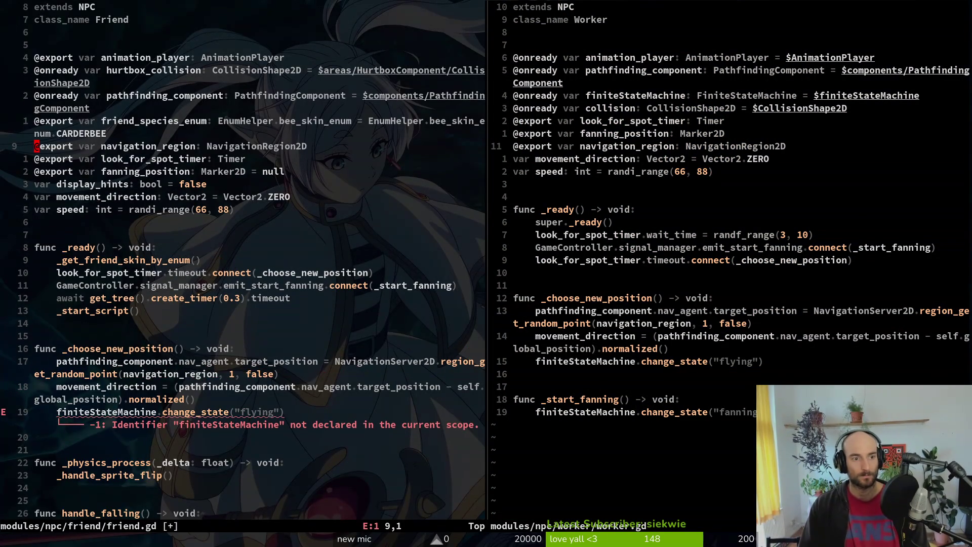
type(":w")
key("Return")
Save and close the worker.gd split with :wq.
key("ctrl+w")
key("l")
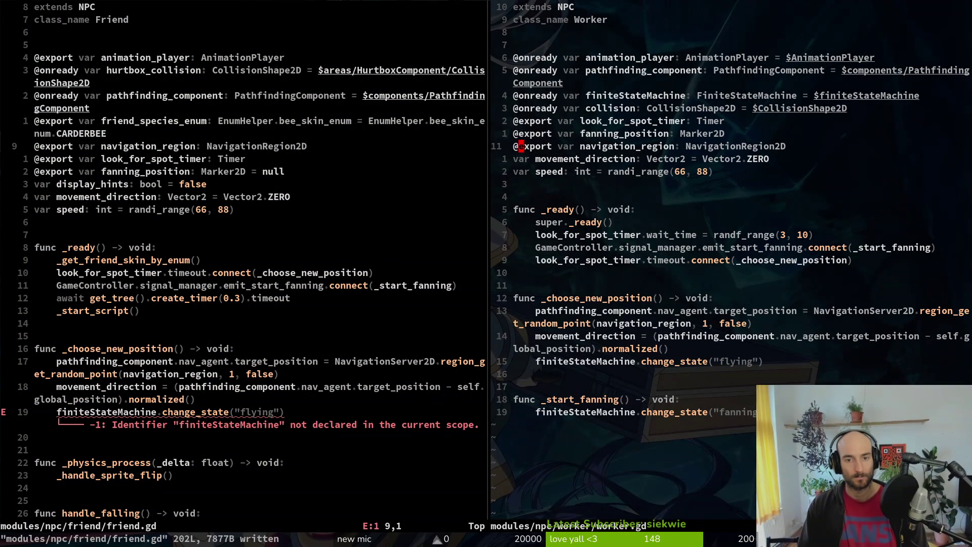
type(":wq")
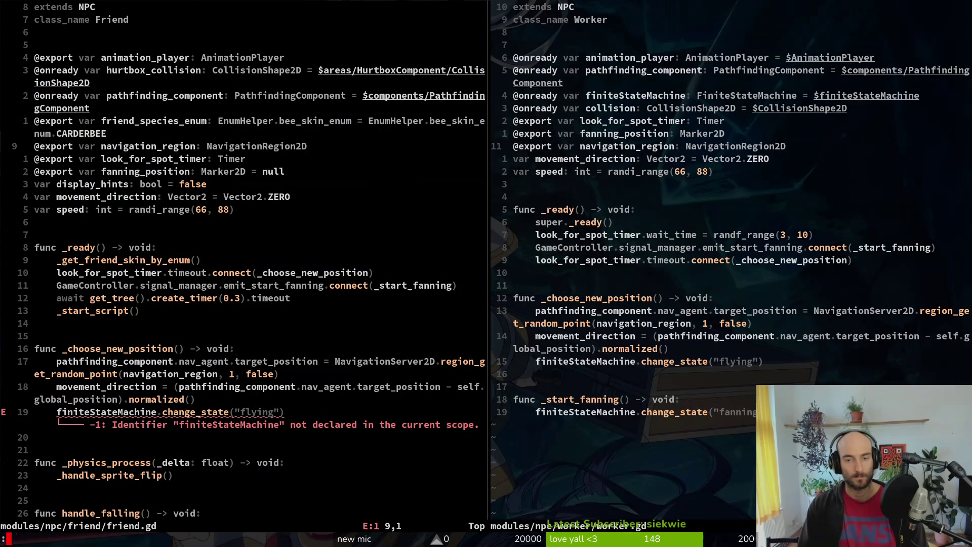
key("Return")
Rename the finiteStateMachine reference to finite_state_machine and save.
key("j")
key("j")
key("j")
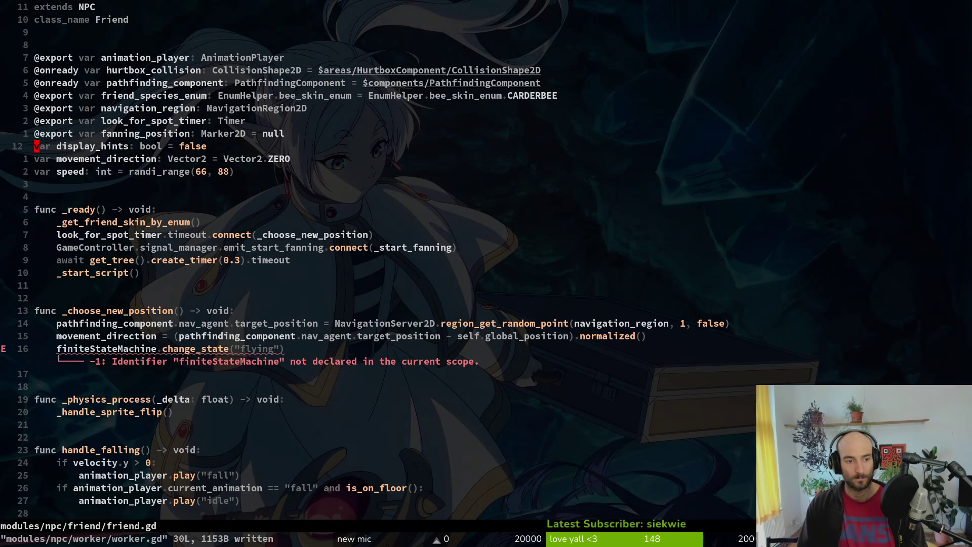
type("cw")
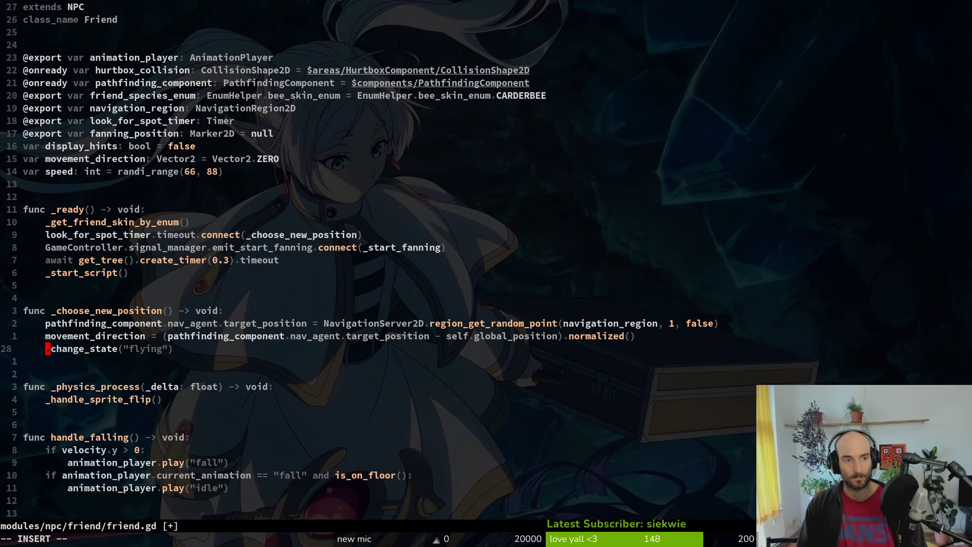
type("fi")
key("Tab")
key("Escape")
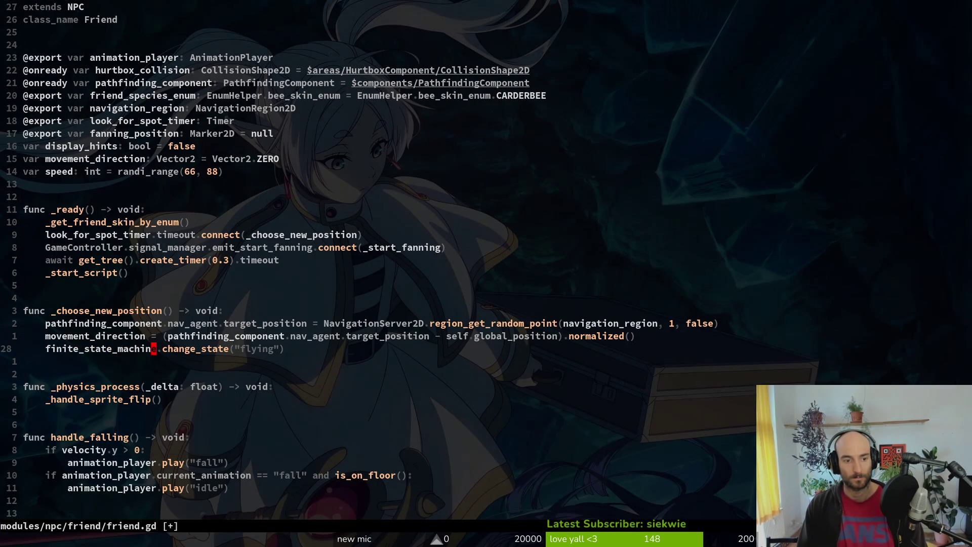
type(":w")
key("Return")
key("ctrl+d")
Cut the _choose_new_position function out of its current place in friend.gd.
key("ctrl+u")
key("k")
key("k")
key("k")
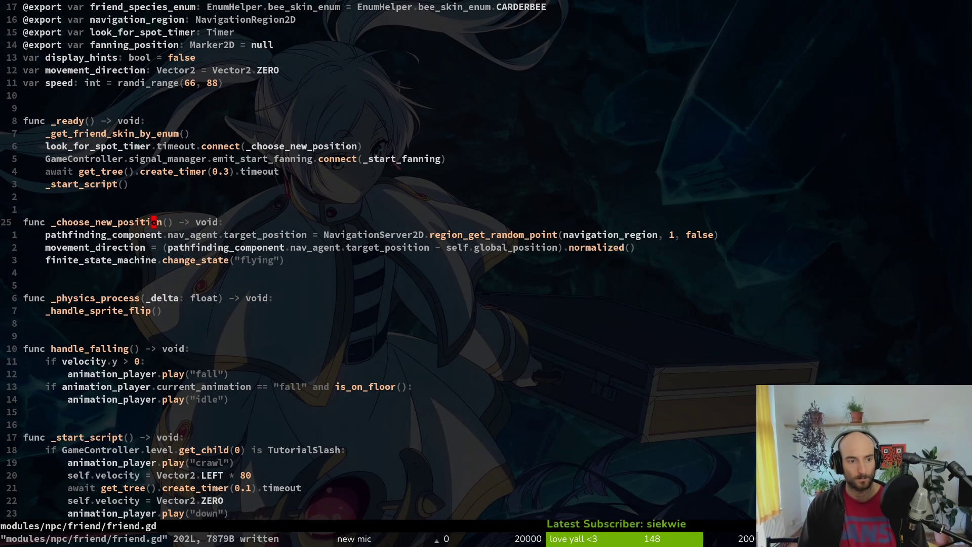
key("V")
key("j")
key("j")
key("j")
type("d:w")
key("Return")
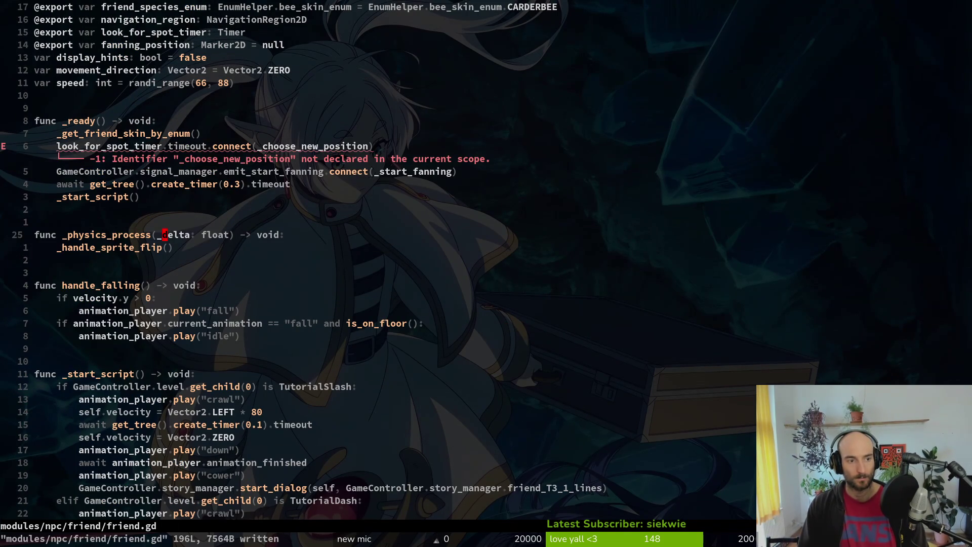
Paste _choose_new_position at the end of friend.gd after _start_fanning and save.
key("G")
key("p")
key("O")
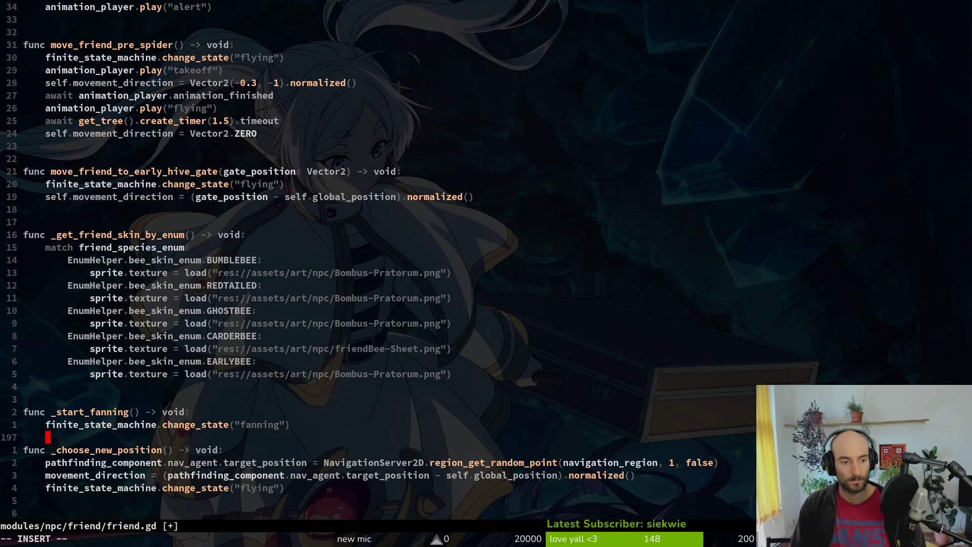
key("Return")
key("Escape")
type(":w")
key("Return")
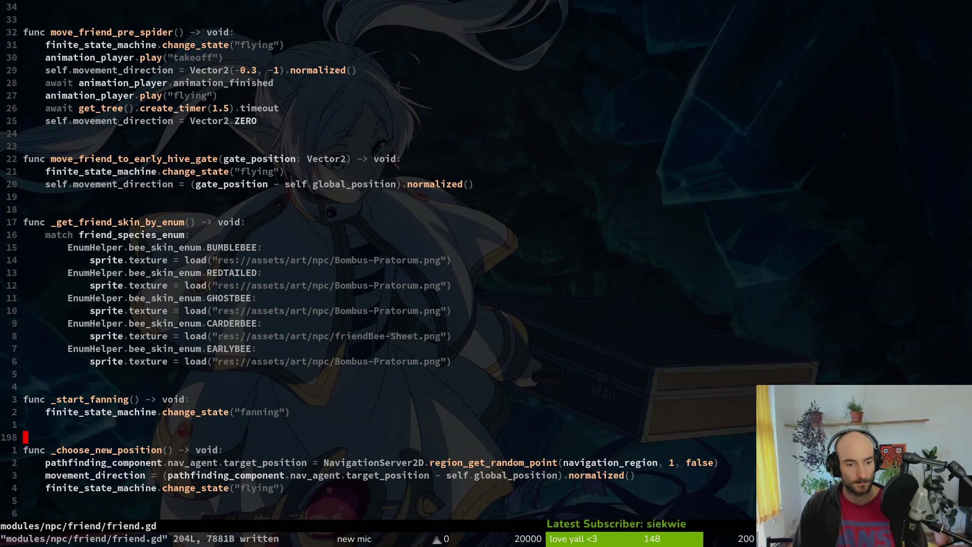
key("alt+Tab")
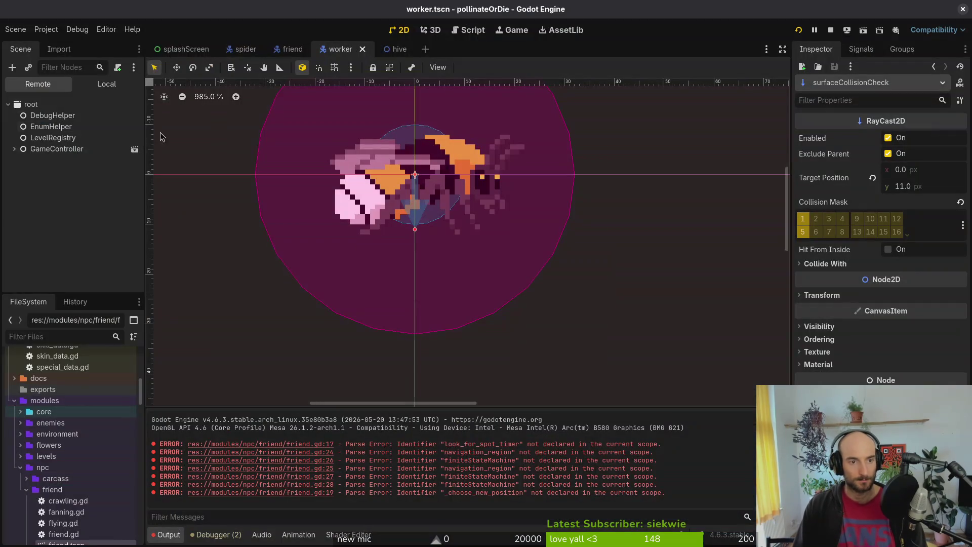
In the friend scene, inspect the components node, PathfindingComponent and the friend root's exports.
left_click(96, 84)
left_click(290, 48)
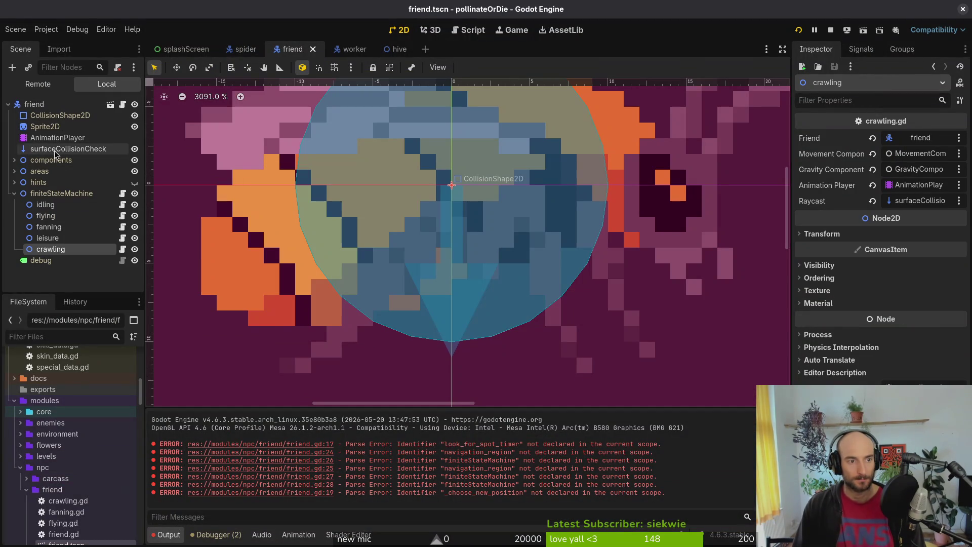
left_click(14, 160)
left_click(46, 160)
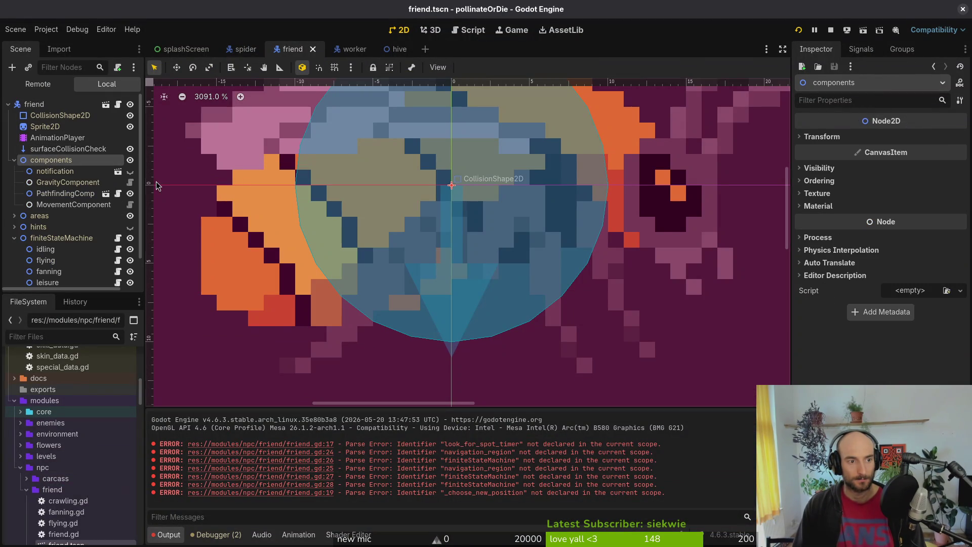
left_click(63, 195)
left_click(14, 160)
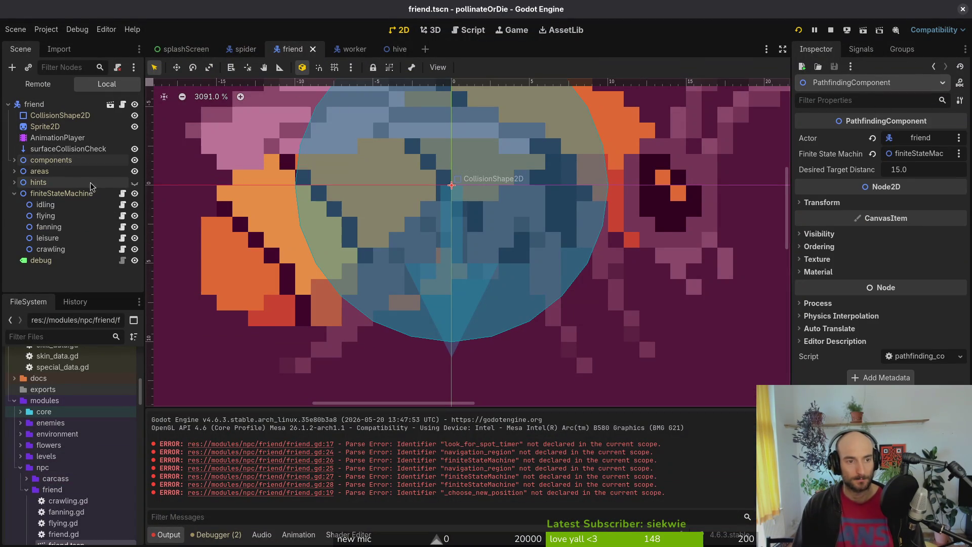
left_click(14, 193)
left_click(34, 104)
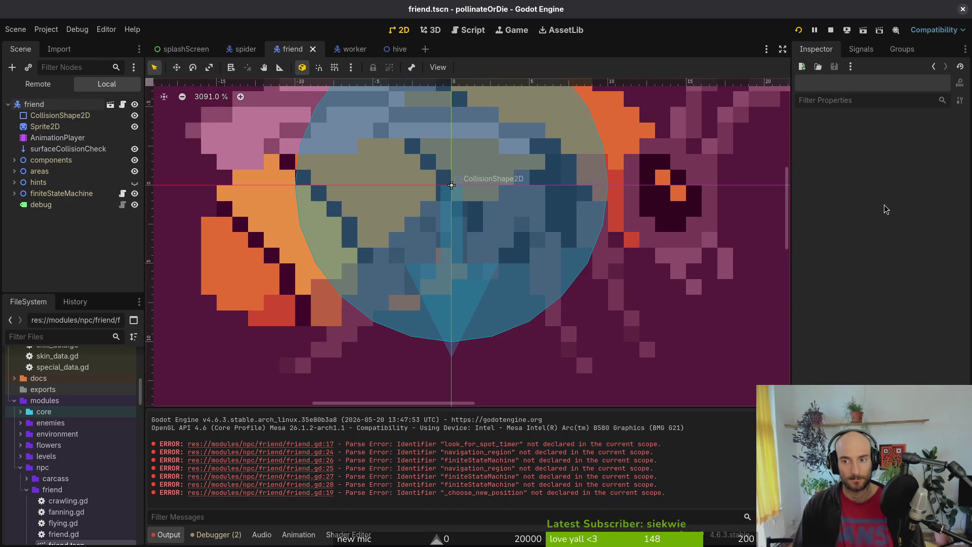
left_click(34, 105)
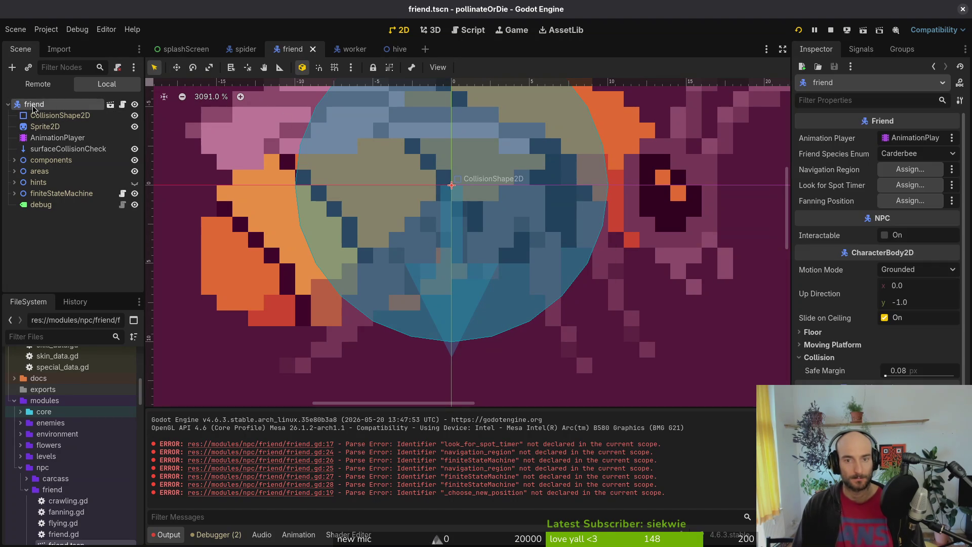
key("F2")
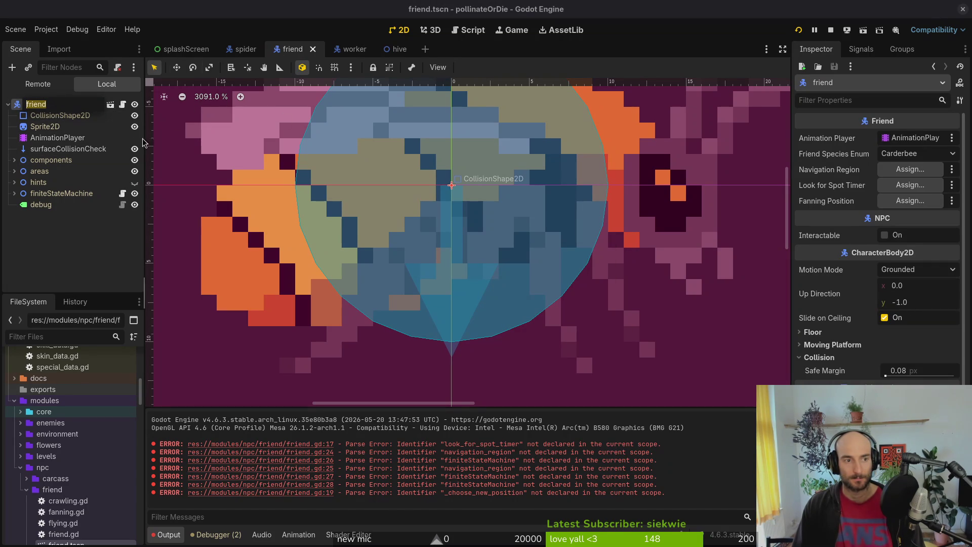
key("Escape")
Paste the worker's lookForSpotTimer under friend next to components, disable Autostart, and save.
left_click(348, 49)
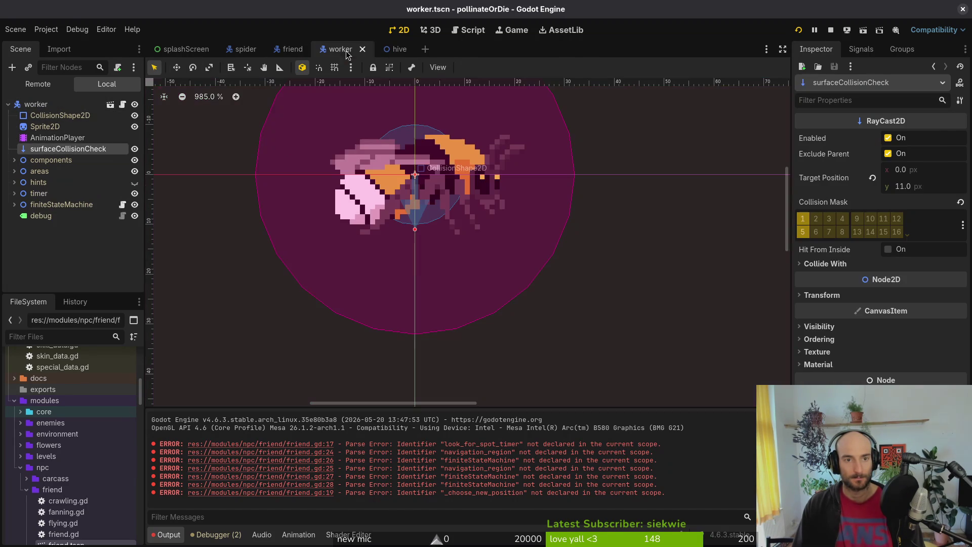
mouse_move(31, 194)
left_mouse_down()
mouse_move(273, 72)
mouse_move(245, 49)
mouse_move(96, 253)
left_mouse_up()
key("ctrl+v")
left_click_drag(43, 218, 67, 169)
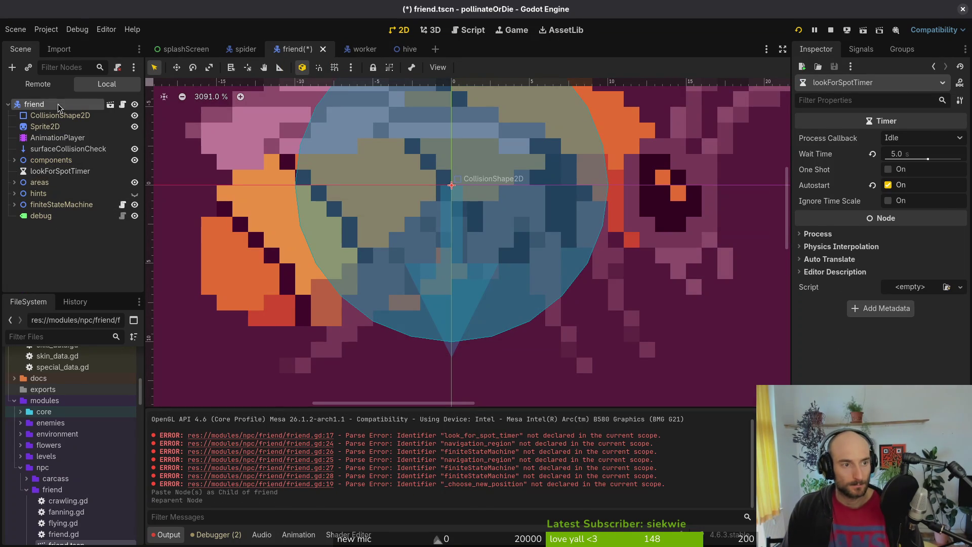
left_click(888, 185)
key("ctrl+s")
key("alt+Tab")
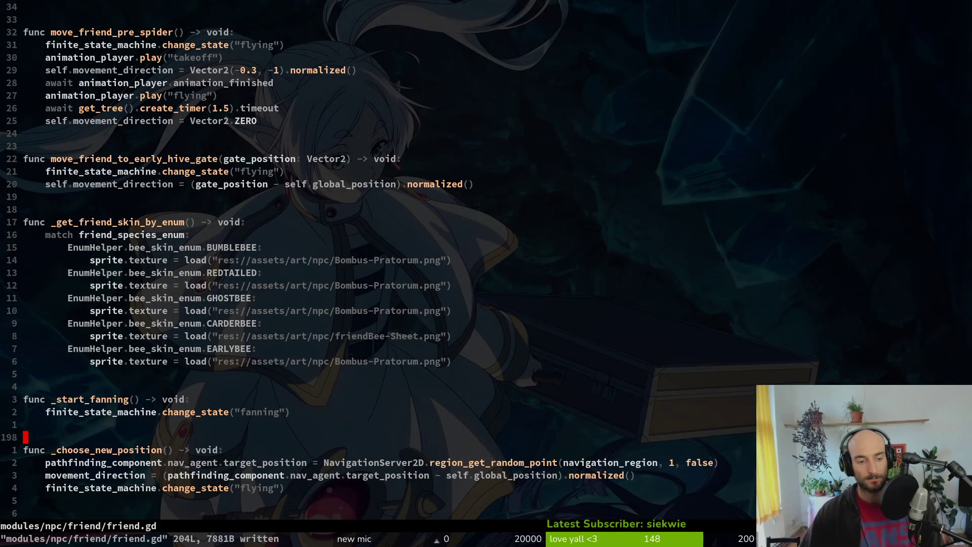
Add a look_for_spot_timer.start() call in friend.gd's Hive level branch.
key("ctrl+p")
key("Escape")
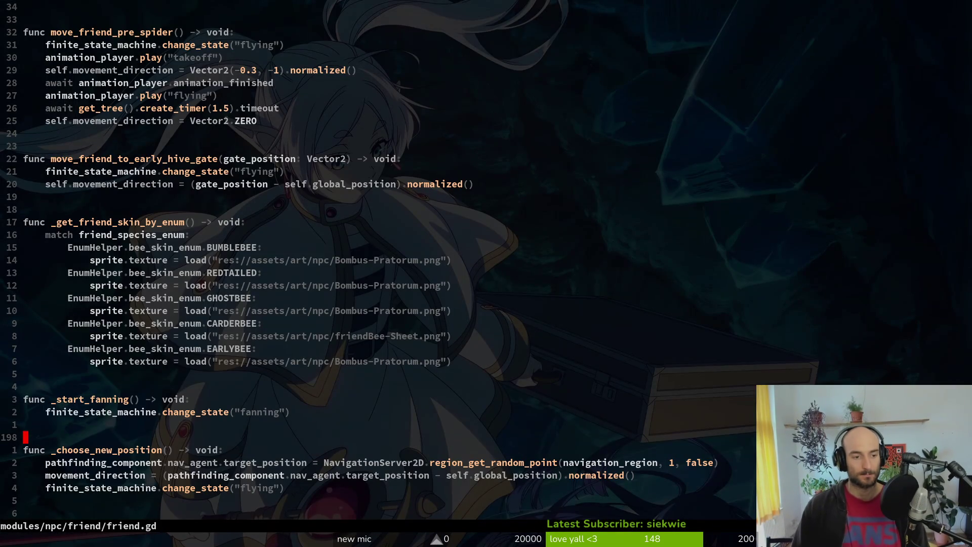
key("ctrl+u")
key("ctrl+u")
key("ctrl+u")
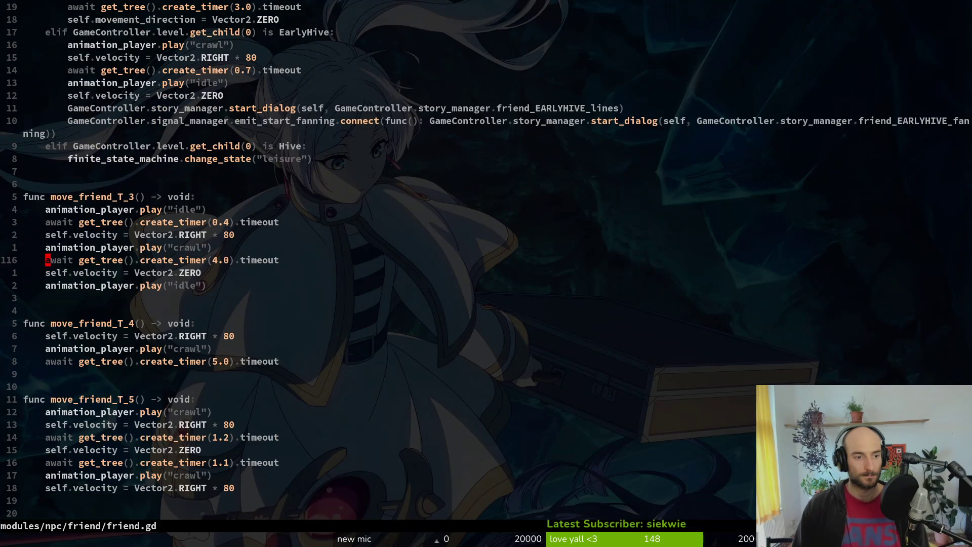
key("ctrl+u")
key("j")
key("j")
key("j")
type("o")
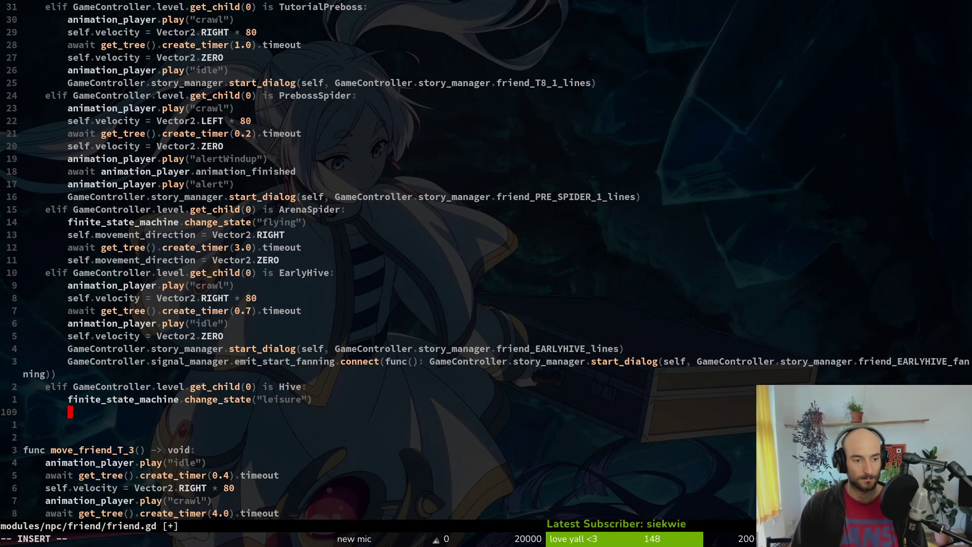
type("look_for_spot_timer.sta")
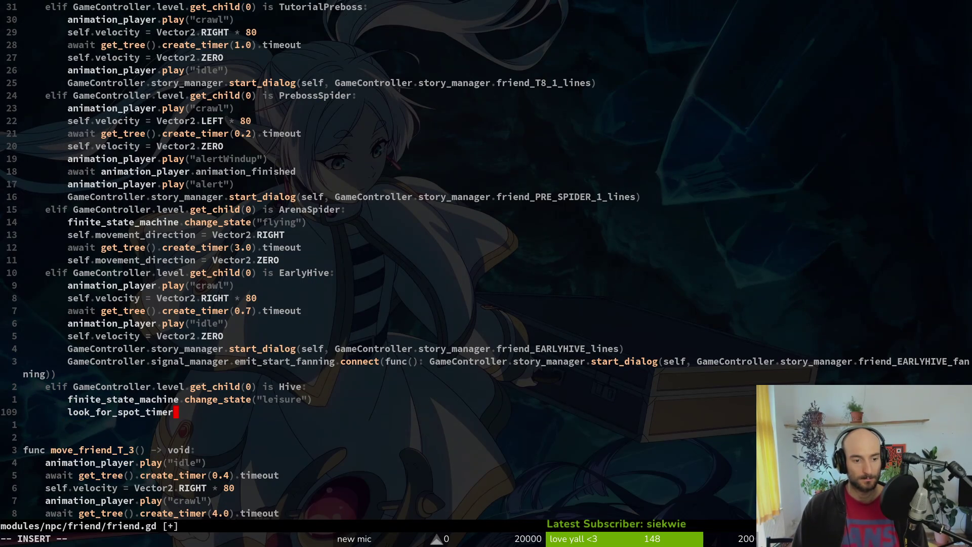
key("Return")
key("Escape")
Move the timer start above change_state("leisure"), save, and run the game with F5.
key("V")
key("K")
key("Escape")
type(":w")
key("Return")
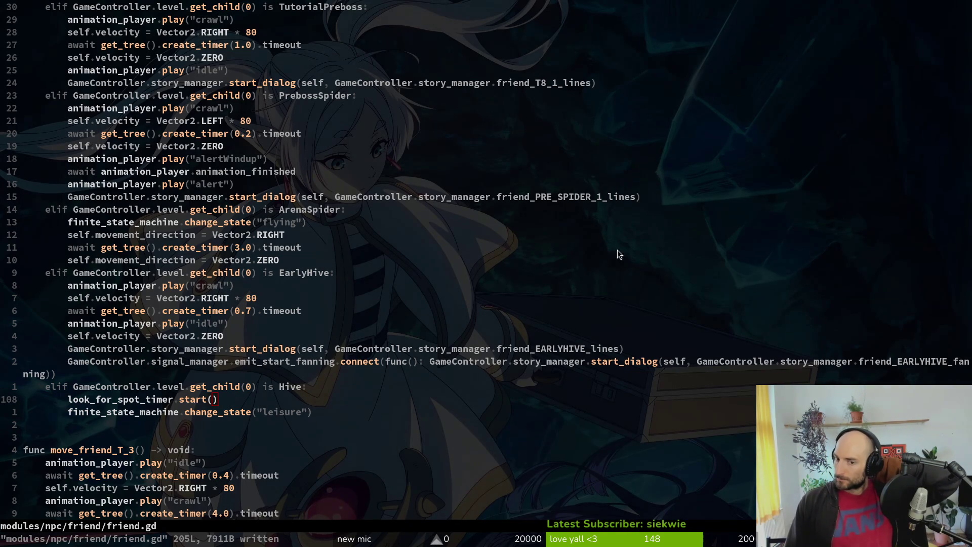
key("alt+Tab")
key("F5")
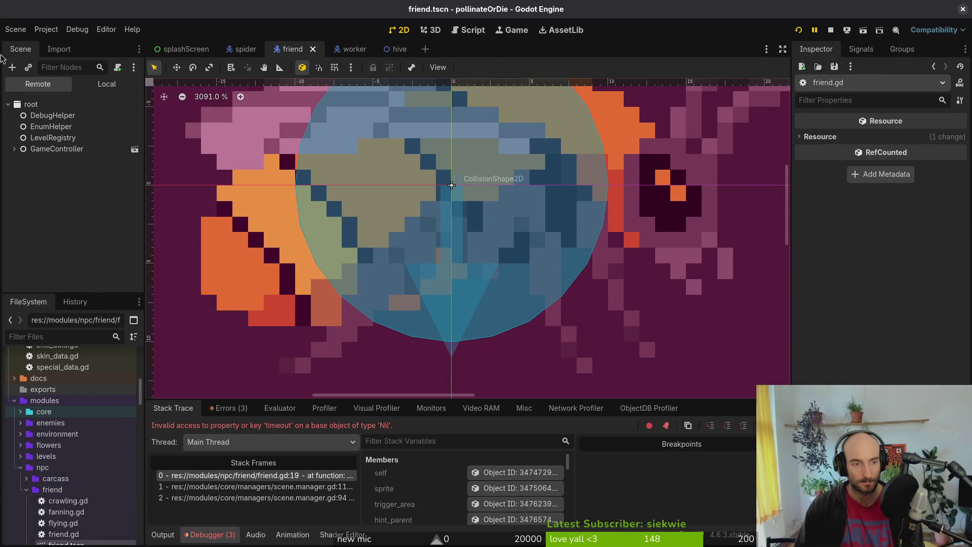
Assign lookForSpotTimer to the friend root's Look for Spot Timer property and rerun the game.
left_click(106, 82)
left_click(34, 104)
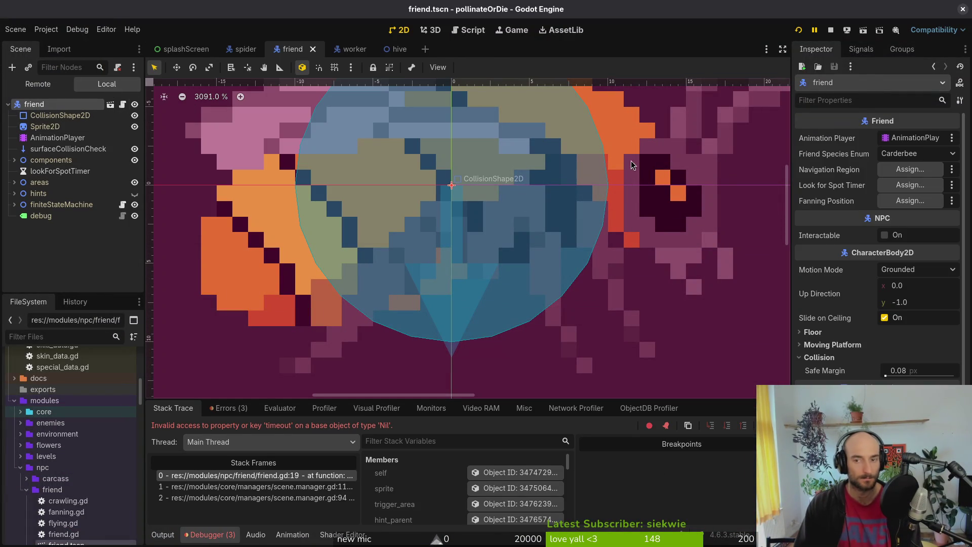
left_click(910, 185)
left_click(455, 159)
left_click(522, 437)
key("F5")
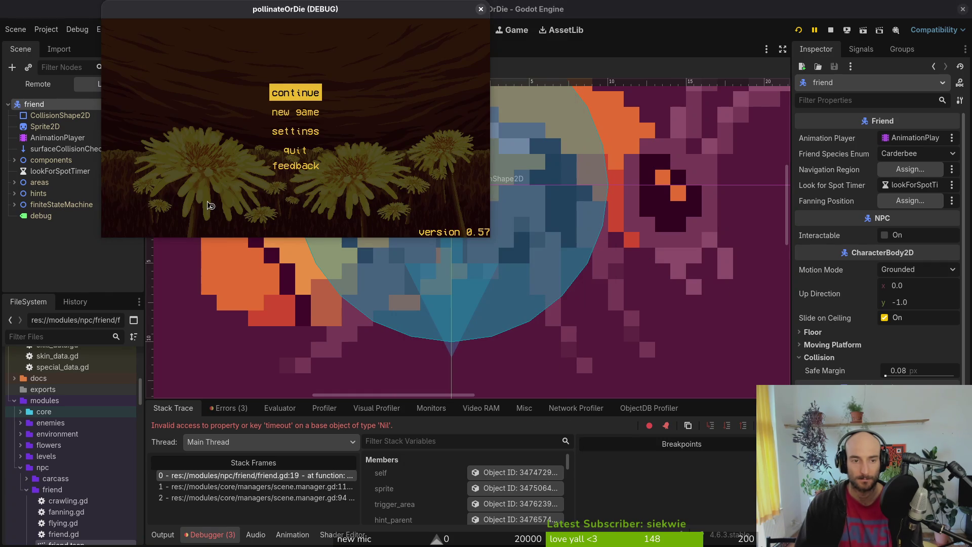
In friend.gd, move the navigation_region export below look_for_spot_timer and save.
key("alt+Tab")
key("ctrl+o")
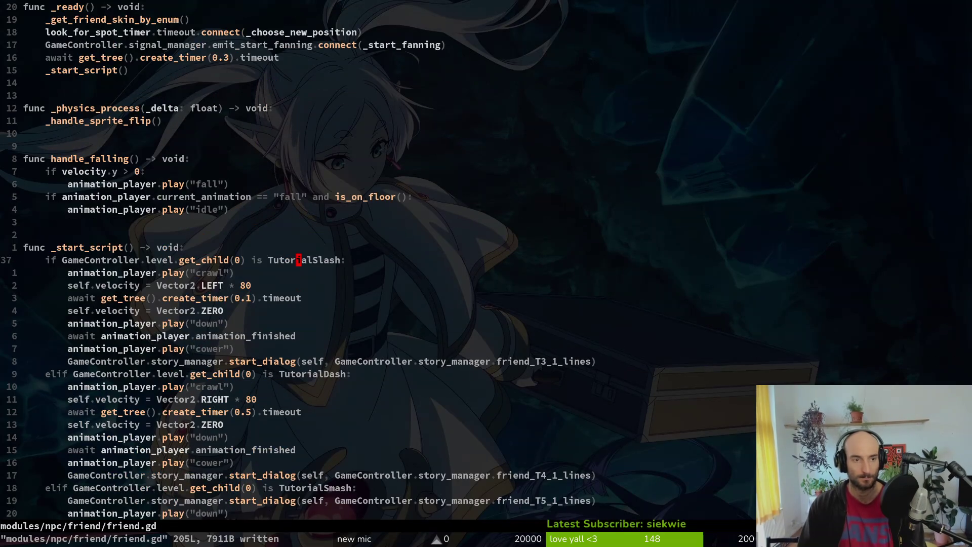
key("g")
key("g")
key("d")
key("d")
key("p")
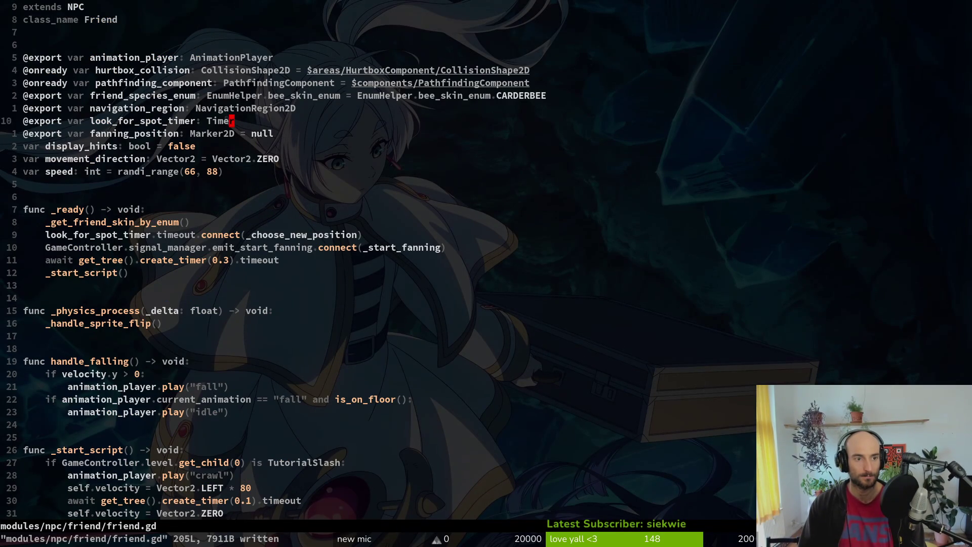
key("shift+v")
key("Escape")
type(":w")
key("Return")
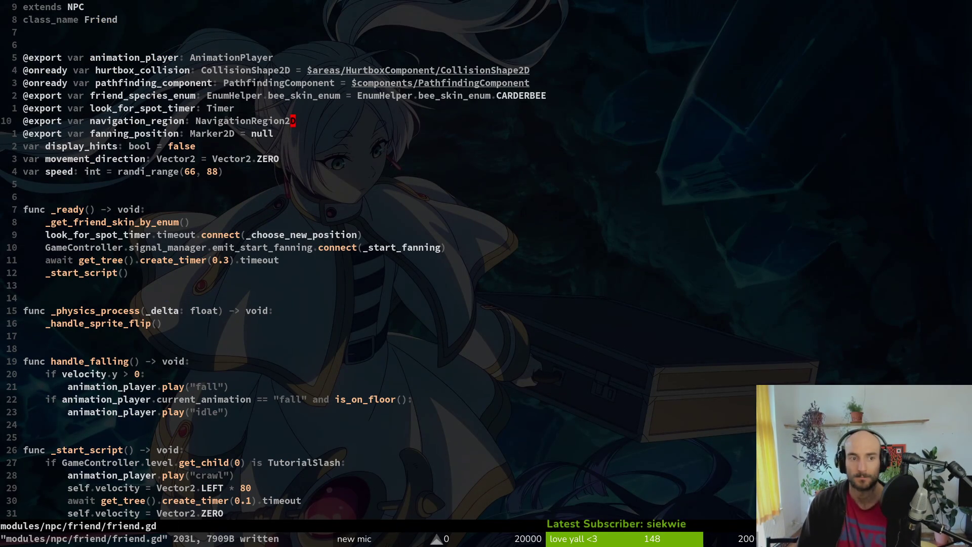
Stop the running game and open the hive scene.
key("alt+Tab")
key("alt+Tab")
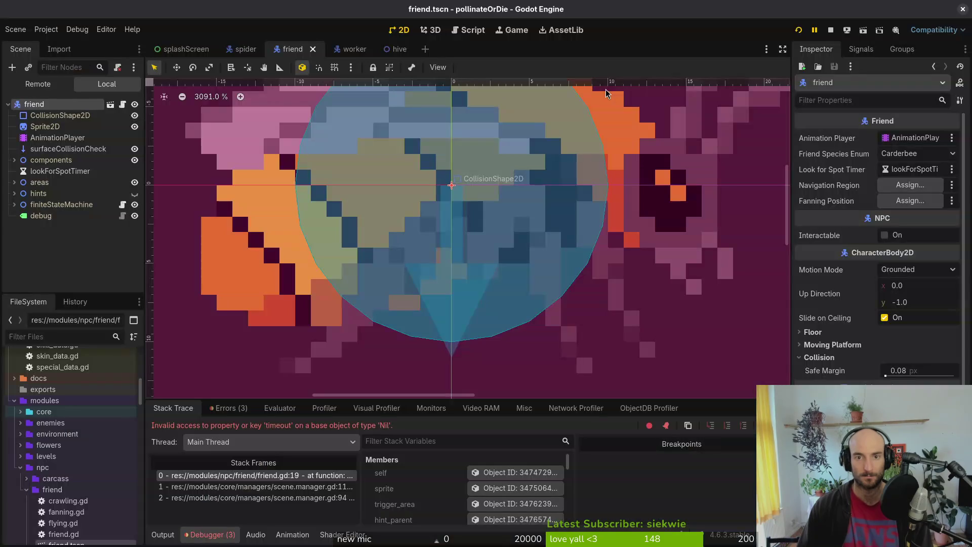
left_click(830, 30)
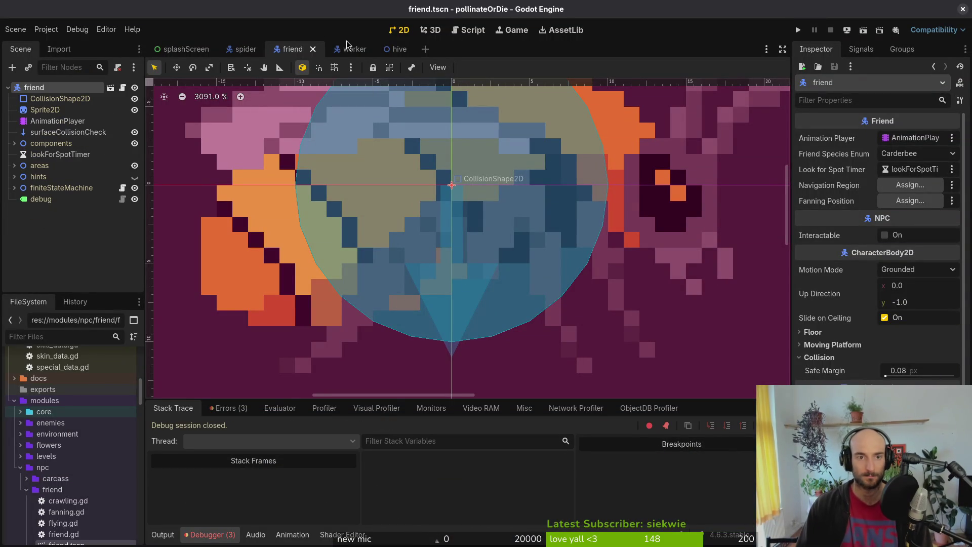
left_click(386, 49)
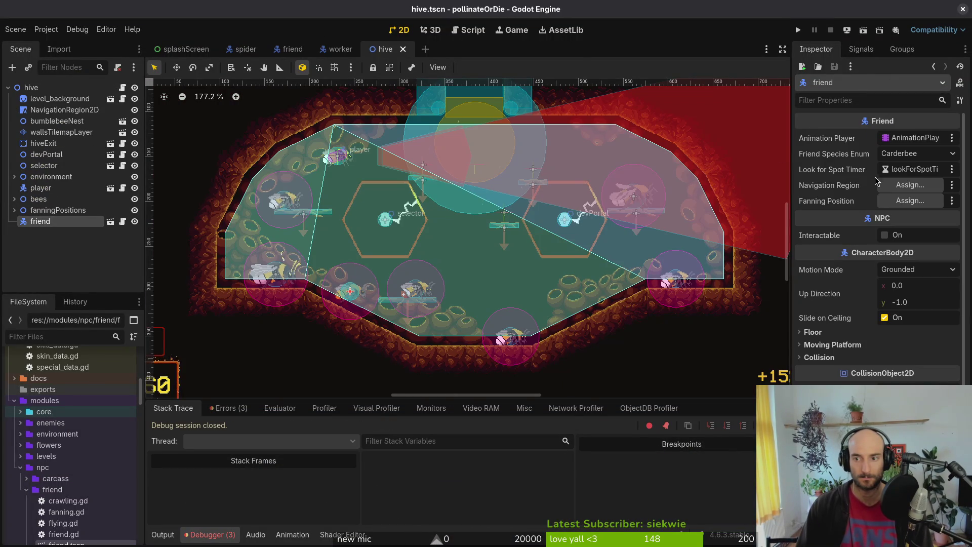
Assign NavigationRegion2D as the friend's Navigation Region.
left_click(910, 184)
left_click(440, 158)
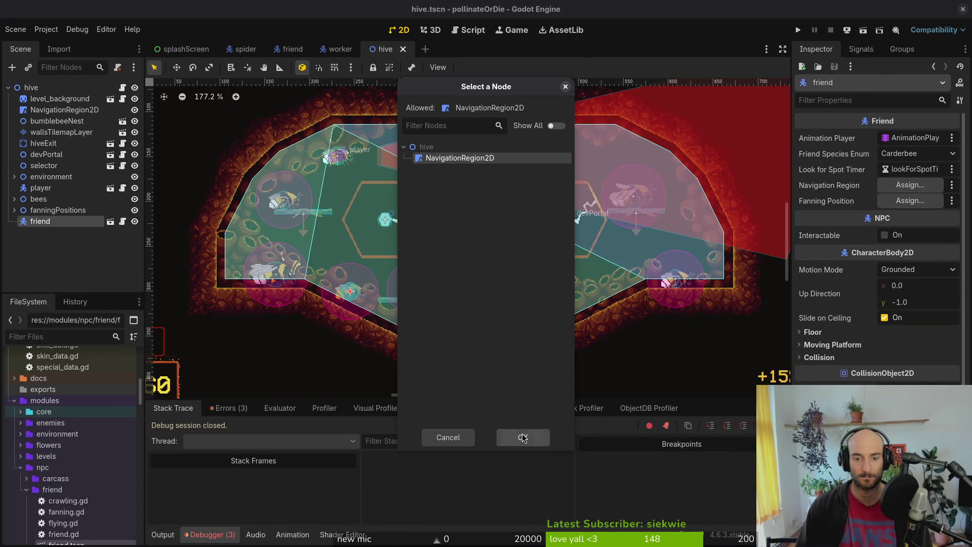
left_click(523, 438)
scroll(501, 226, "up", 4)
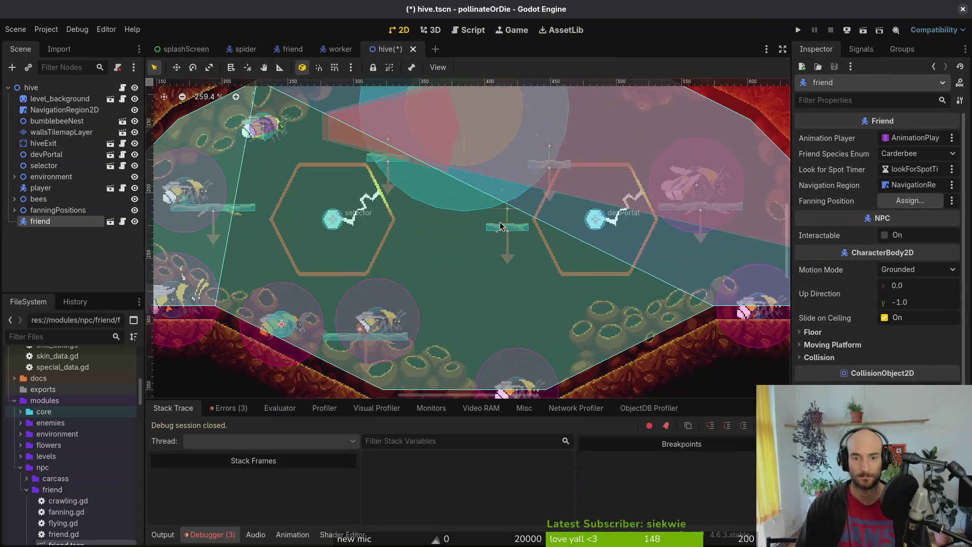
left_click_drag(465, 234, 467, 281)
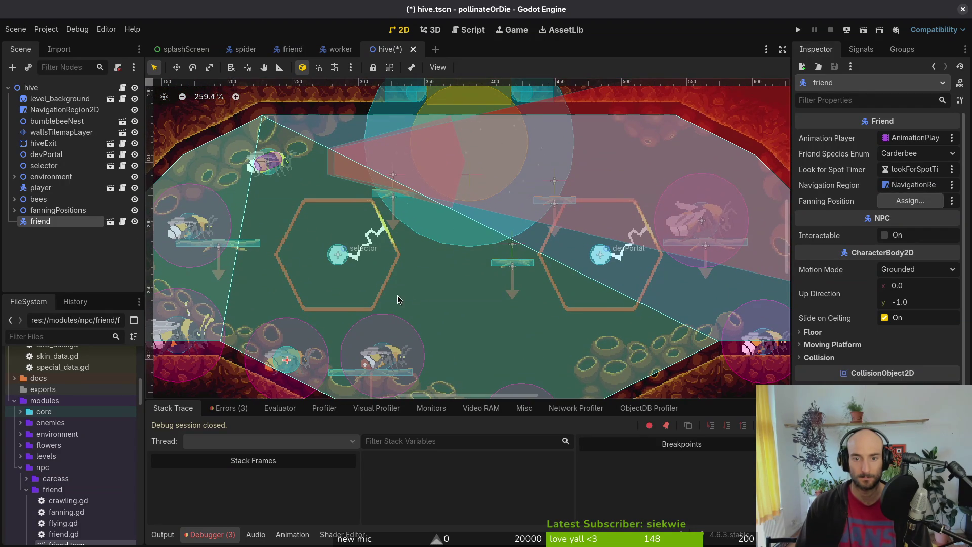
scroll(446, 278, "down", 2)
scroll(443, 294, "down", 1)
scroll(437, 311, "up", 1)
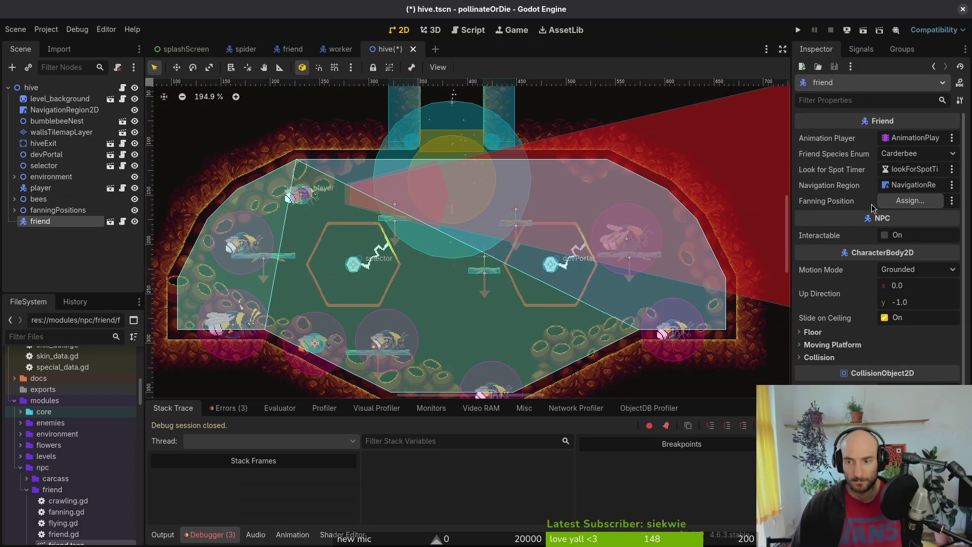
Add a Marker2D child under fanningPositions and name it friend.
left_click(14, 210)
left_click(71, 214)
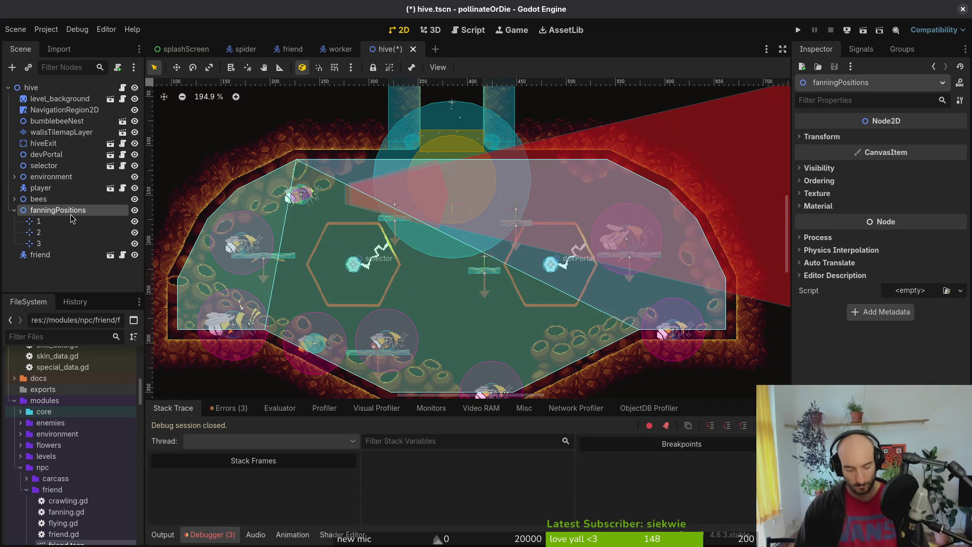
key("ctrl+a")
type("1")
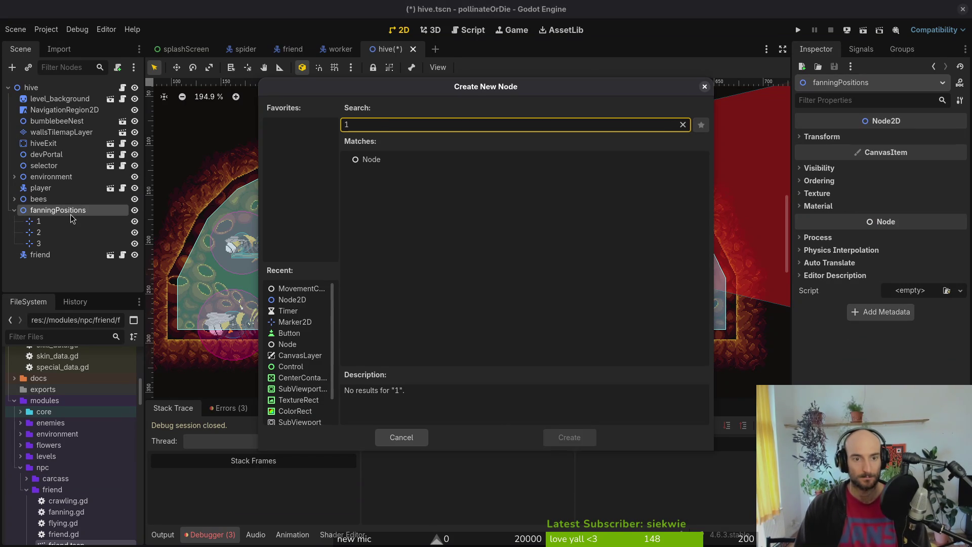
key("BackSpace")
type("marker")
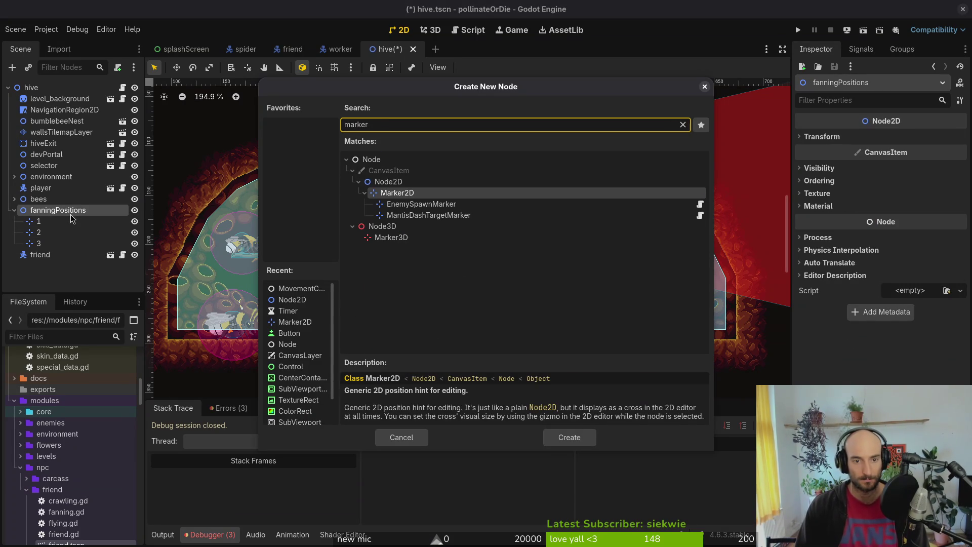
key("Down")
key("Up")
key("Return")
key("F2")
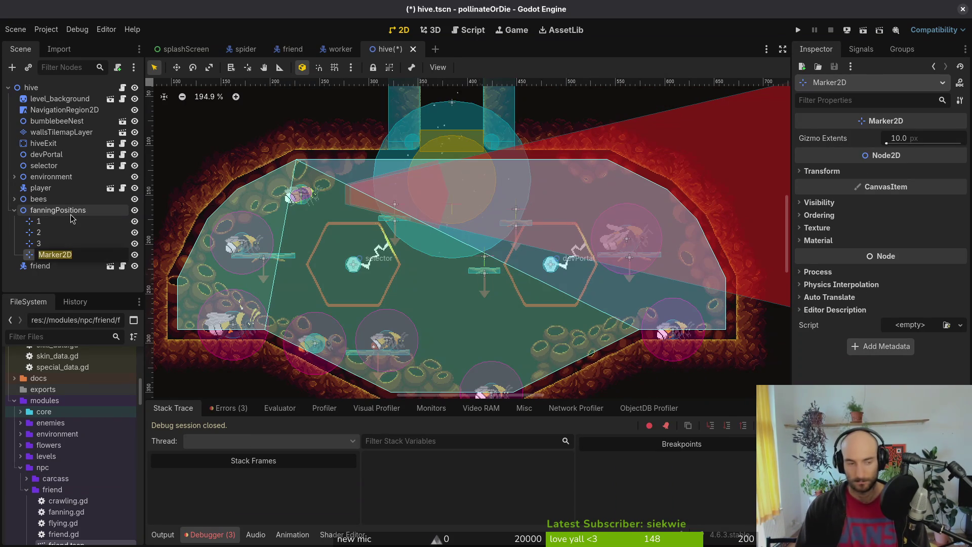
type("friend")
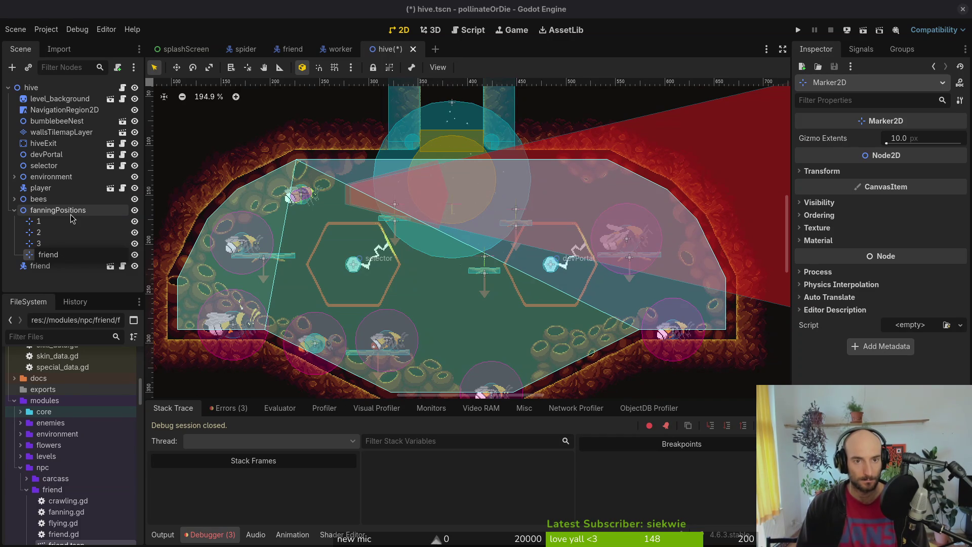
key("Return")
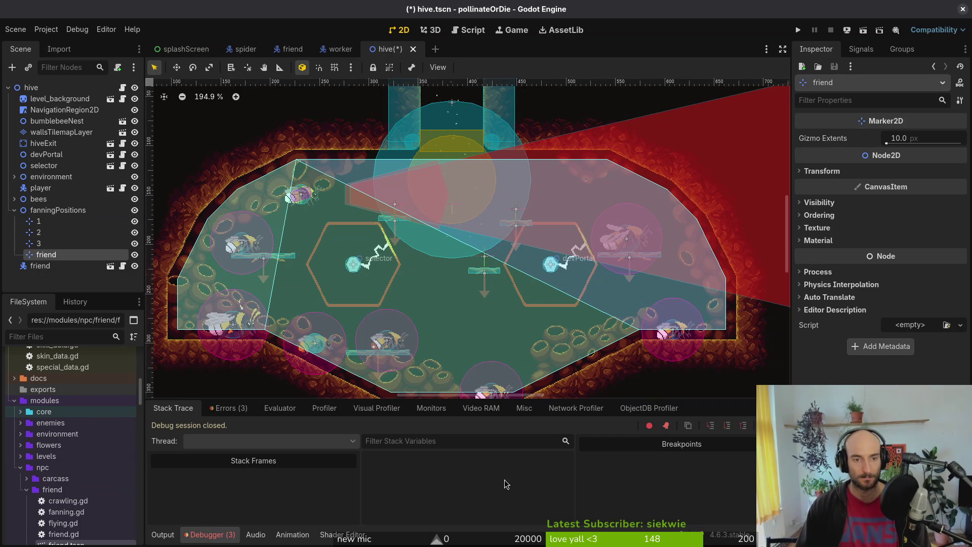
Position the friend marker in the hive near the floor.
left_click_drag(411, 257, 427, 196)
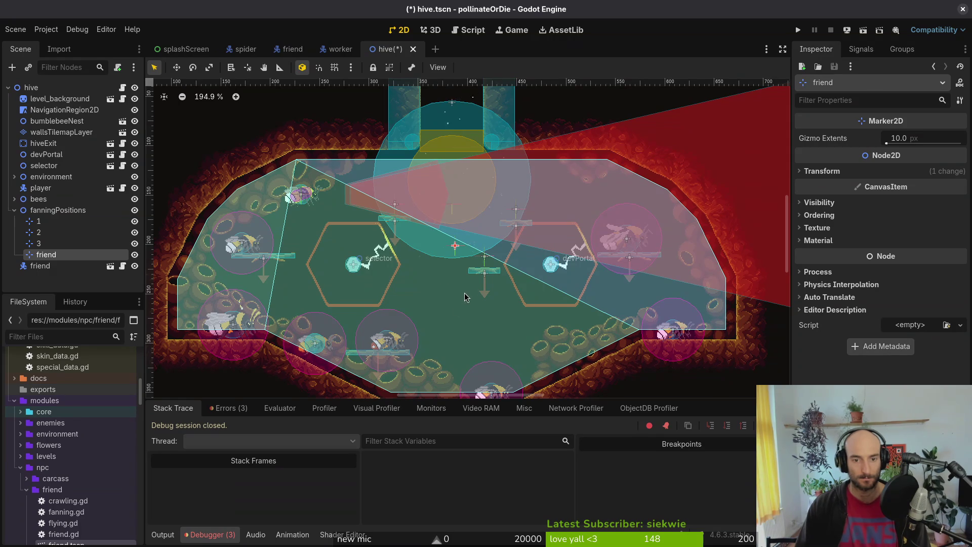
scroll(459, 298, "up", 1)
scroll(456, 253, "down", 2)
mouse_move(457, 197)
left_mouse_down()
mouse_move(449, 318)
mouse_move(432, 321)
left_mouse_up()
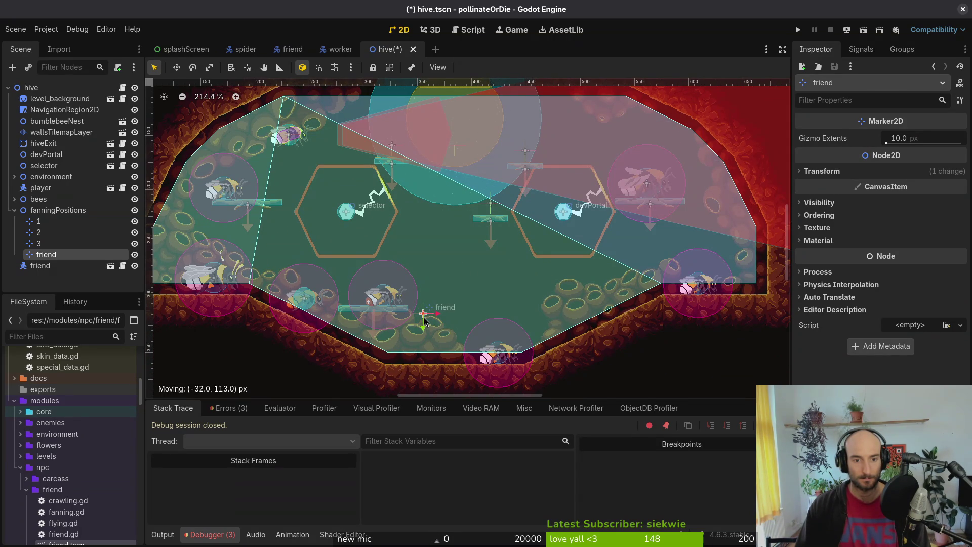
scroll(382, 297, "up", 5)
mouse_move(427, 323)
left_mouse_down()
mouse_move(362, 301)
mouse_move(329, 305)
left_mouse_up()
scroll(339, 299, "up", 7)
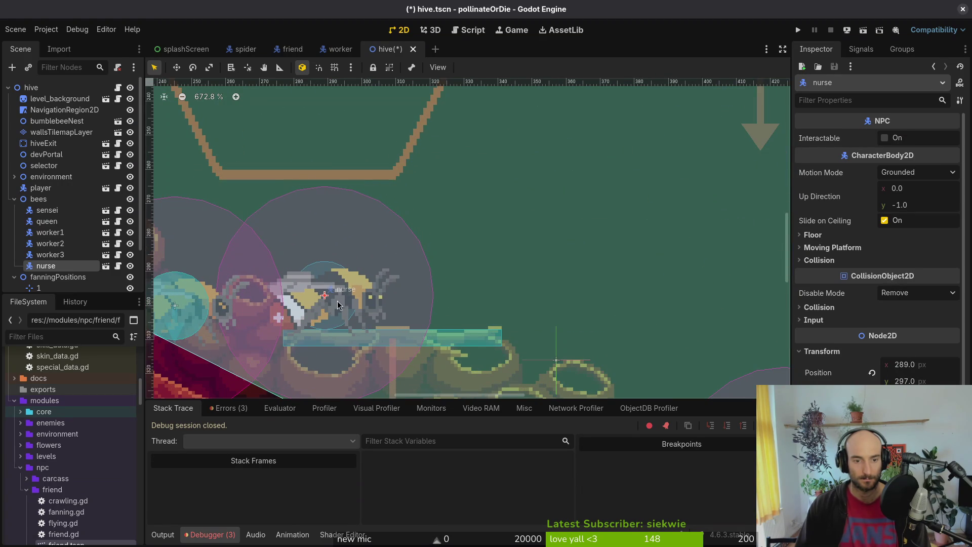
left_click_drag(558, 363, 500, 256)
scroll(499, 256, "down", 3)
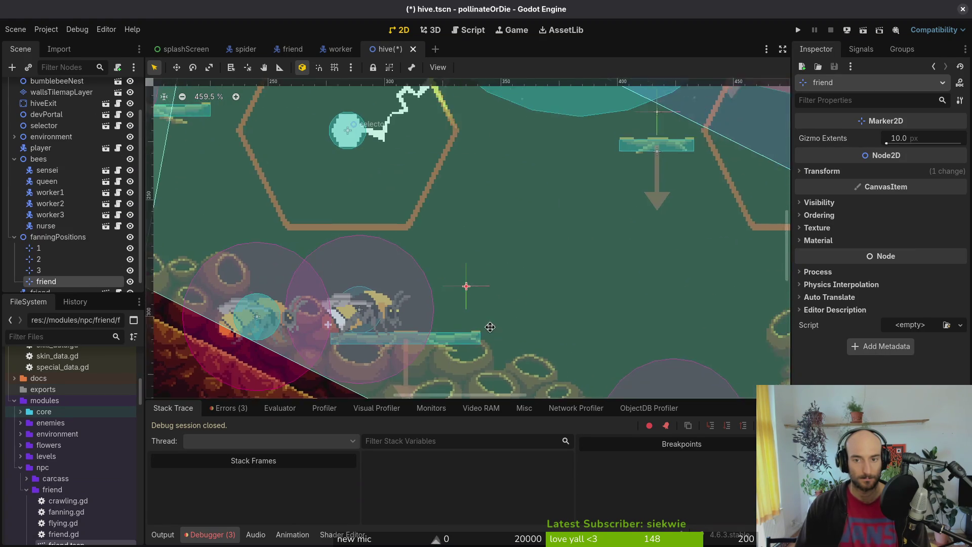
left_click_drag(413, 302, 404, 320)
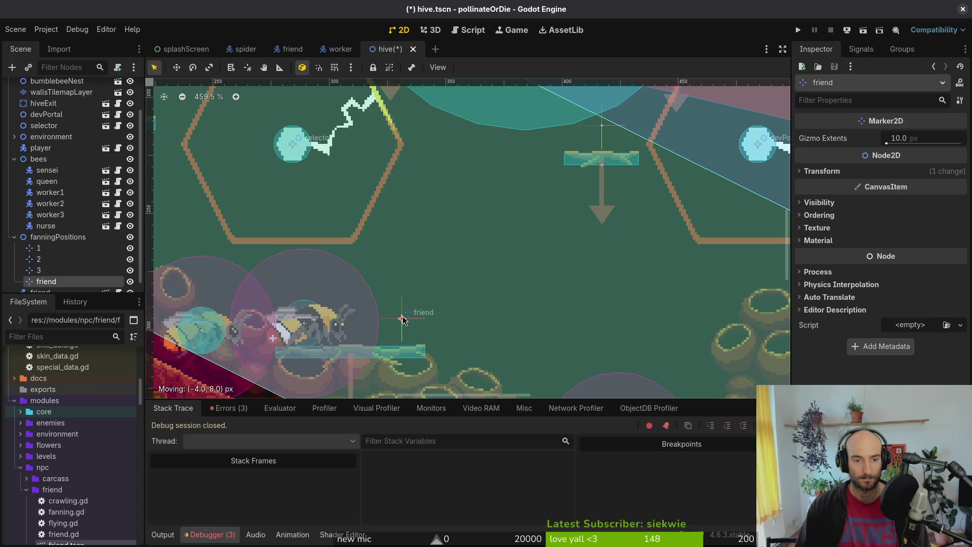
scroll(438, 275, "down", 3)
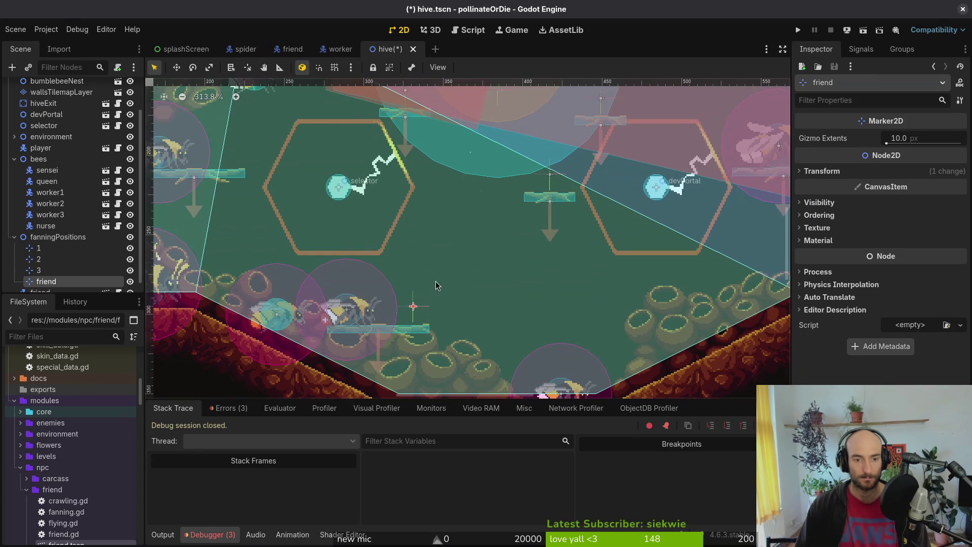
Save hive.tscn and launch the game.
left_click(438, 276)
key("ctrl+s")
scroll(439, 263, "down", 3)
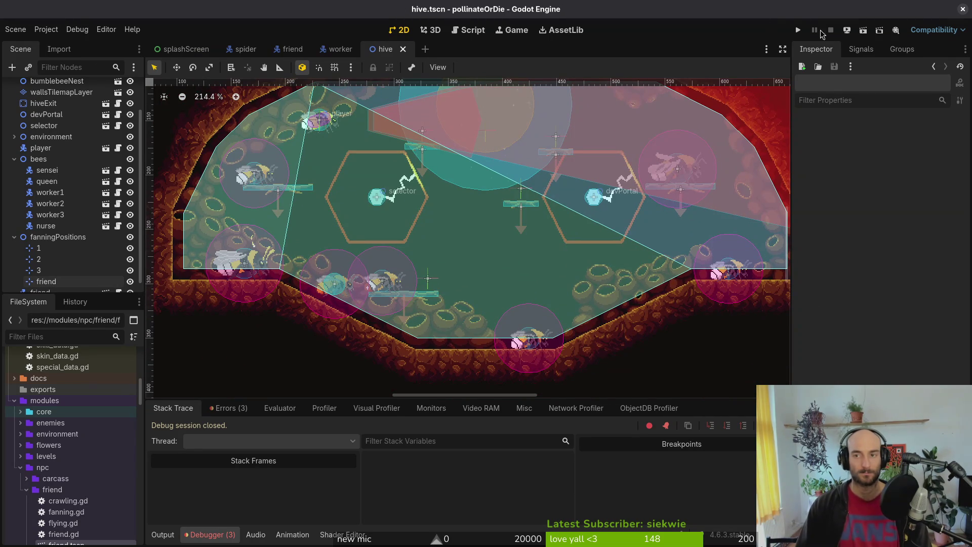
left_click(799, 30)
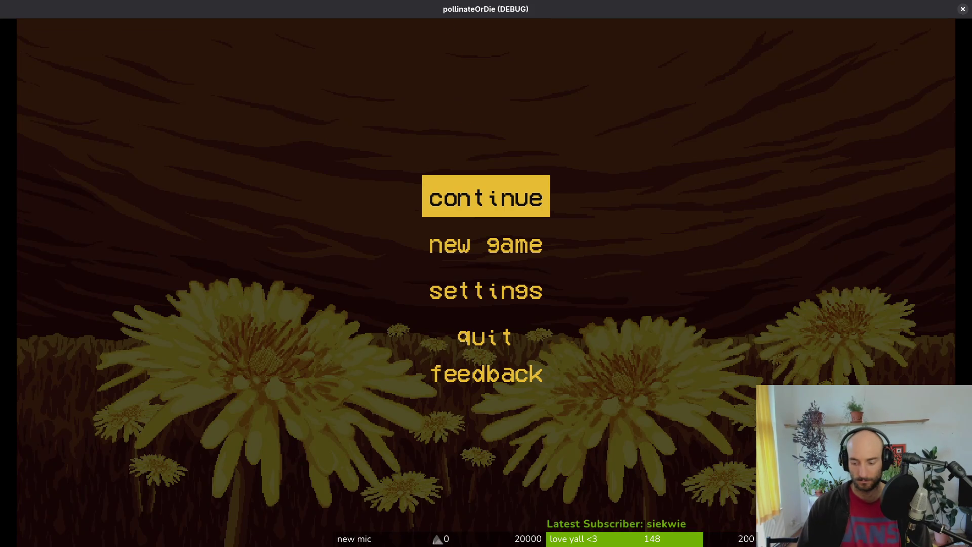
Continue into the hive level to watch the friend bee, then close the game.
key("Return")
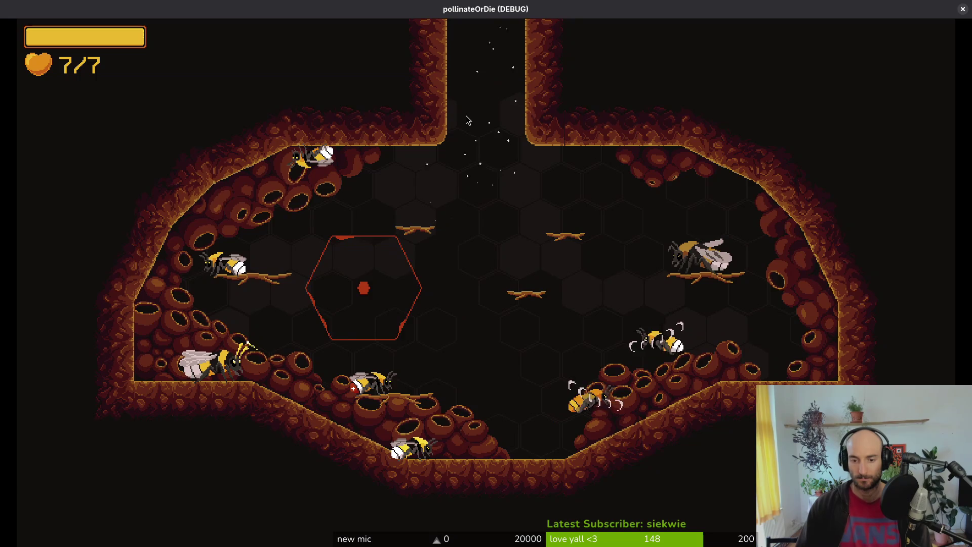
key("alt+F4")
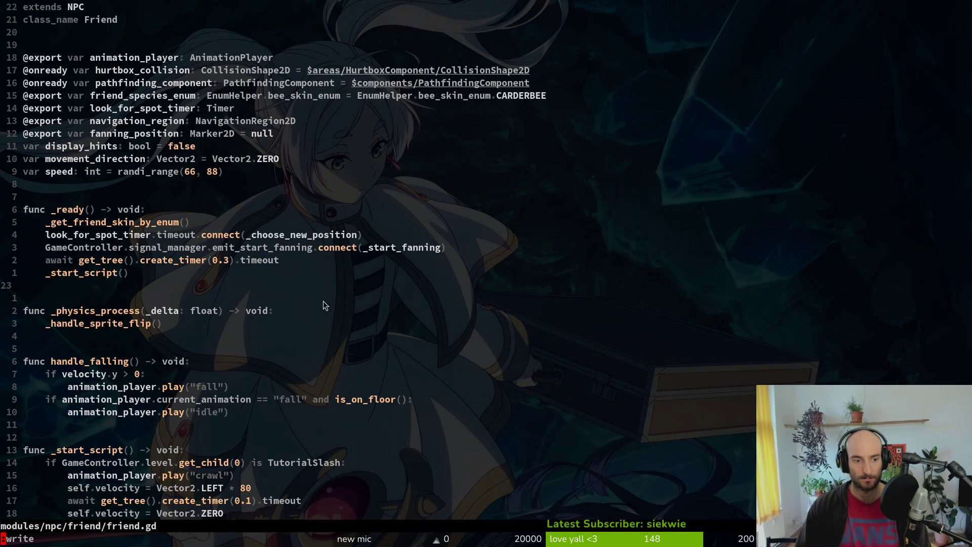
Save the current file and open the friend's flying state script.
key("Return")
scroll(301, 318, "down", 2)
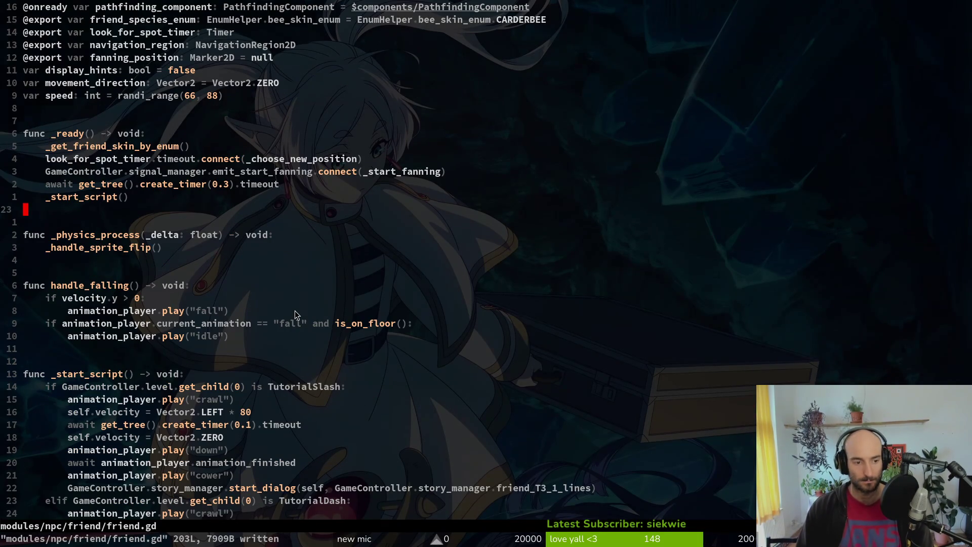
key("space")
key("f")
key("f")
type("friefl")
key("Return")
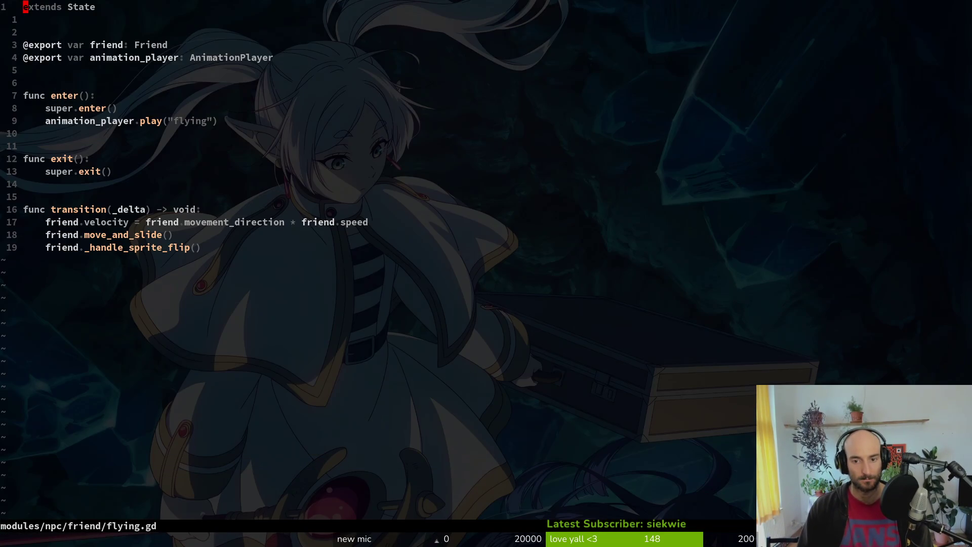
Copy all lines of the worker's flying script, then return to the friend's flying script.
key("space")
key("f")
key("f")
type("worfl")
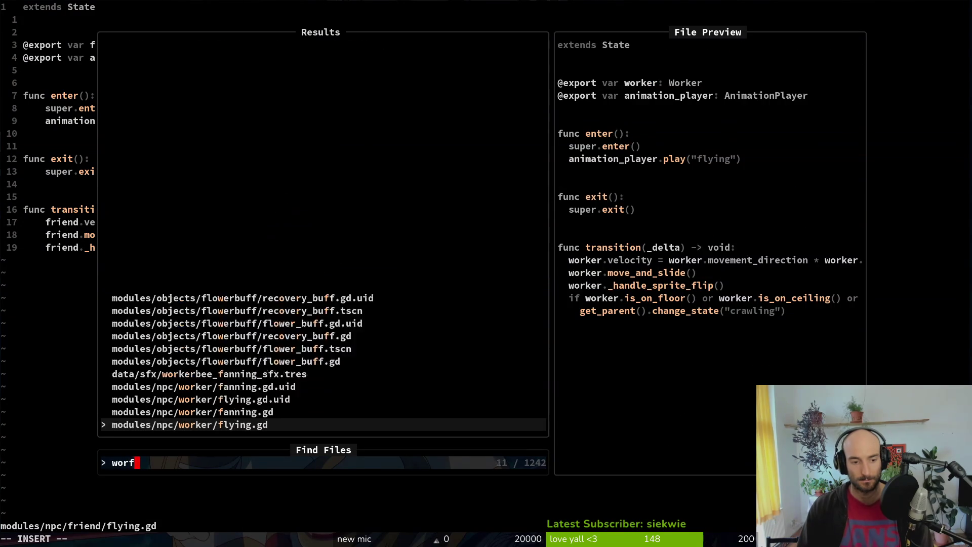
key("Return")
key("shift+v")
key("shift+g")
key("y")
key("ctrl+6")
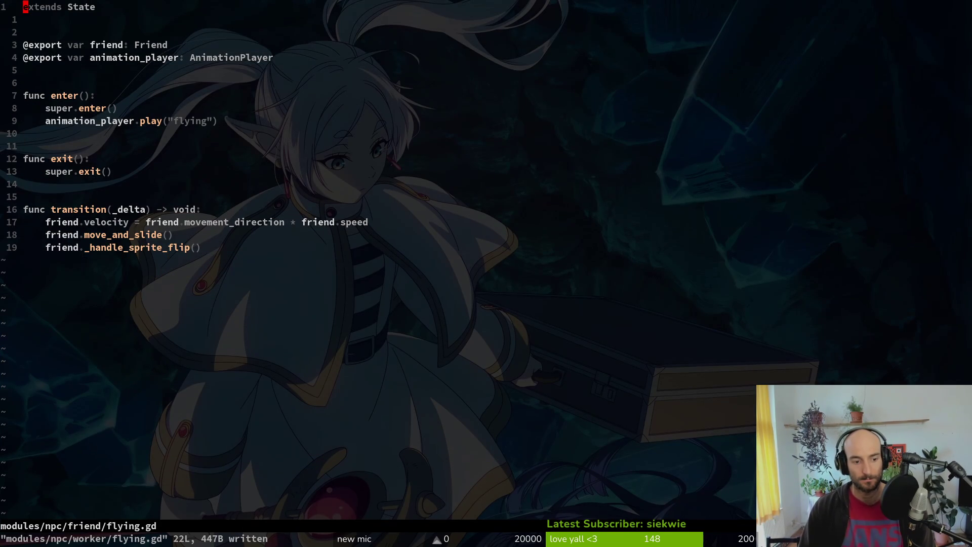
key("ctrl+6")
key("ctrl+6")
Open the friend's leisure state script, then friend.gd.
key("space")
key("f")
key("f")
type("leis")
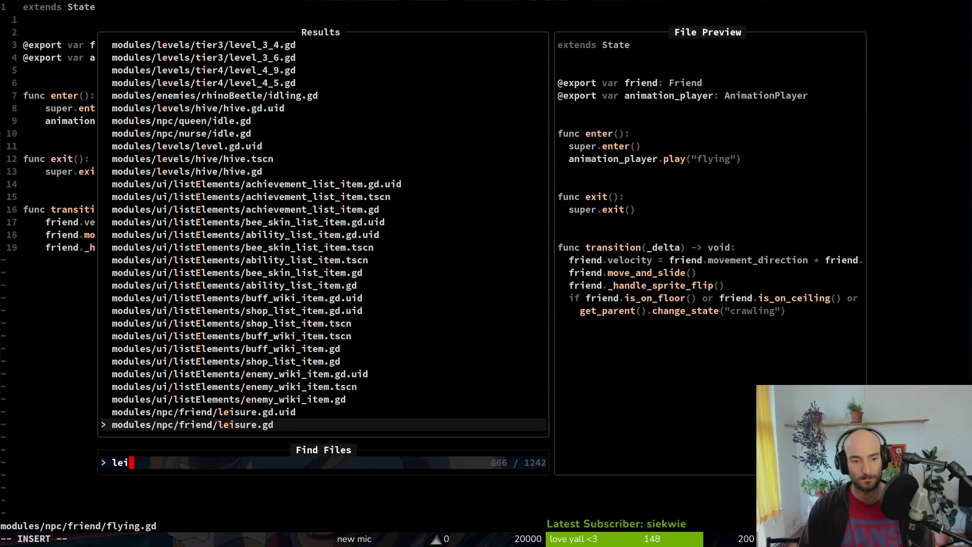
key("Return")
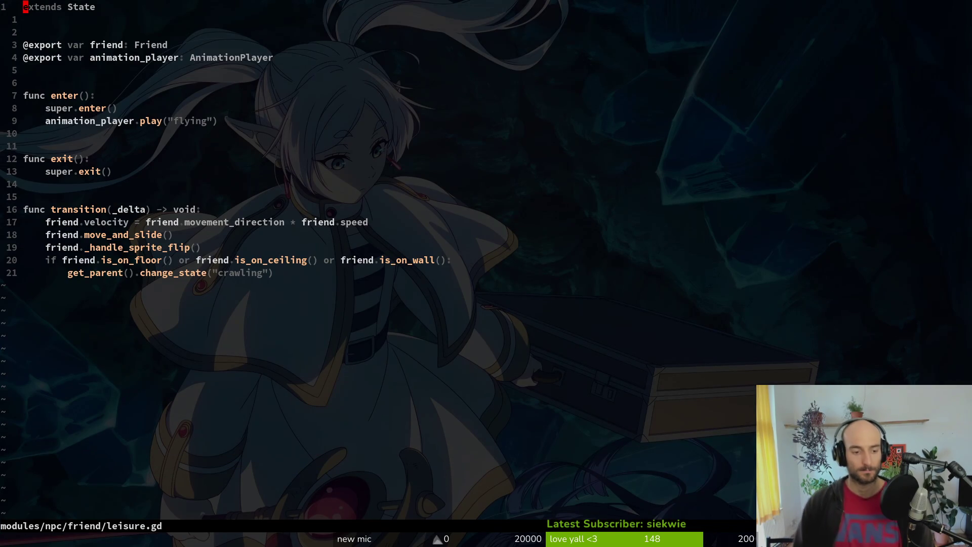
key("space")
key("f")
key("f")
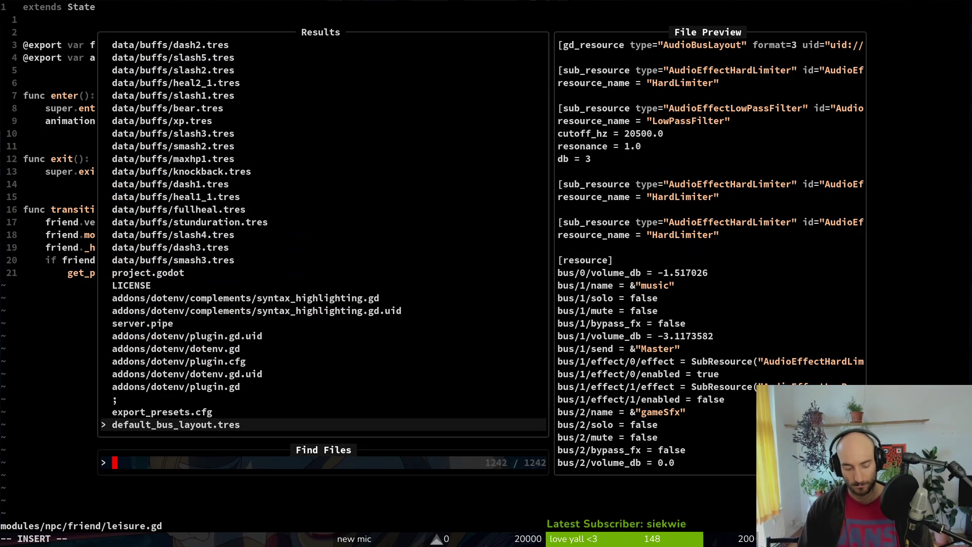
type("frifri")
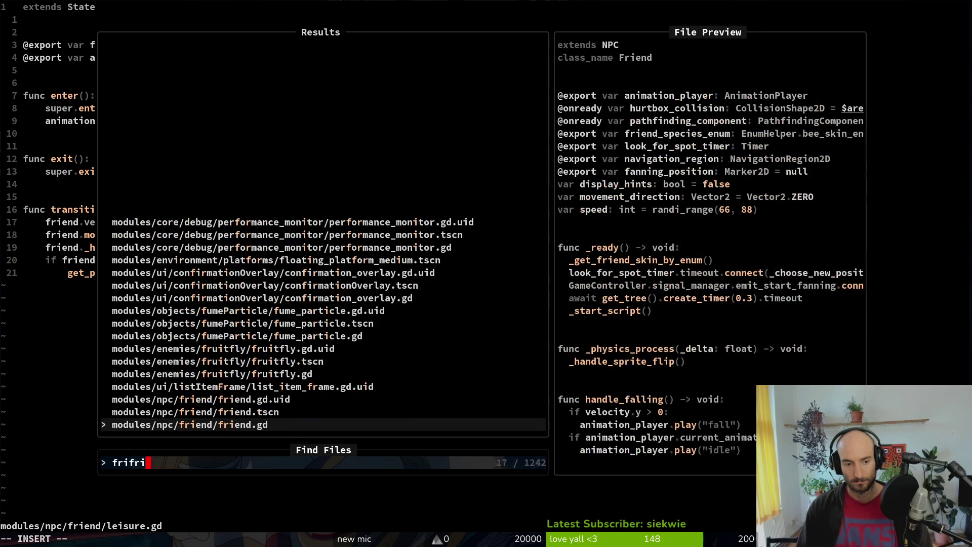
key("Return")
Change change_state("flying") to "leisure" in _choose_new_position and save with :w.
key("G")
key("k")
key("k")
key("k")
key("j")
key("j")
key("j")
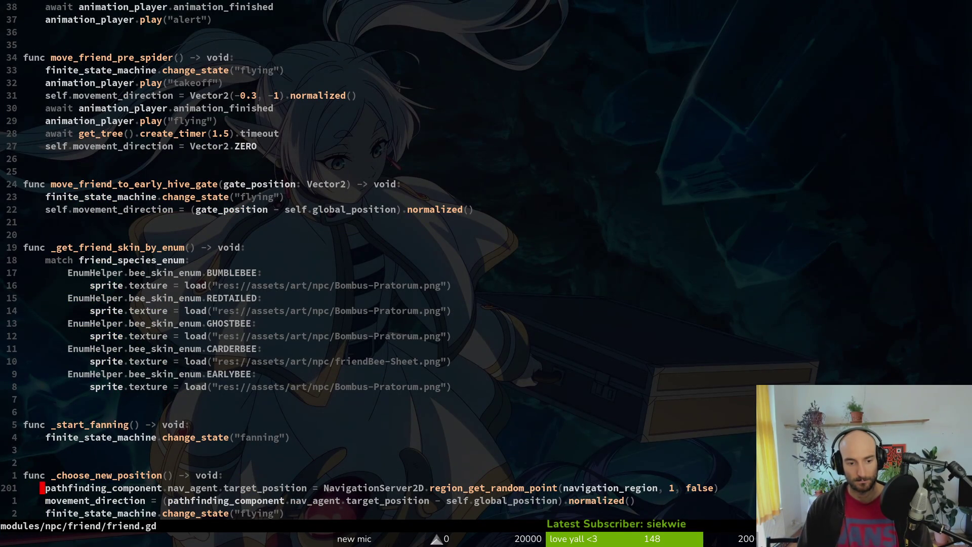
key("c")
key("i")
key("quotedbl")
type("leisure")
key("Escape")
type(":w")
key("Return")
Relaunch the game with F5 and enter a level from the main menu.
key("alt+Tab")
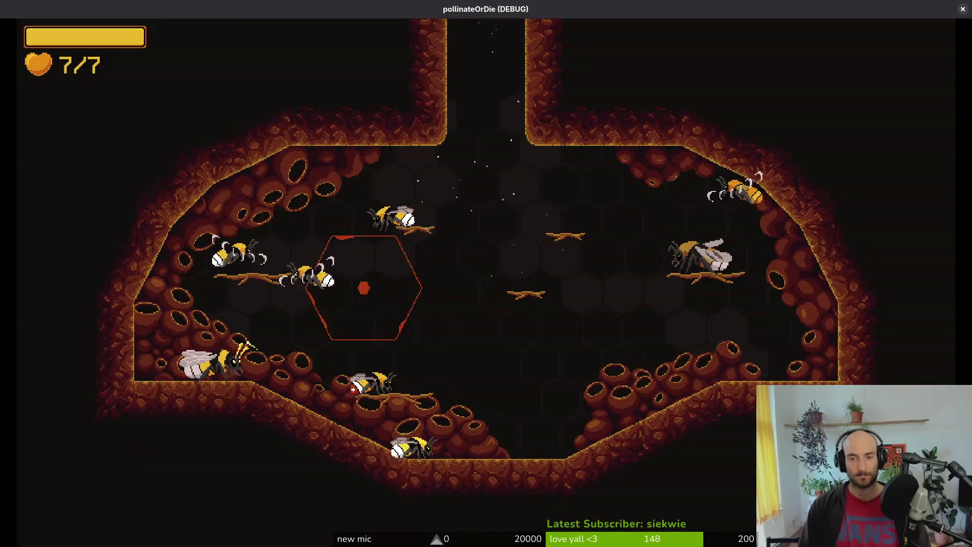
key("alt+Tab")
key("F5")
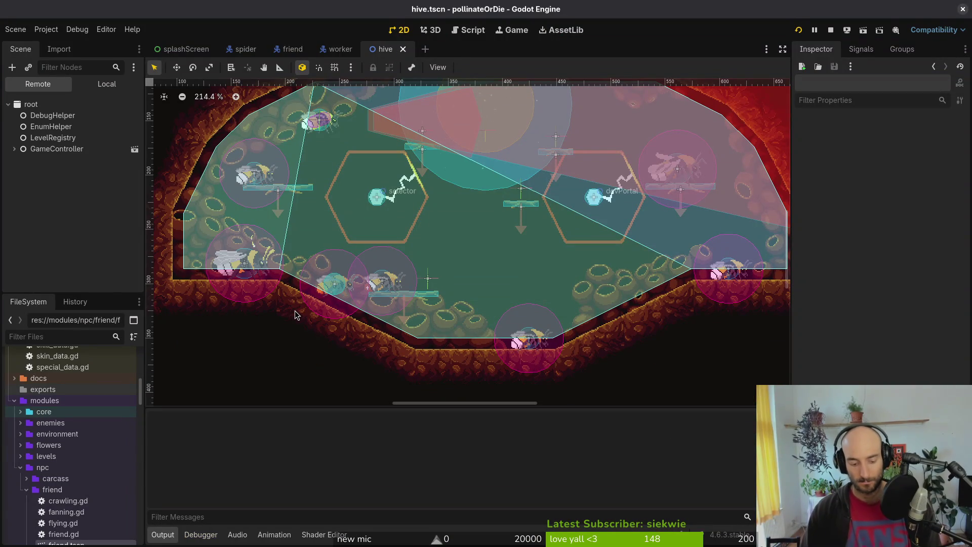
key("Return")
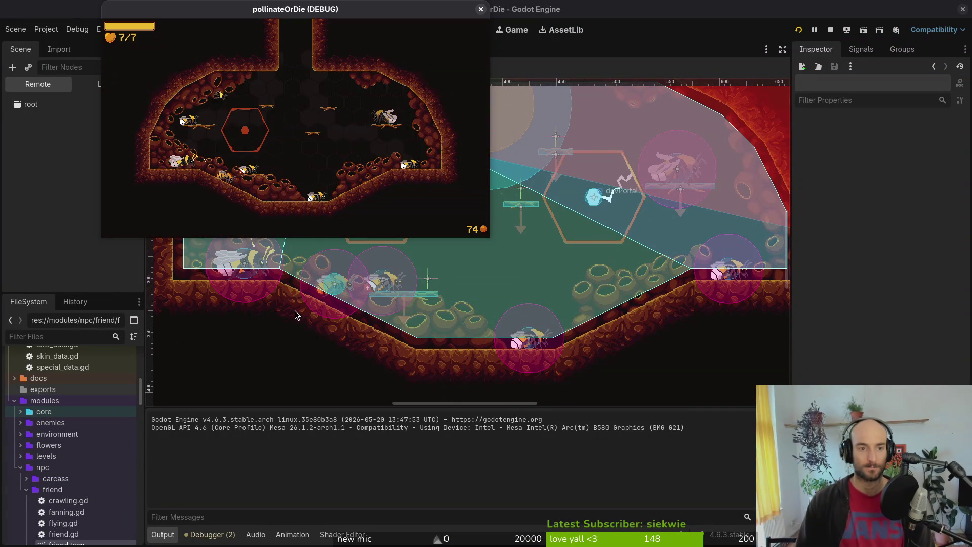
Leave the debug level-select menu via back, play in the hive, then return to the editor.
key("Escape")
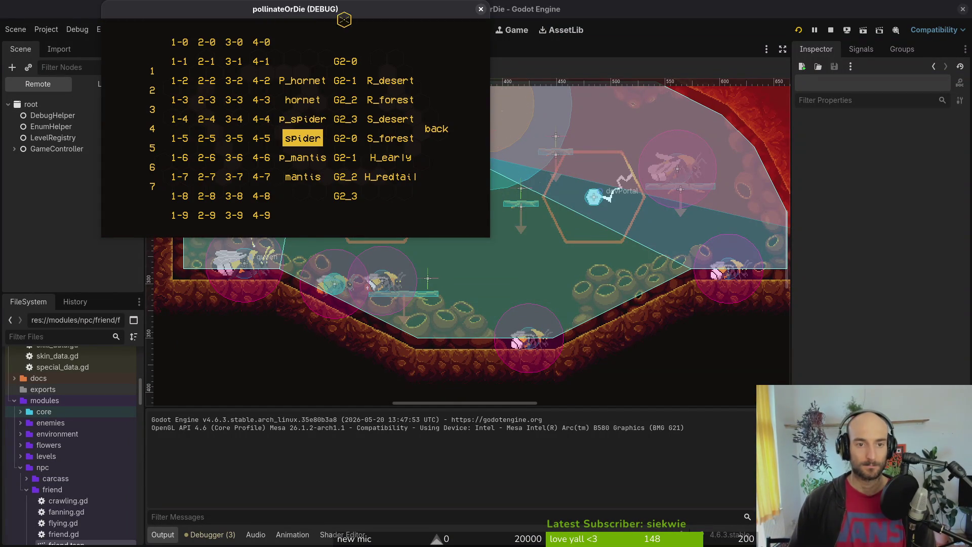
key("Up")
key("Right")
key("Right")
key("Right")
key("Return")
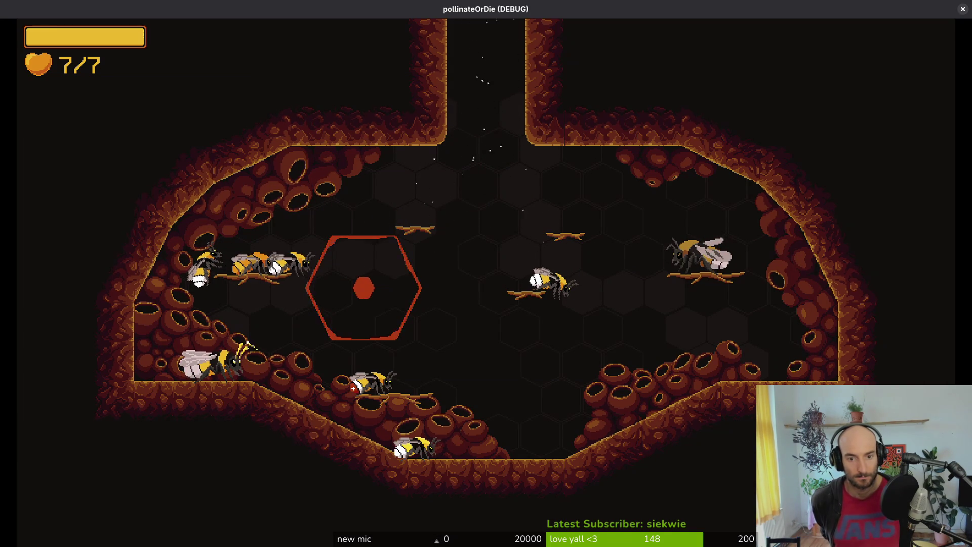
key("alt+Tab")
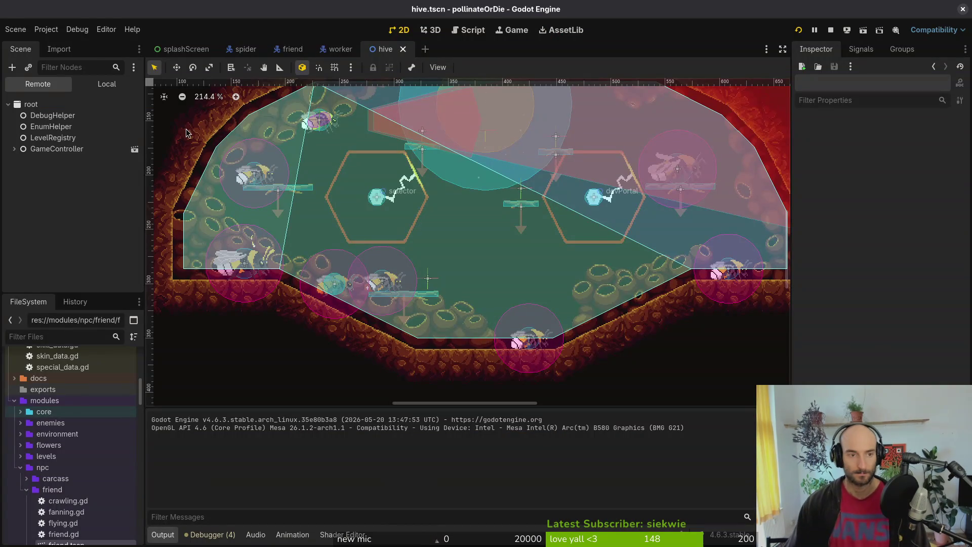
In friend.tscn, show the HurtboxComponent's collision layer and mask settings.
left_click(292, 48)
left_click(107, 84)
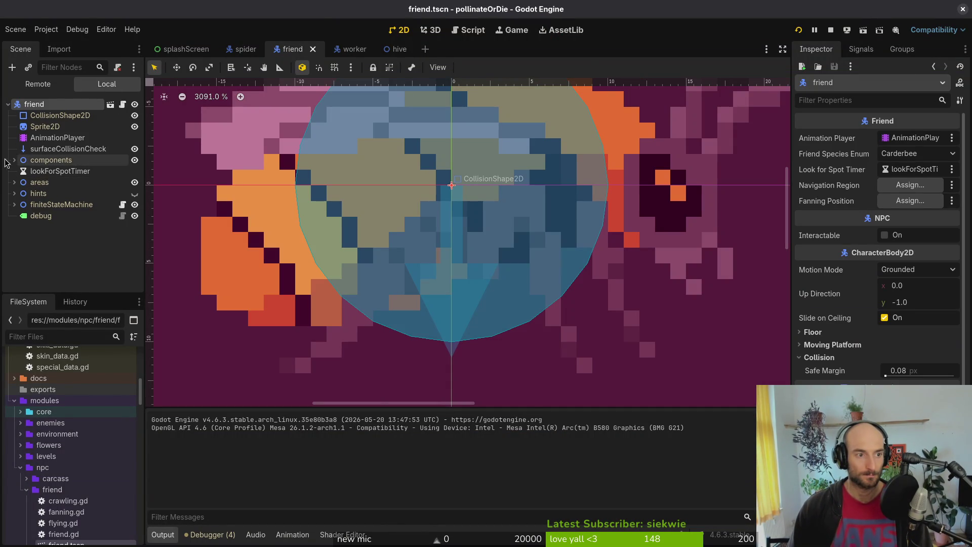
left_click(14, 182)
left_click(70, 216)
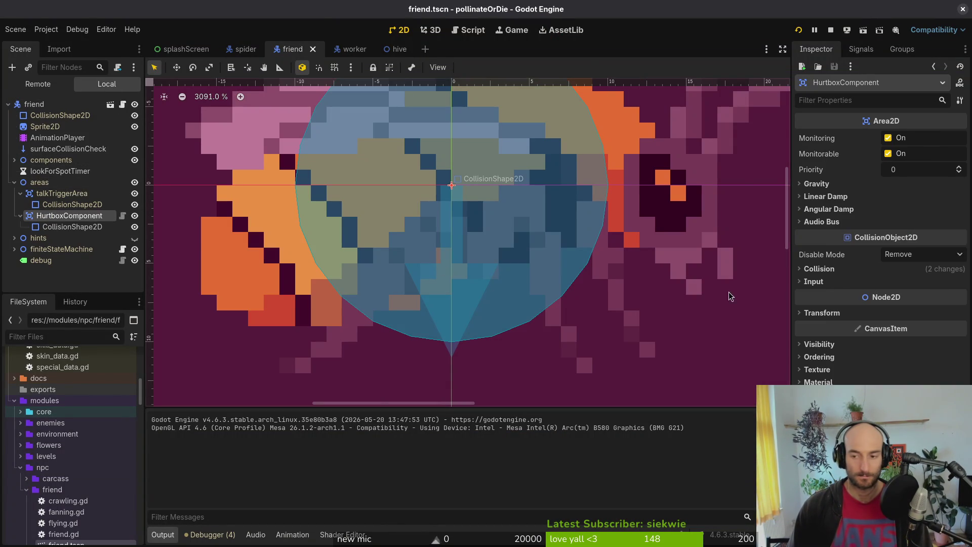
left_click(835, 269)
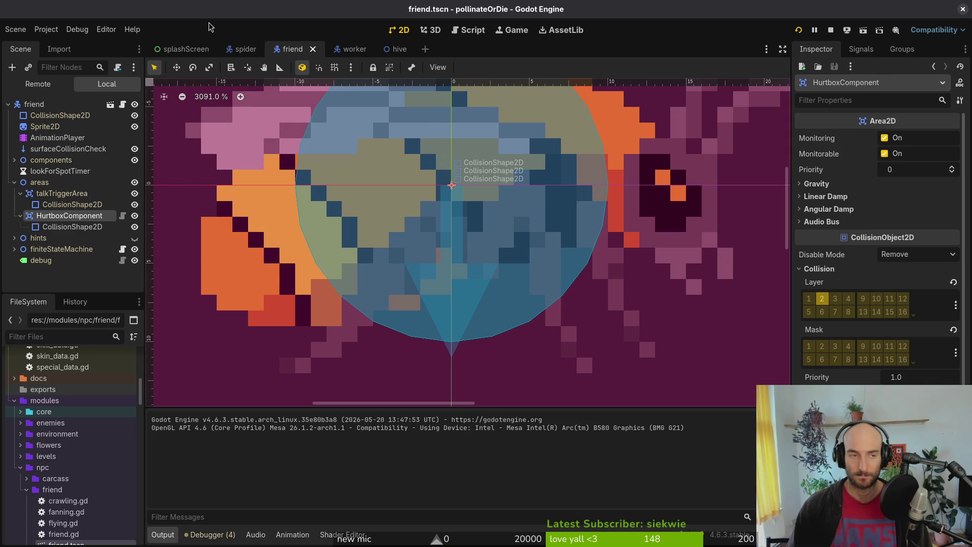
Name 2D physics layer 9 'friend' in Project Settings > Layer Names.
left_click(46, 29)
left_click(58, 40)
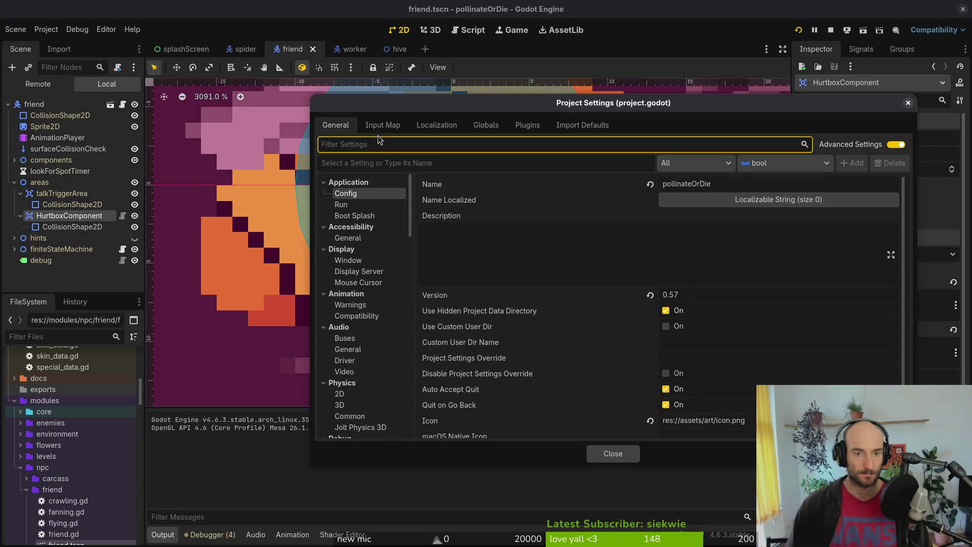
scroll(362, 324, "down", 15)
scroll(359, 338, "down", 5)
scroll(359, 314, "up", 10)
scroll(360, 277, "down", 5)
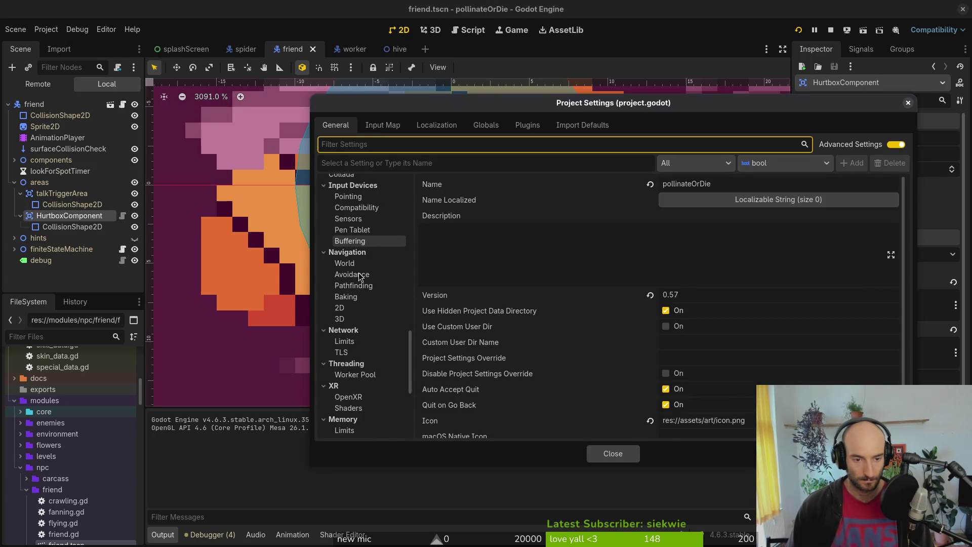
scroll(363, 304, "down", 5)
scroll(366, 296, "up", 4)
scroll(367, 288, "down", 5)
left_click(371, 362)
left_click(712, 305)
type("friends")
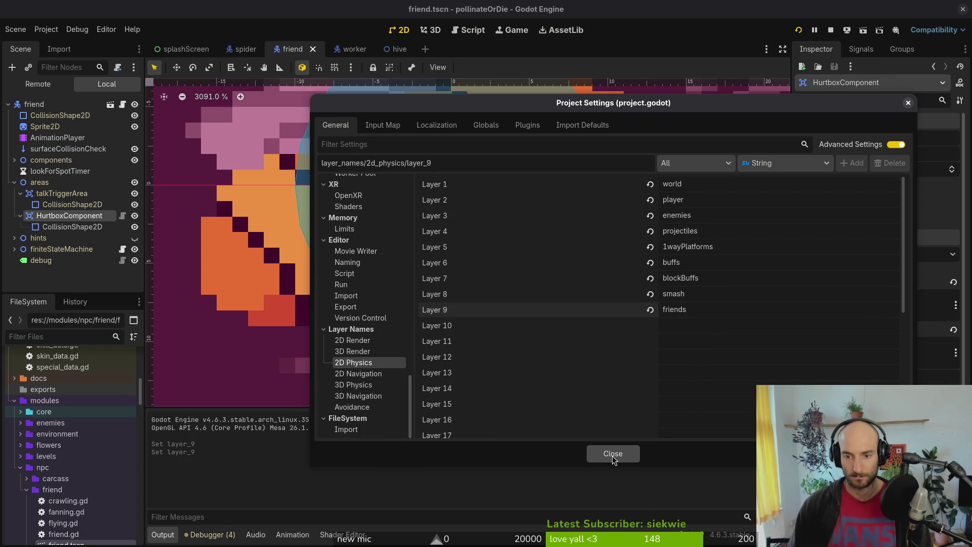
double_click(706, 307)
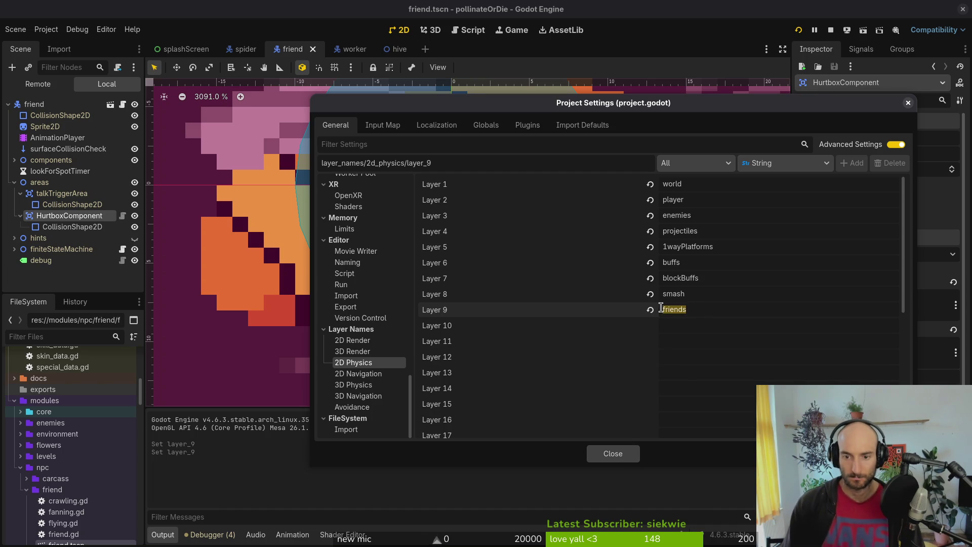
left_click(614, 457)
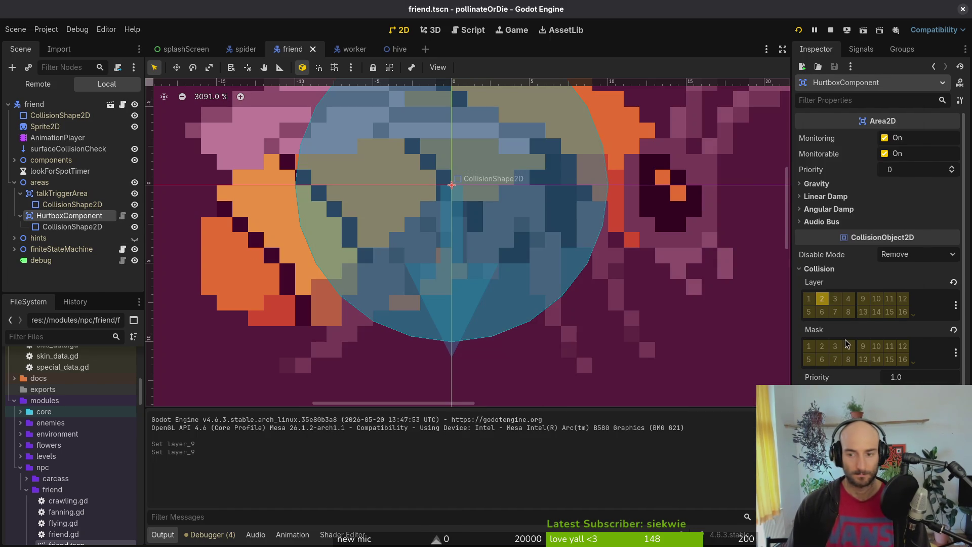
Put the HurtboxComponent on collision layer 9 and save the friend scene.
left_click(864, 298)
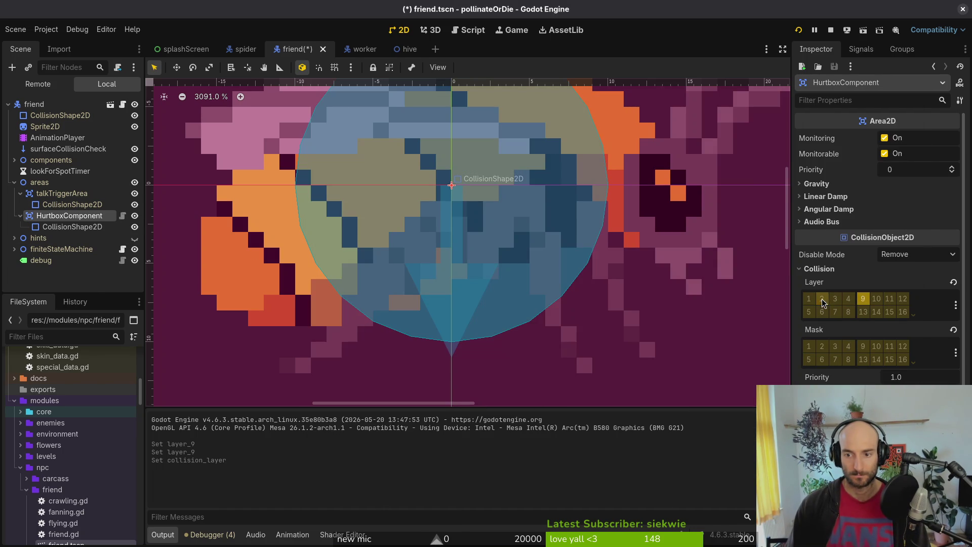
left_click(47, 29)
left_click(76, 40)
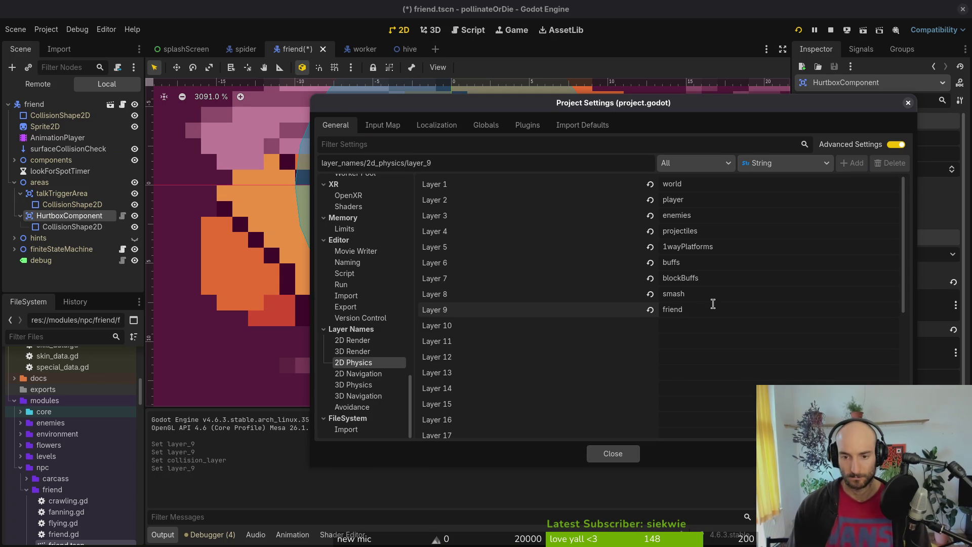
left_click(613, 453)
key("ctrl+s")
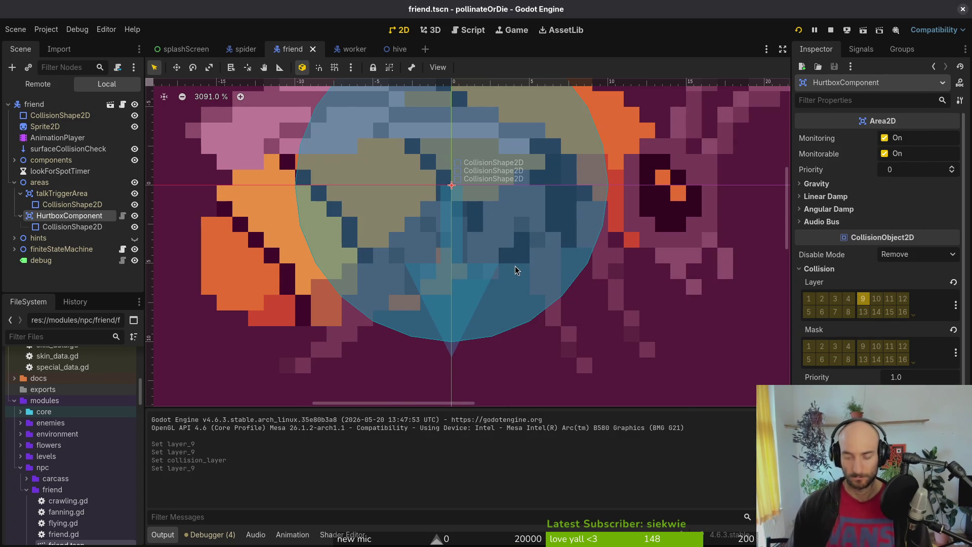
Quick-open gate.tscn with Ctrl+Shift+O.
key("ctrl+shift+o")
type("gate")
key("Return")
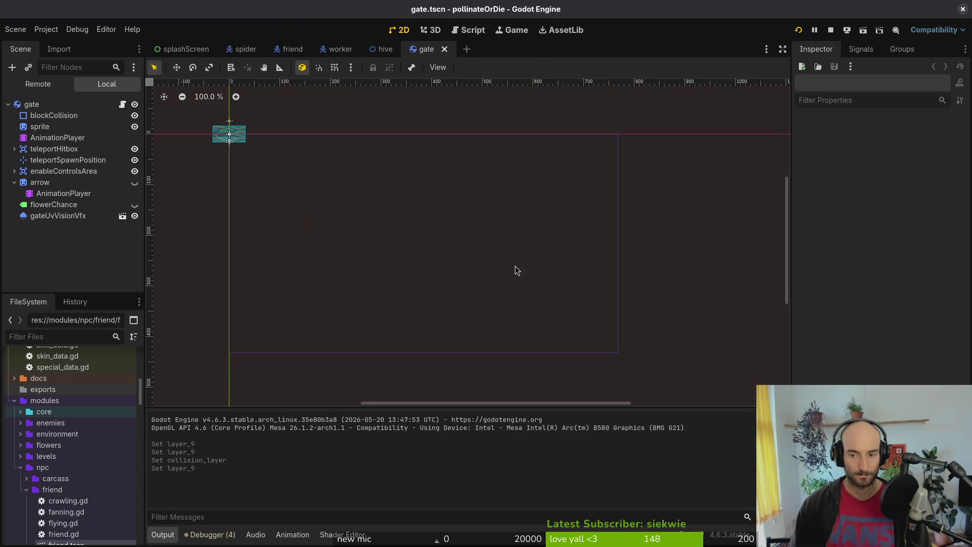
Make the gate's teleportHitbox mask detect layer 9 and save gate.tscn.
left_click(54, 149)
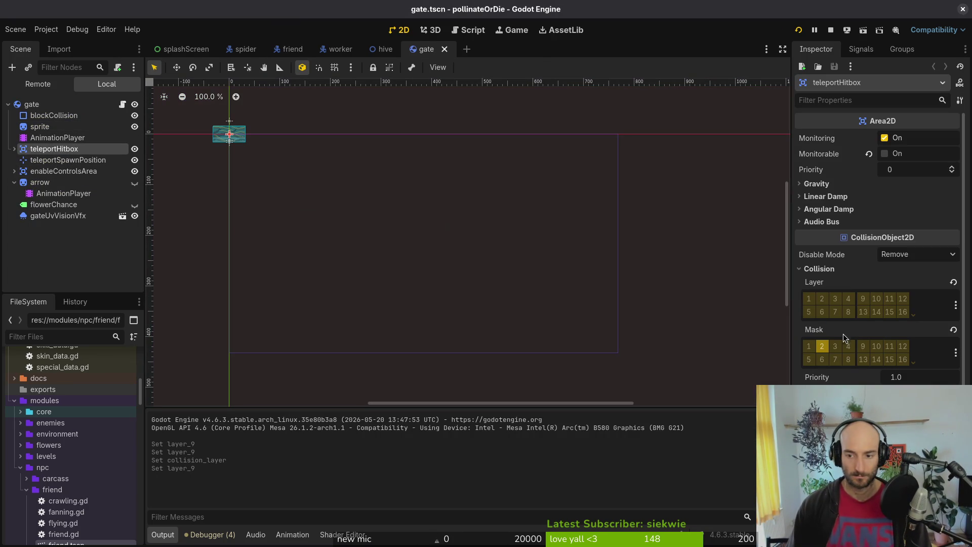
left_click(863, 346)
key("ctrl+s")
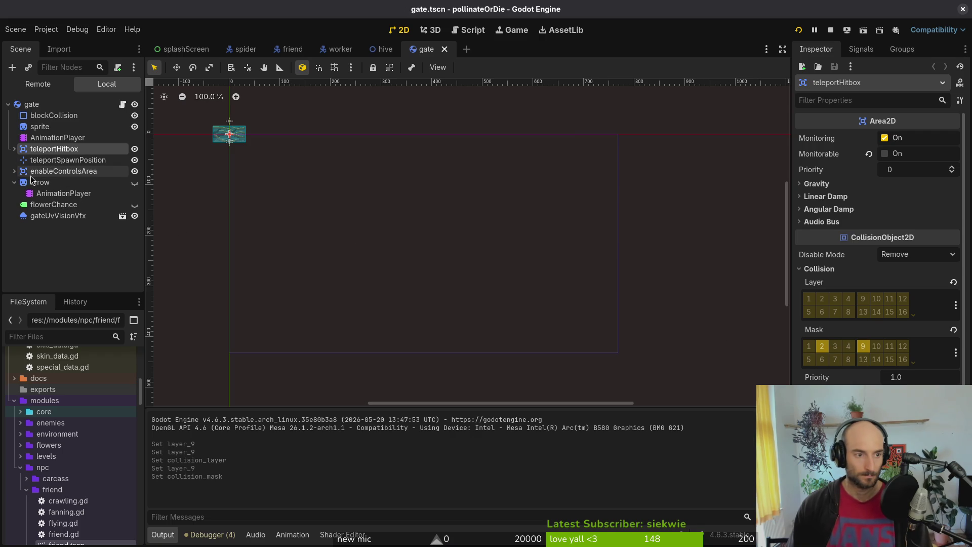
left_click(14, 183)
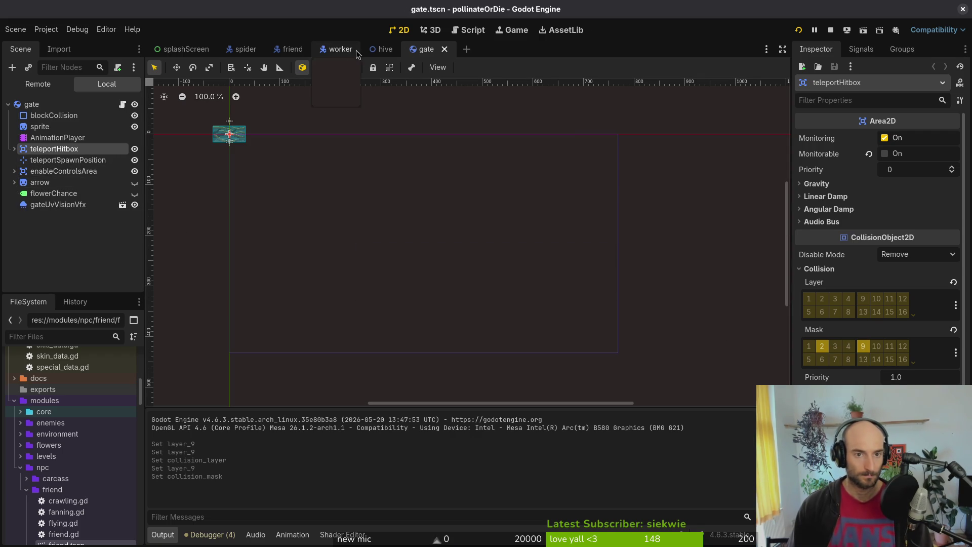
Inspect the worker scene's talkTriggerArea collision layers and mask.
left_click(337, 49)
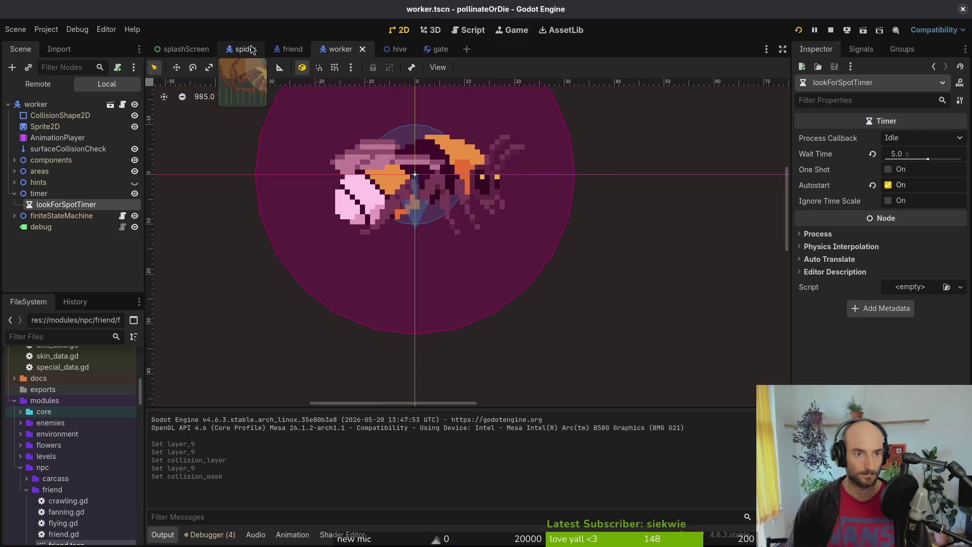
left_click(14, 193)
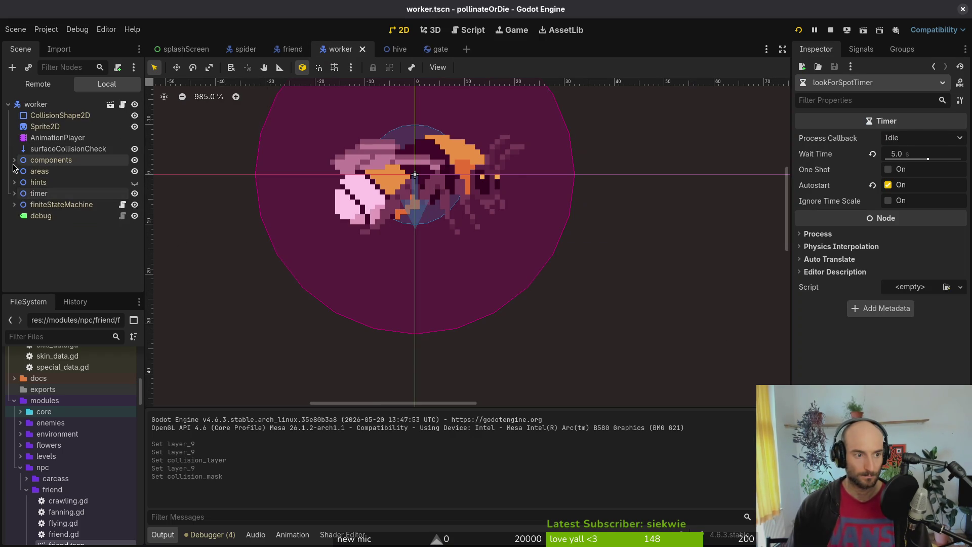
left_click(14, 171)
left_click(45, 182)
left_click(20, 183)
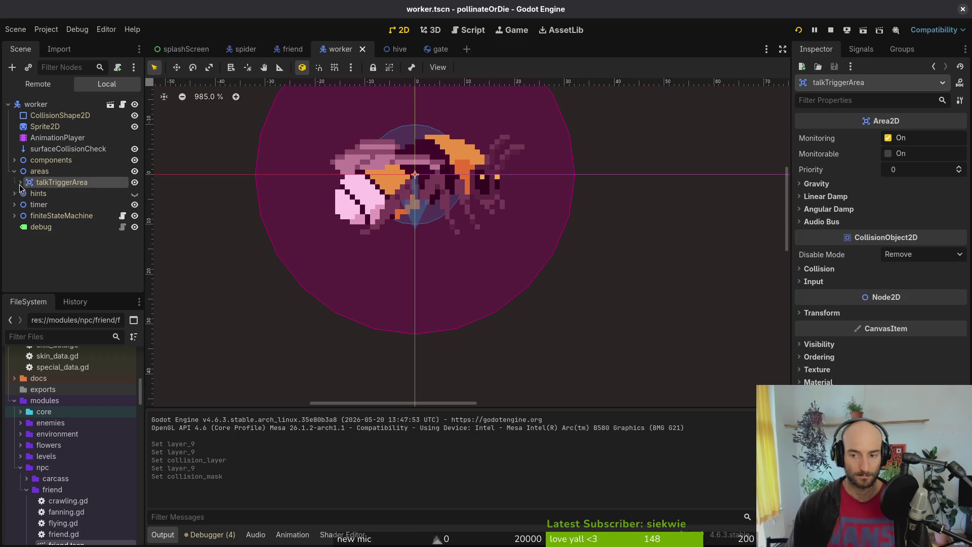
left_click(820, 269)
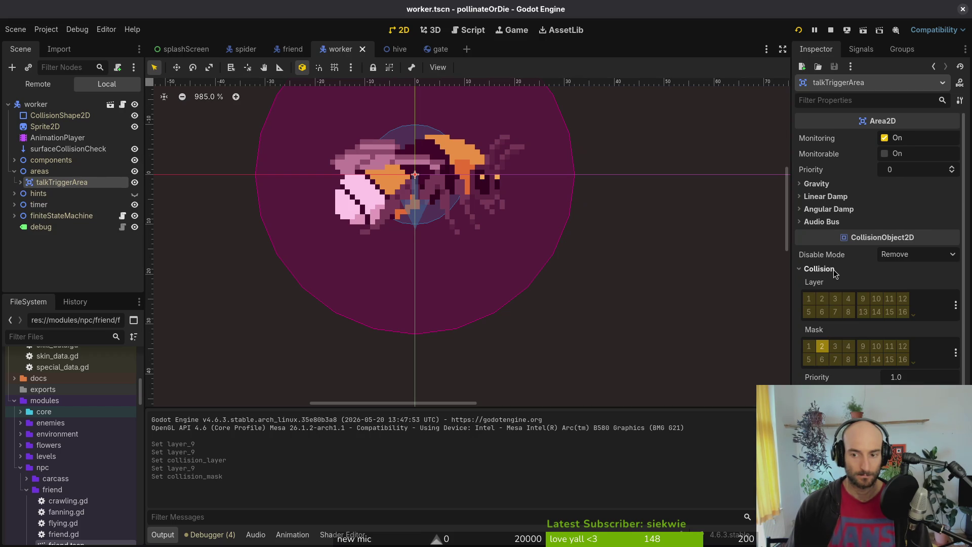
left_click(834, 273)
left_click(14, 171)
left_click(14, 160)
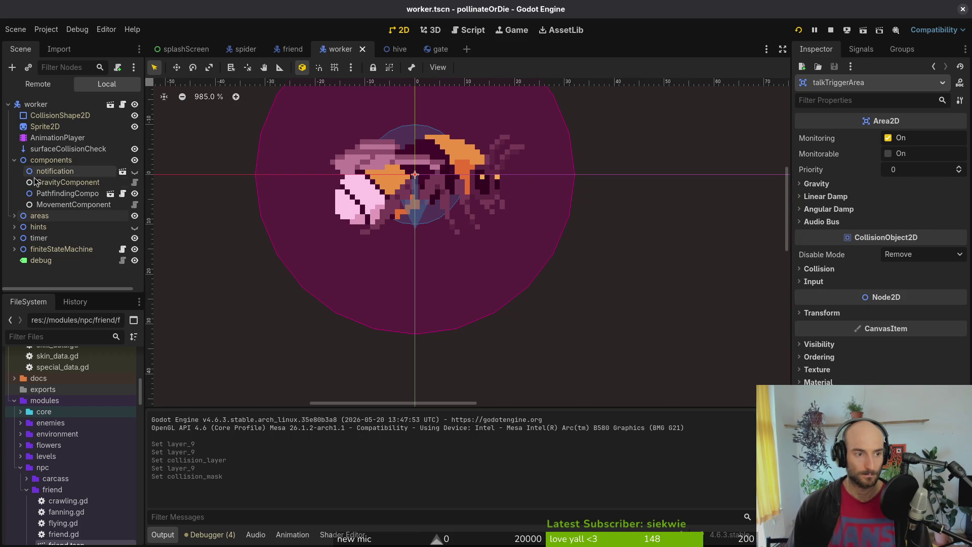
left_click(14, 160)
left_click(35, 104)
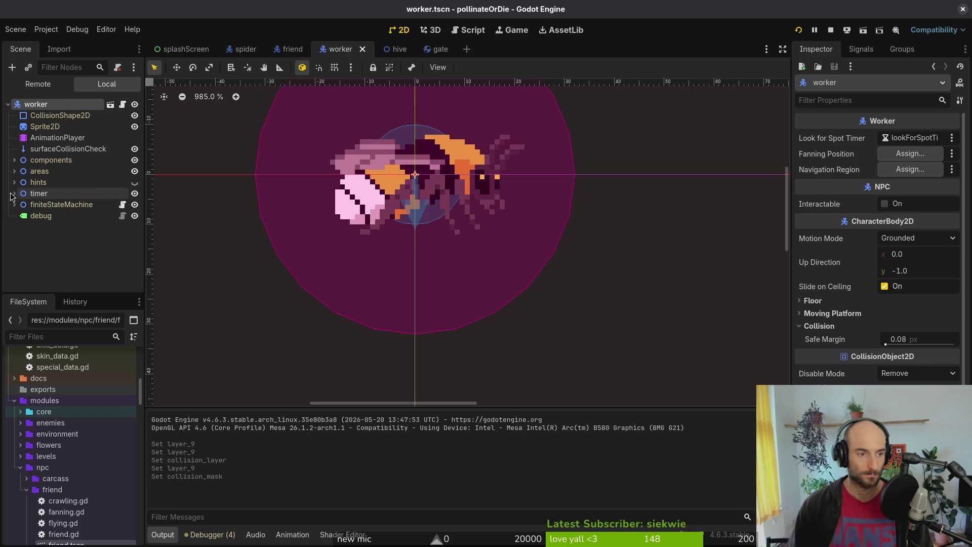
left_click(14, 171)
left_click(14, 171)
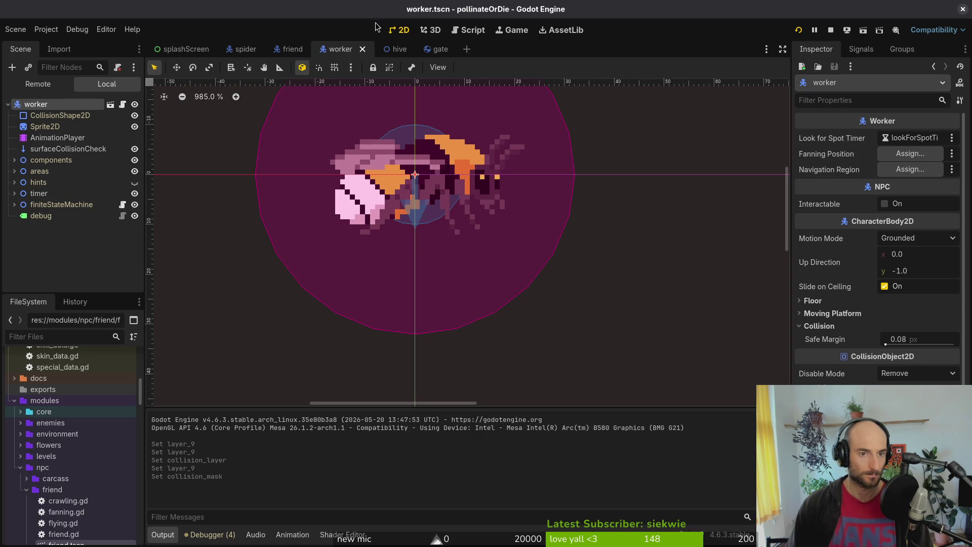
In friend.tscn, check talkTriggerArea and HurtboxComponent, then select the friend root.
left_click(288, 49)
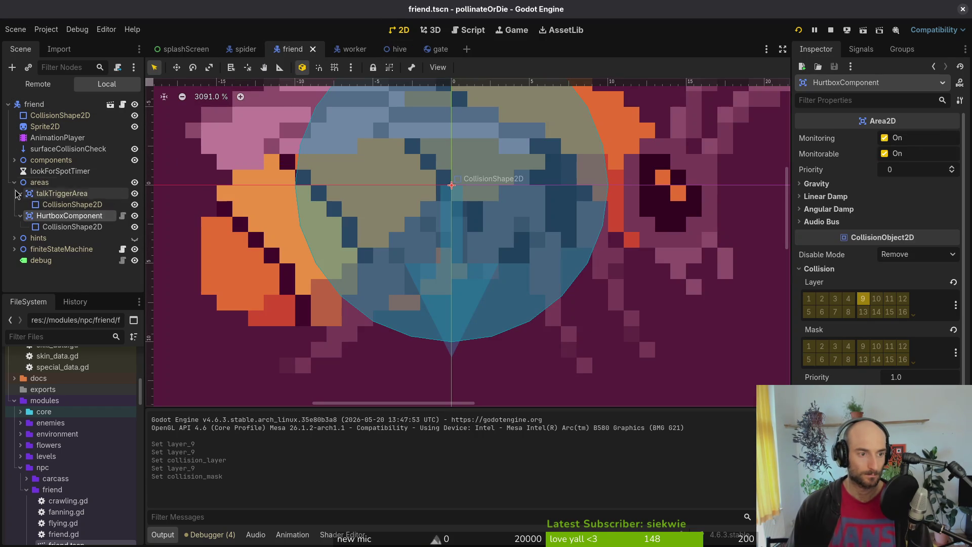
left_click(51, 193)
left_click(54, 217)
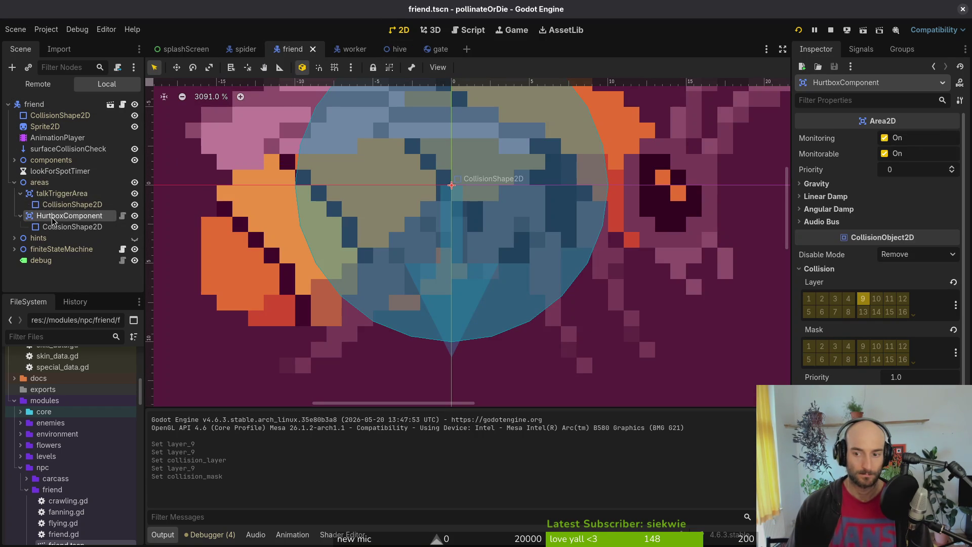
left_click(14, 182)
left_click(26, 104)
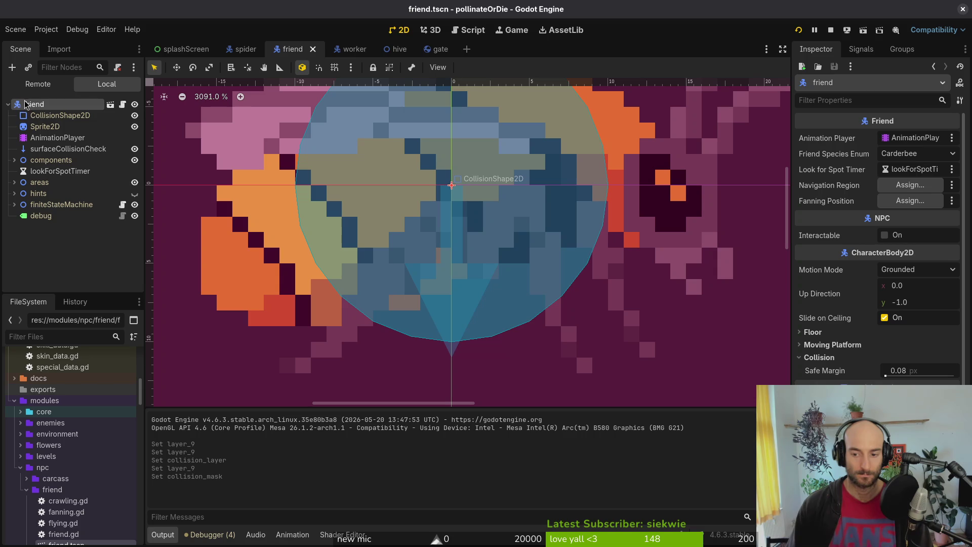
Relaunch the game, quit to the main menu and start a new game.
left_click(831, 30)
left_click(799, 30)
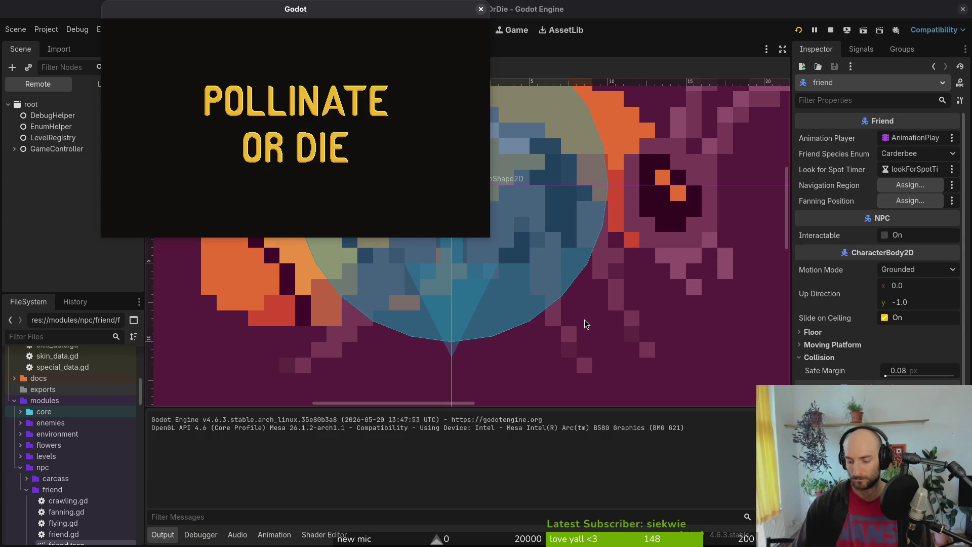
key("Return")
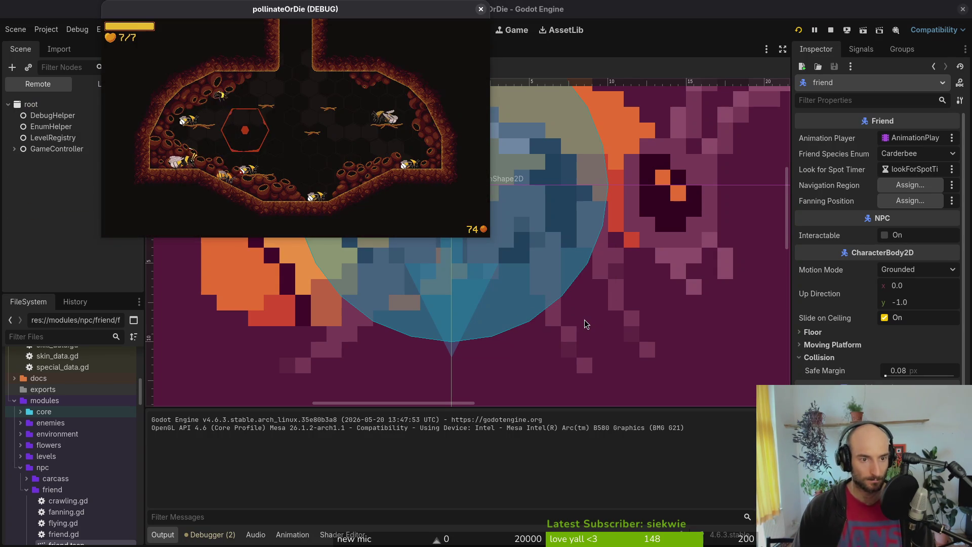
key("Escape")
key("Down")
key("Down")
key("Down")
key("Return")
key("Return")
key("Down")
key("Return")
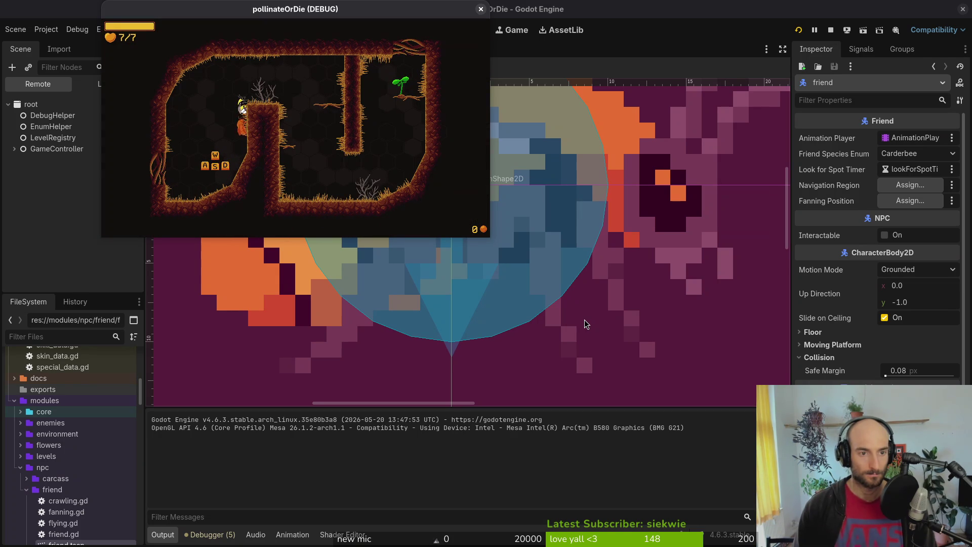
Fly the bee around the hive with WASD, then close the game window.
key("d")
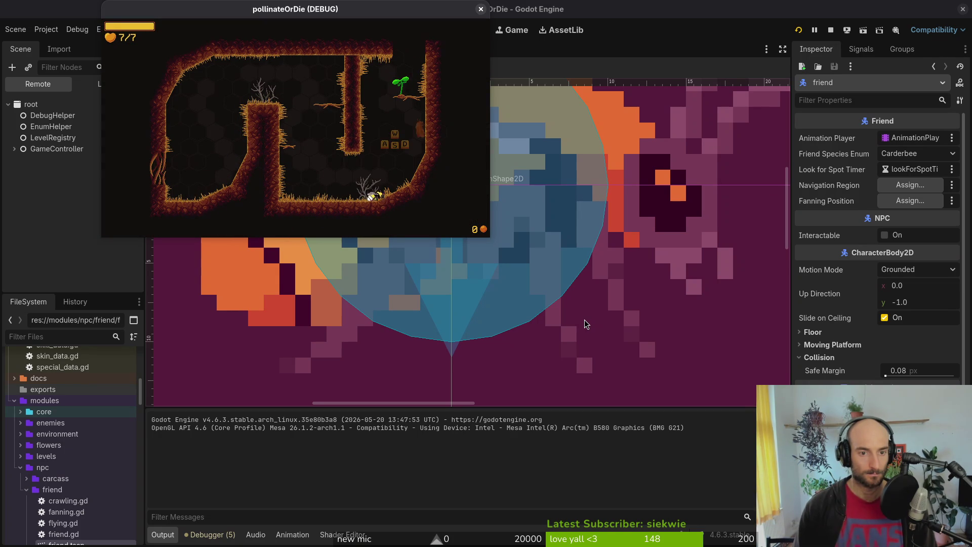
key("w")
key("w")
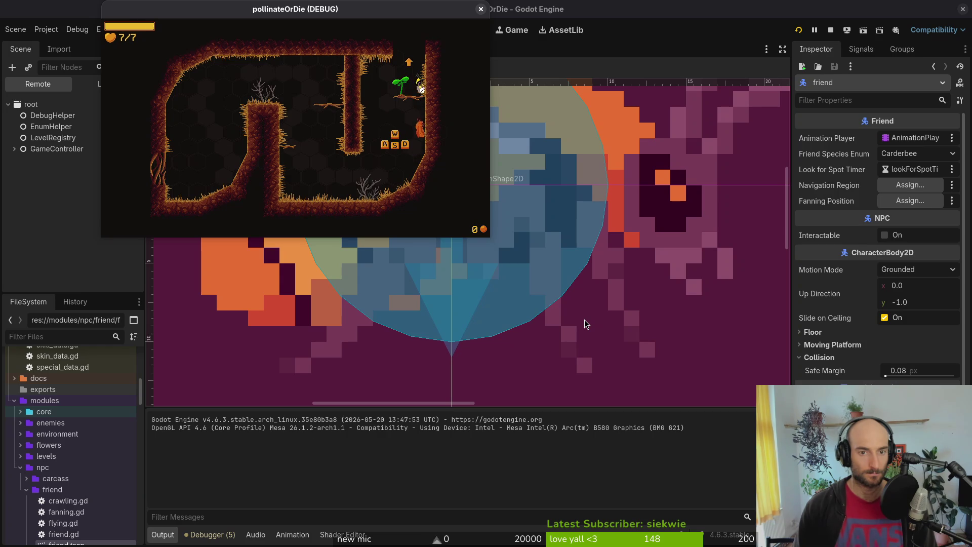
key("s")
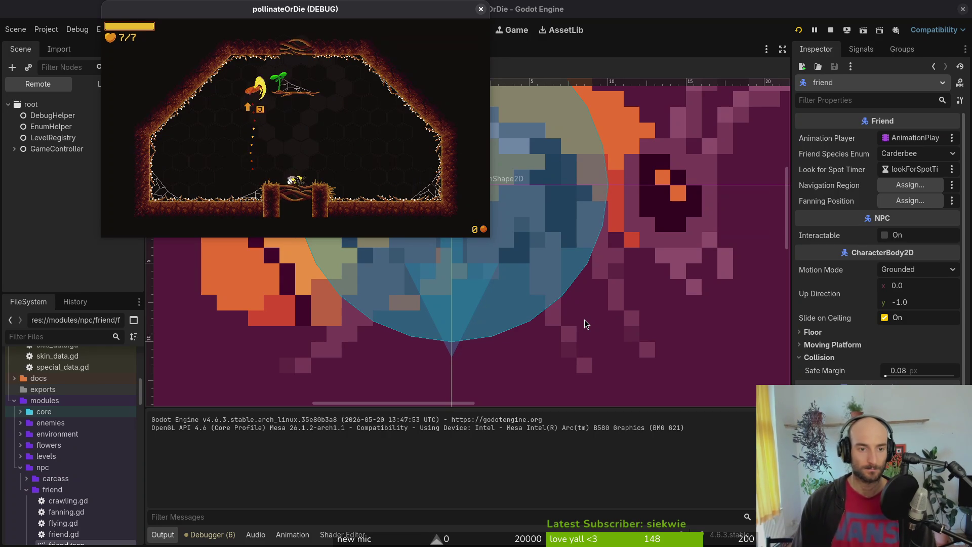
key("w")
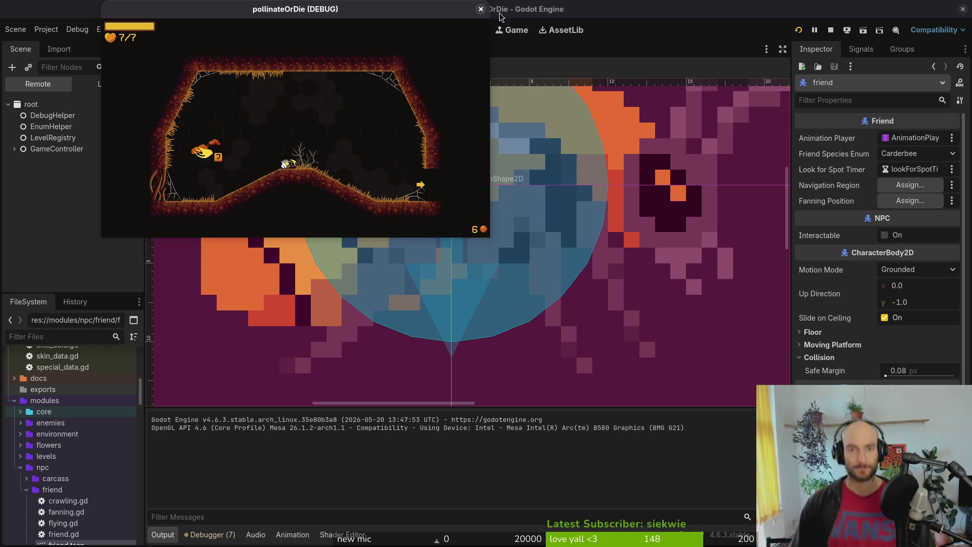
left_click(481, 9)
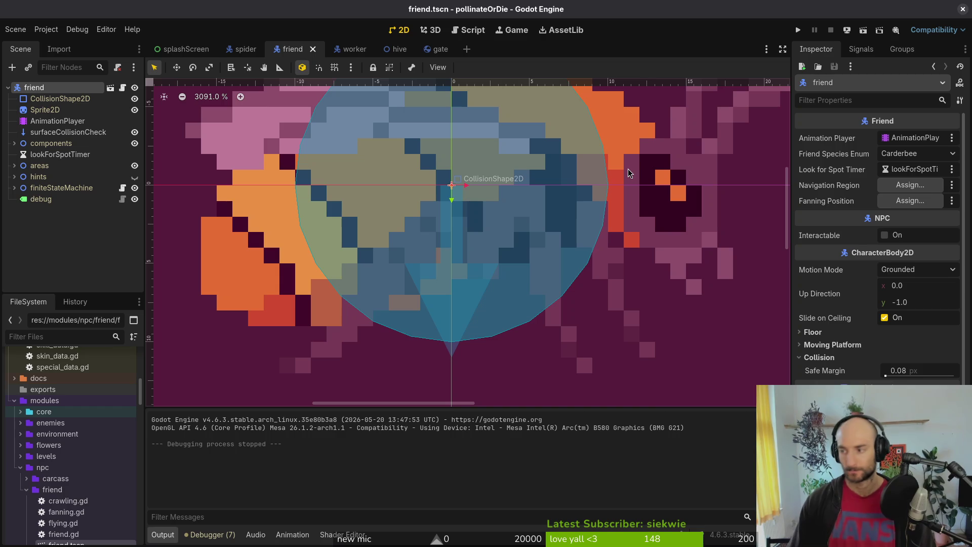
In the Neovim terminal, search the project files for 'hive' and open hive.tscn.
key("alt+Tab")
key("alt+Tab")
key("alt+Tab")
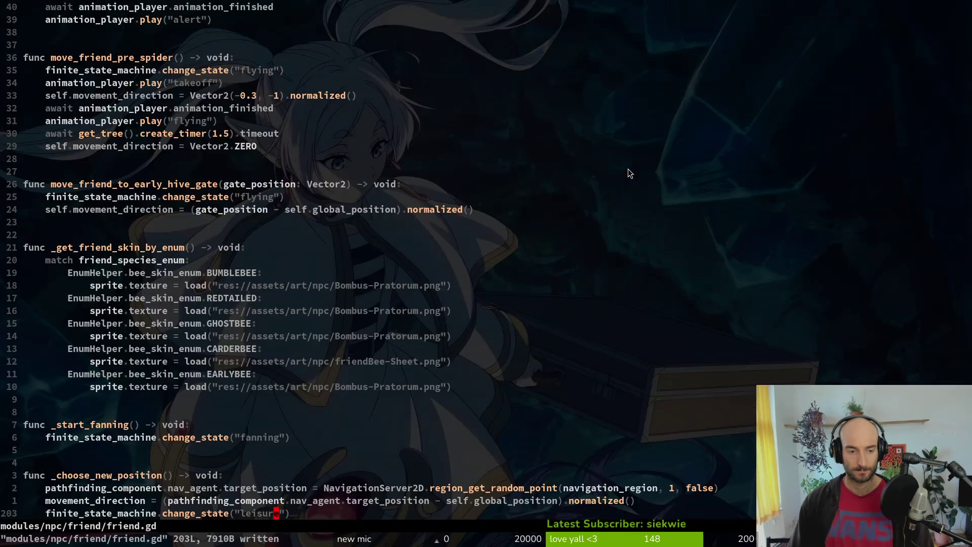
key("space")
key("f")
key("f")
type("hive")
key("Up")
key("Return")
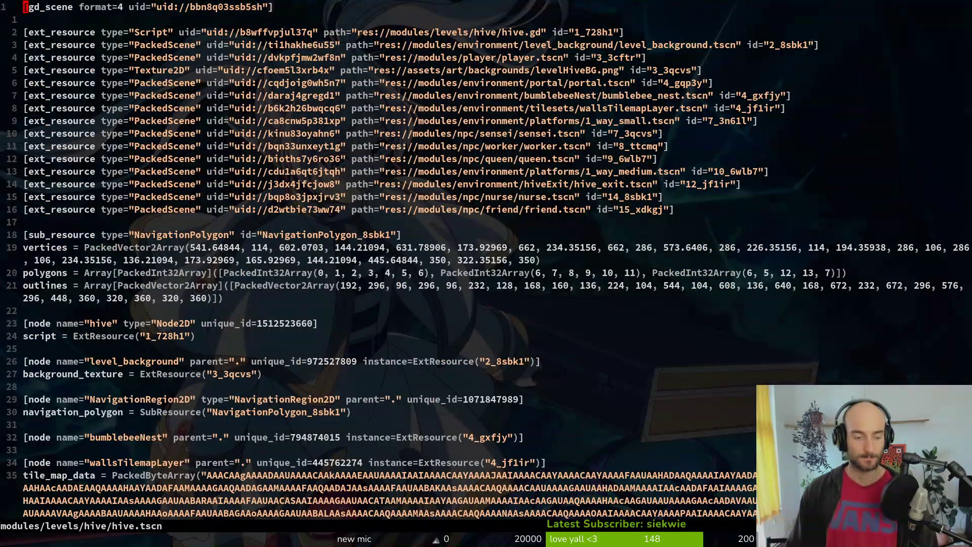
Search 'hive' again to open hive.gd, then return to the Godot editor.
key("space")
key("f")
key("f")
type("hive")
key("Return")
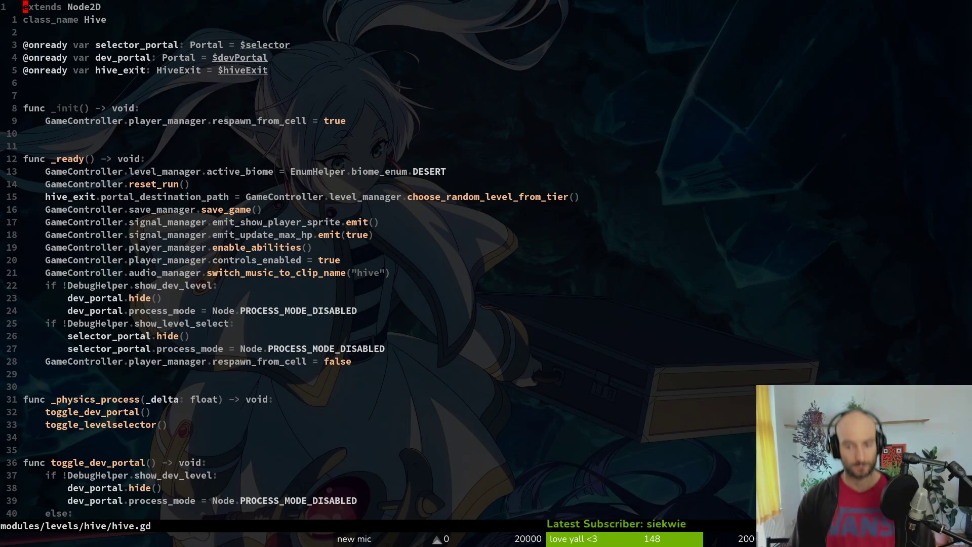
key("space")
key("f")
key("f")
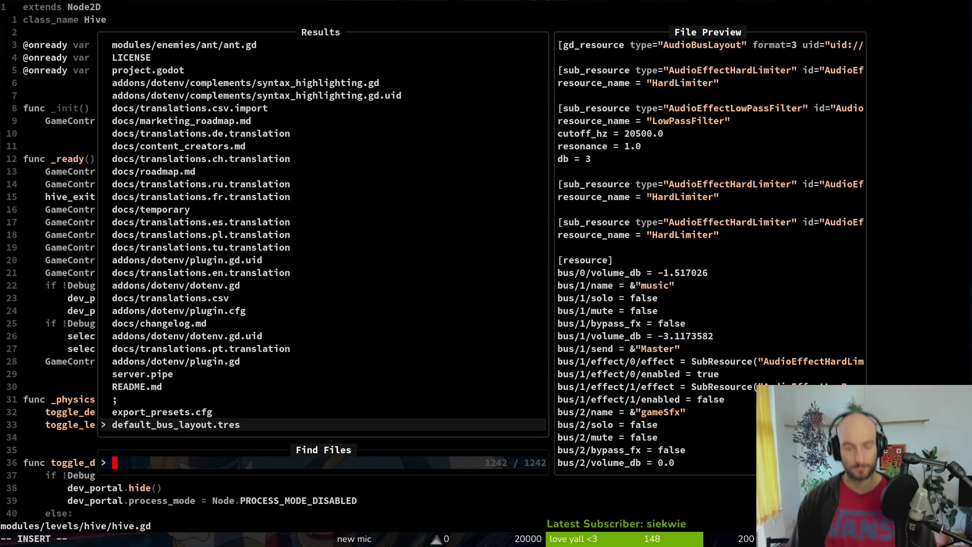
key("Escape")
key("alt+Tab")
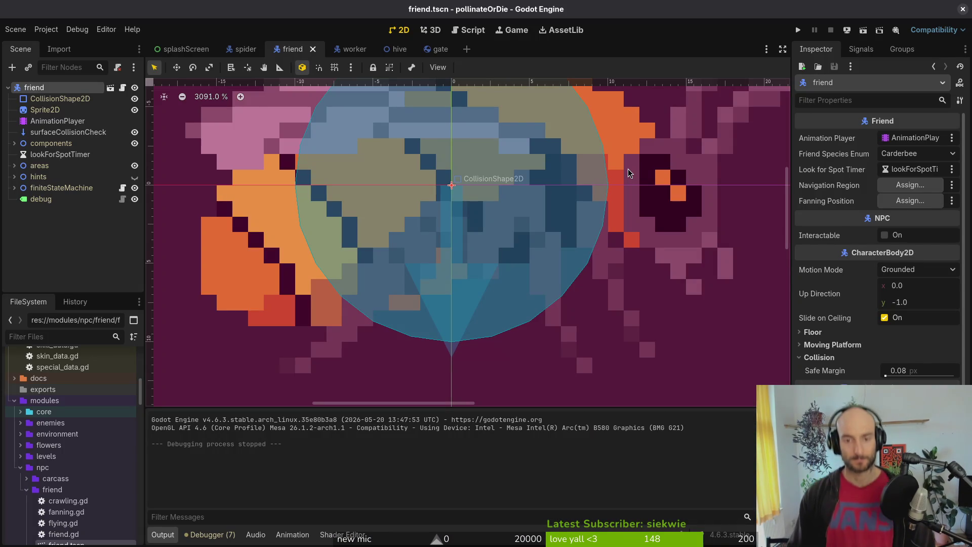
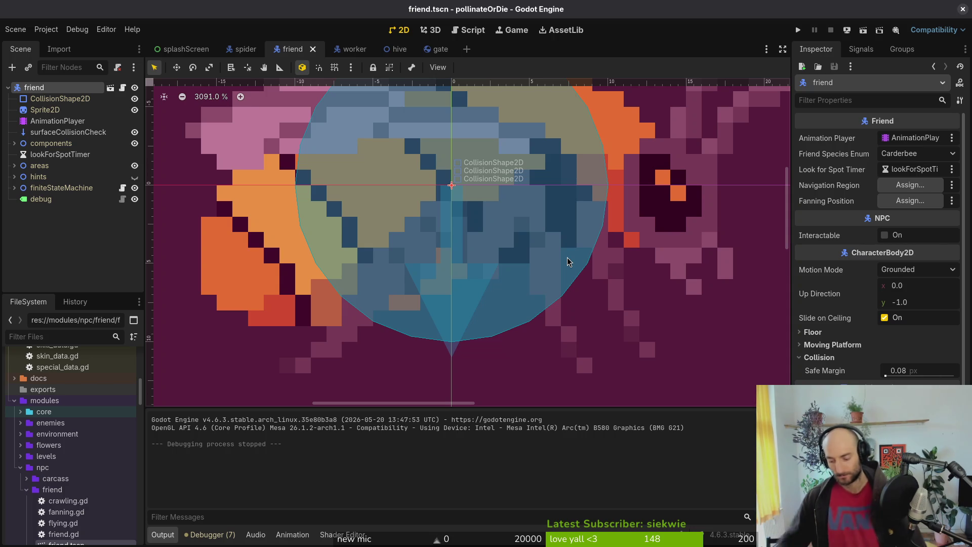
Launch Aseprite by searching 'aseprite' in the window overview.
key("super")
type("aseprite")
key("Return")
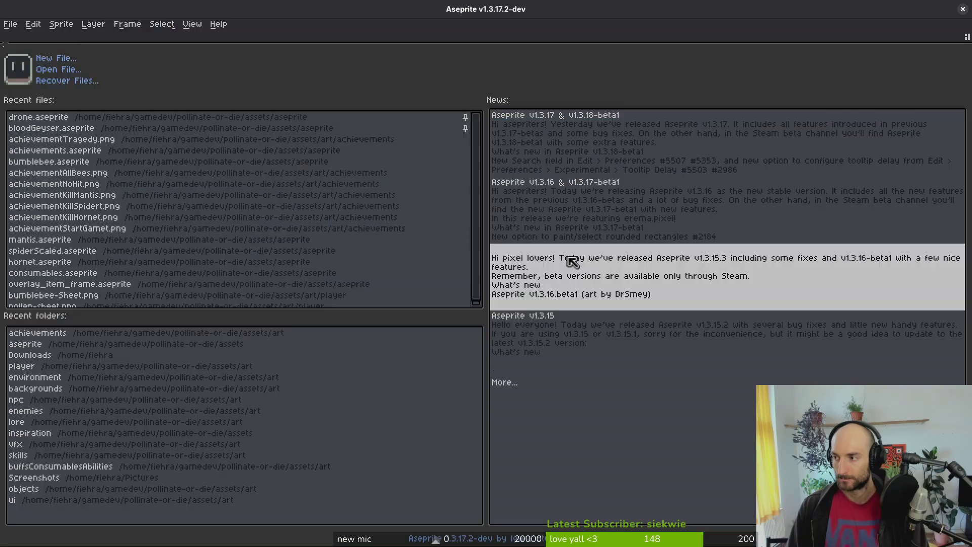
Open friendBee.aseprite from the art/aseprite folder.
left_click(60, 70)
left_click(105, 63)
double_click(180, 136)
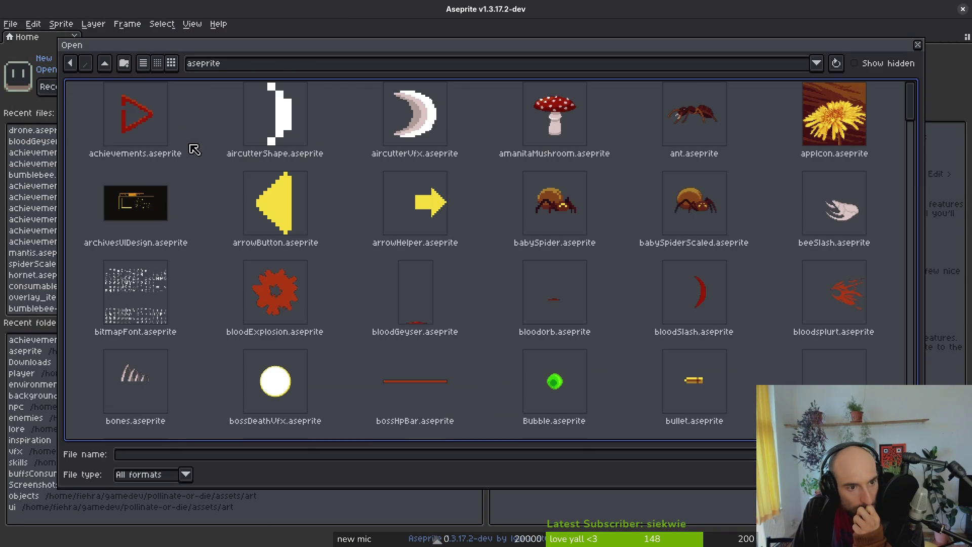
scroll(502, 266, "down", 15)
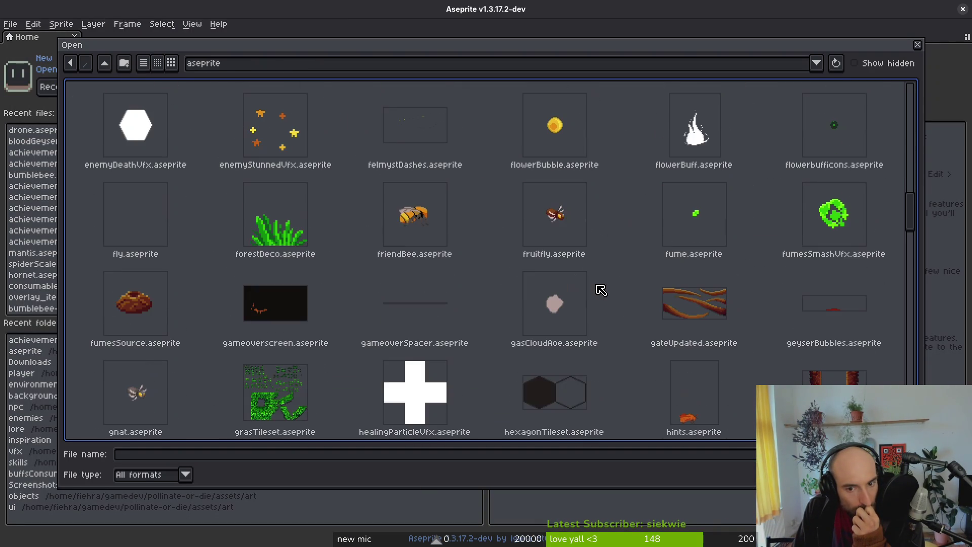
scroll(640, 332, "down", 1)
scroll(594, 306, "down", 5)
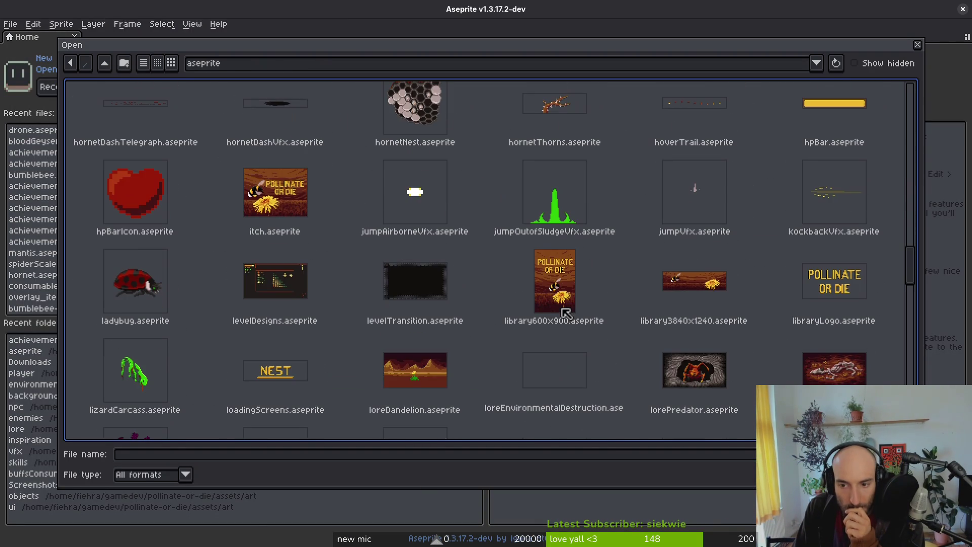
scroll(602, 286, "up", 10)
left_click(405, 284)
double_click(410, 284)
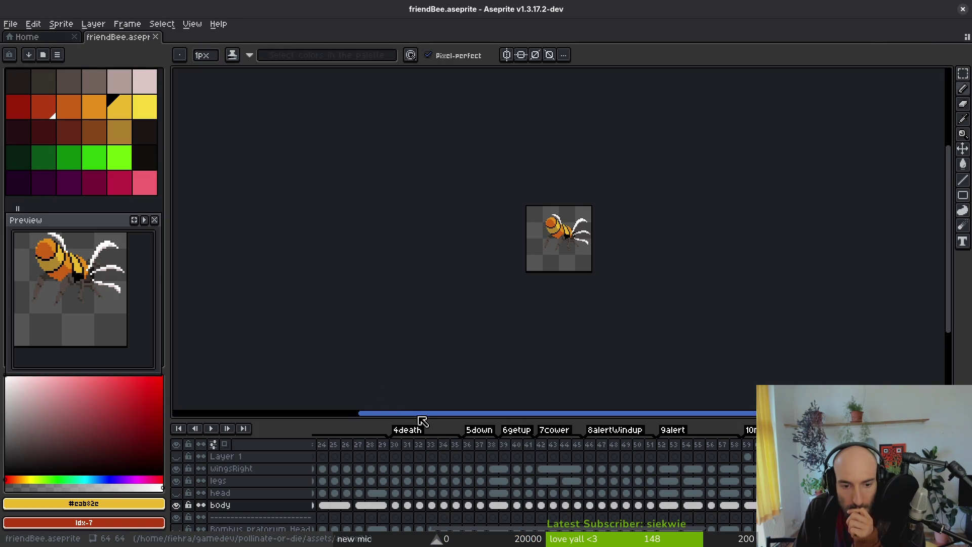
Enlarge the timeline, then briefly hide and reshow the orange body layer.
left_click_drag(421, 421, 420, 303)
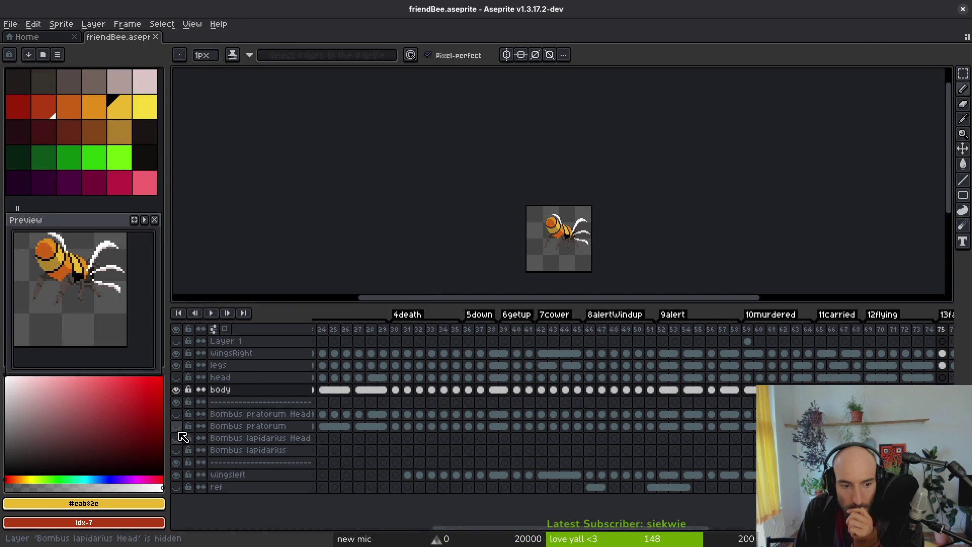
left_click(176, 390)
scroll(461, 260, "up", 4)
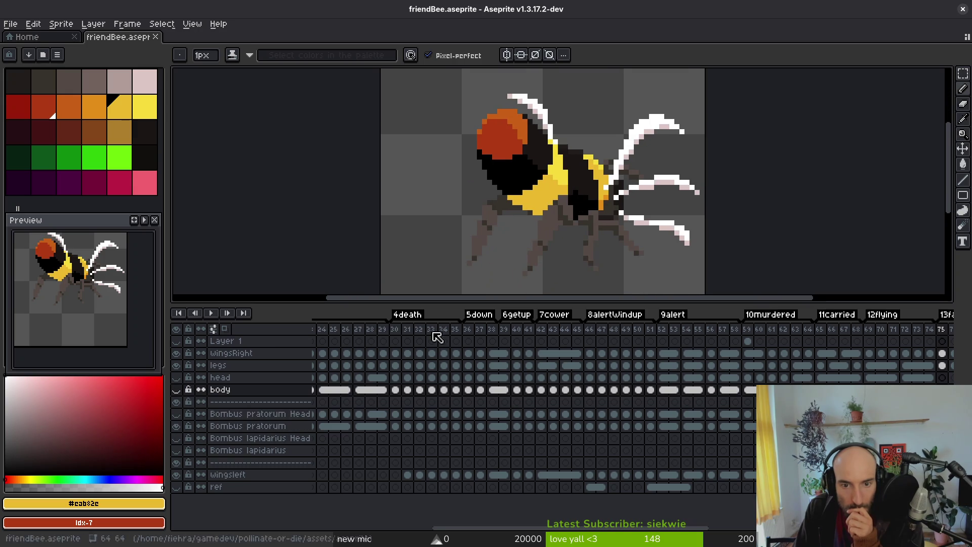
left_click(175, 389)
Hide the Bombus pratorum layer and make Bombus lapidarius visible.
left_click(176, 426)
mouse_move(374, 417)
left_mouse_down()
mouse_move(488, 434)
mouse_move(509, 422)
mouse_move(616, 427)
left_mouse_up()
left_click(177, 451)
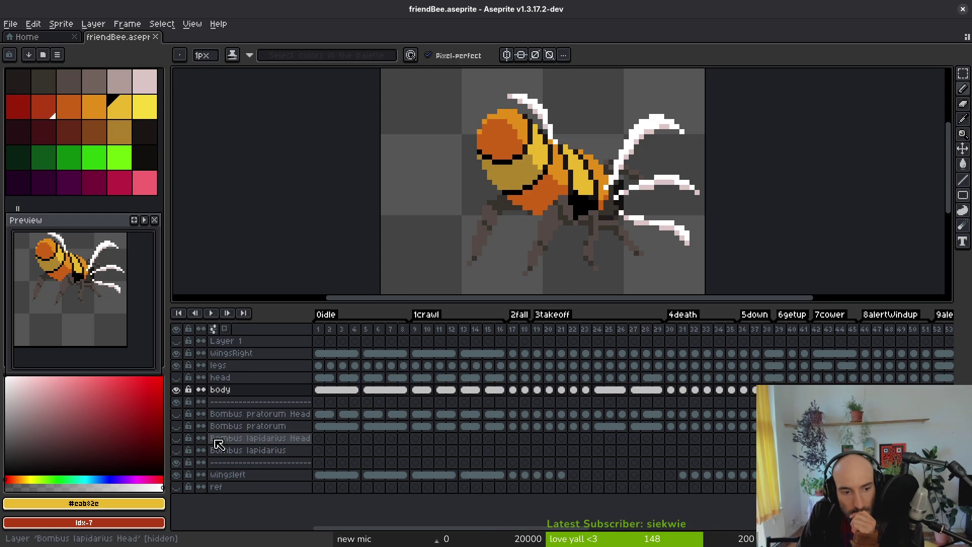
Add new empty layers above the separator below Bombus lapidarius.
left_click(246, 453)
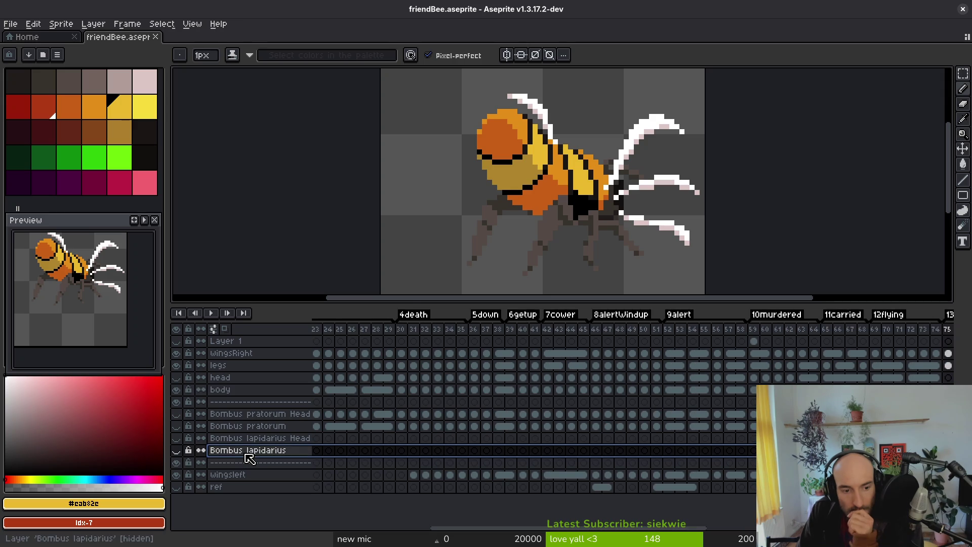
left_click(239, 464)
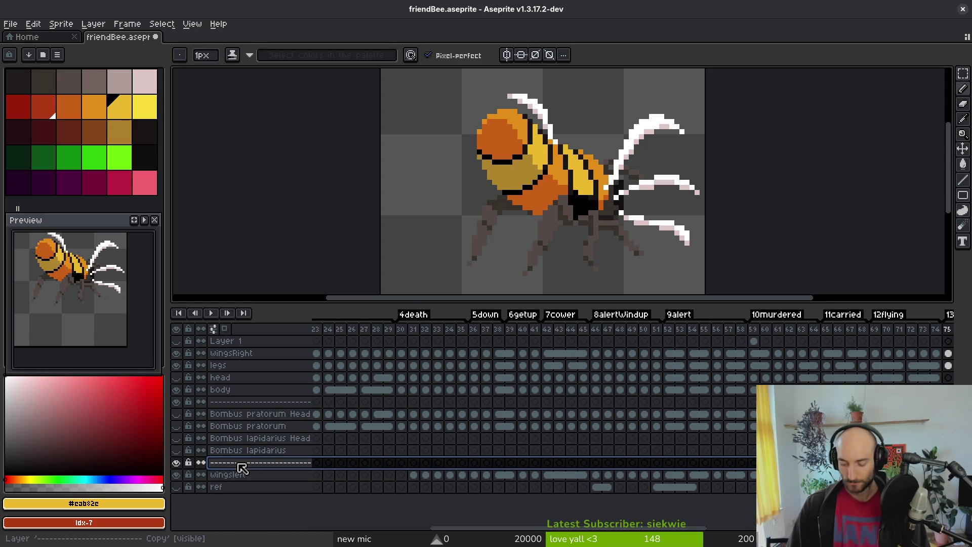
key("shift+n")
key("shift+n")
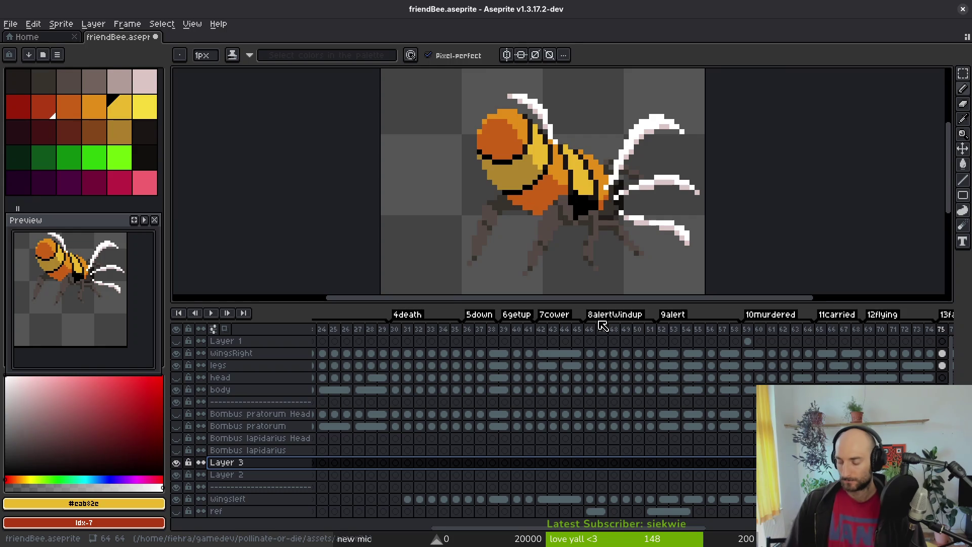
key("super")
key("super")
Open docs/translations.csv in Vim from the gamedev/pollinate-or-die folder.
key("super+Return")
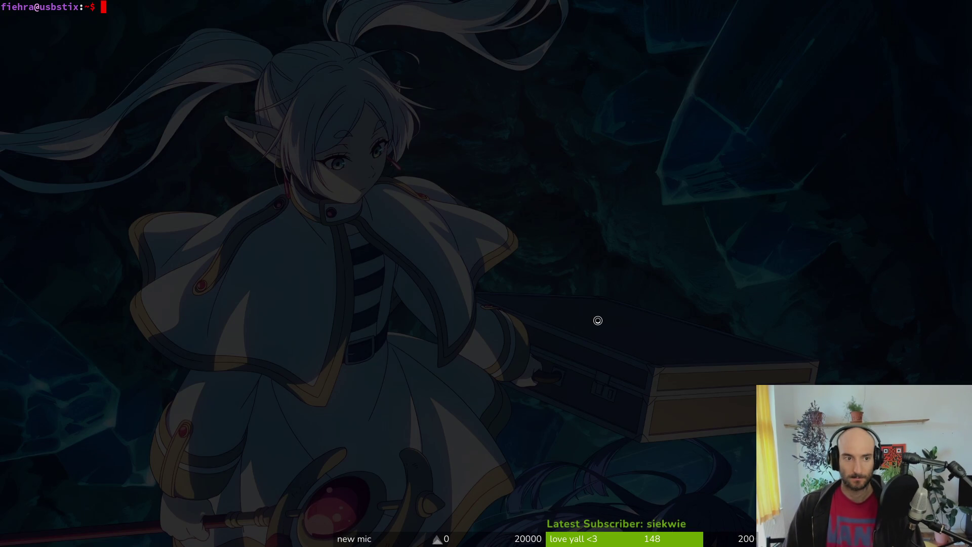
type("cd gamedev/pollinate-or-die/")
key("Return")
type("vim")
key("Return")
type("trans")
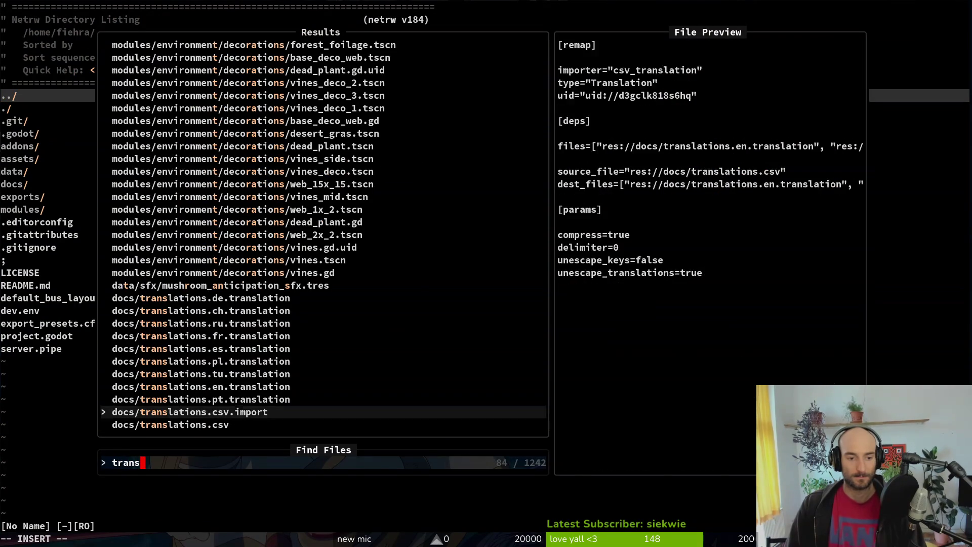
key("Down")
key("Down")
key("Return")
Search for 'Bombus' and copy the GHOSTBEE species name, Bombus mucidus.
type("bombu")
key("Return")
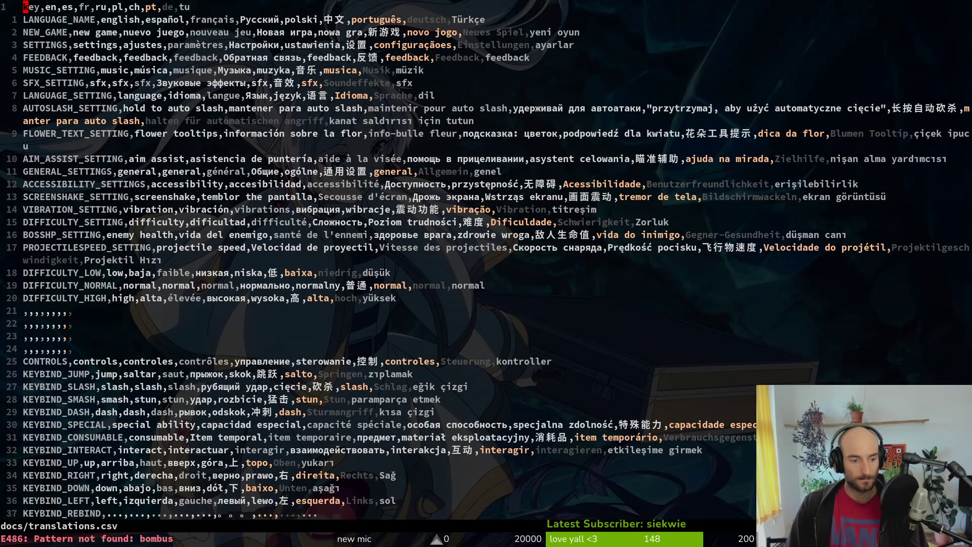
type("/Bomubs")
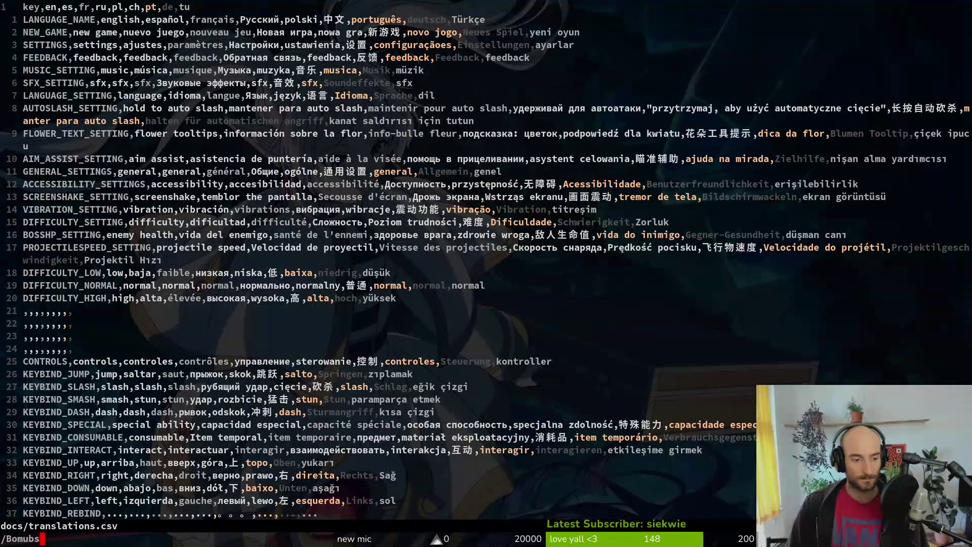
key("BackSpace")
key("BackSpace")
type("bus")
key("j")
key("j")
key("j")
key("v")
key("w")
key("e")
key("y")
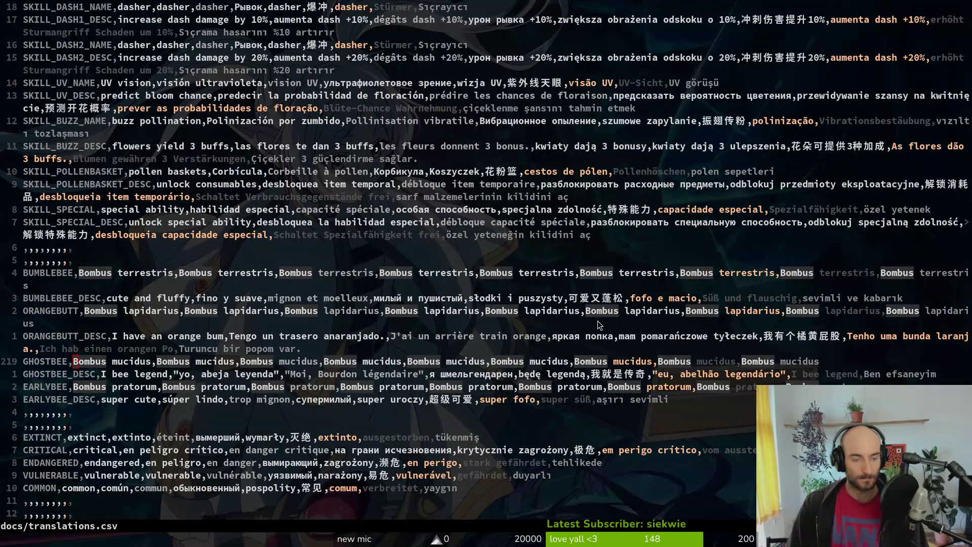
key("alt+Tab")
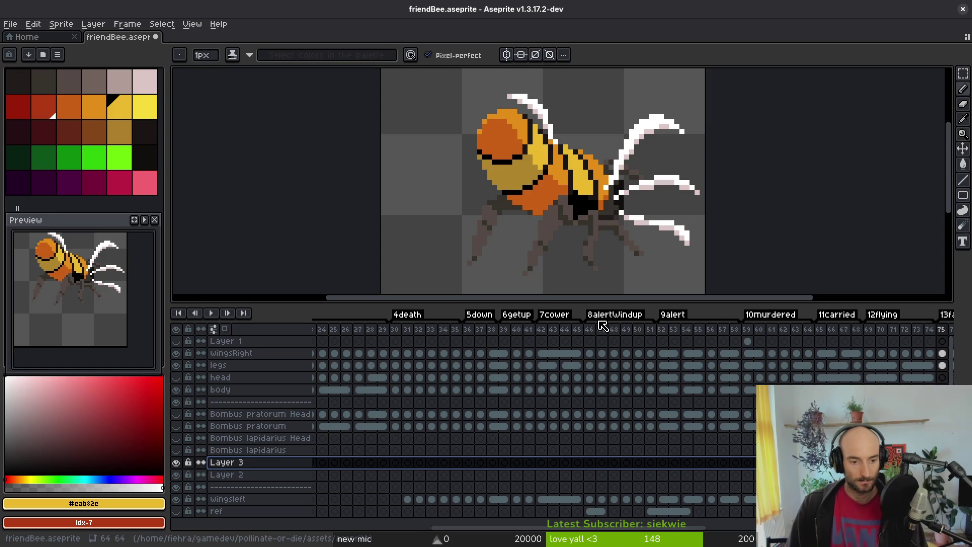
Restore the two new layers and rename Layer 3 to 'Bombus mucidus'.
key("ctrl+z")
key("ctrl+y")
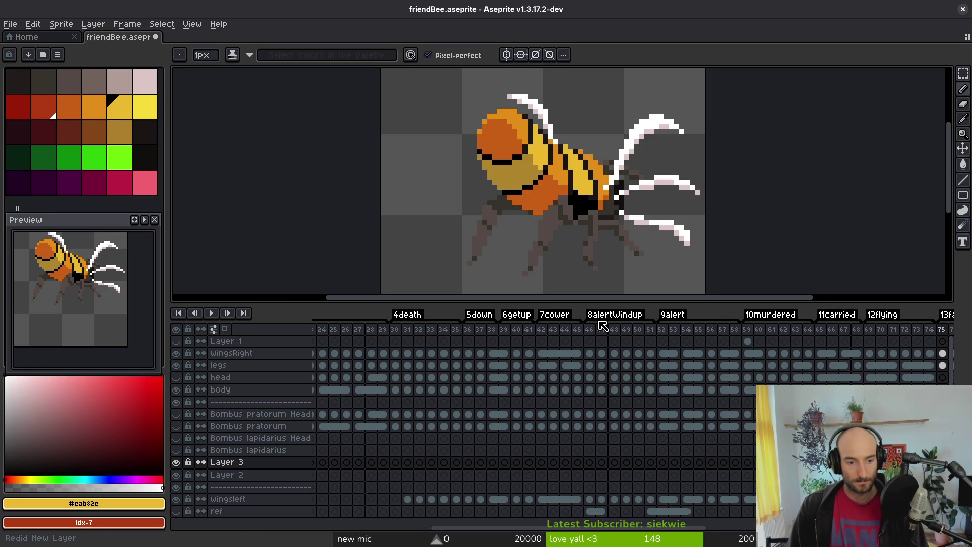
key("ctrl+z")
key("ctrl+z")
key("ctrl+y")
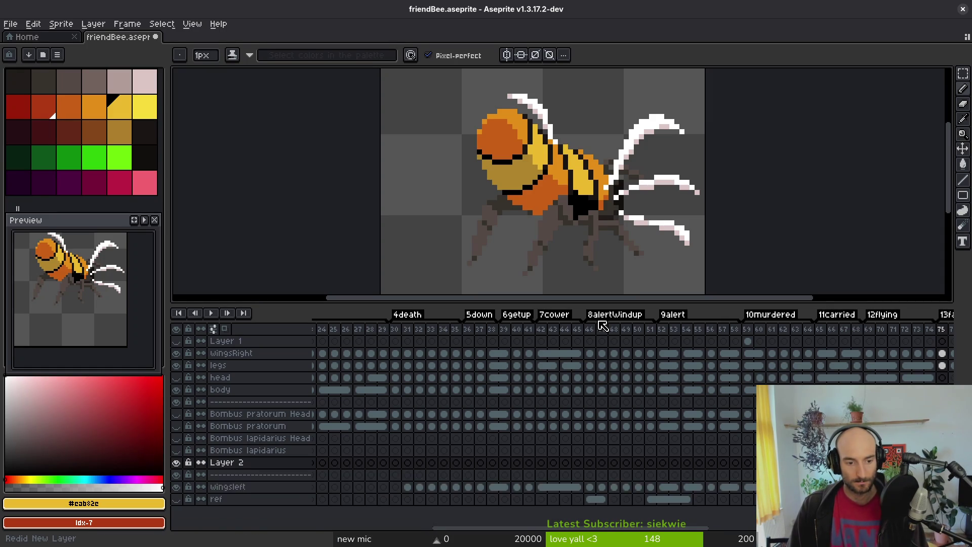
key("ctrl+y")
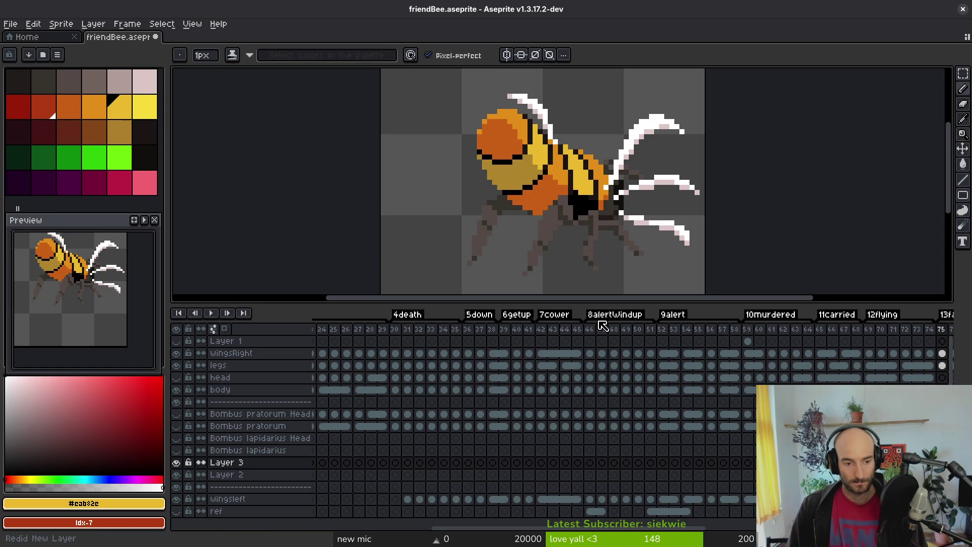
key("alt+Up")
key("alt+Down")
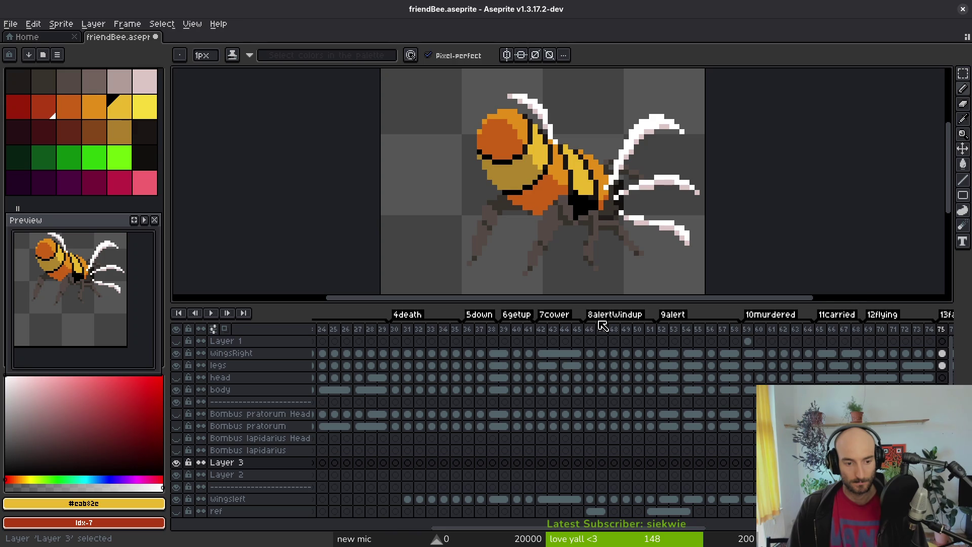
key("shift+p")
type("Bombus mucidus")
key("Return")
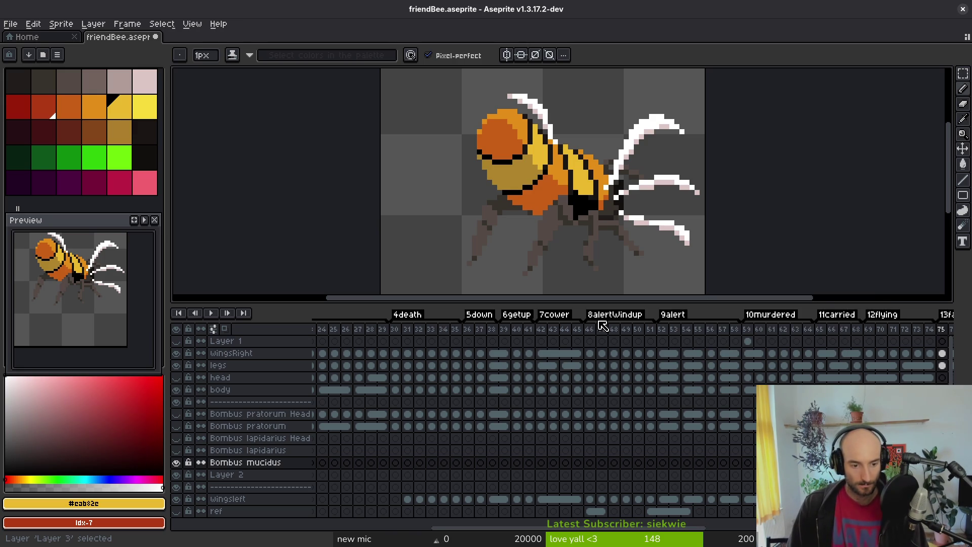
Rename Layer 2 to 'Bombus mucidus Head', move it up, and save friendBee.aseprite.
key("alt+Down")
key("shift+p")
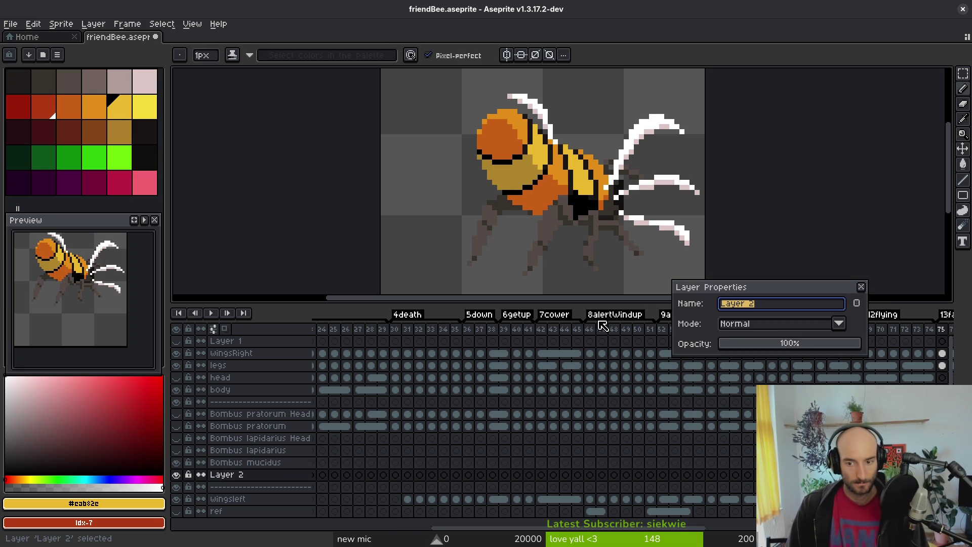
type("Bombus mucidus")
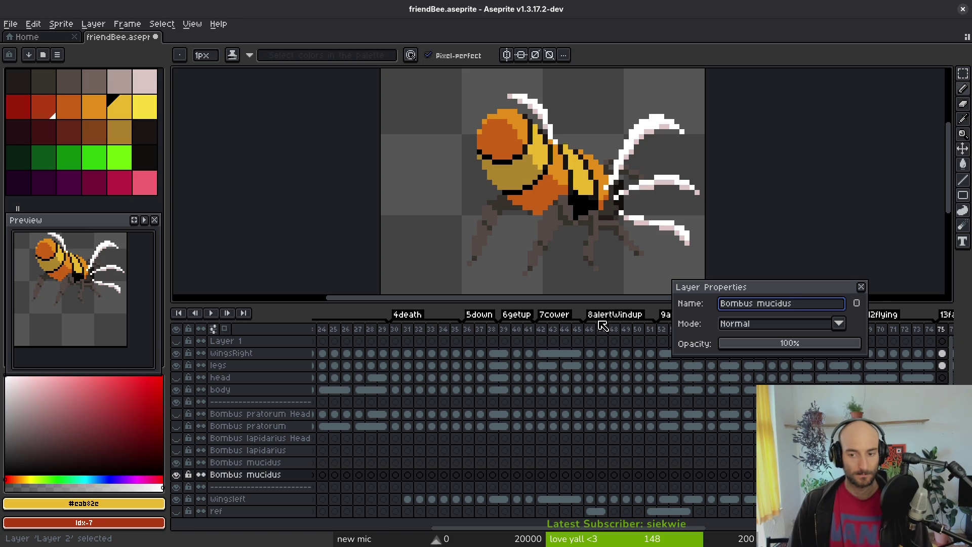
type(" Head")
key("Return")
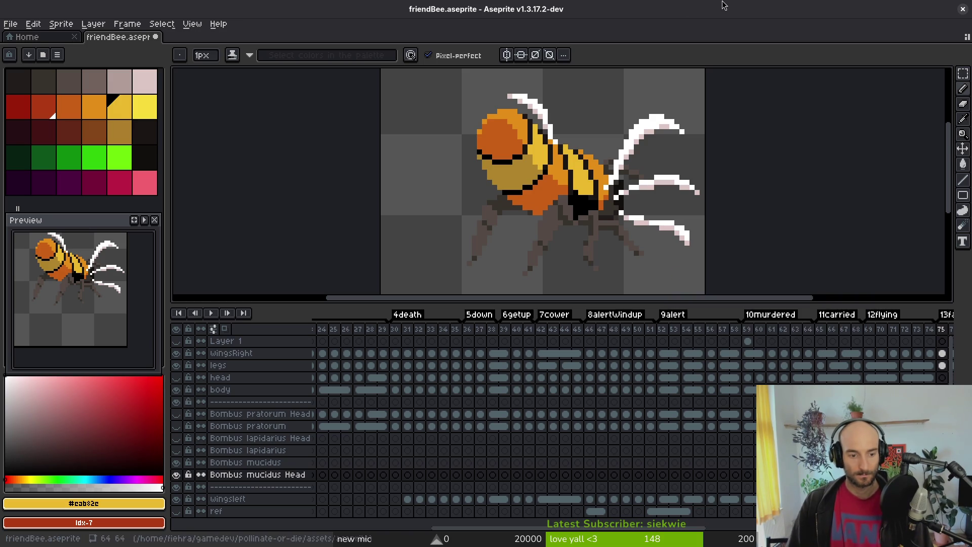
mouse_move(278, 478)
left_mouse_down()
mouse_move(284, 484)
mouse_move(296, 461)
left_mouse_up()
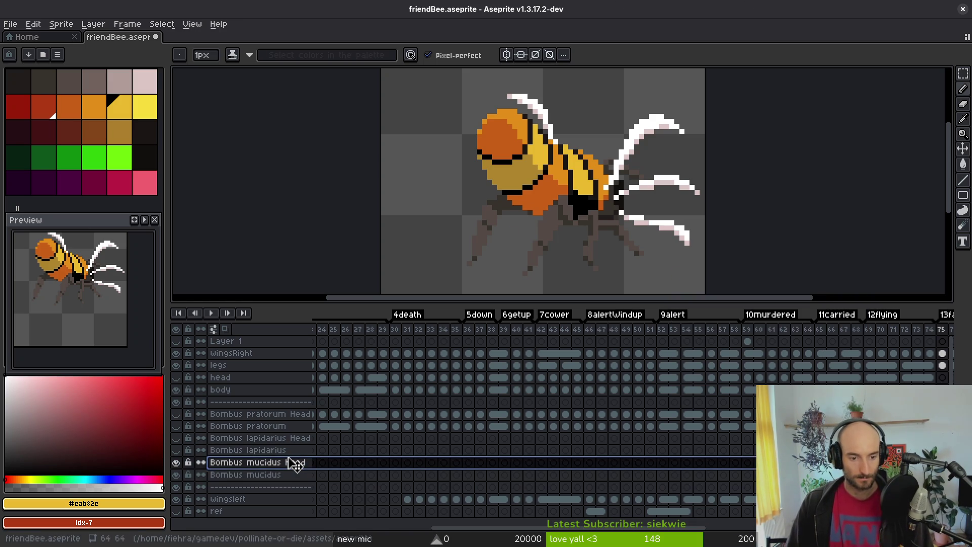
key("ctrl+s")
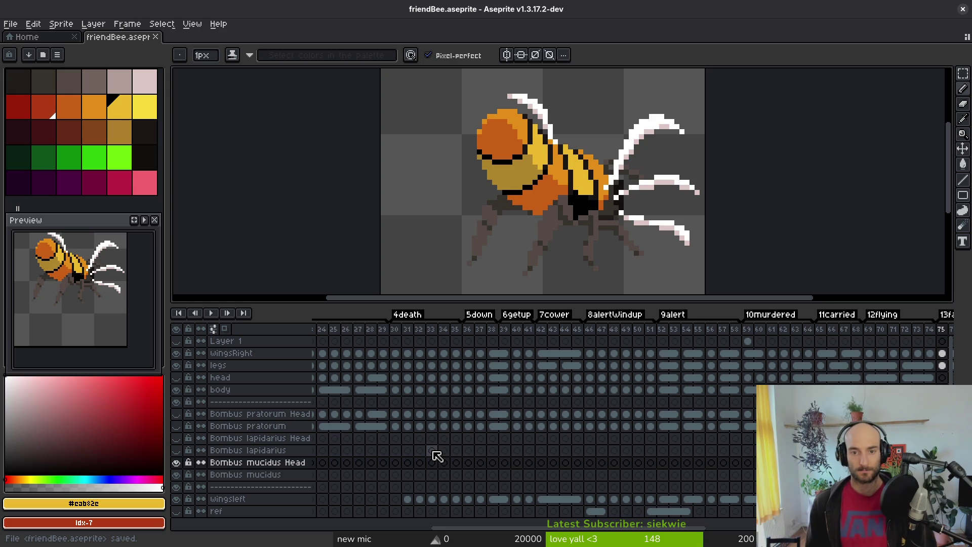
Open bumblebee.aseprite from recent files, showing ackerBody and hiding ghostBody and body.
left_click(40, 38)
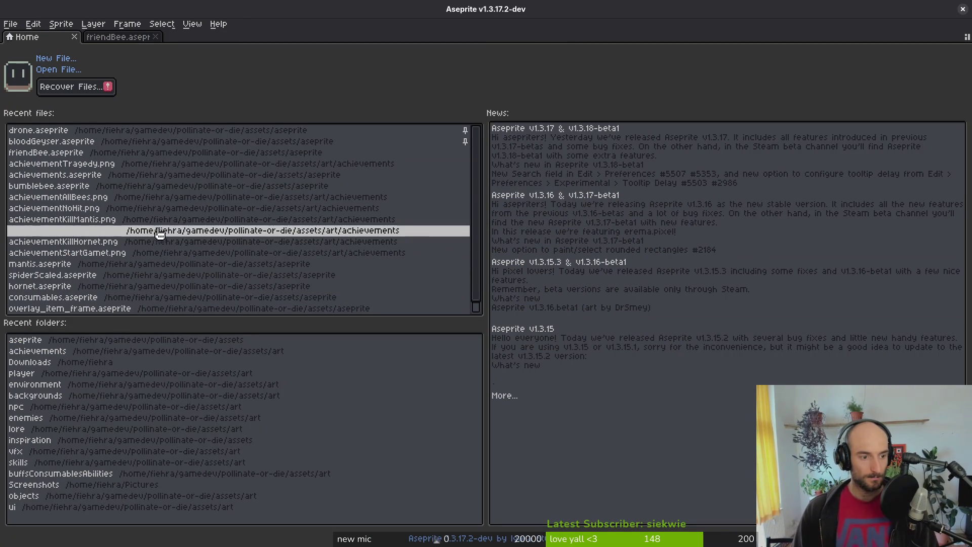
left_click(96, 188)
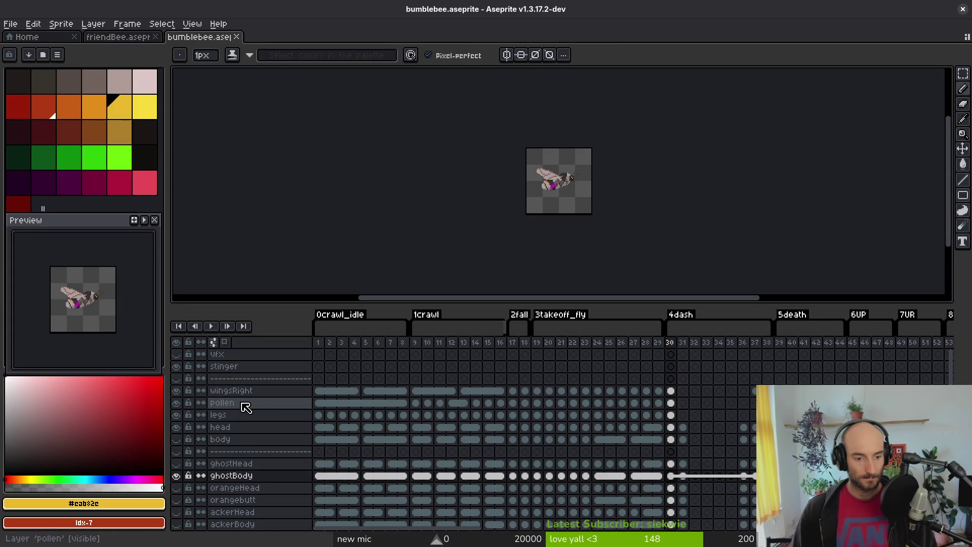
scroll(195, 489, "down", 1)
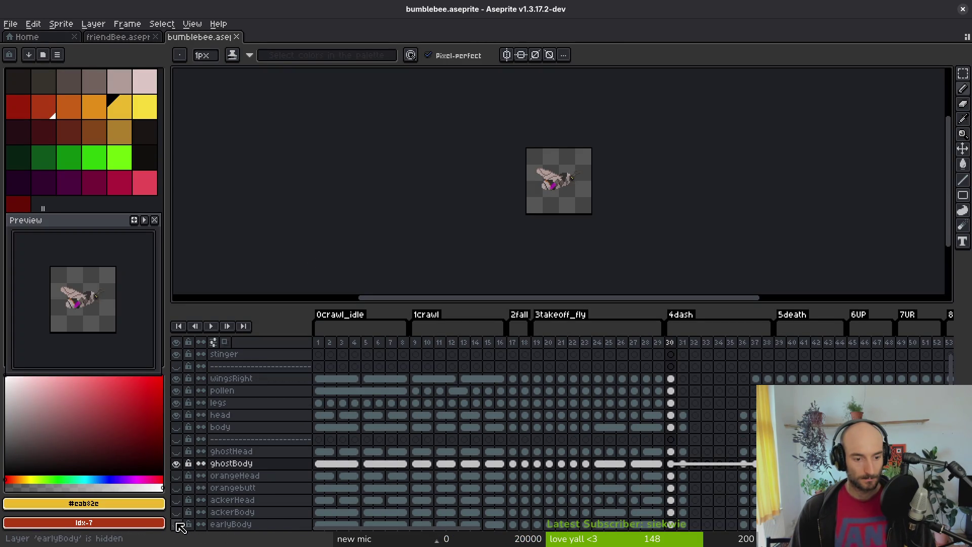
left_click(175, 512)
left_click(354, 511)
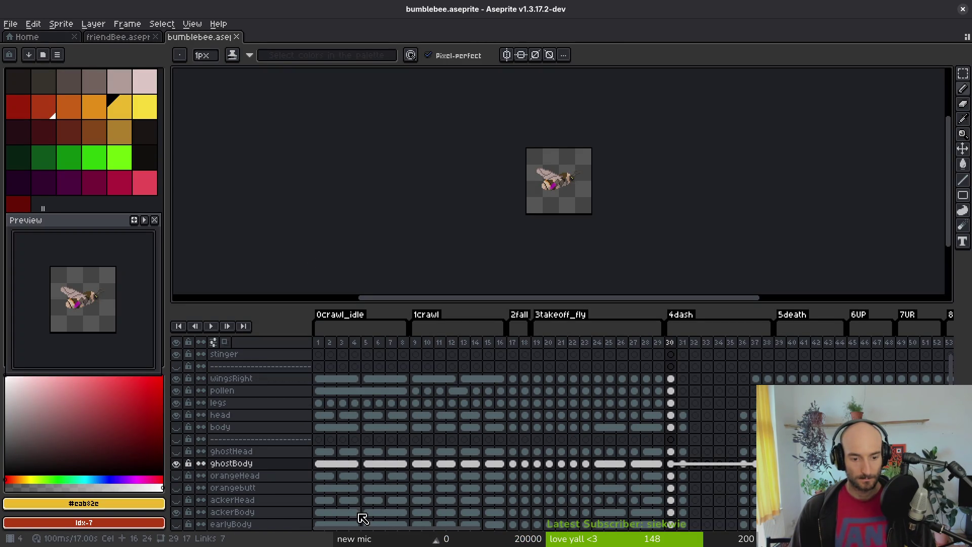
left_click(176, 427)
left_click(176, 463)
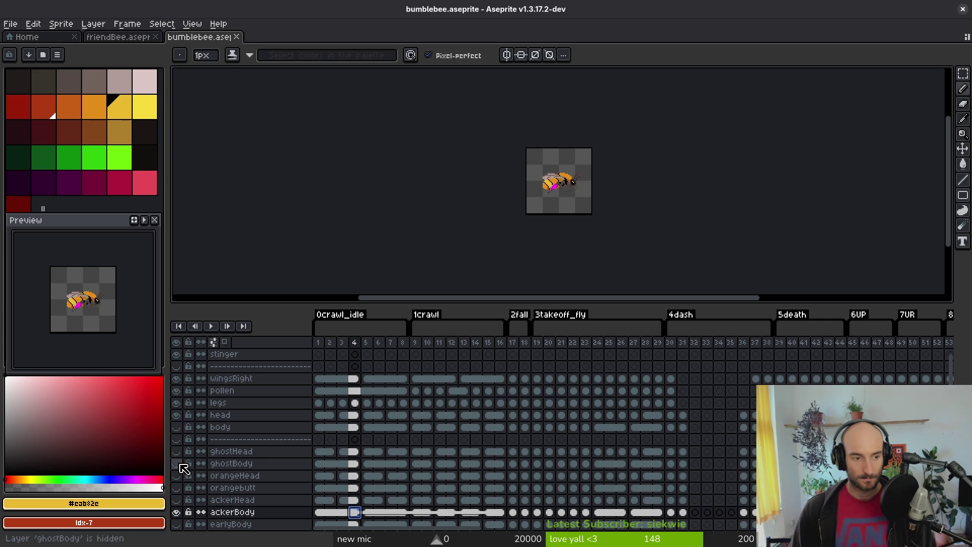
Play the ackerBody variant animation, then return to the pencil and recentre the sprite.
key("Return")
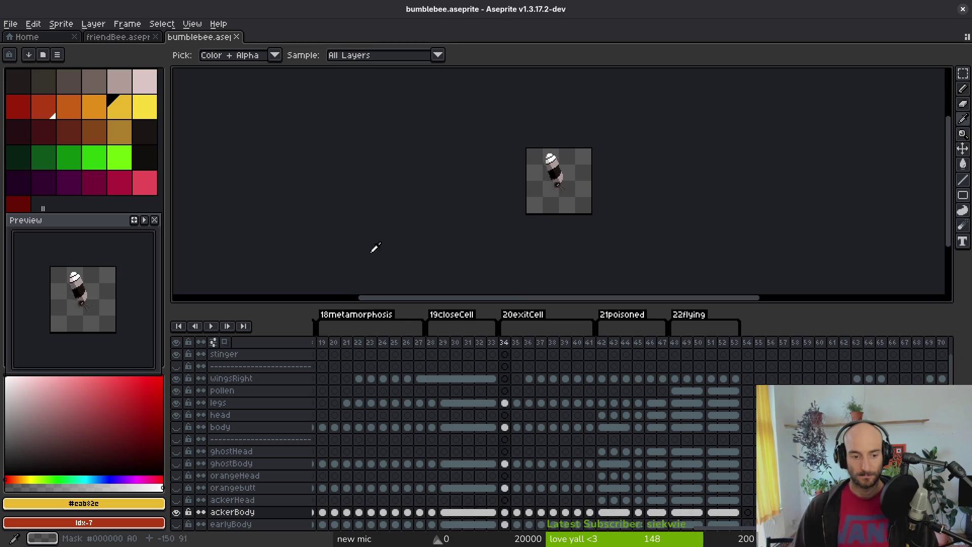
key("Return")
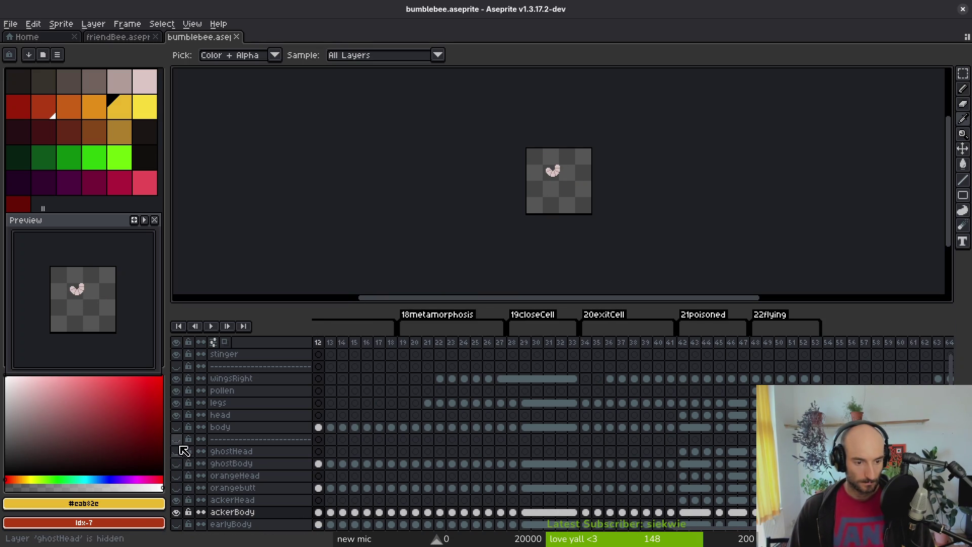
key("b")
left_click_drag(425, 227, 650, 205)
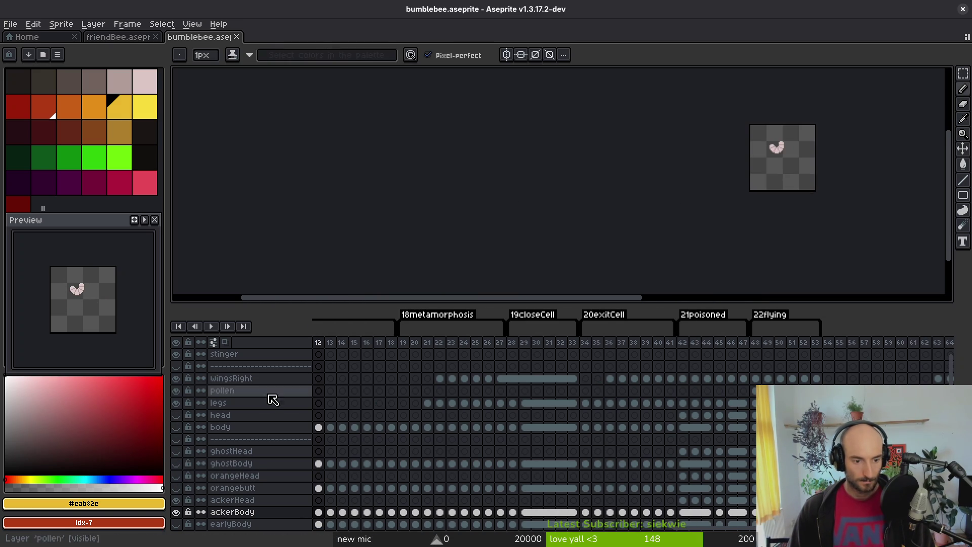
left_click_drag(588, 169, 647, 245)
scroll(646, 245, "down", 3)
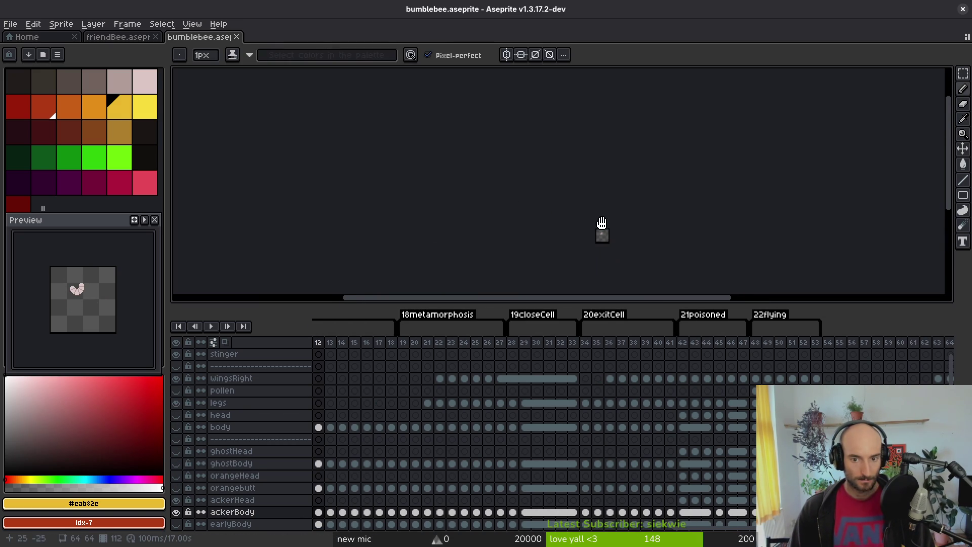
Generate a sprite sheet from bumblebee's visible layers and inspect the result.
key("ctrl+e")
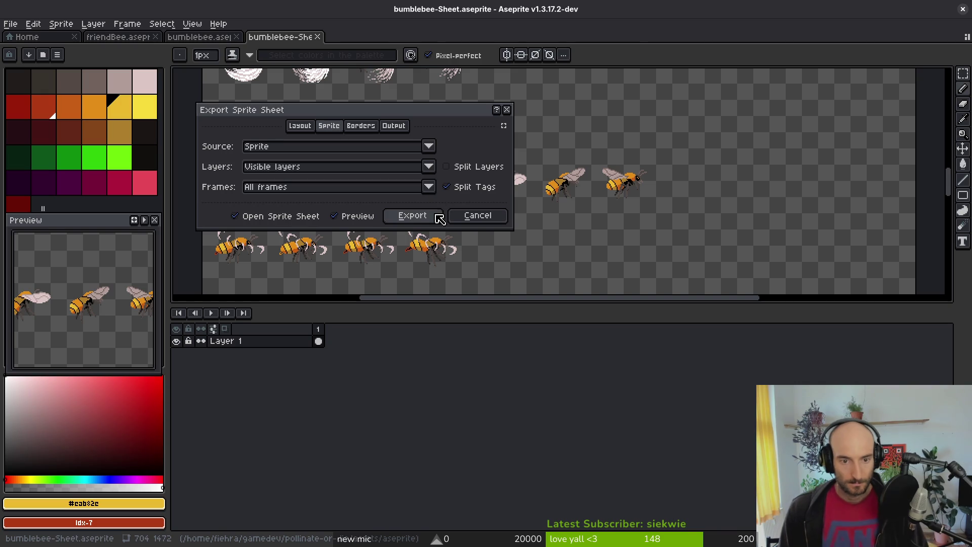
left_click(430, 217)
scroll(470, 207, "down", 2)
scroll(512, 217, "up", 2)
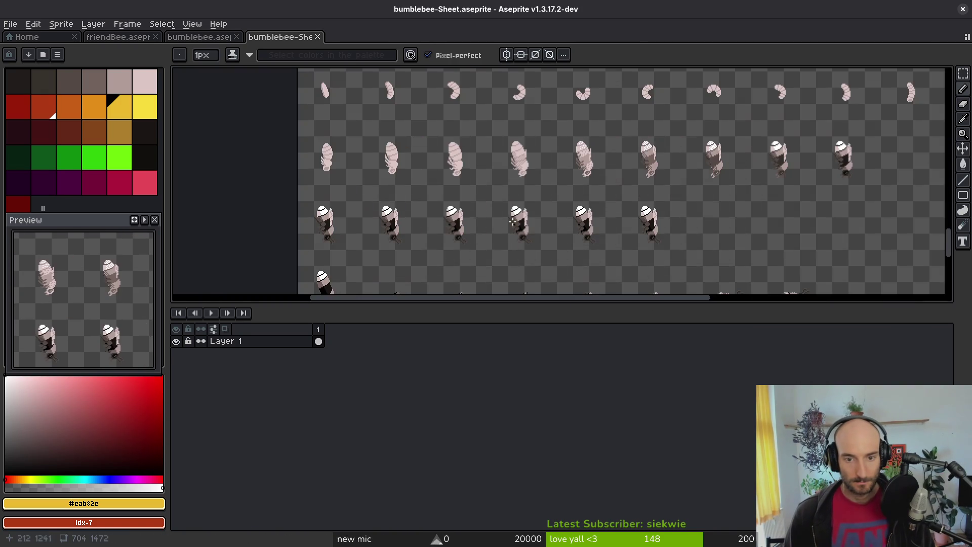
scroll(511, 217, "down", 2)
scroll(511, 217, "up", 4)
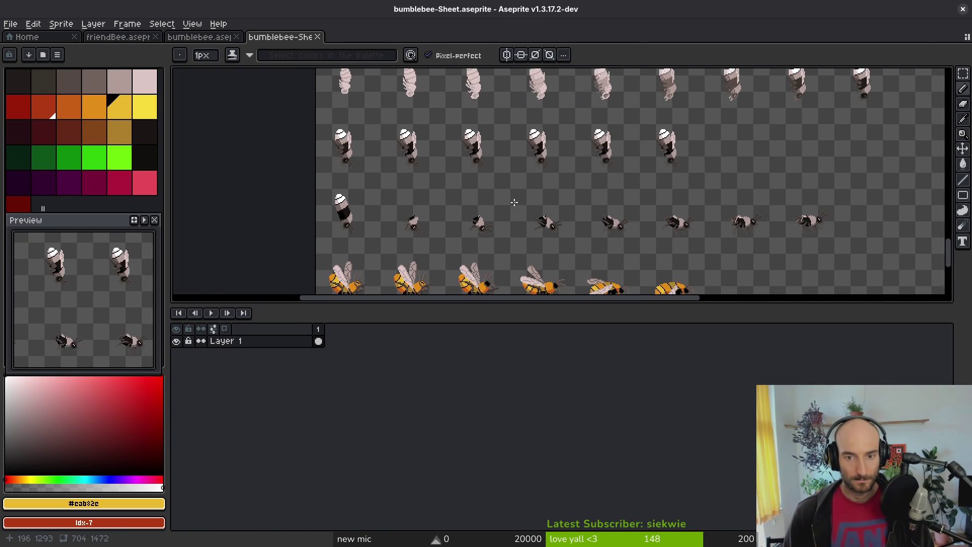
scroll(397, 213, "up", 2)
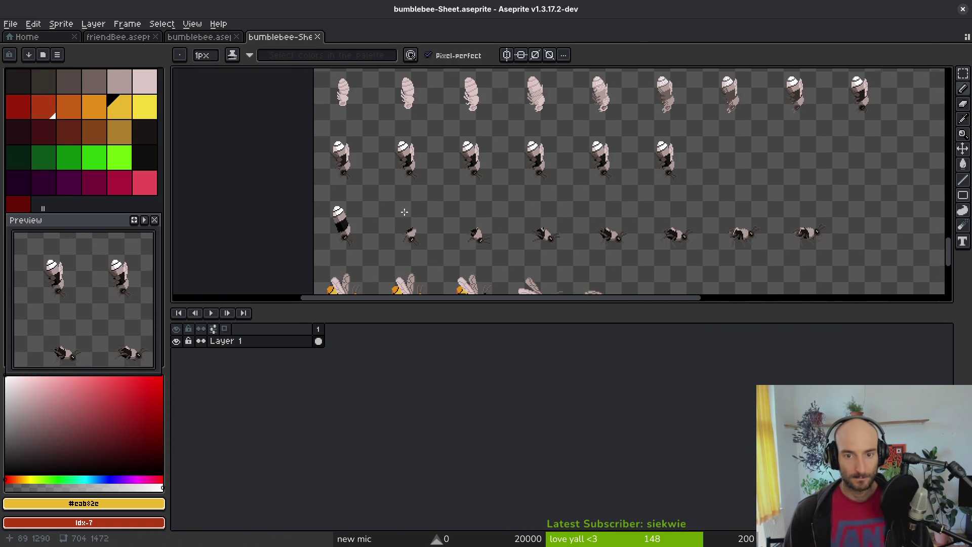
scroll(397, 213, "down", 3)
scroll(488, 267, "right", 2)
scroll(495, 230, "down", 5)
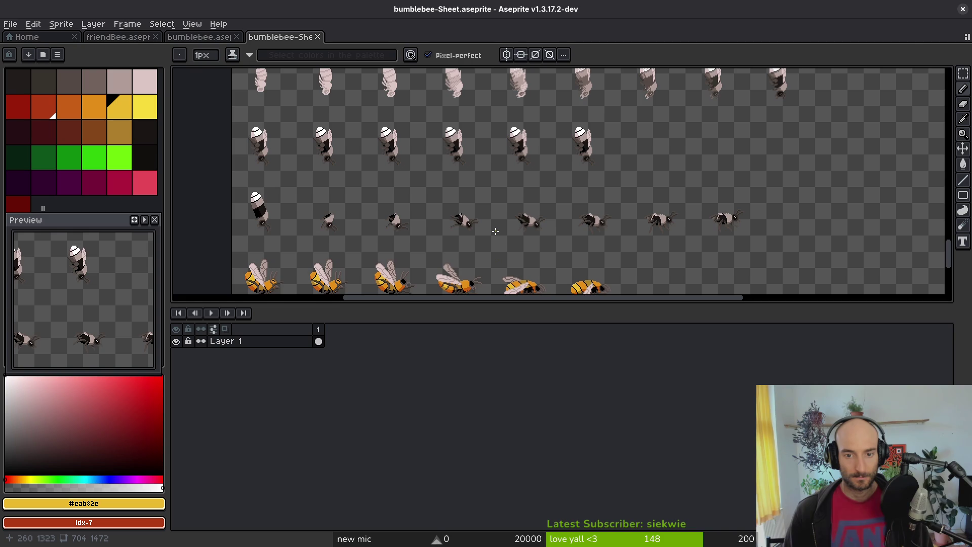
Begin exporting the sheet as a PNG into the art/player folder and edit the file name.
key("ctrl+shift+e")
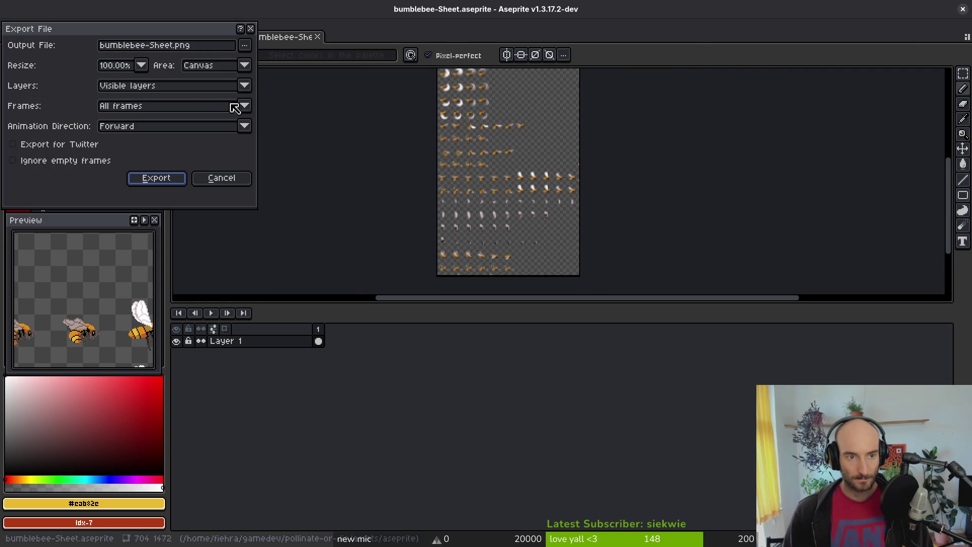
left_click(252, 46)
left_click(274, 59)
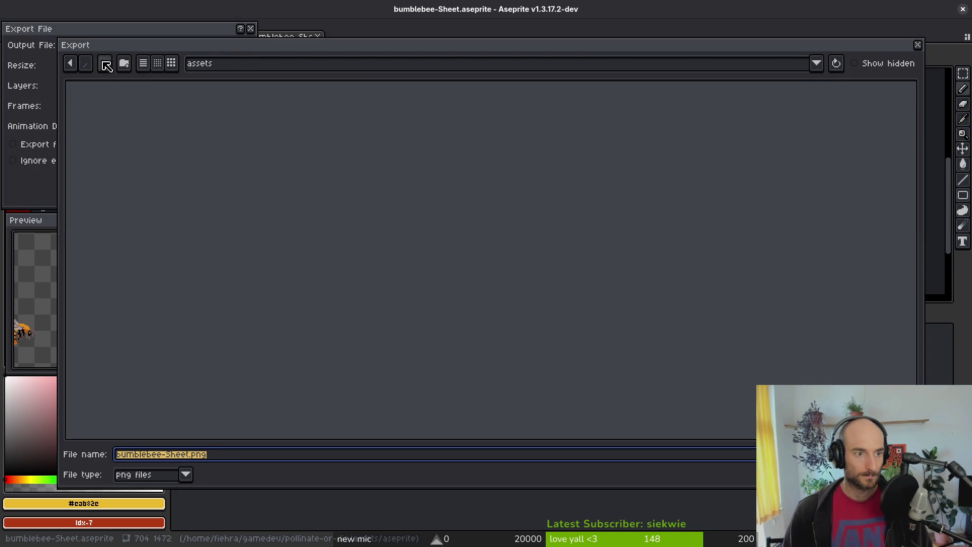
double_click(103, 108)
double_click(243, 191)
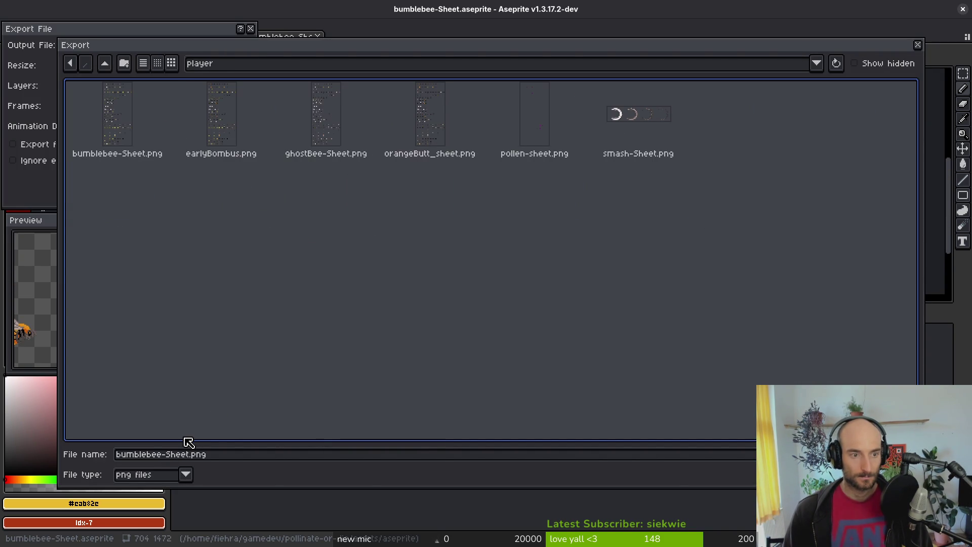
left_click(192, 454)
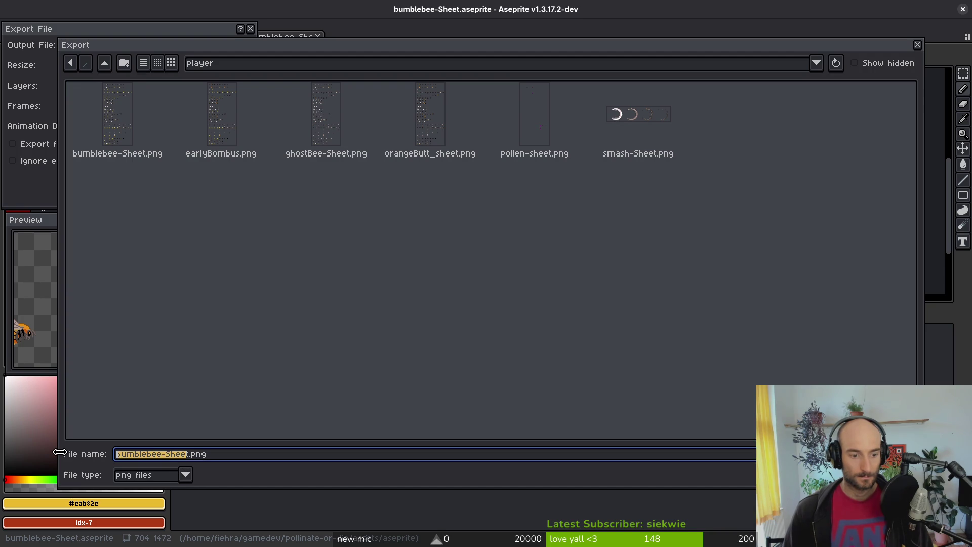
key("super+v")
key("Return")
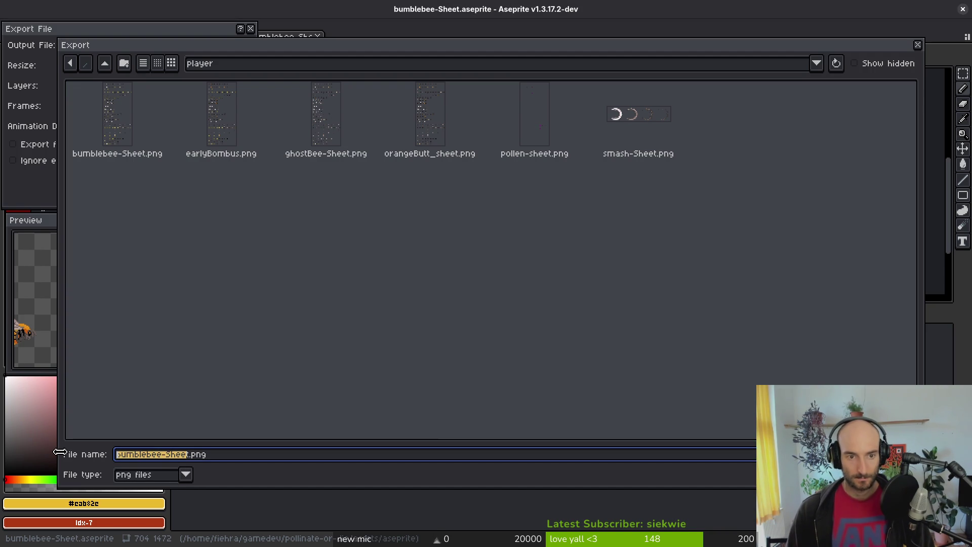
key("alt+Tab")
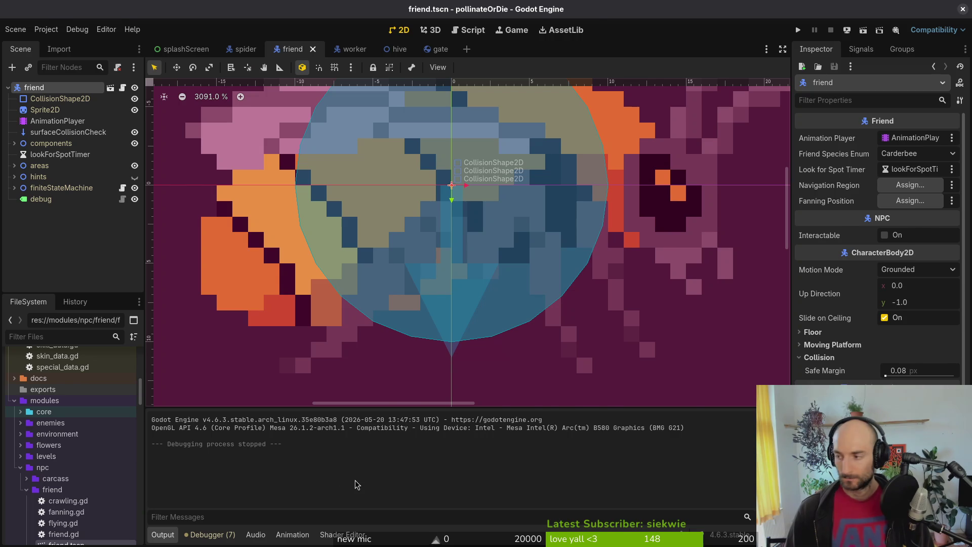
Copy EARLYBEE's species name, Bombus pascuorum, from translations.csv and paste it as the export file name.
key("alt+Tab")
key("j")
key("j")
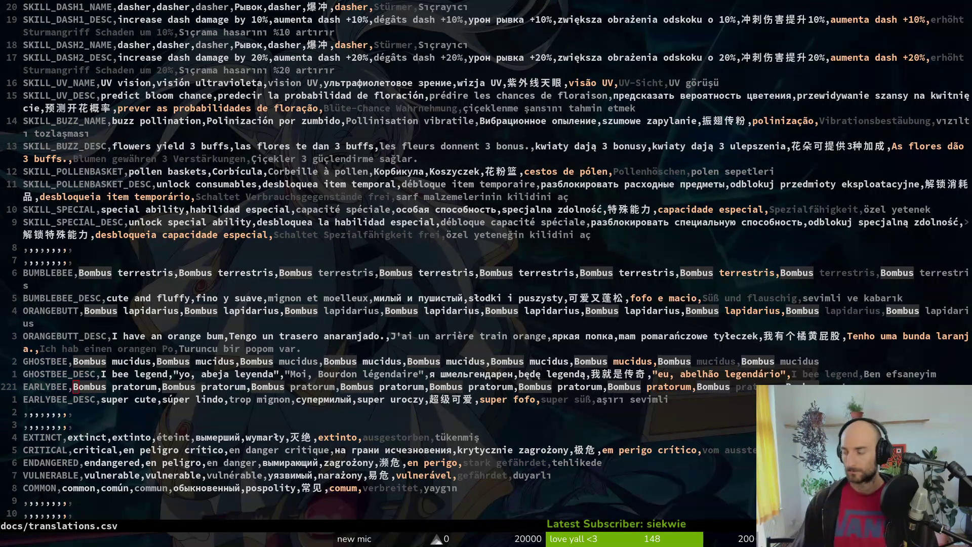
key("alt+Tab")
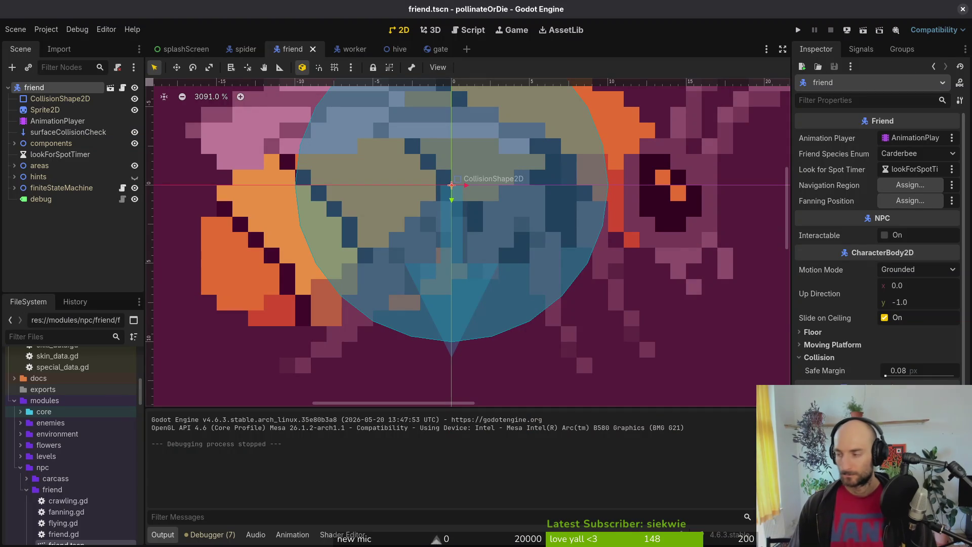
key("alt+Tab")
type("Bombus pascuorum")
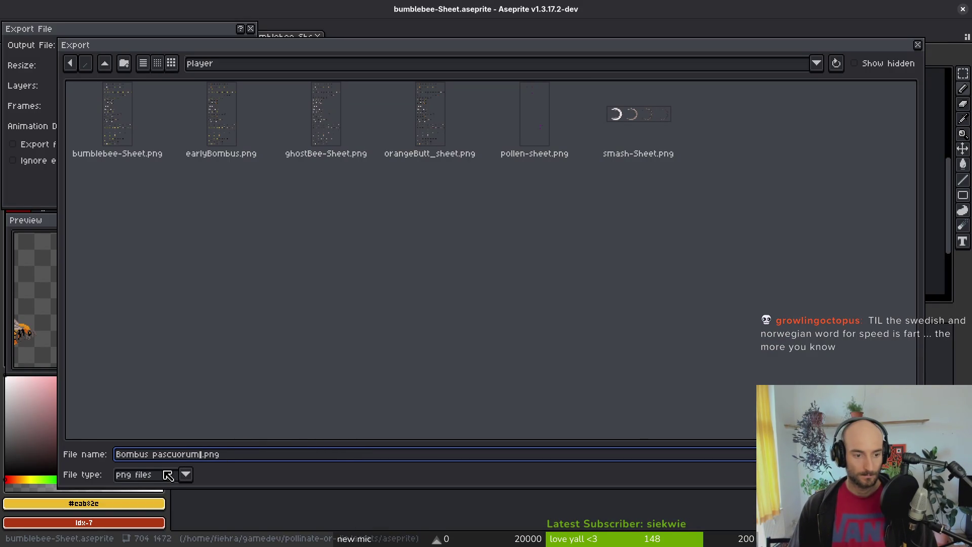
Replace the start of the file name with 'bombusAcker' and delete the leftover species text.
left_click_drag(153, 454, 83, 461)
type("bombusAcker")
key("Delete")
key("Delete")
key("Delete")
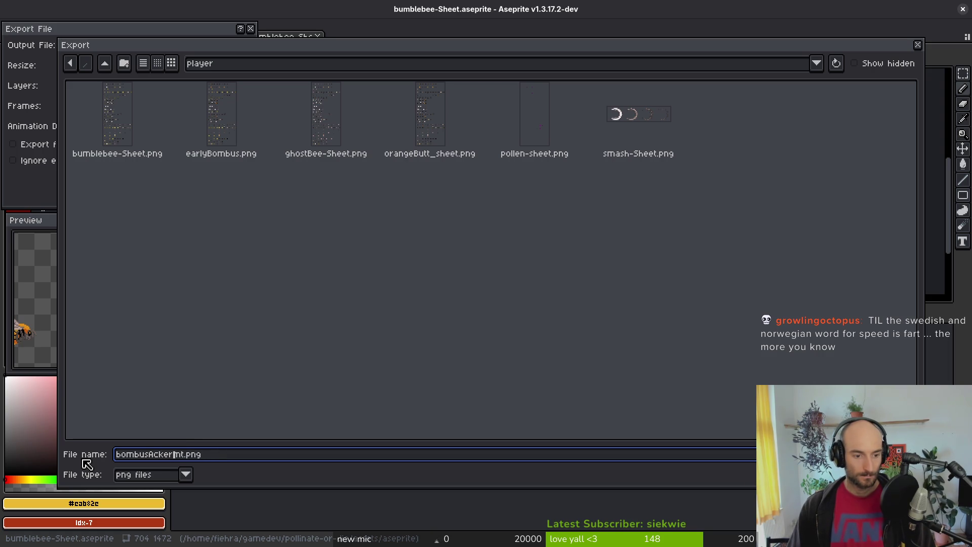